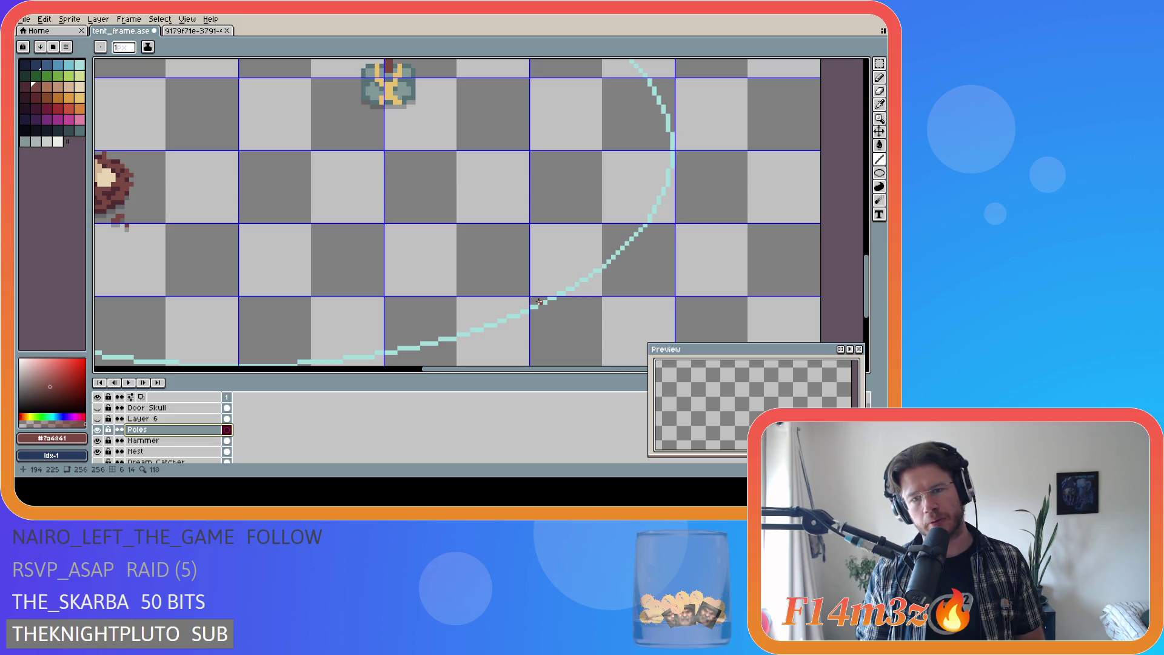
Step: Draw the first dark red pole as a diagonal line to the apex and fine-tune its top end
mouse_move(539, 302)
mouse_down()
mouse_move(280, 57)
mouse_move(209, 59)
mouse_move(164, 114)
mouse_move(253, 166)
mouse_move(410, 182)
mouse_move(402, 149)
mouse_up()
scroll(381, 181, up, 1)
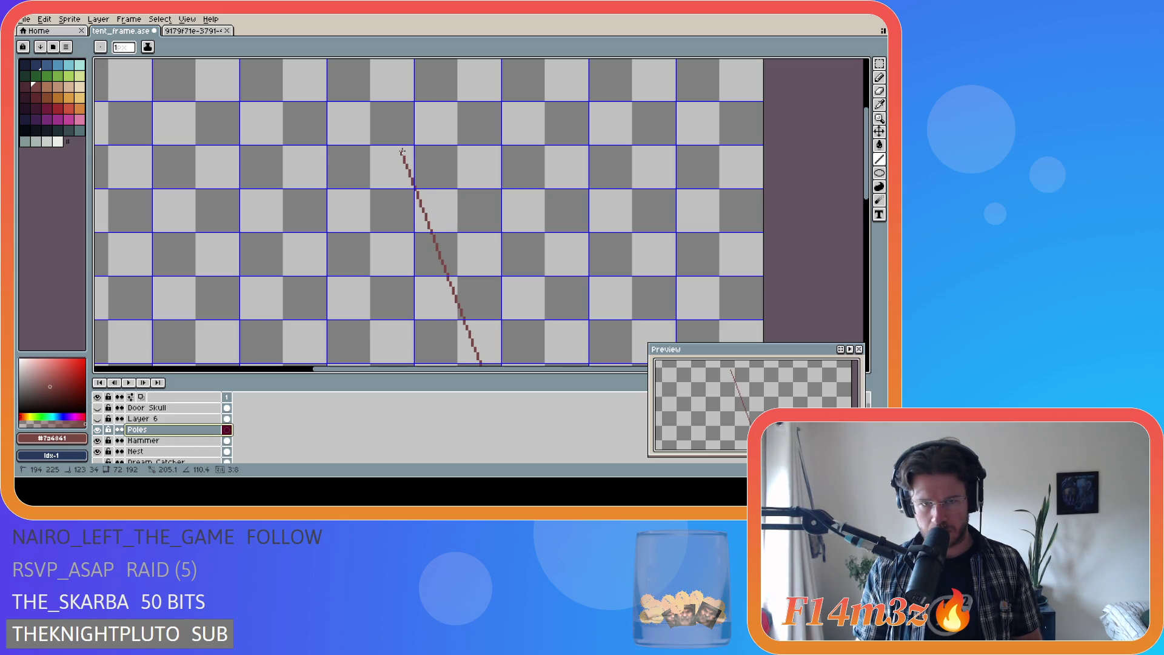
mouse_move(402, 146)
mouse_down()
mouse_move(412, 146)
mouse_move(400, 154)
mouse_up()
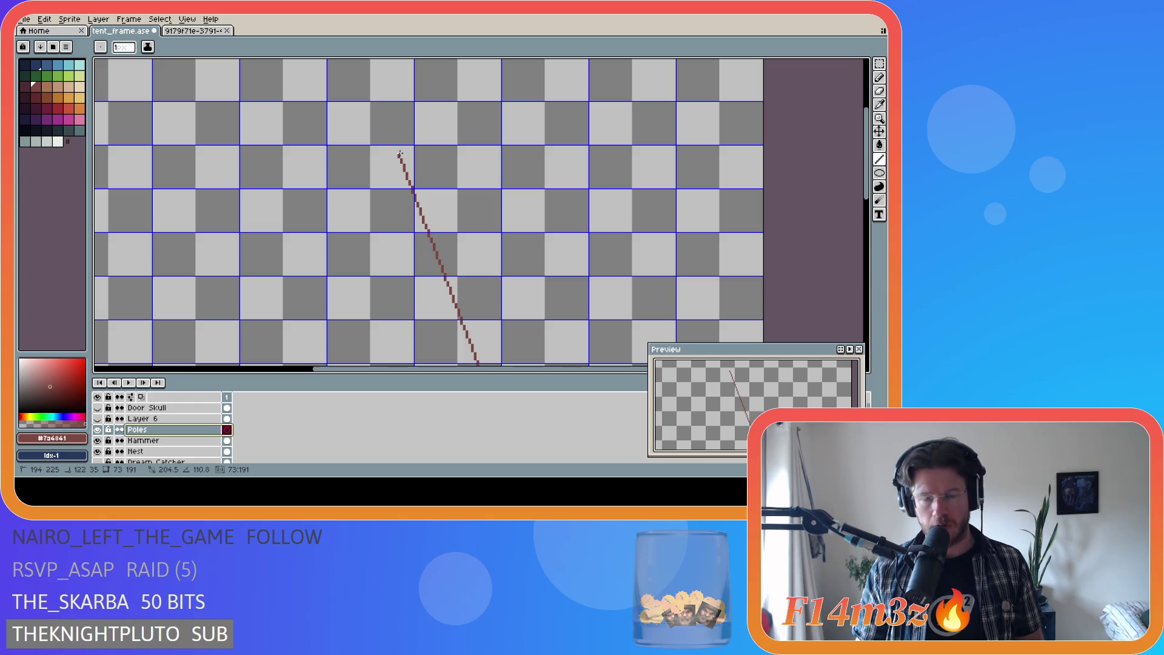
drag(399, 154, 399, 152)
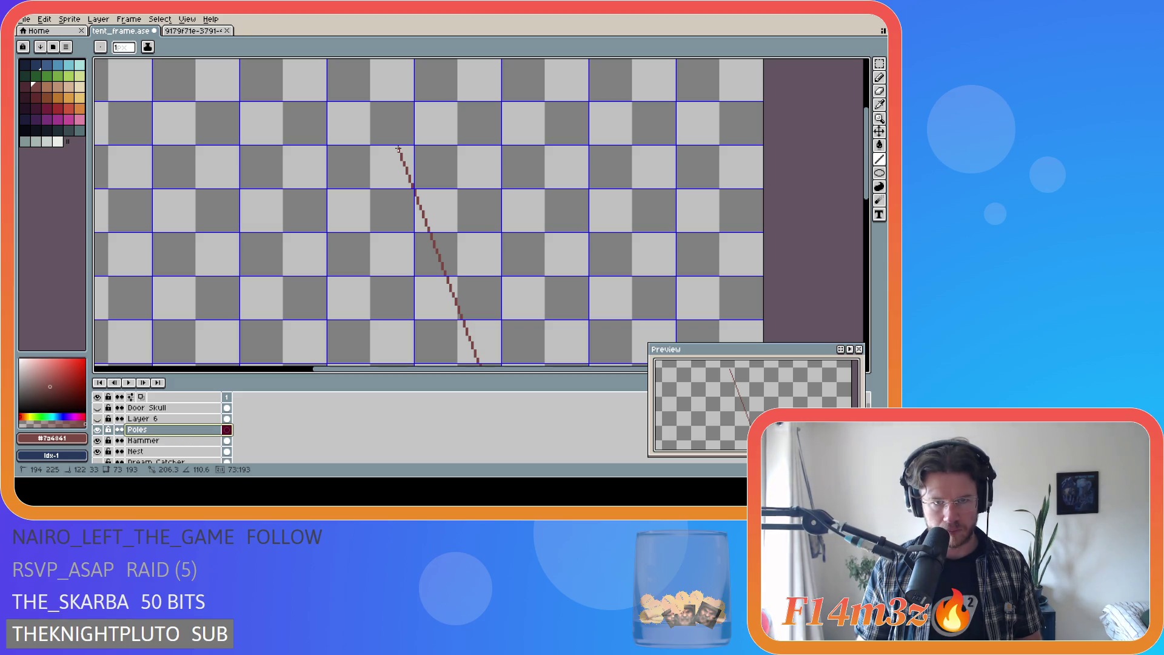
drag(398, 151, 399, 154)
scroll(399, 155, down, 2)
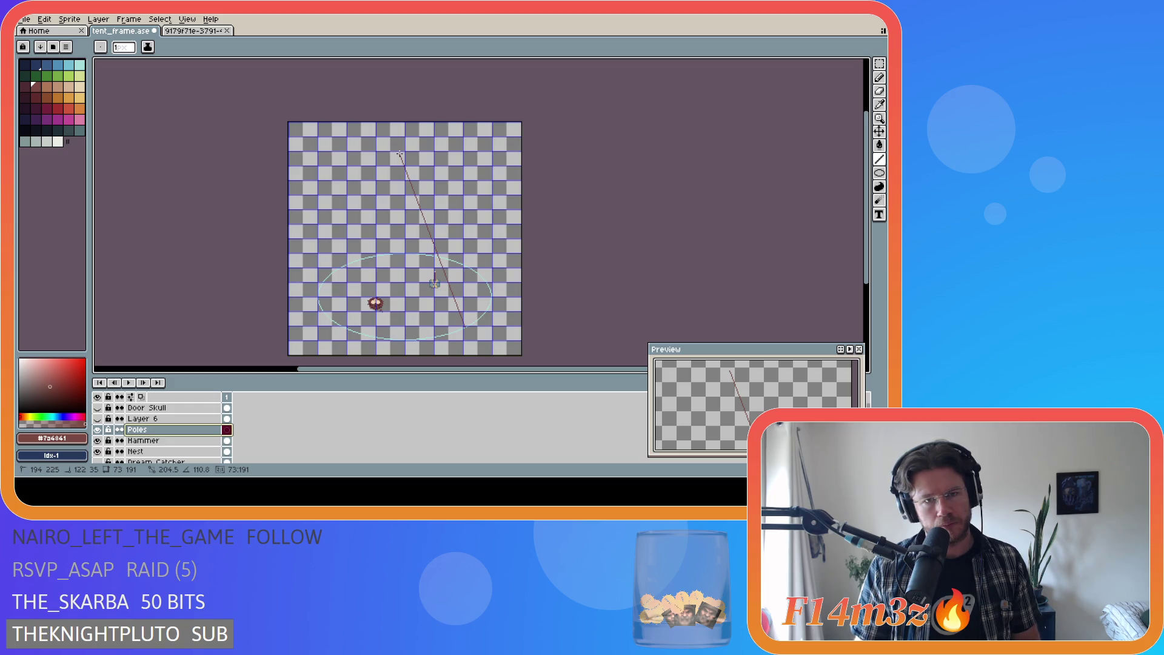
scroll(400, 154, up, 2)
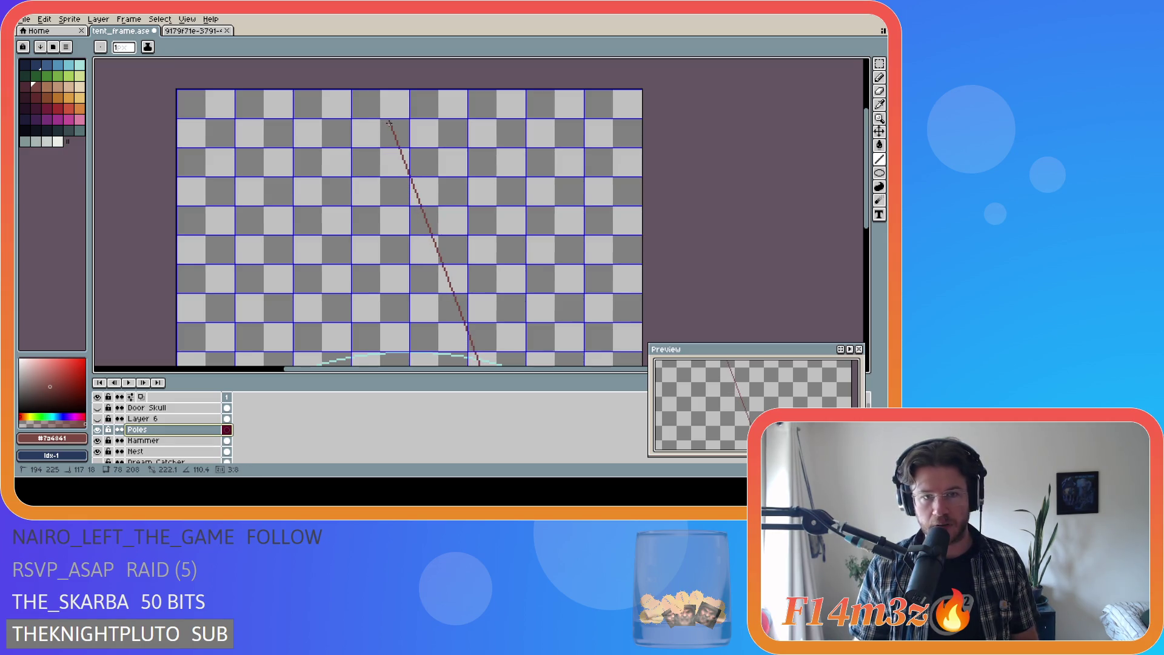
scroll(389, 123, up, 1)
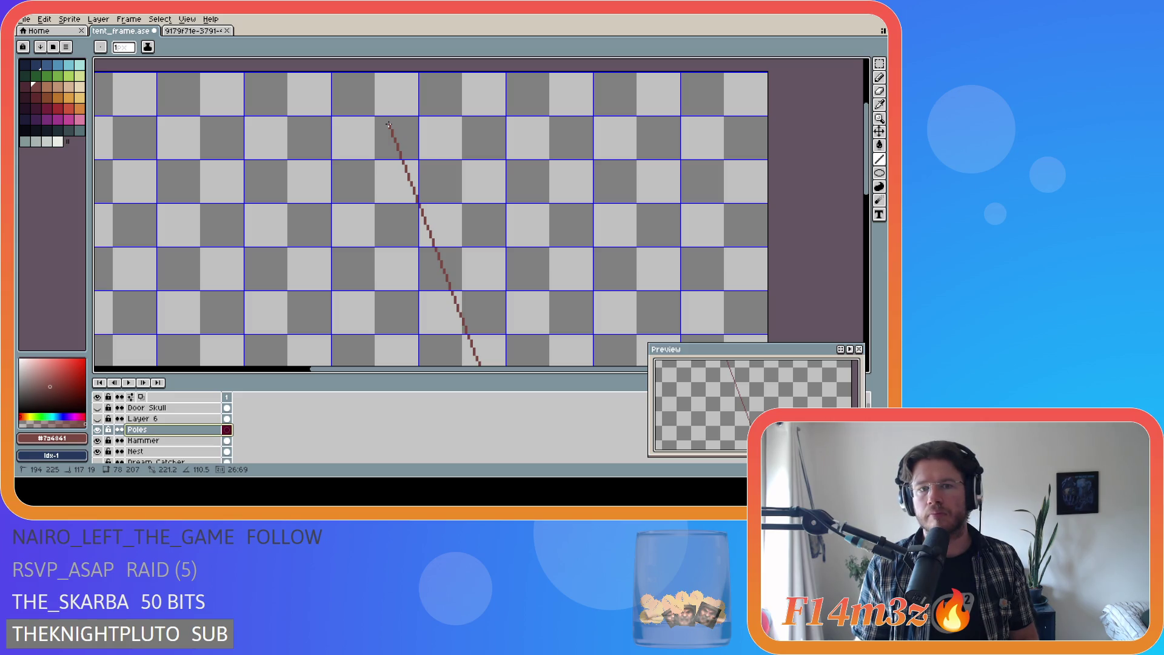
scroll(565, 251, down, 3)
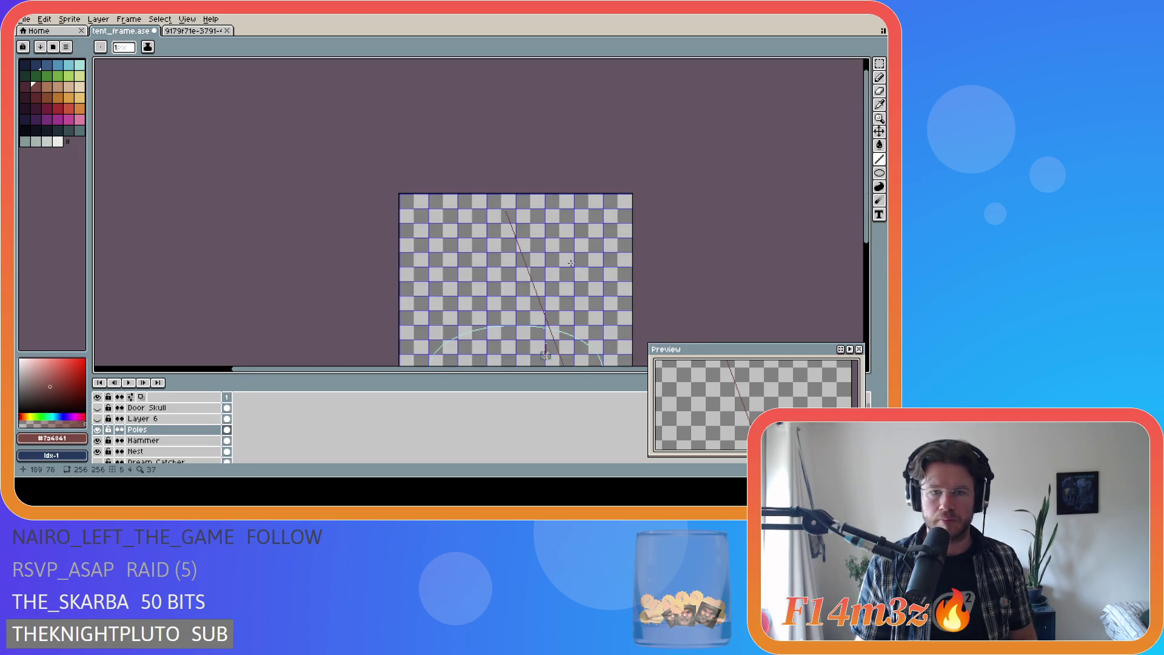
Step: Paste a horizontally flipped copy of the pole and commit it so the two poles cross
scroll(849, 207, down, 2)
key(ctrl+a)
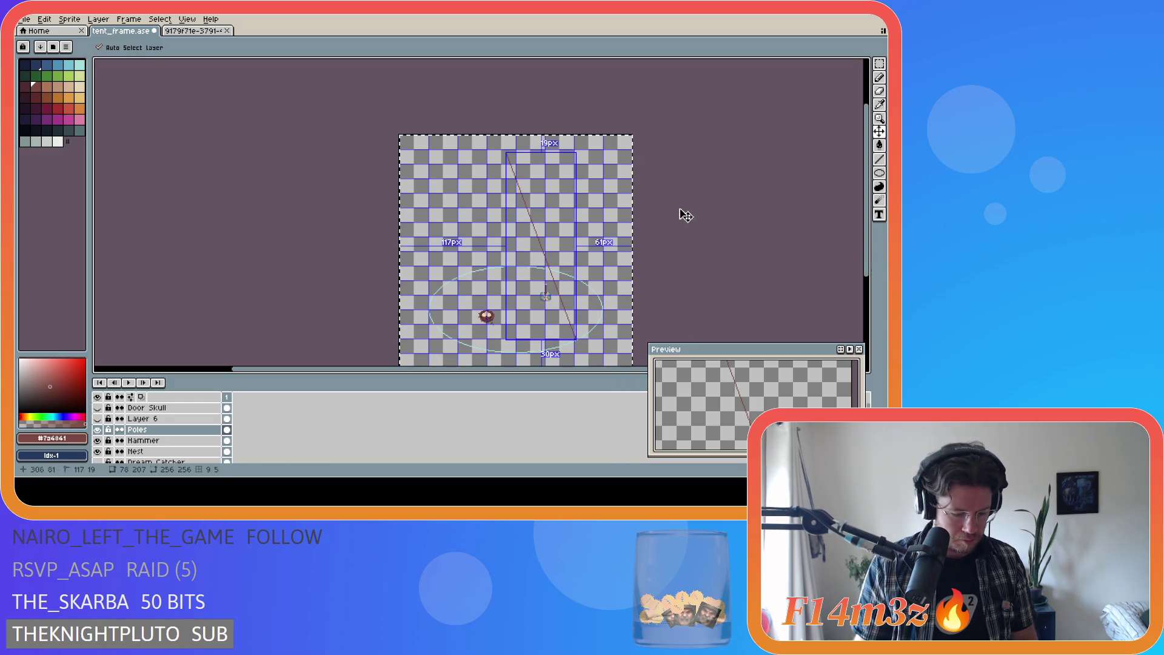
key(ctrl+c)
key(ctrl+v)
key(shift+h)
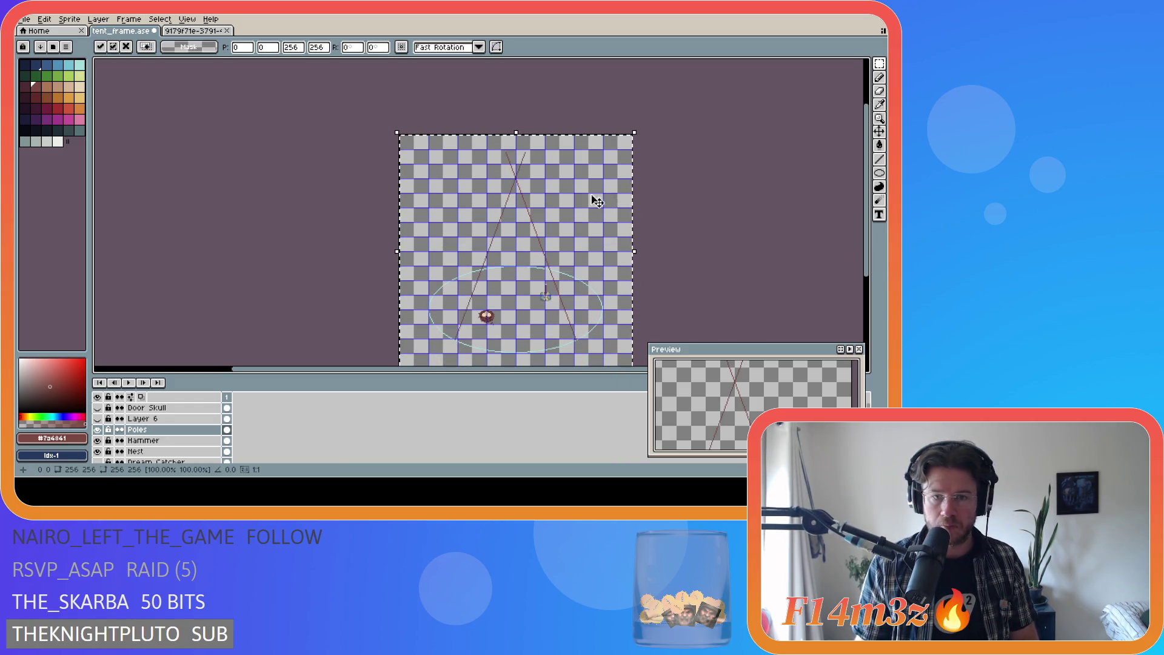
scroll(545, 242, up, 1)
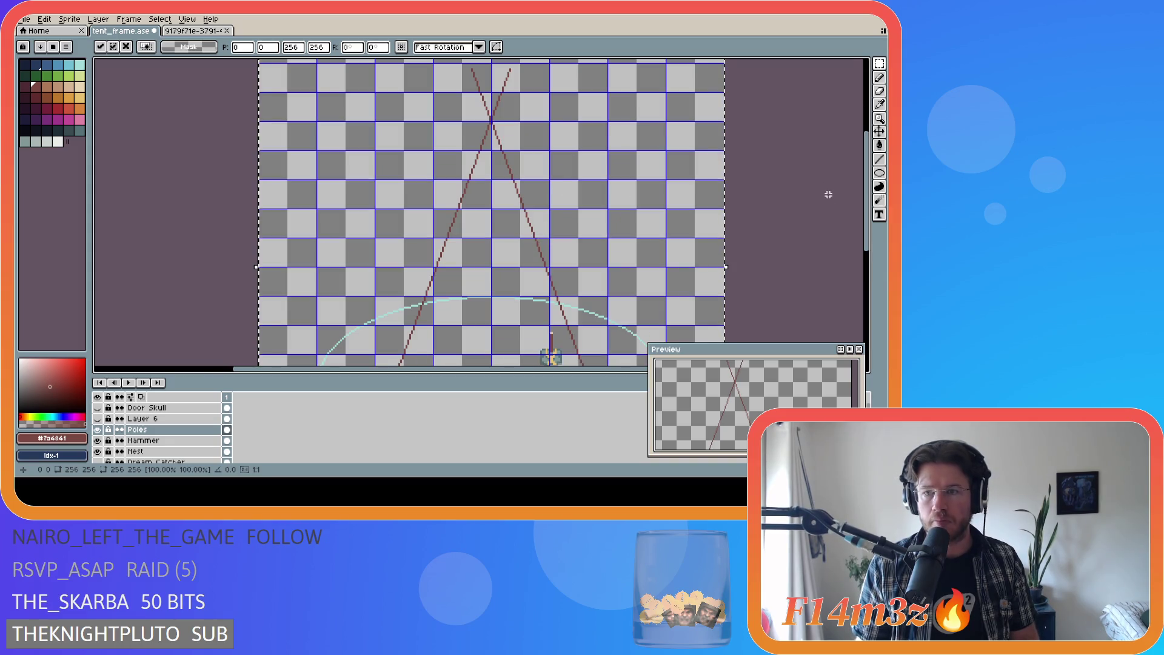
scroll(871, 197, up, 1)
key(Return)
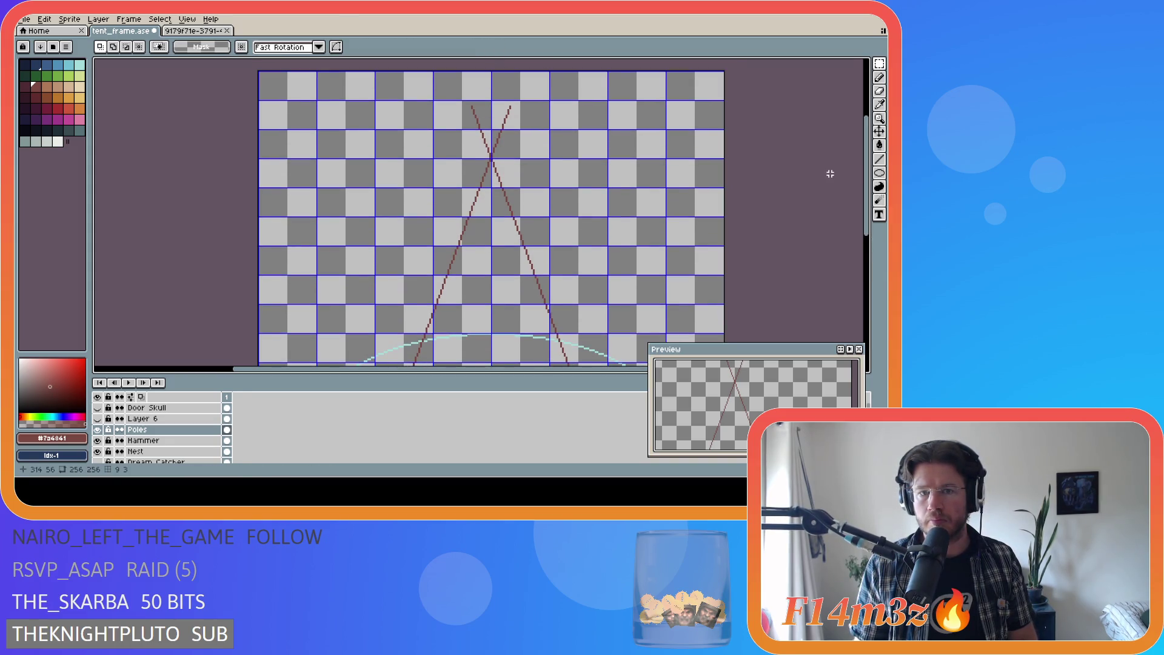
scroll(831, 183, down, 1)
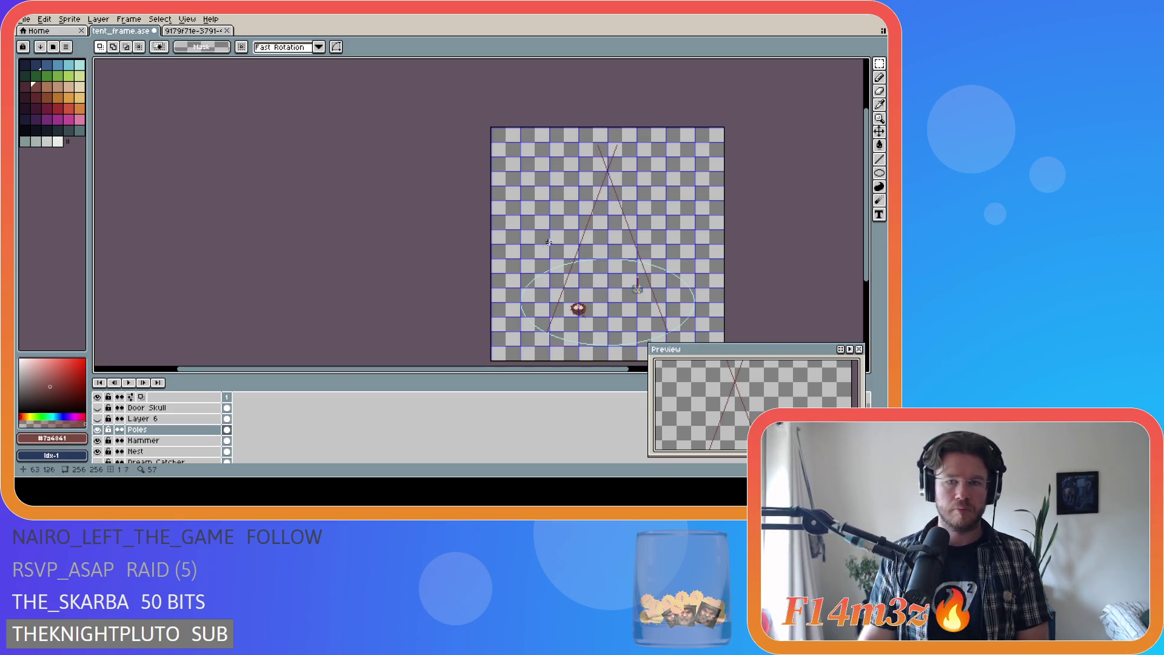
click(140, 418)
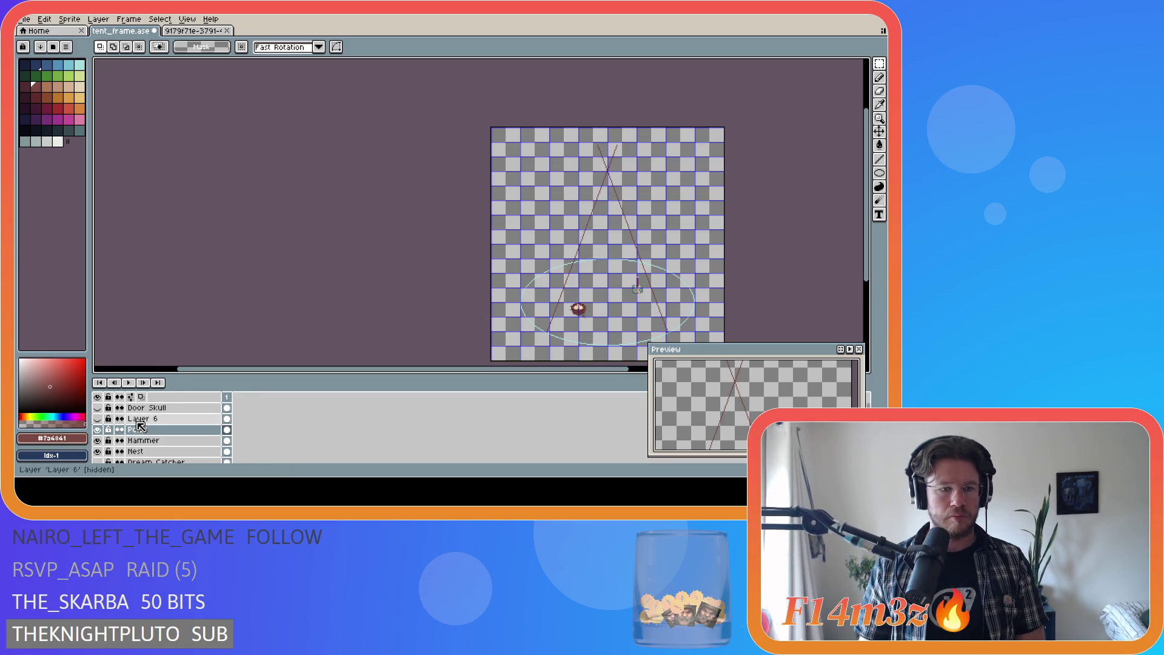
Step: Select Layer 6 and make it visible
click(98, 418)
click(98, 418)
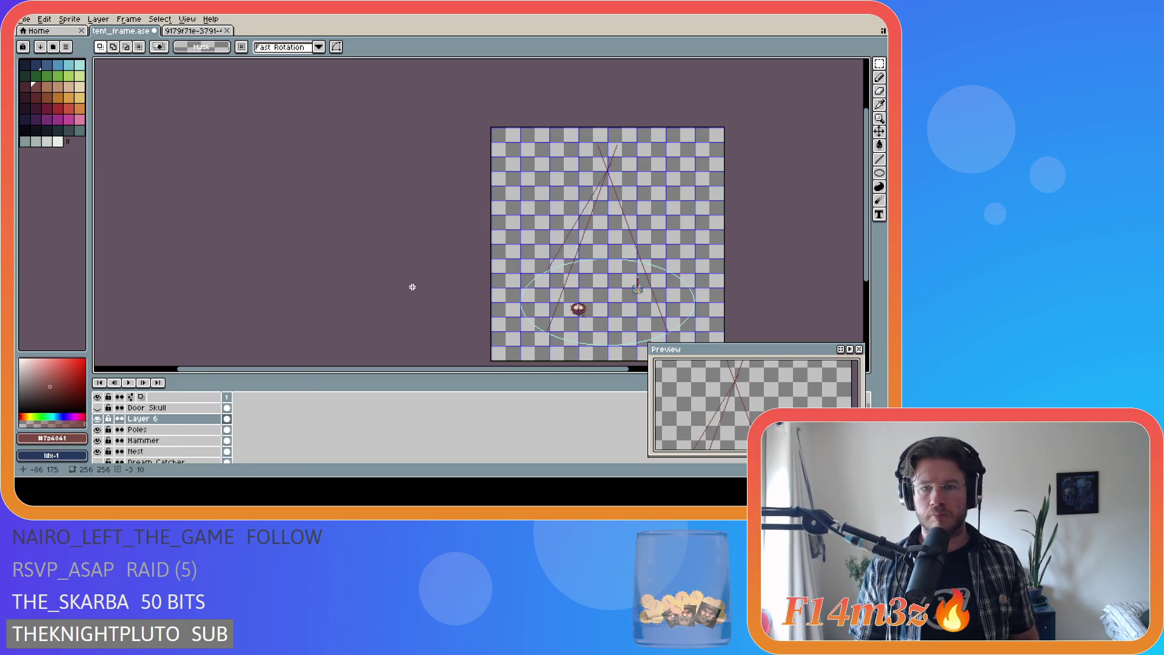
scroll(612, 299, up, 1)
scroll(612, 299, up, 1)
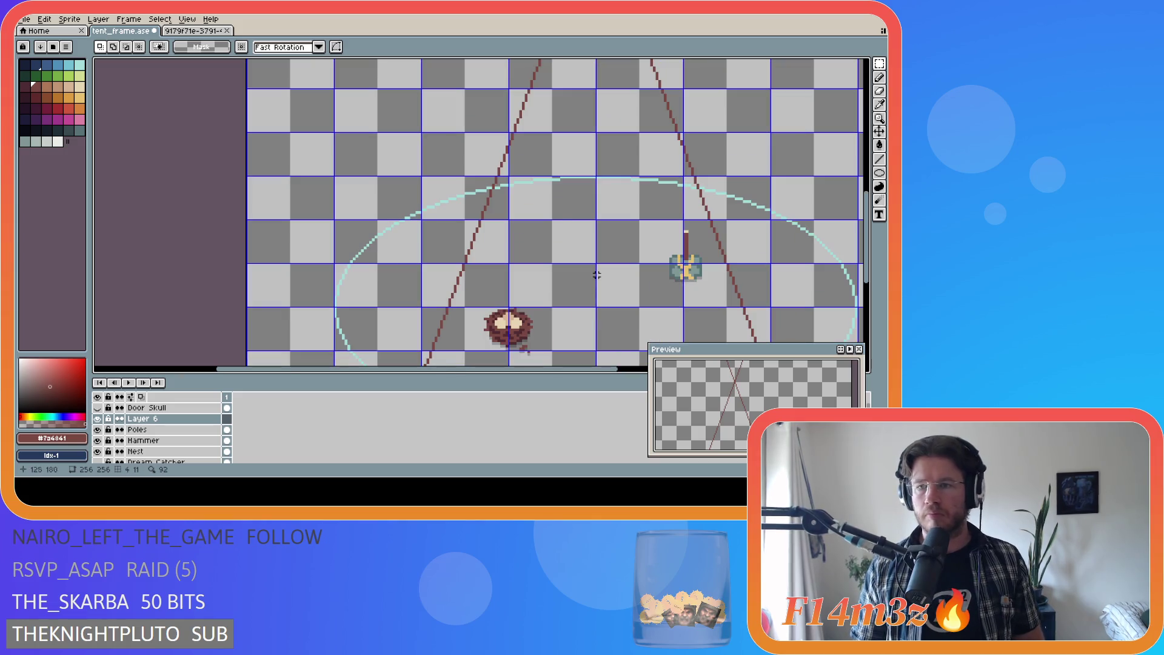
Step: With the Line tool, start another pole line on Layer 6, then cancel it unfinished
key(l)
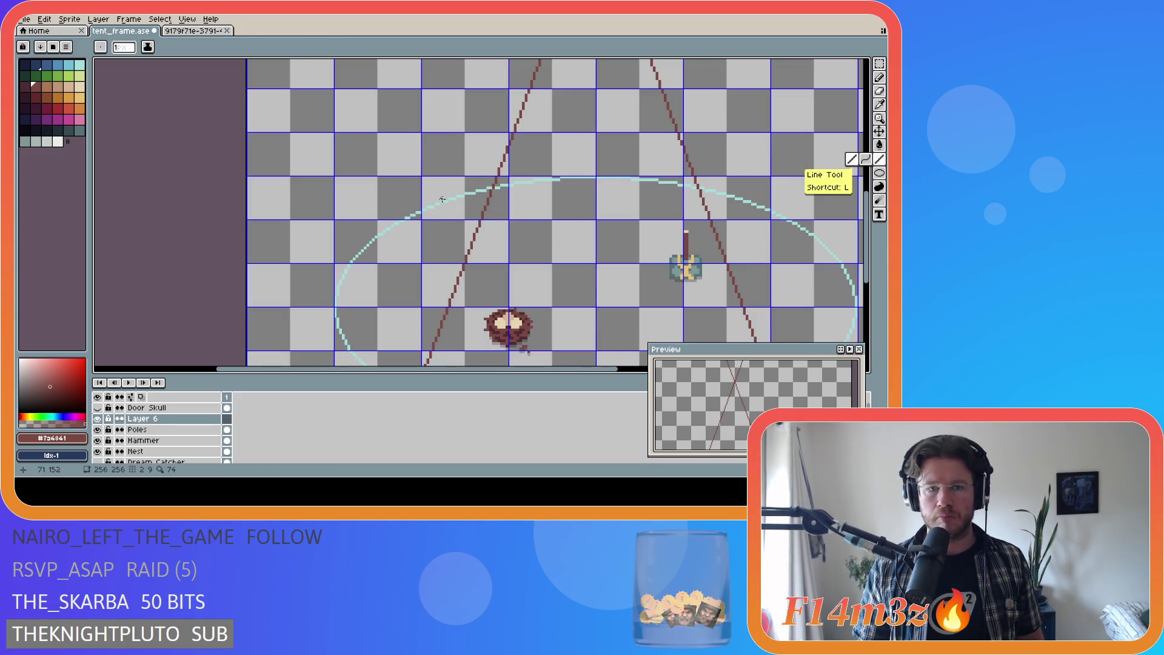
scroll(443, 199, up, 1)
scroll(443, 198, down, 2)
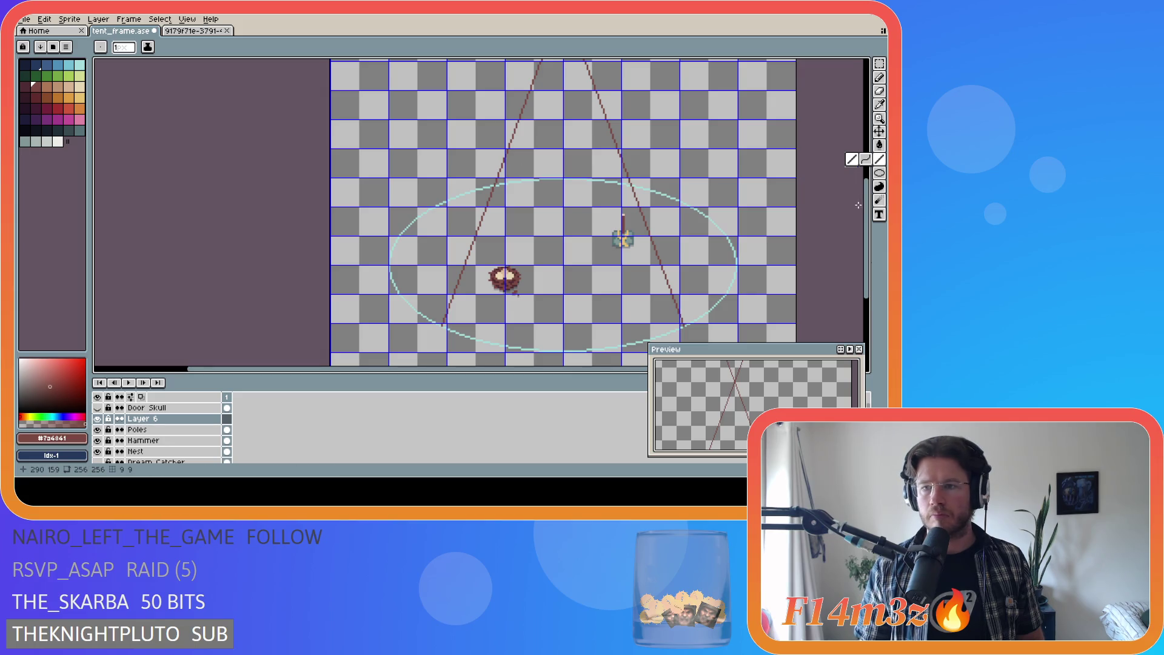
mouse_move(869, 207)
mouse_down()
mouse_move(865, 150)
mouse_move(845, 187)
mouse_up()
scroll(406, 213, up, 1)
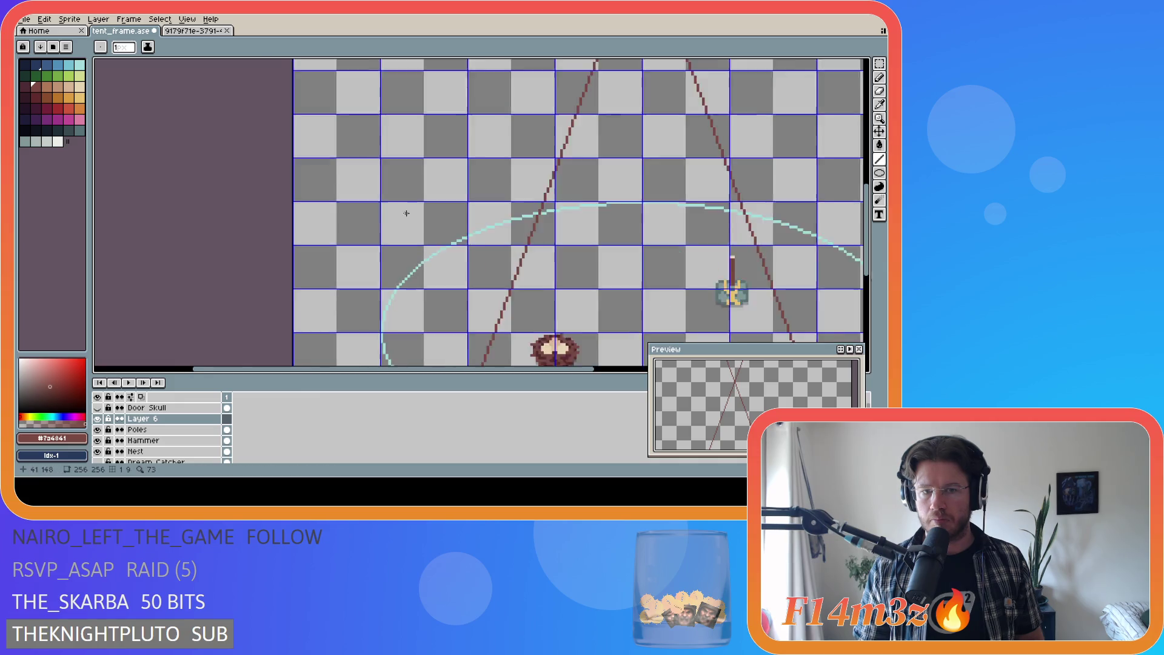
scroll(591, 309, down, 2)
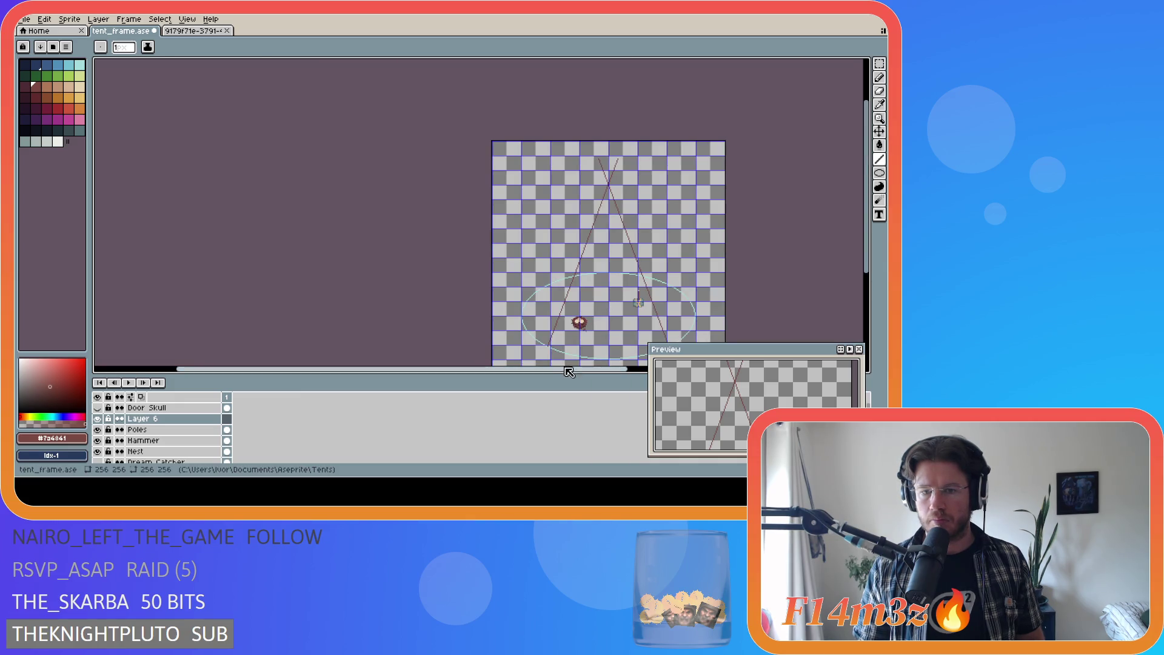
drag(568, 371, 617, 375)
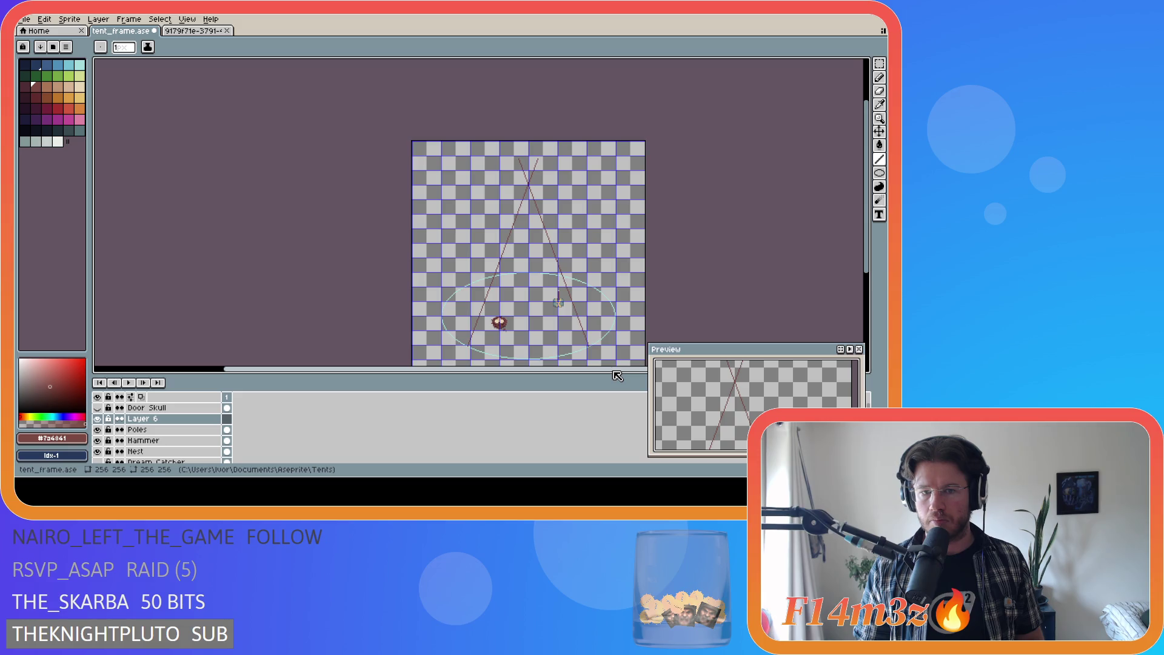
scroll(463, 278, up, 3)
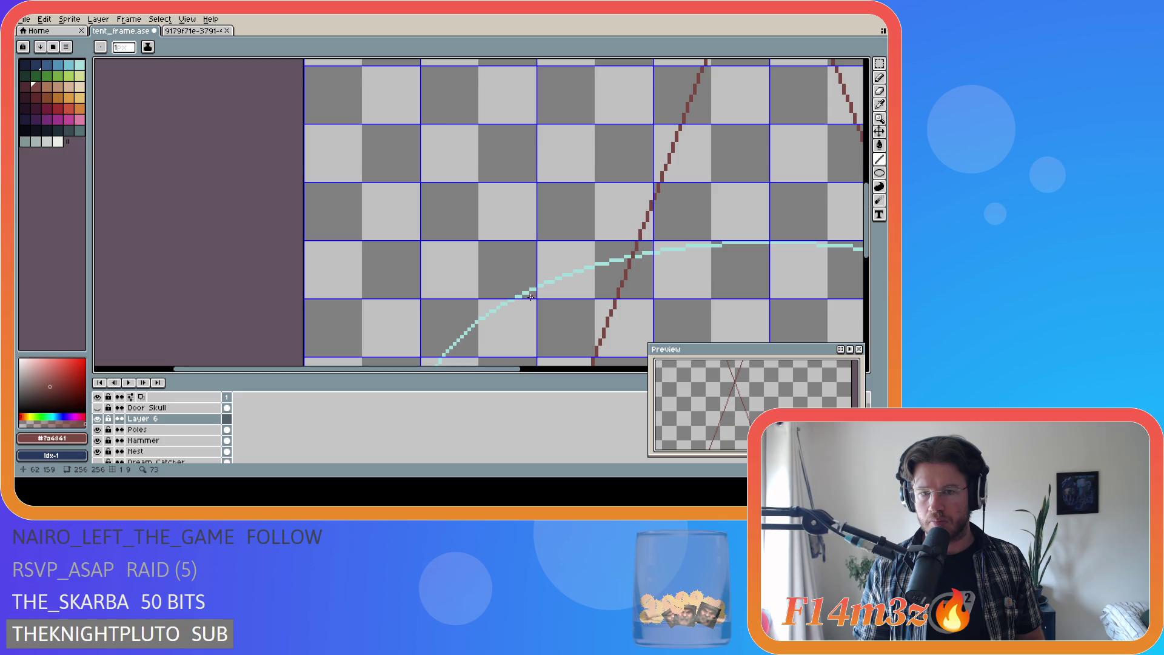
scroll(527, 292, down, 3)
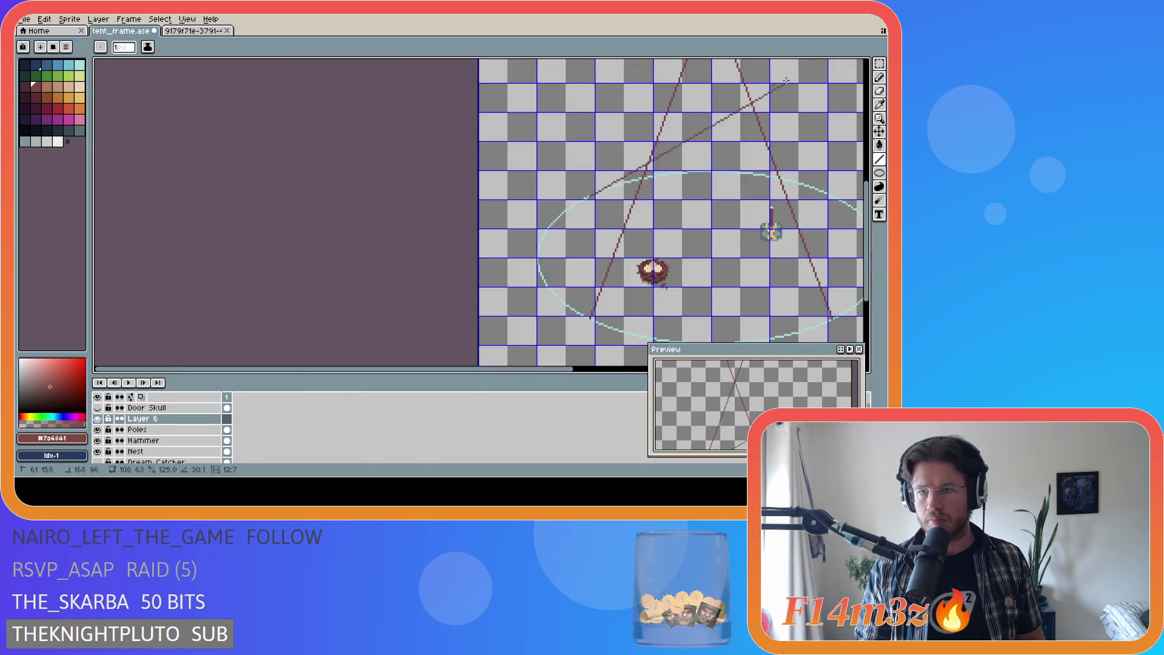
mouse_move(863, 58)
mouse_down()
mouse_move(728, 99)
mouse_move(714, 122)
mouse_up()
scroll(710, 123, up, 1)
scroll(713, 124, up, 1)
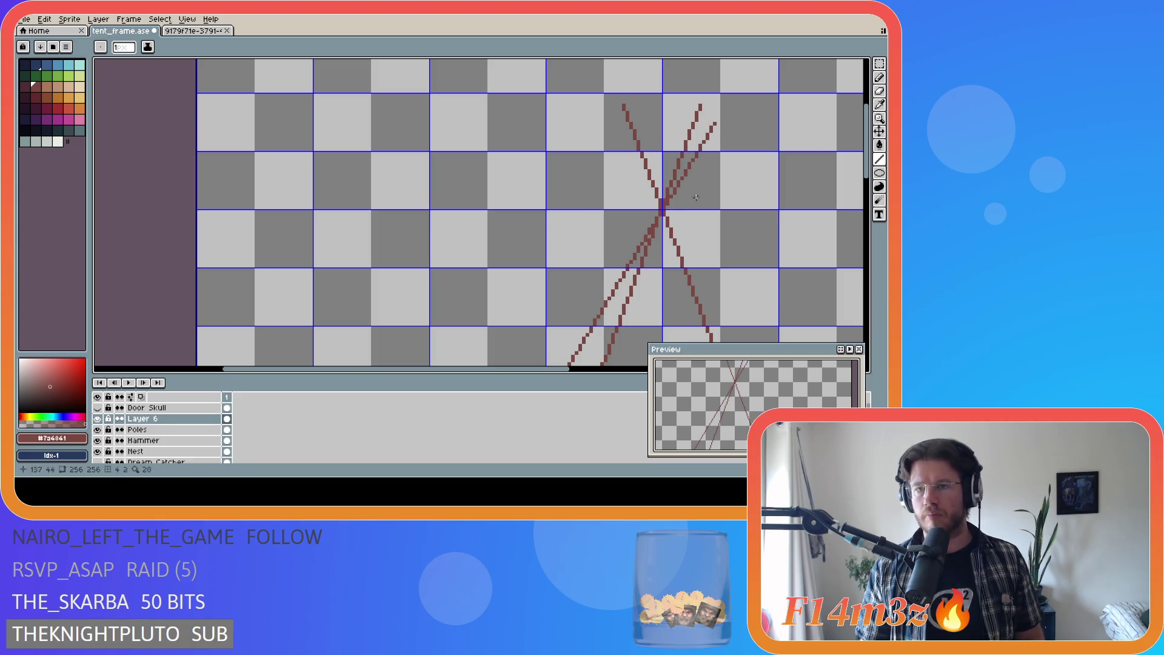
key(Escape)
Step: Hide the Poles layer and draw a dark red pole rising up-right on Layer 6, fine-tuning its top end
click(97, 429)
drag(865, 173, 849, 273)
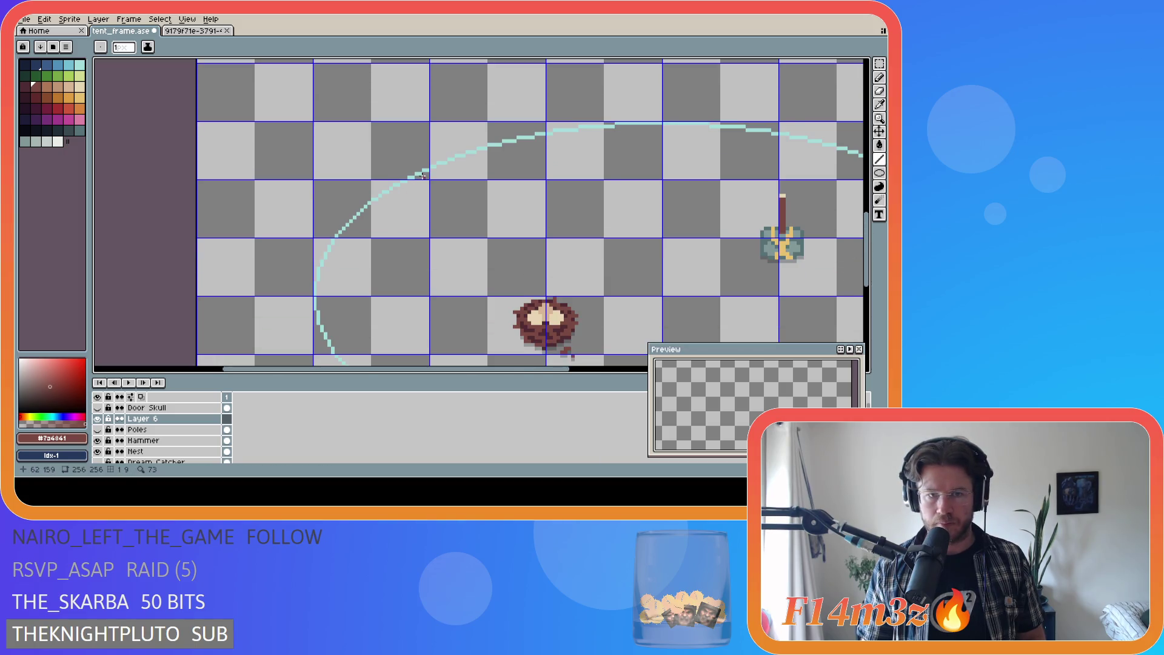
mouse_move(417, 170)
mouse_down()
mouse_move(683, 62)
mouse_move(729, 60)
mouse_move(671, 60)
mouse_move(810, 59)
mouse_move(736, 133)
mouse_move(600, 209)
mouse_move(639, 142)
mouse_up()
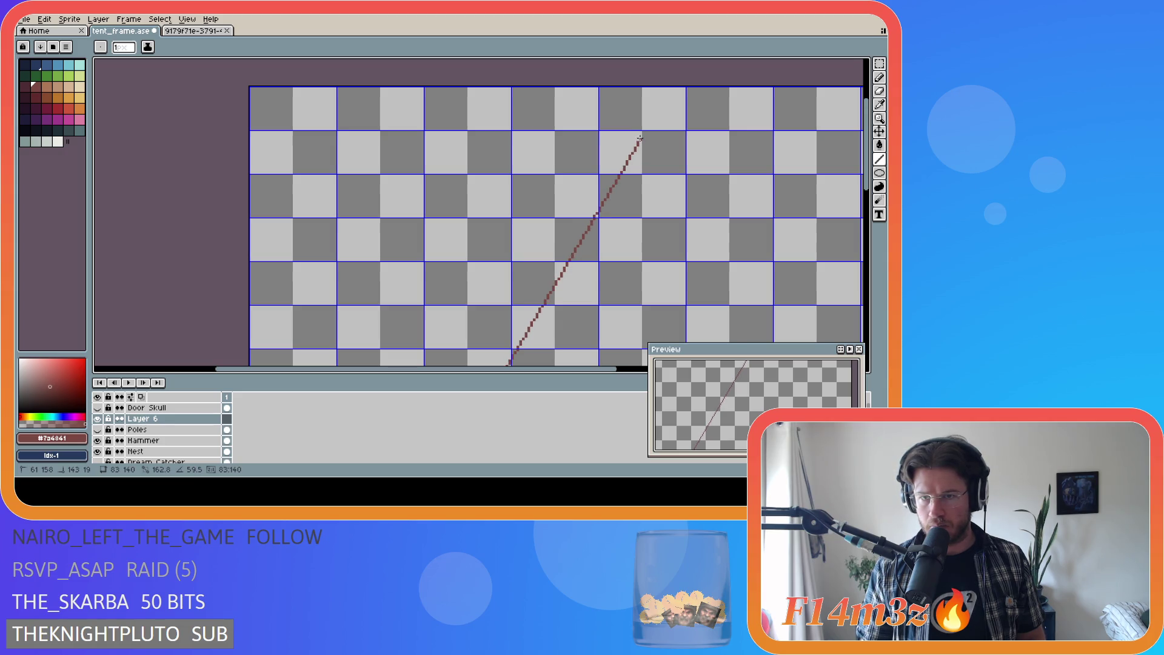
drag(648, 130, 645, 135)
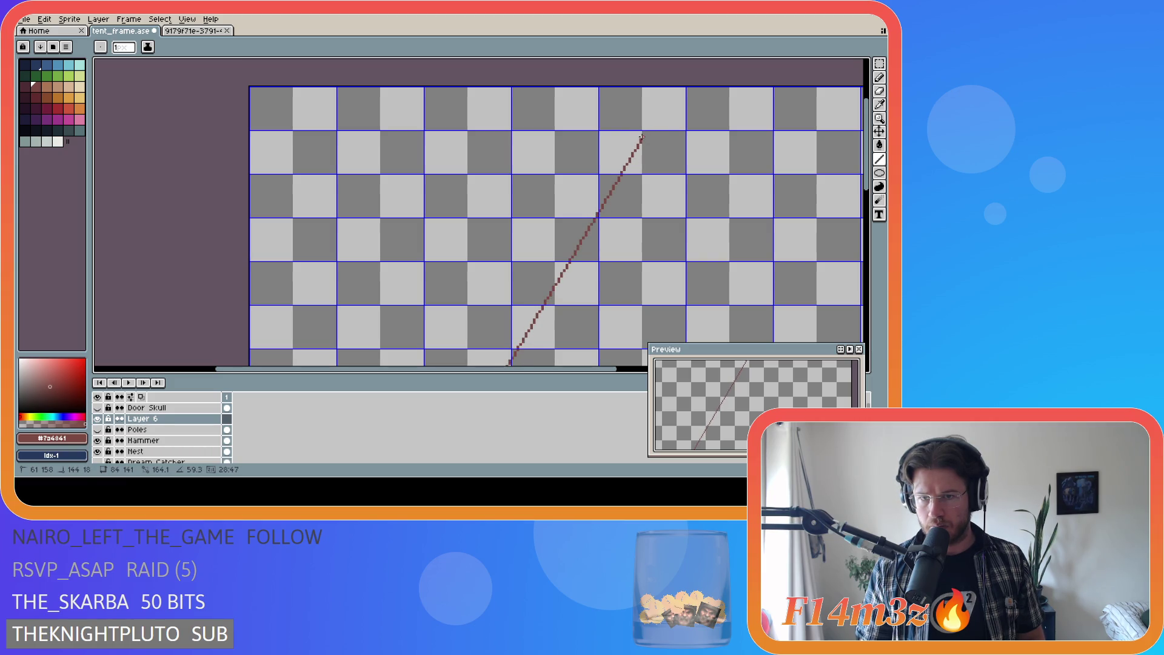
drag(642, 138, 642, 144)
drag(638, 146, 641, 143)
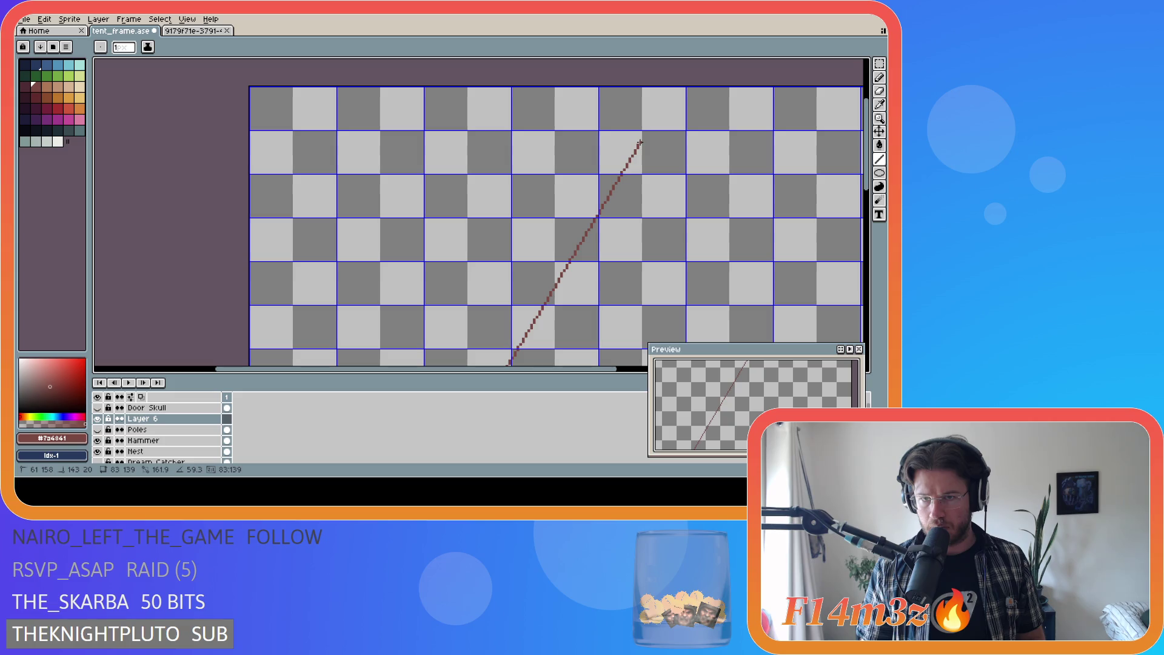
drag(641, 142, 641, 146)
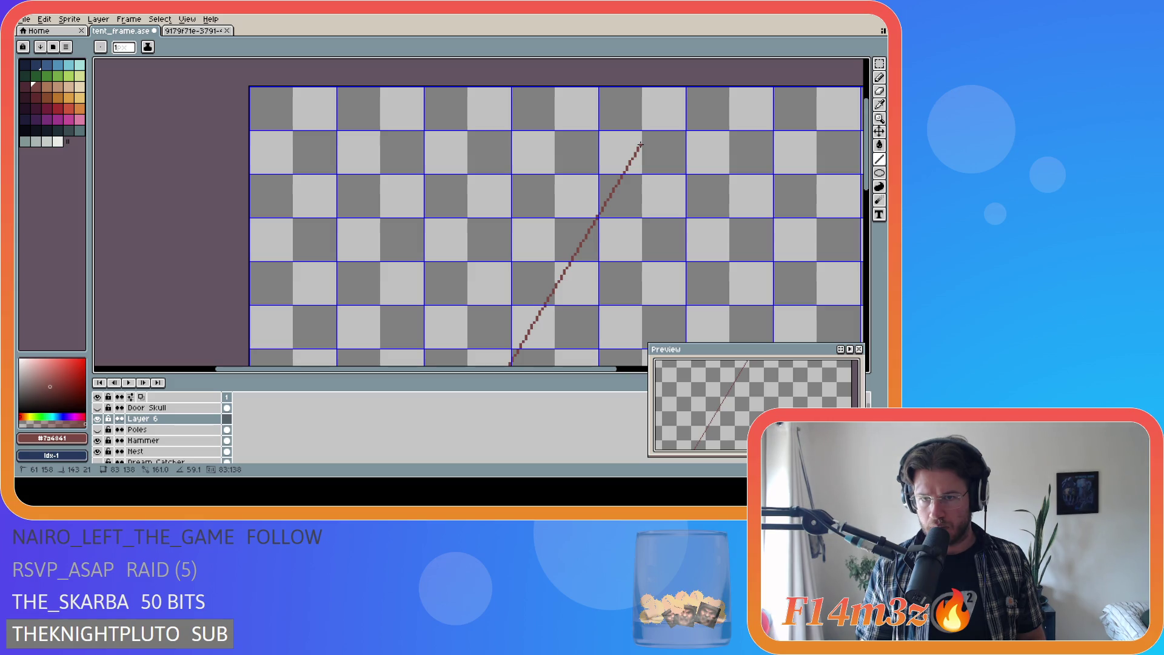
drag(639, 144, 643, 143)
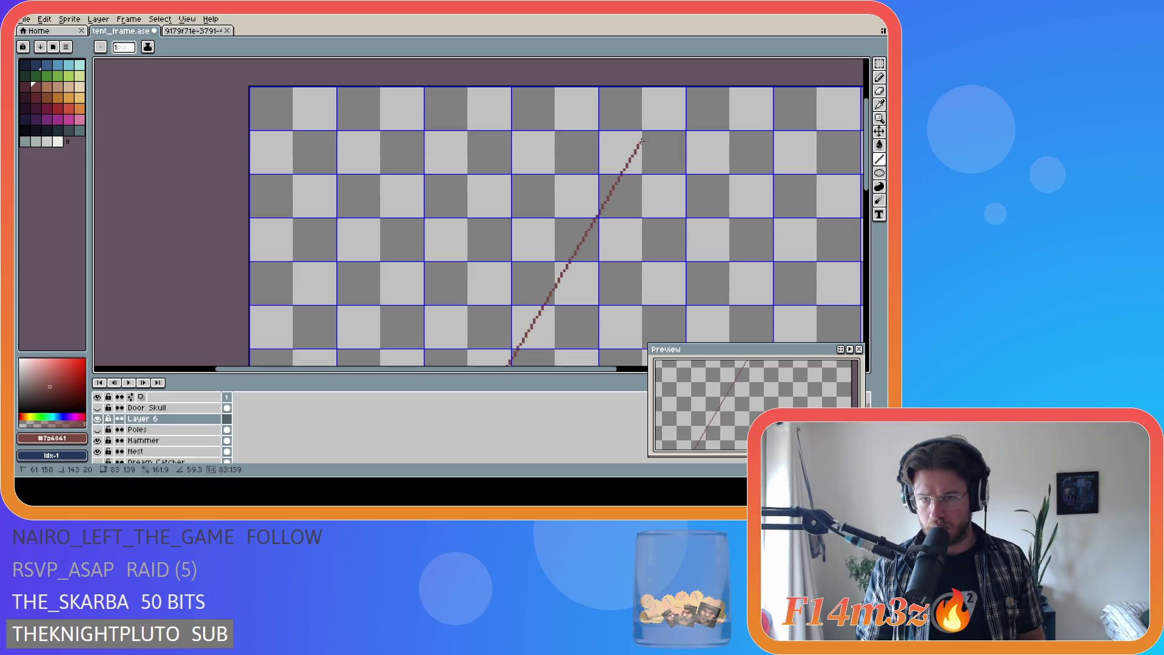
drag(642, 142, 641, 148)
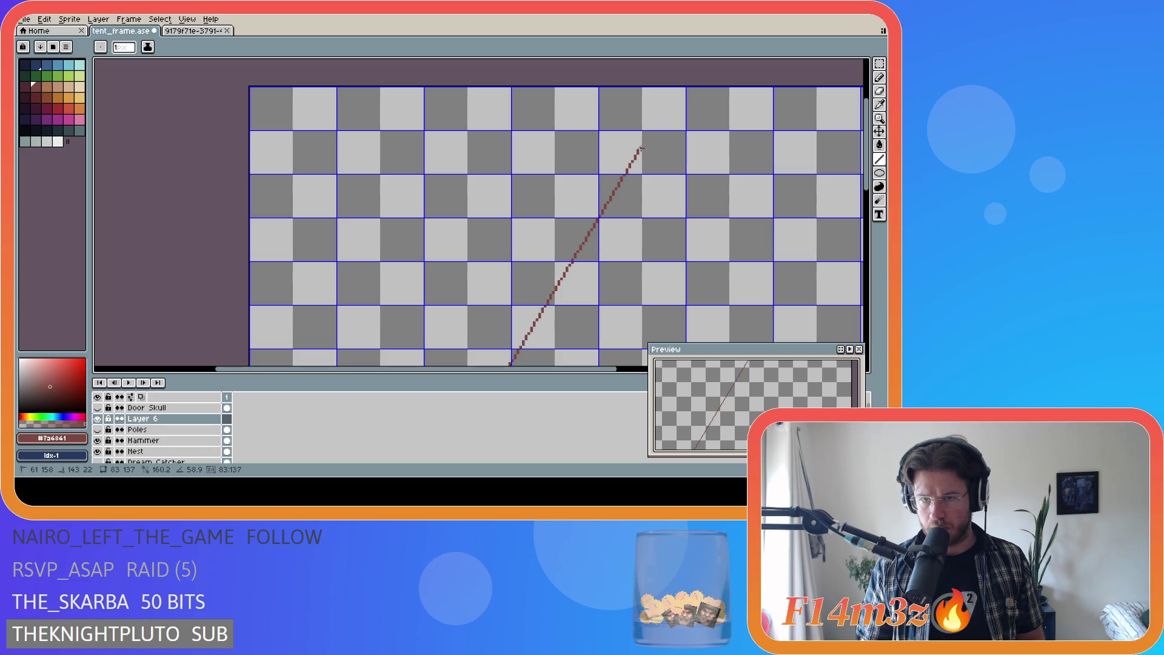
drag(641, 147, 641, 145)
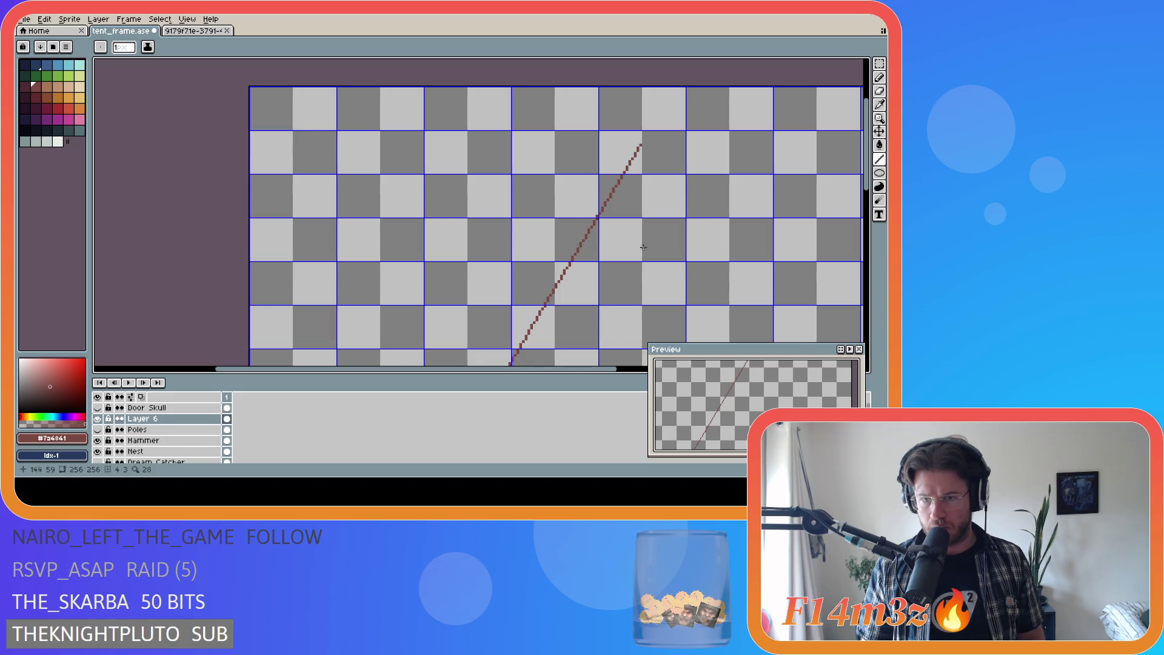
scroll(607, 270, down, 2)
Step: Paste a horizontally flipped copy of the Layer 6 pole, show Poles to compare, then undo the paste
drag(588, 373, 620, 370)
drag(866, 182, 866, 230)
key(v)
key(ctrl+c)
key(ctrl+v)
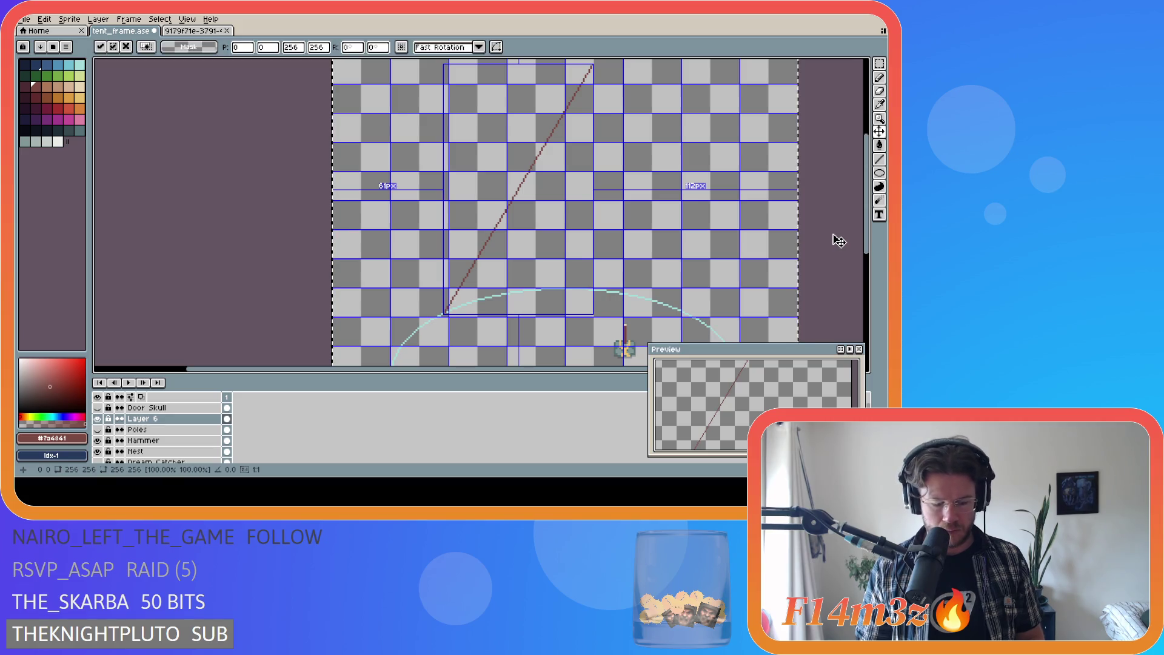
key(shift+h)
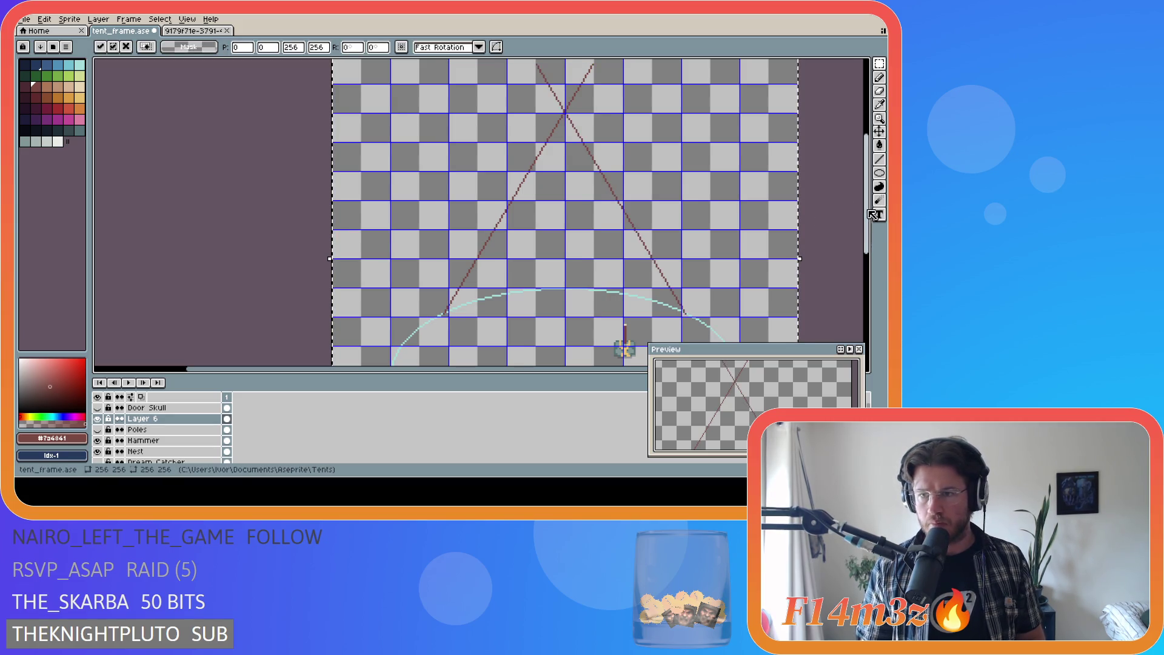
scroll(850, 208, up, 1)
key(Return)
click(97, 429)
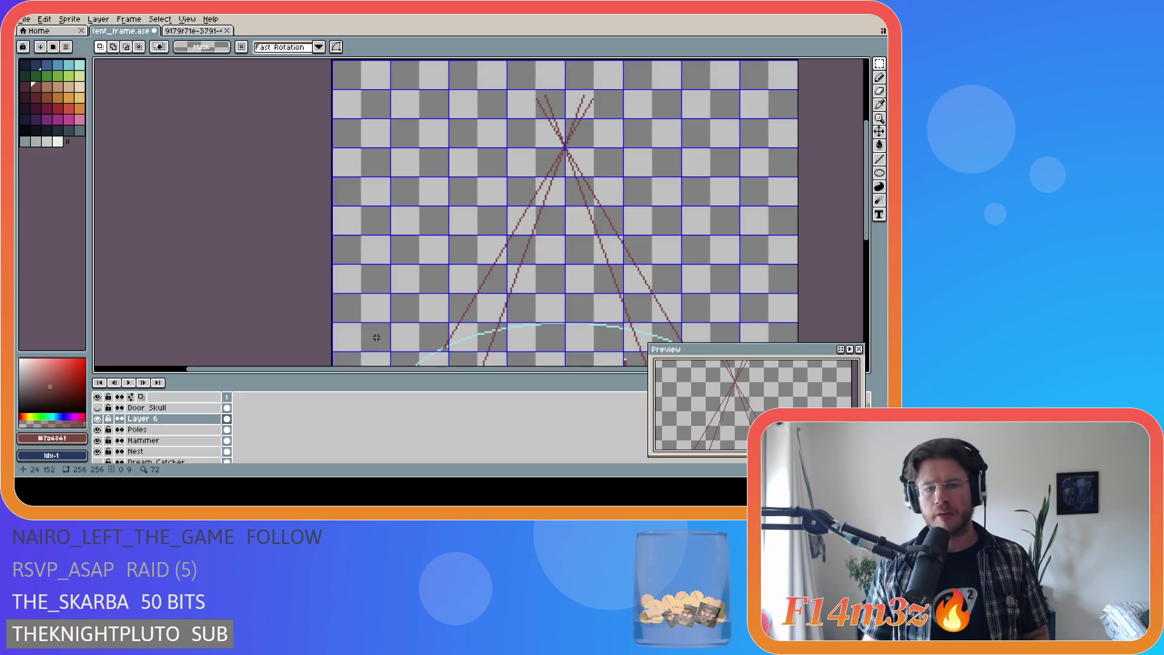
key(ctrl+z)
key(ctrl+z)
key(ctrl+z)
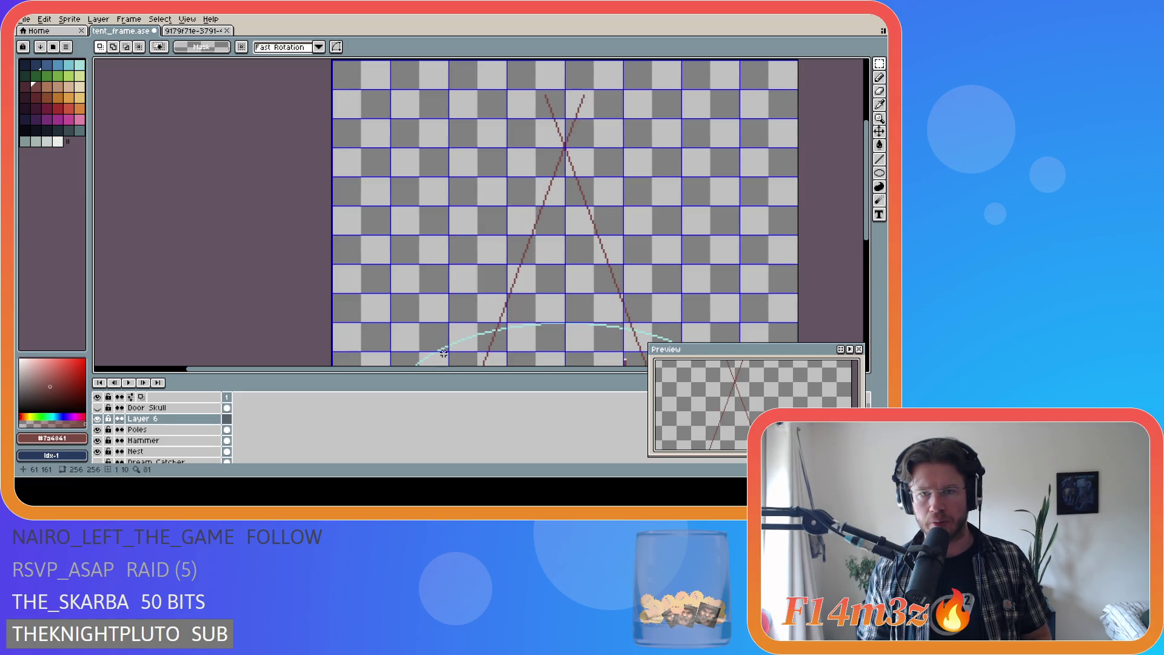
Step: Draw a trial pole line up to the right, then undo it
scroll(444, 353, up, 1)
scroll(443, 353, up, 2)
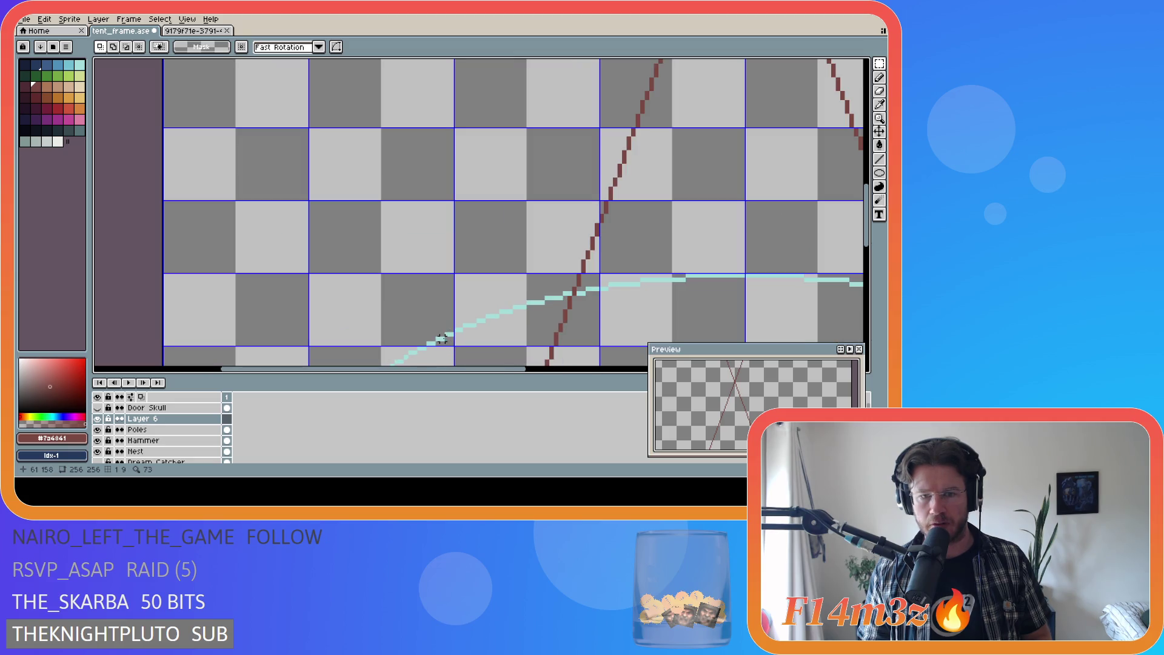
key(l)
drag(443, 339, 712, 66)
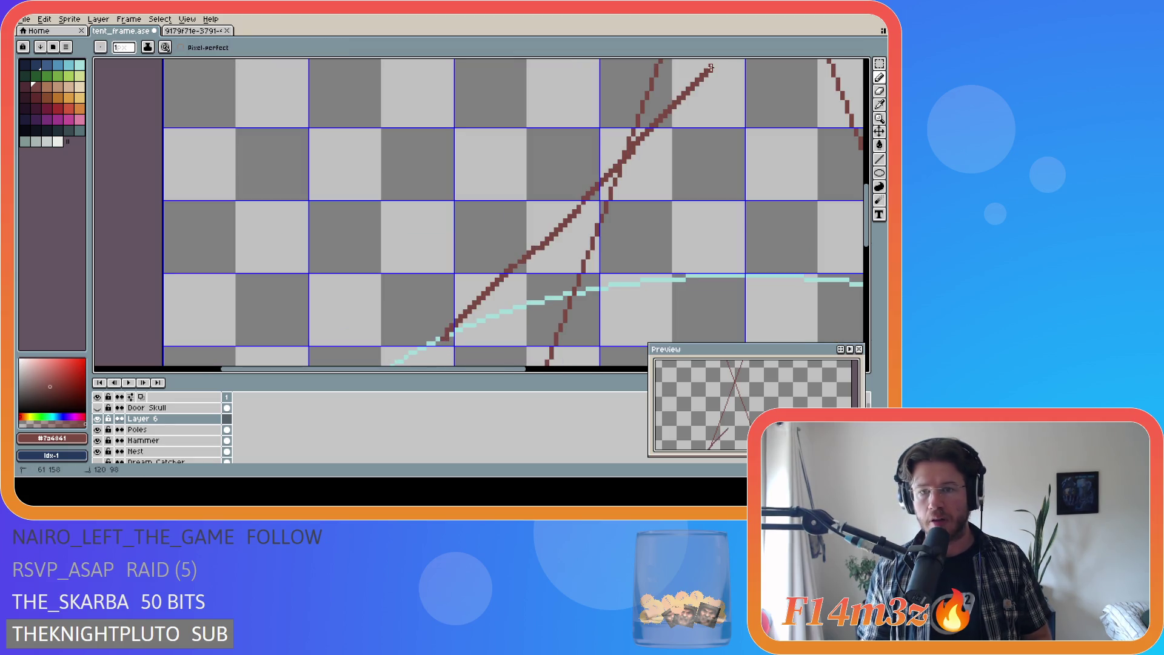
key(ctrl+z)
Step: Hide the Poles layer and redraw the pole from the ellipse edge up to the right
click(879, 159)
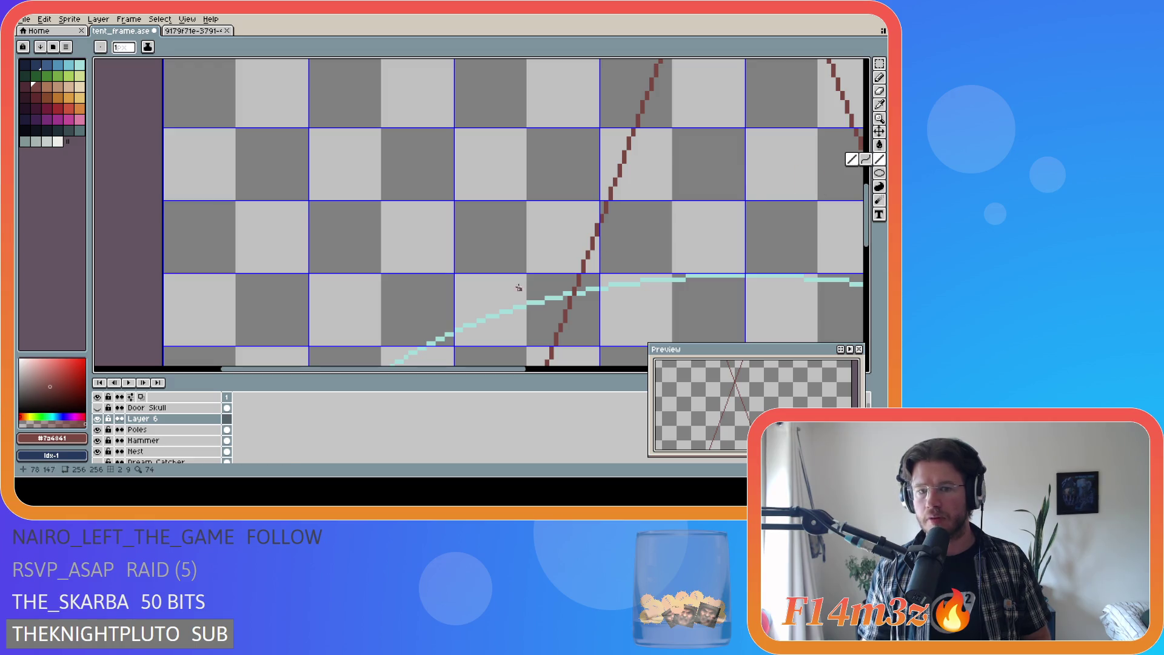
click(97, 429)
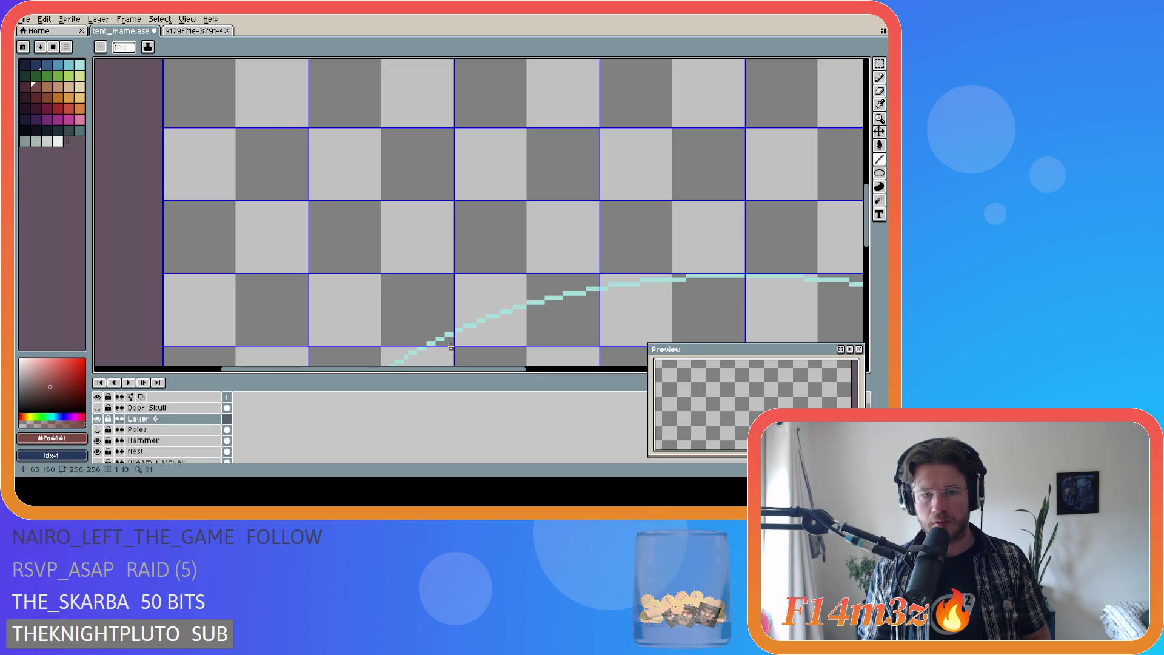
mouse_move(438, 340)
mouse_down()
mouse_move(728, 115)
mouse_move(805, 65)
mouse_move(843, 66)
mouse_move(836, 91)
mouse_move(815, 59)
mouse_move(667, 106)
mouse_move(649, 130)
mouse_move(585, 142)
mouse_move(602, 150)
mouse_move(619, 135)
mouse_move(617, 112)
mouse_up()
scroll(670, 156, down, 2)
scroll(601, 144, up, 1)
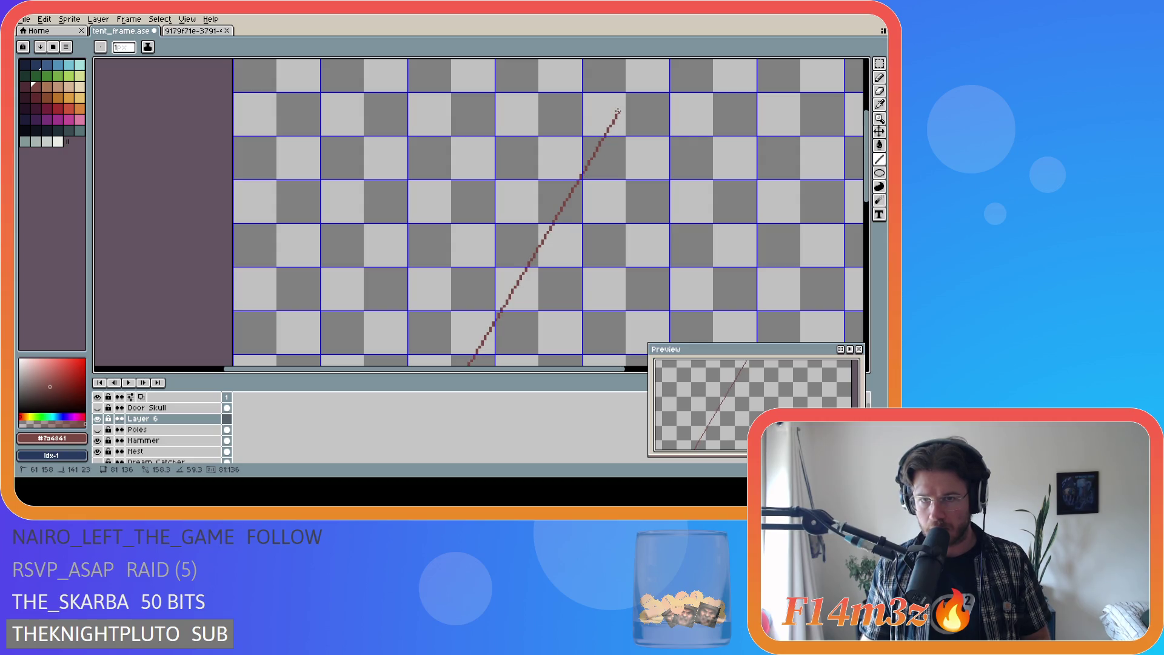
drag(619, 113, 617, 114)
drag(617, 114, 617, 114)
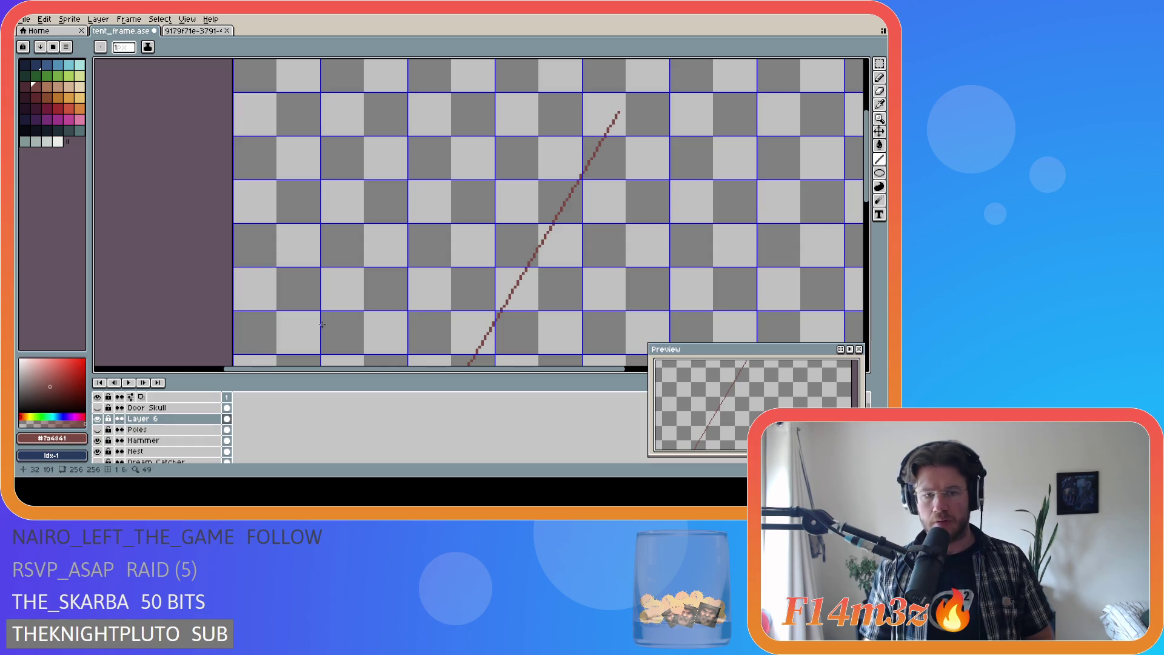
Step: Show Poles, hide Layer 6, and add a new Layer 7 above Poles
click(98, 430)
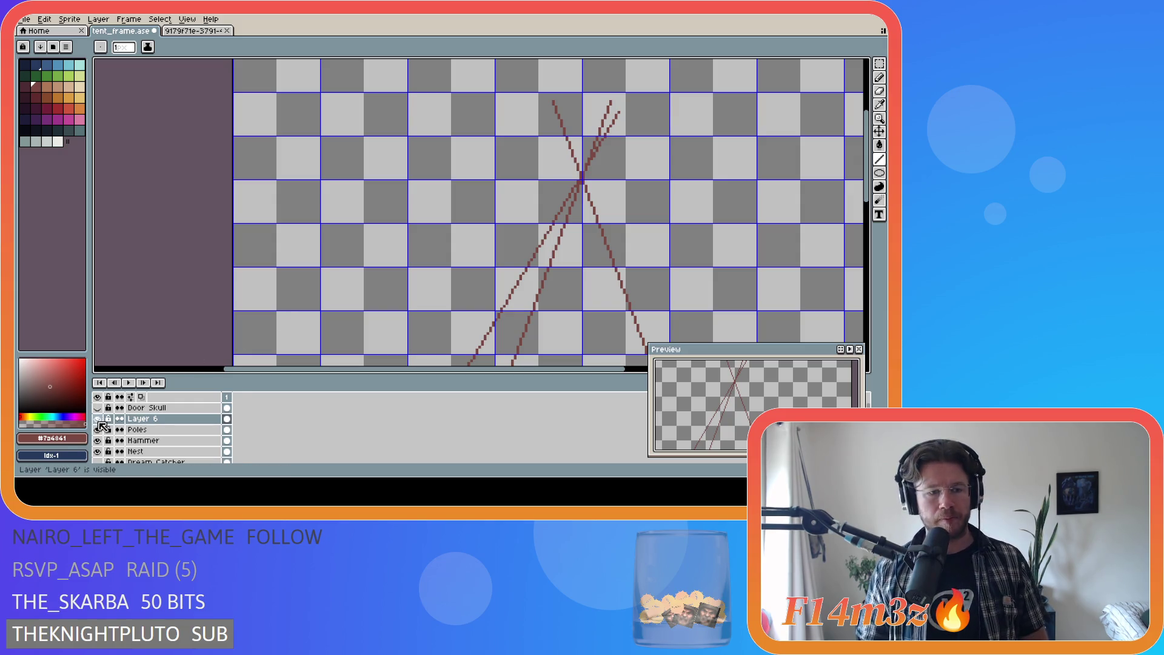
click(98, 418)
click(139, 429)
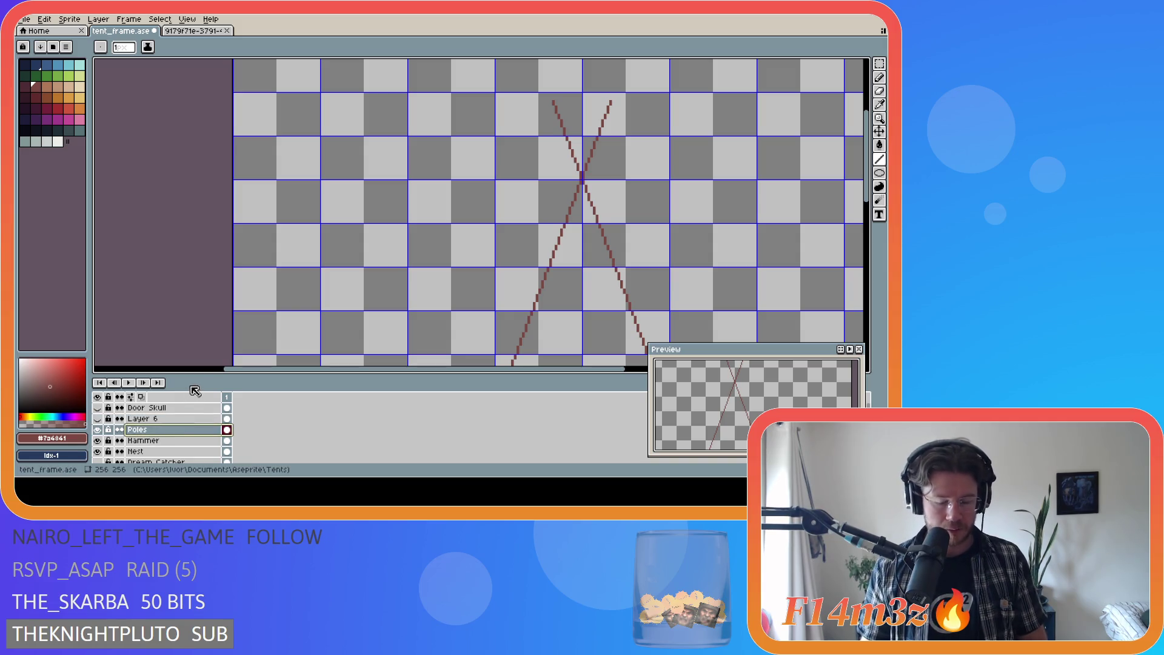
key(shift+n)
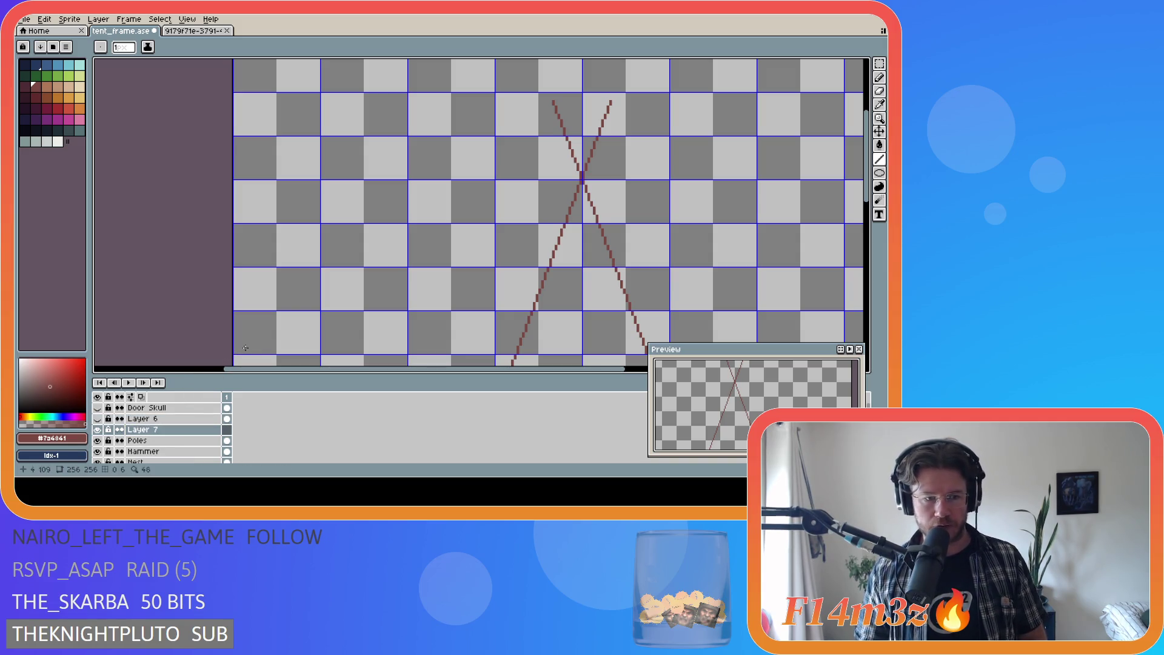
Step: Draw a trial pole from the ellipse's left edge, then undo it
drag(869, 166, 867, 259)
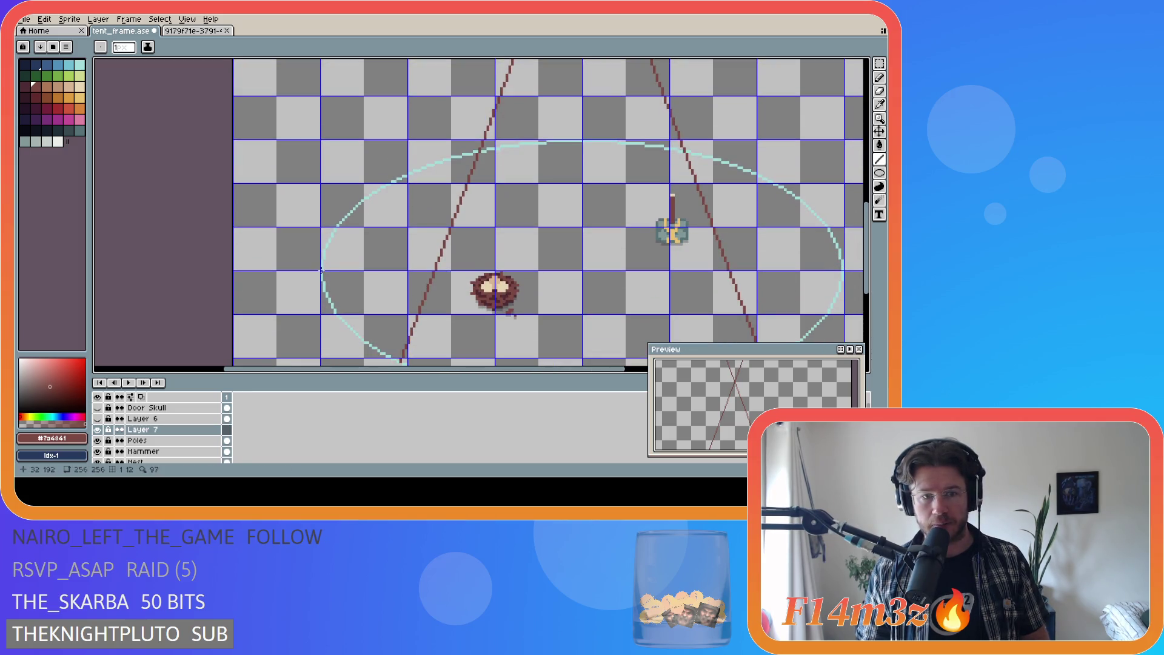
scroll(322, 268, down, 1)
mouse_move(866, 212)
mouse_down()
mouse_move(866, 159)
mouse_move(852, 188)
mouse_up()
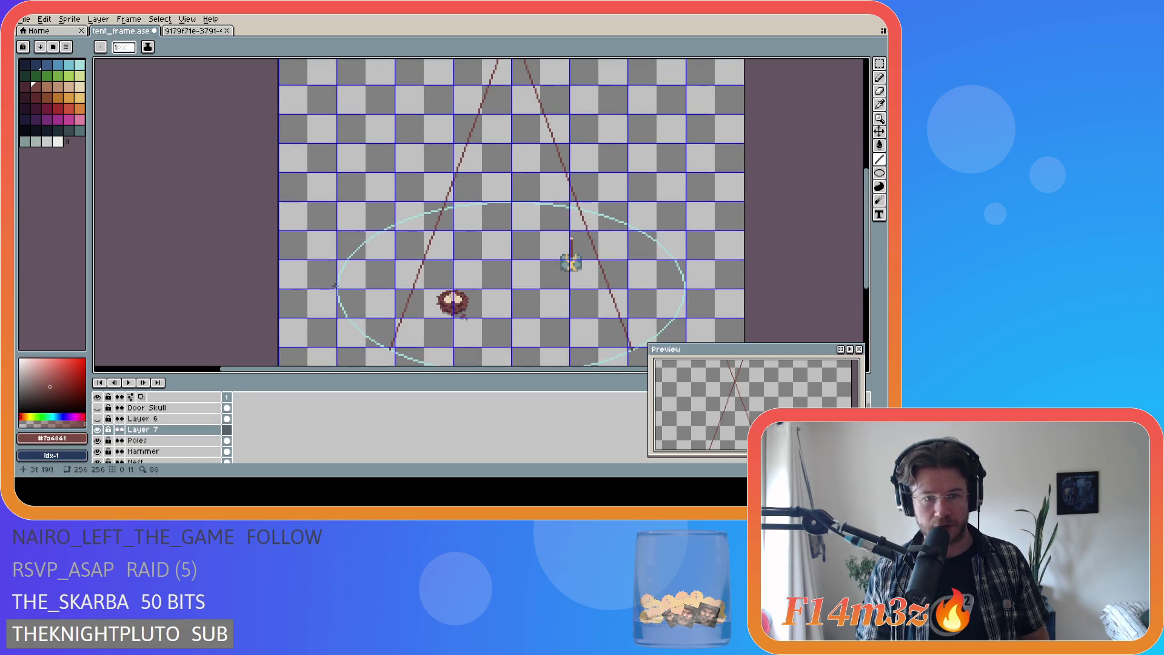
scroll(336, 288, up, 1)
mouse_move(339, 290)
mouse_down()
mouse_move(467, 167)
mouse_move(667, 66)
mouse_move(732, 59)
mouse_move(674, 93)
mouse_up()
key(ctrl+z)
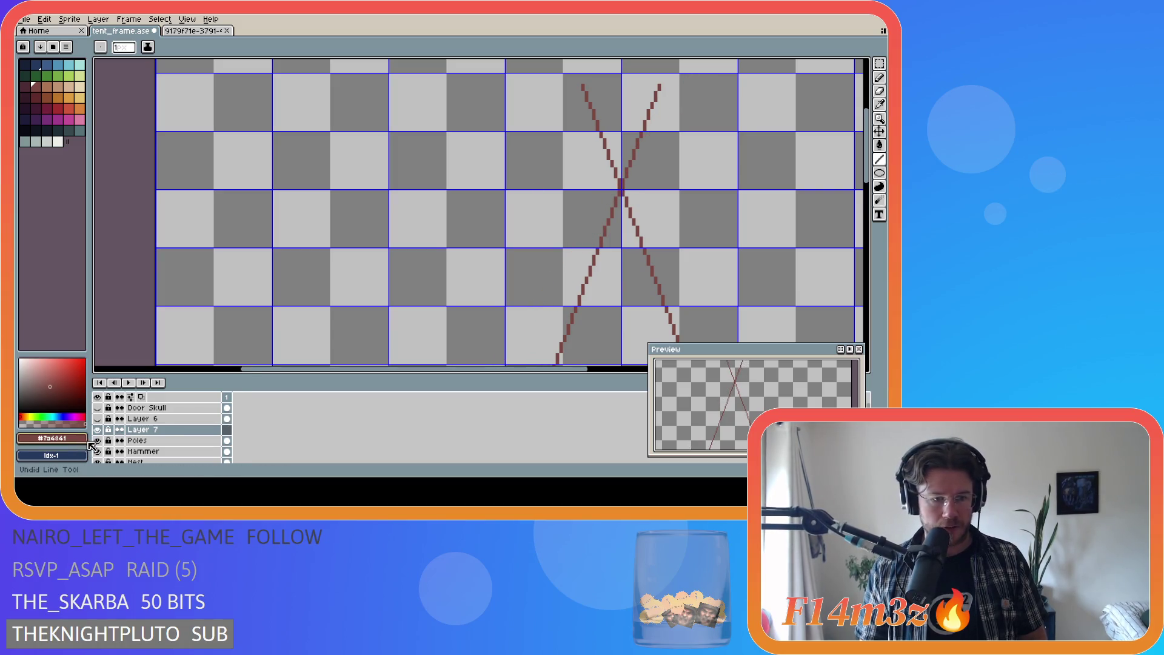
Step: Hide the Poles layer and draw a pole on Layer 7 from the arc start up-right
click(97, 440)
drag(869, 175, 868, 279)
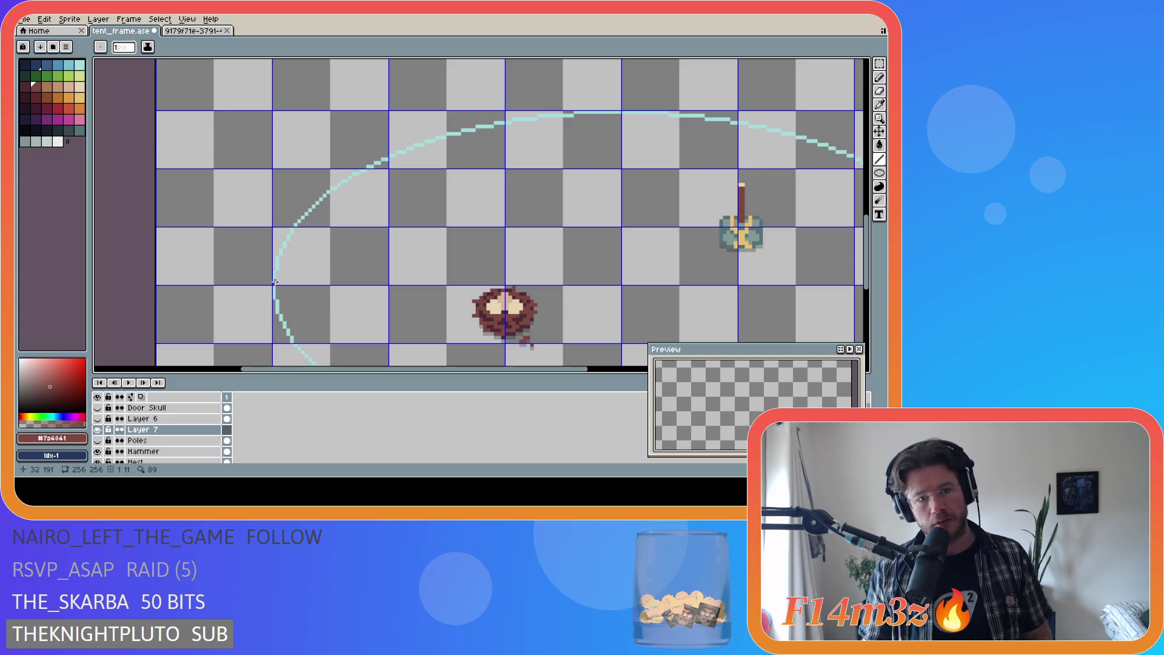
mouse_move(274, 281)
mouse_down()
mouse_move(407, 146)
mouse_move(649, 99)
mouse_move(688, 76)
mouse_move(826, 58)
mouse_move(735, 162)
mouse_move(674, 191)
mouse_move(677, 178)
mouse_up()
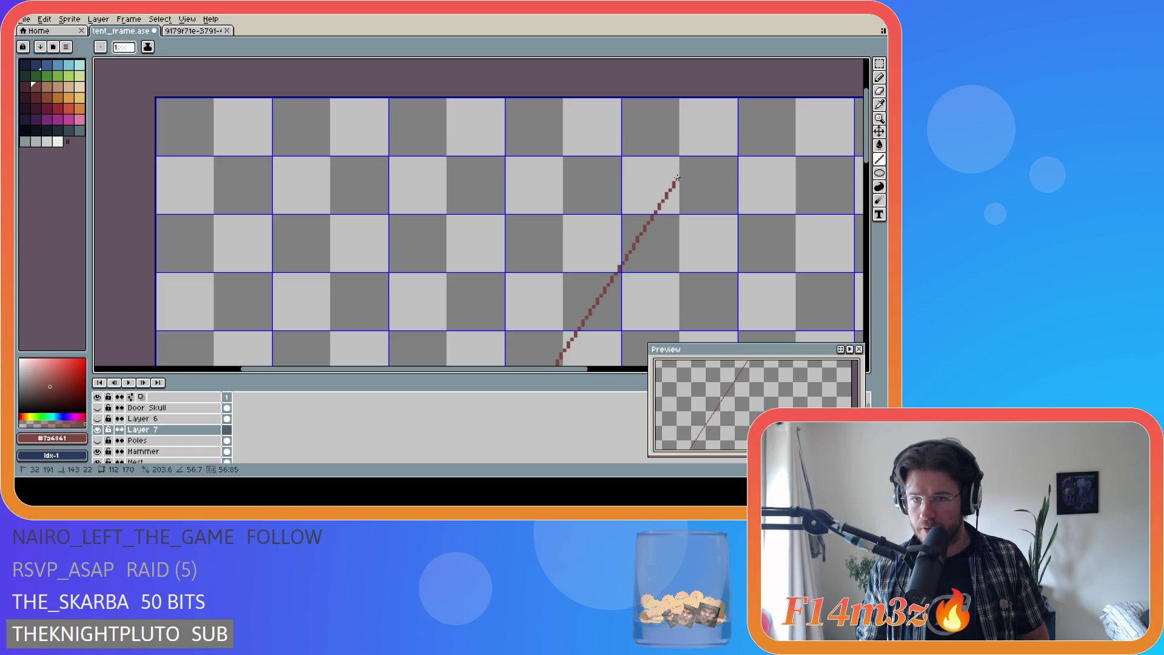
drag(676, 178, 677, 176)
Step: Paste a horizontally flipped copy of the pole, commit it to form an X, and deselect
scroll(718, 282, down, 1)
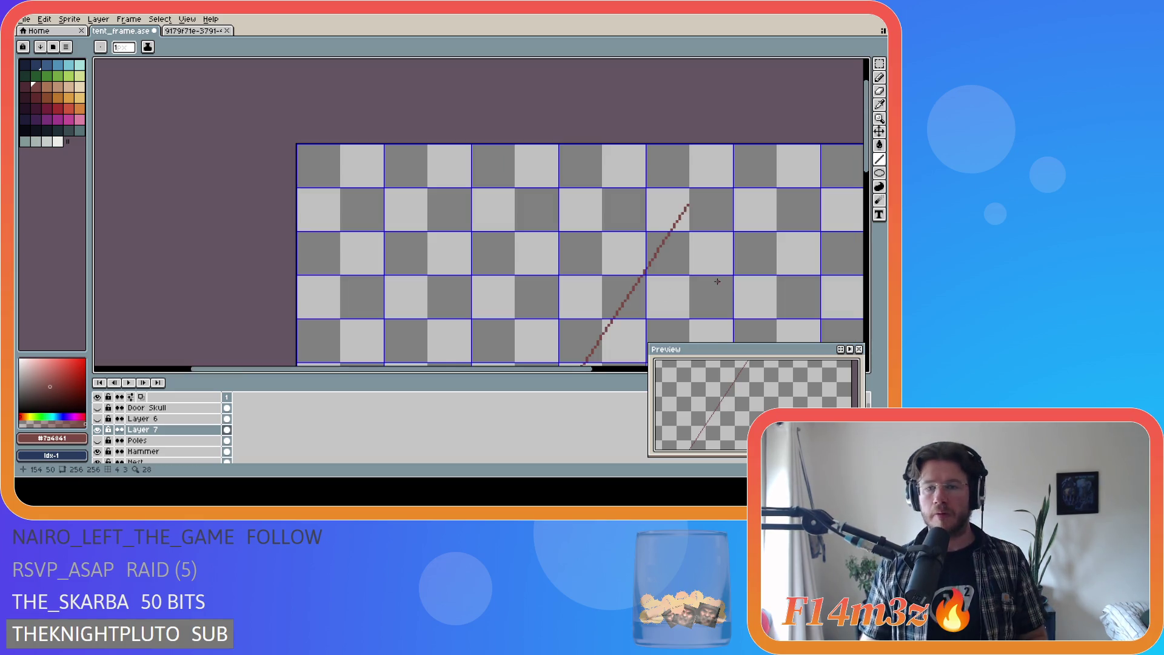
key(ctrl+a)
key(ctrl+c)
key(ctrl+v)
key(shift+h)
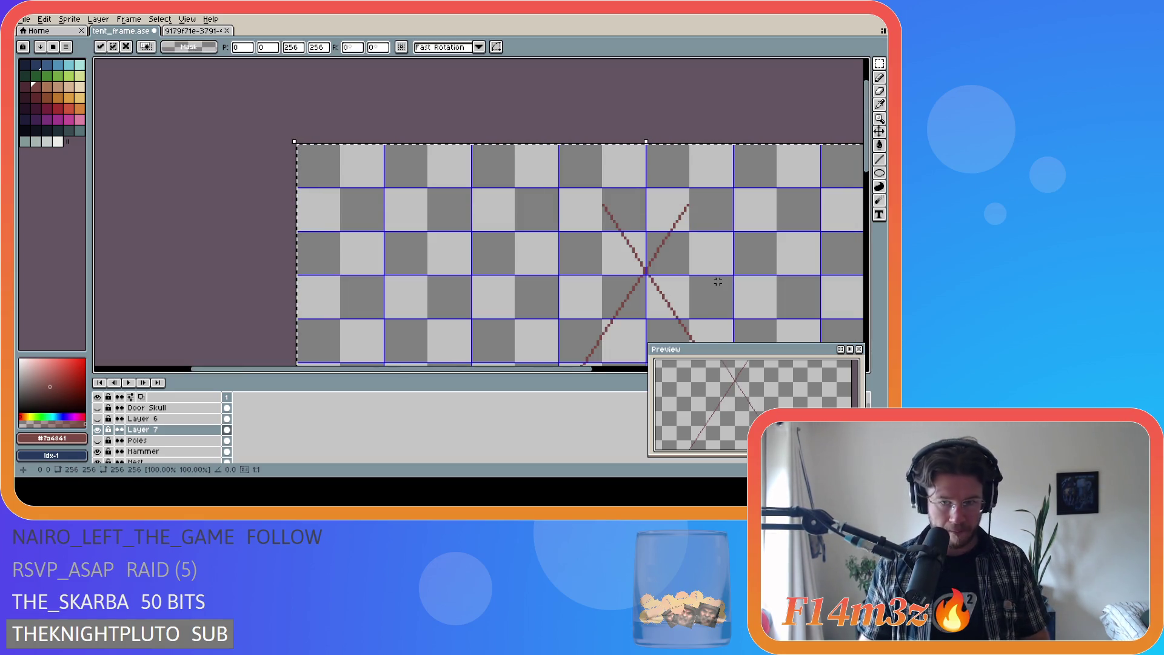
key(Return)
scroll(582, 243, down, 5)
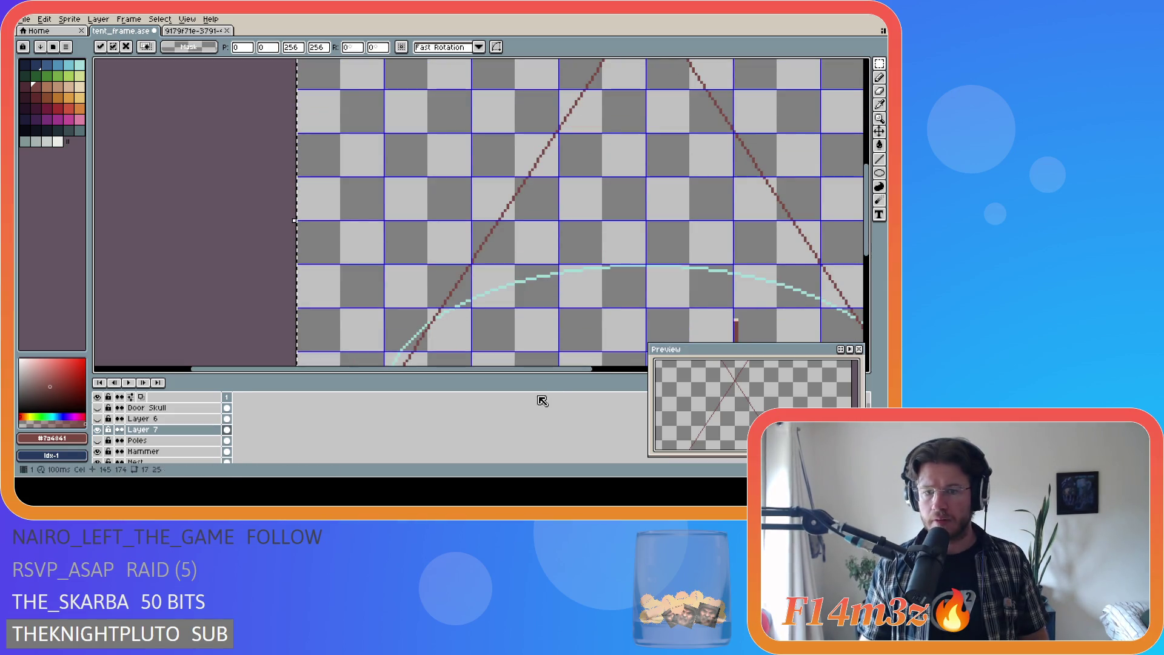
scroll(606, 351, down, 2)
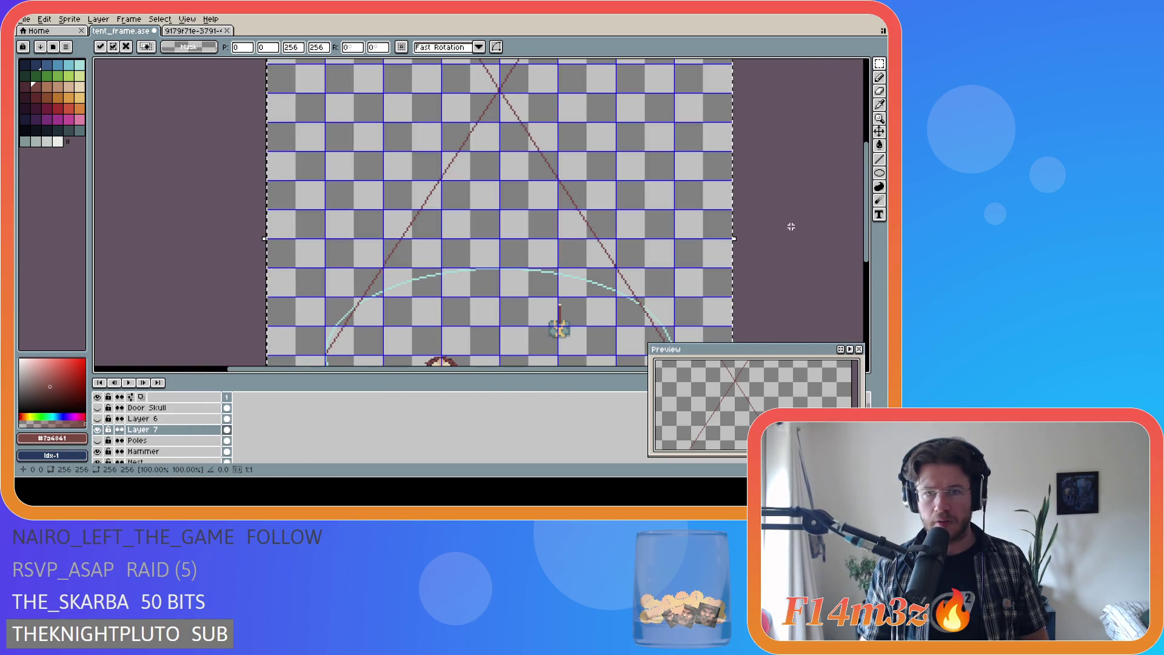
key(ctrl+d)
scroll(868, 211, up, 2)
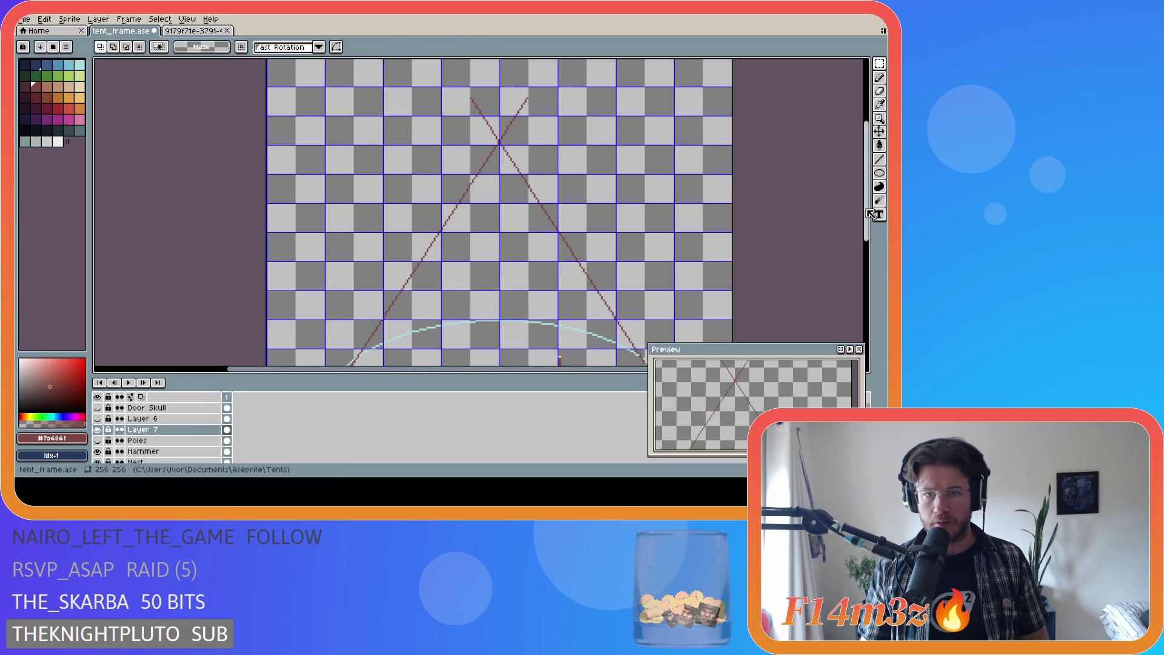
scroll(870, 214, down, 2)
drag(538, 372, 634, 368)
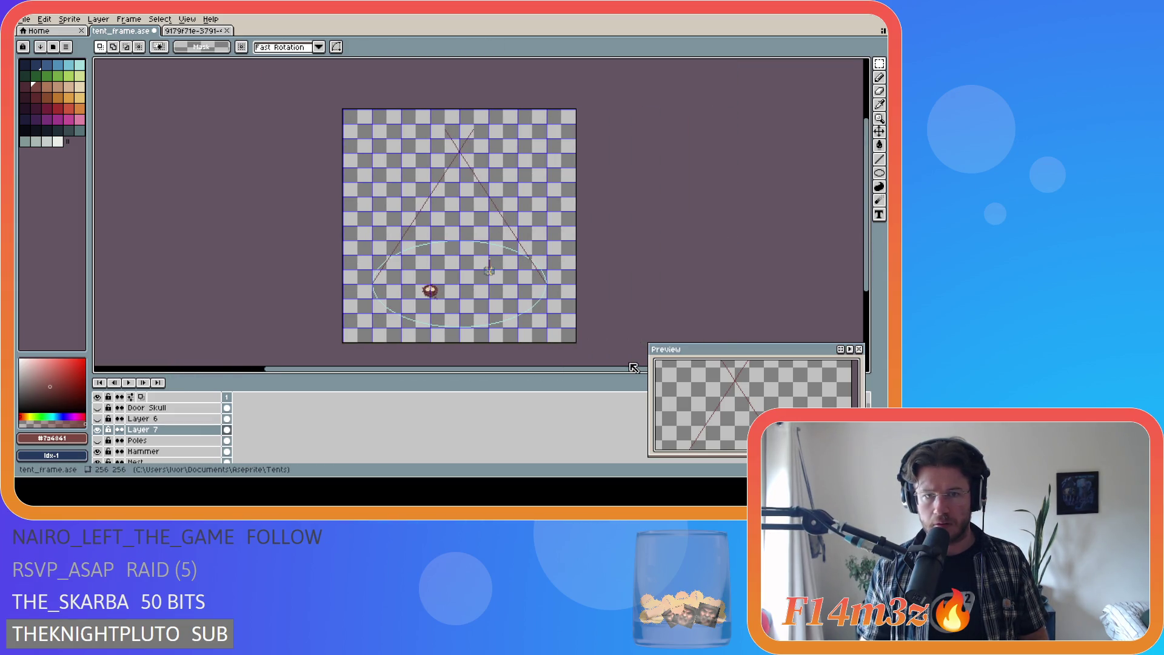
click(99, 441)
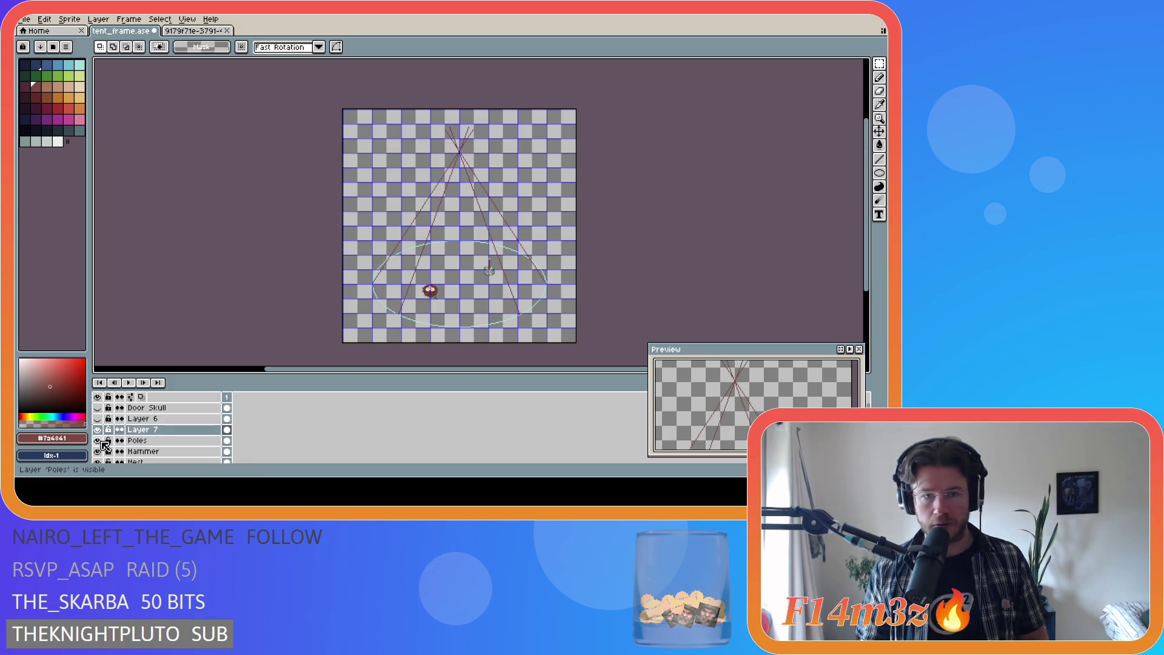
click(99, 441)
click(99, 440)
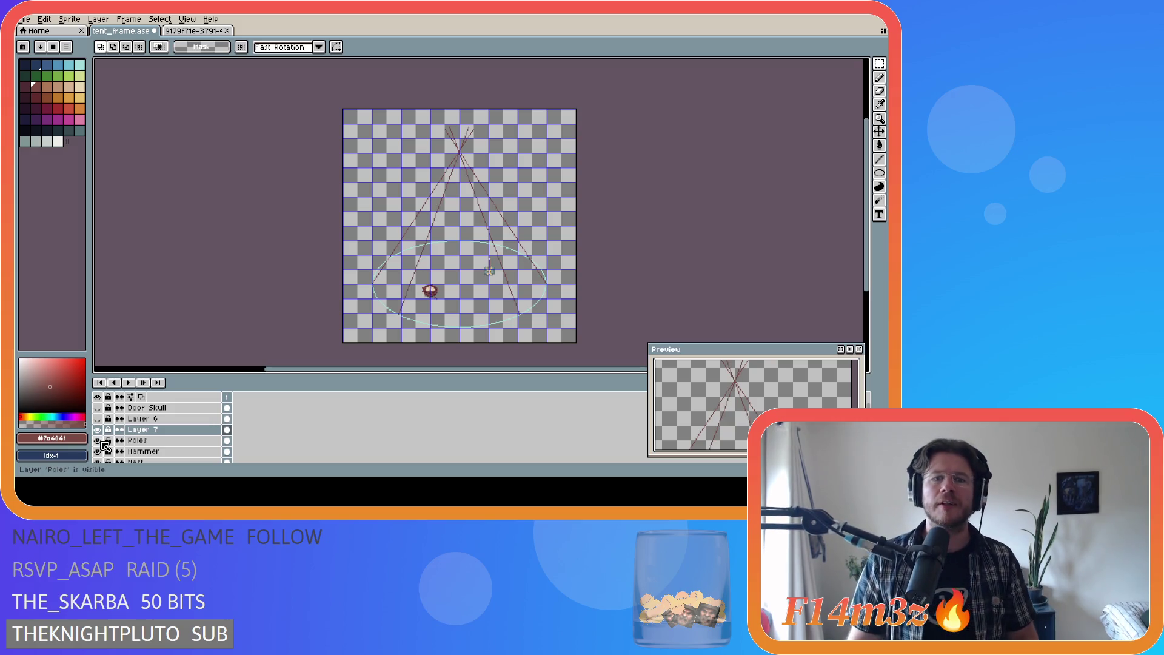
click(100, 441)
click(100, 442)
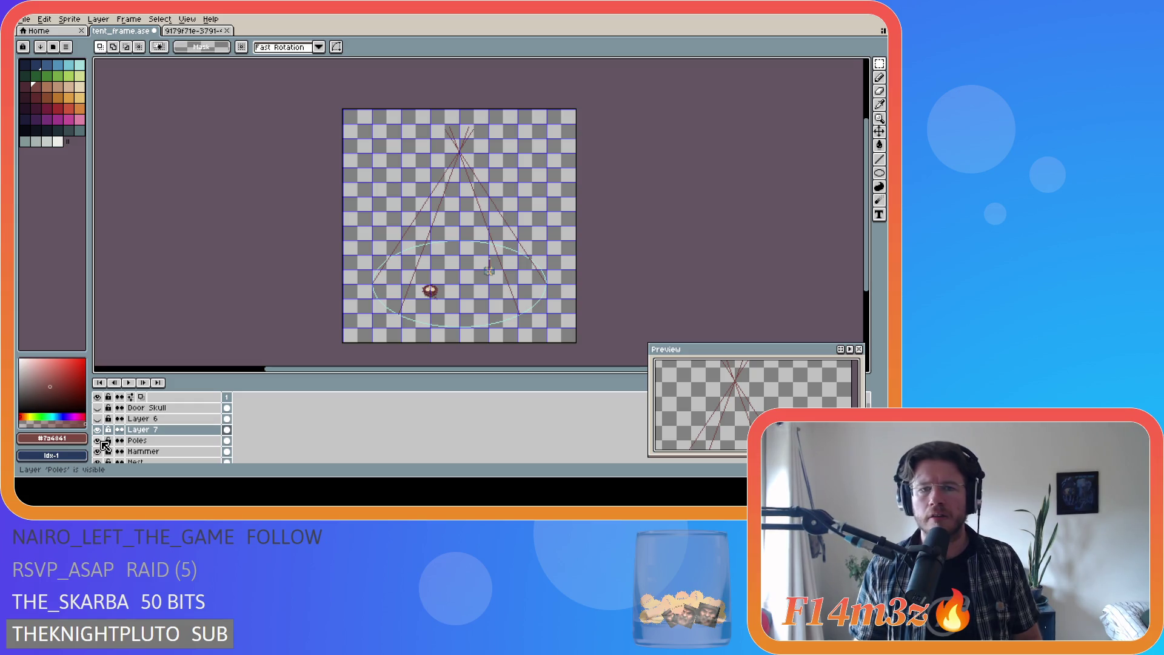
click(98, 441)
click(99, 441)
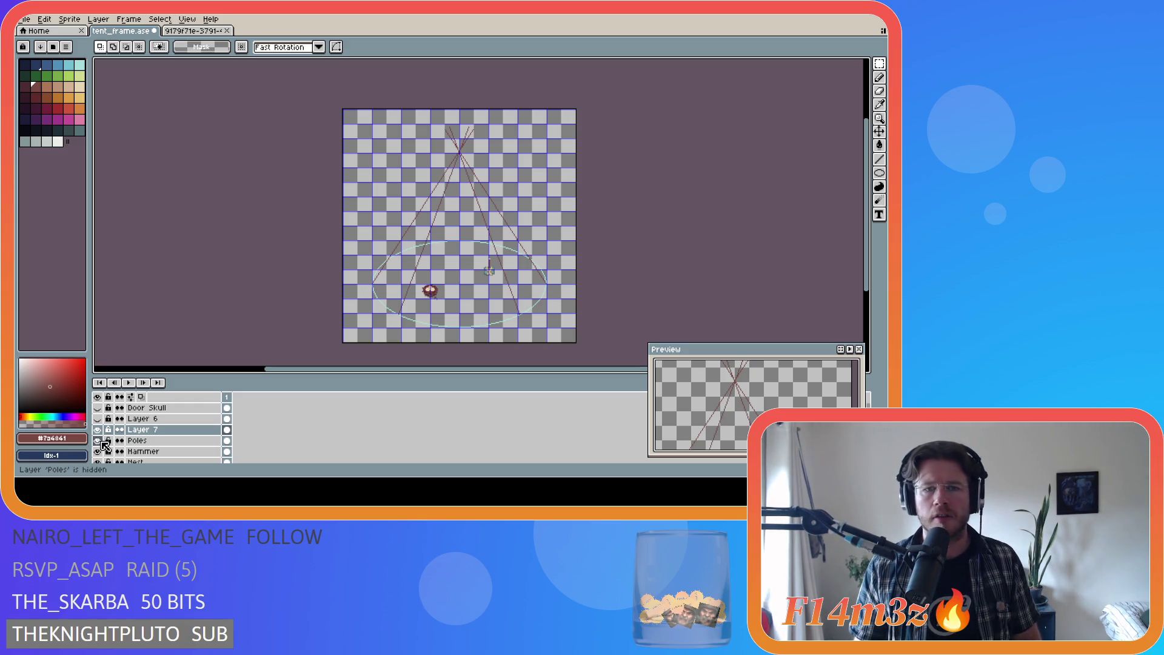
click(99, 441)
click(98, 441)
click(98, 441)
click(99, 441)
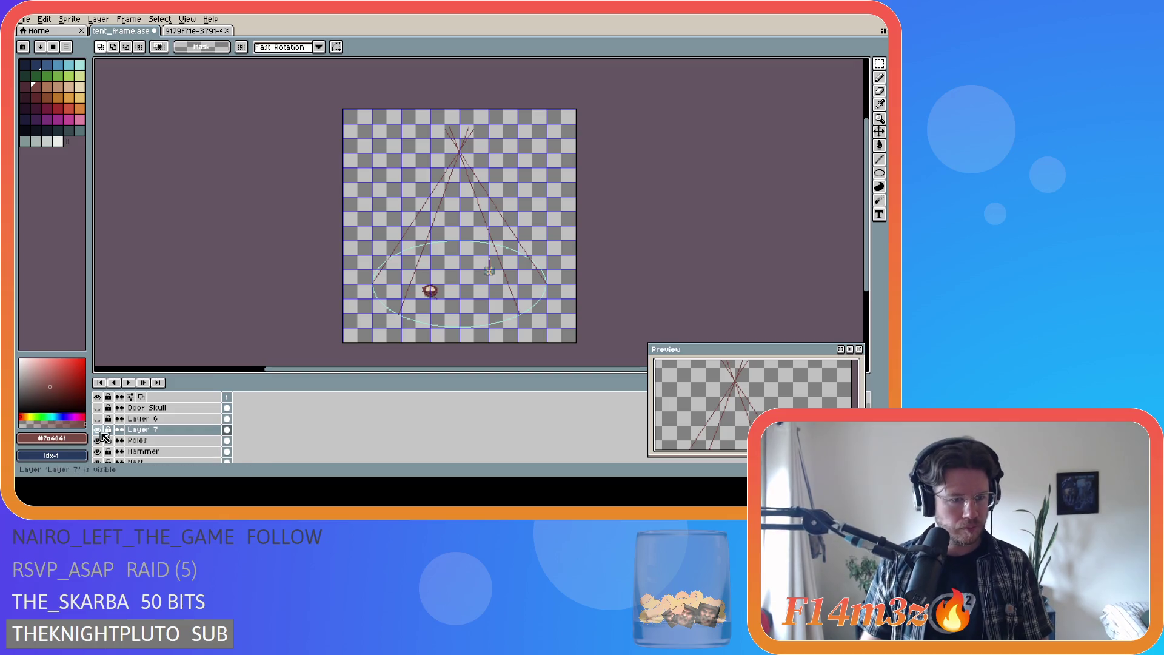
click(99, 430)
click(98, 430)
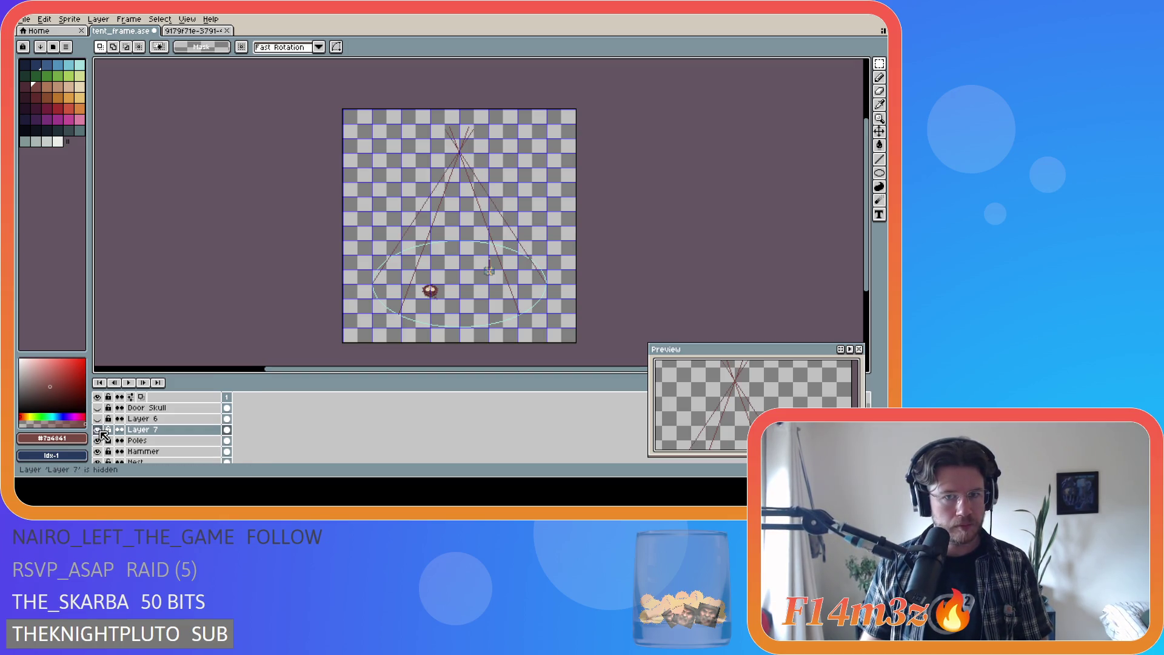
click(99, 430)
click(99, 430)
click(99, 430)
click(98, 429)
click(99, 419)
click(99, 419)
click(98, 419)
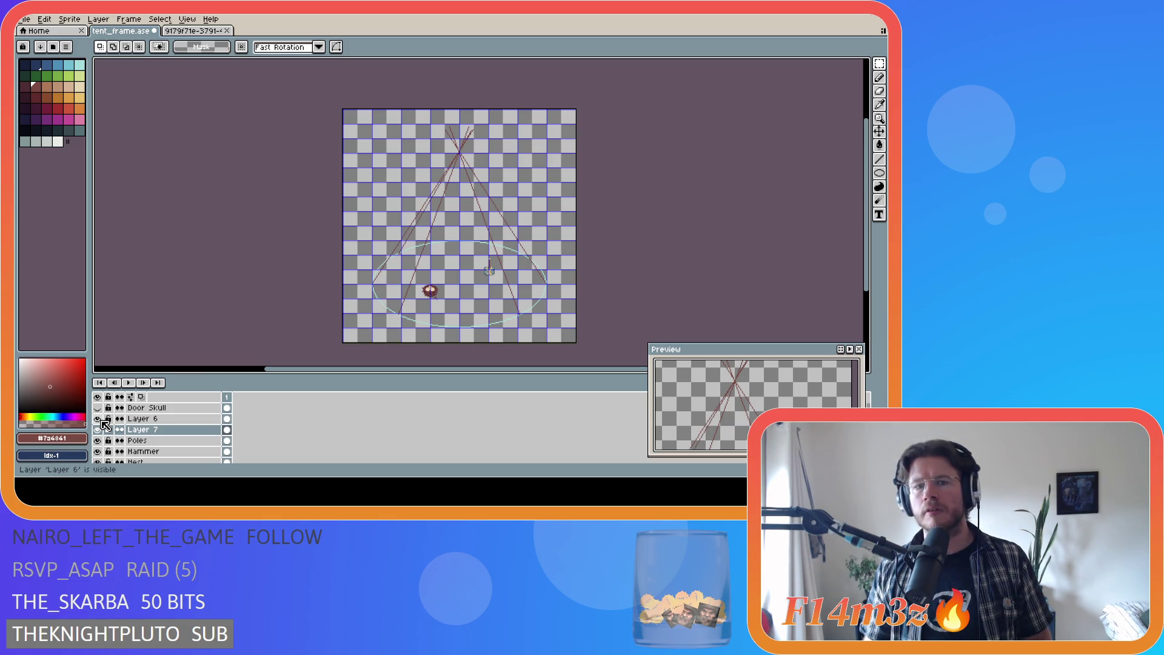
click(99, 419)
click(98, 419)
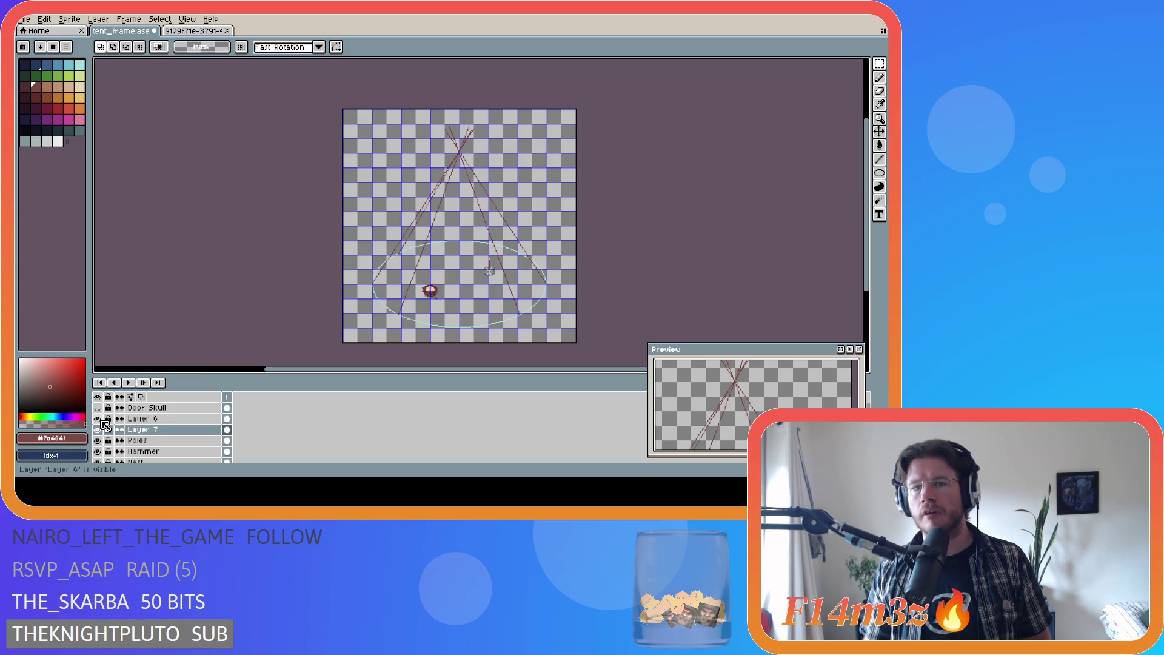
scroll(480, 125, up, 2)
Step: Make Layer 6 the active layer and clear any selection
scroll(478, 142, down, 1)
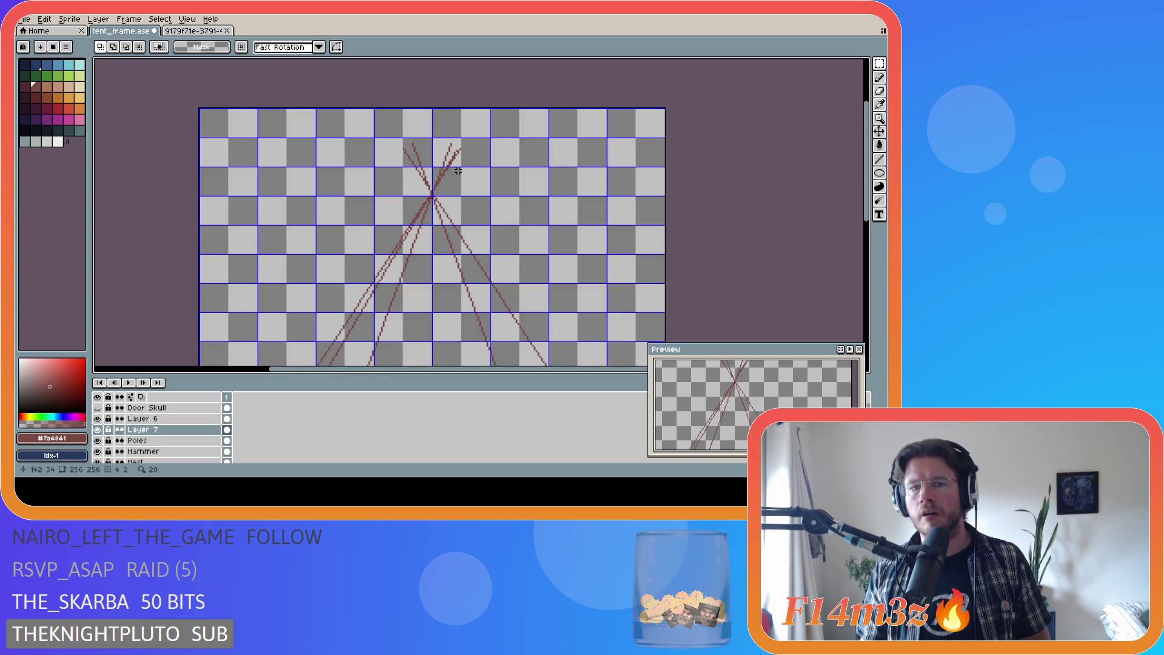
scroll(458, 171, down, 2)
scroll(382, 301, up, 3)
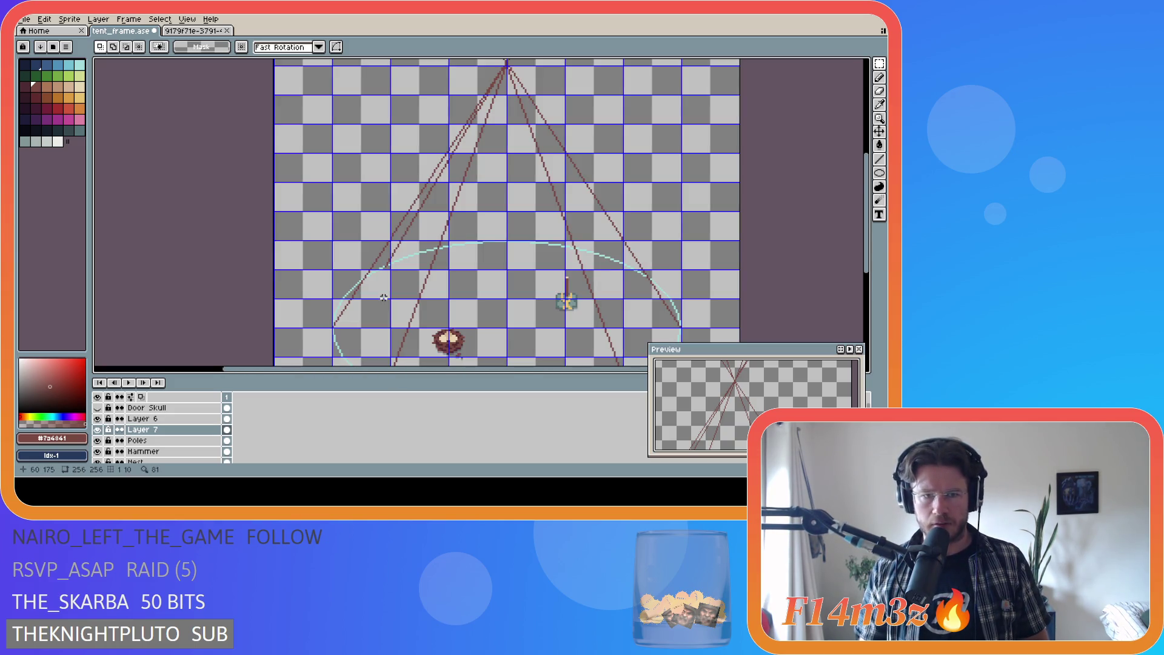
click(145, 418)
key(ctrl+a)
key(ctrl+d)
Step: Draw a pole from the ellipse's left edge to the apex, then hide the Poles, Layer 7 and Layer 6 lines
key(l)
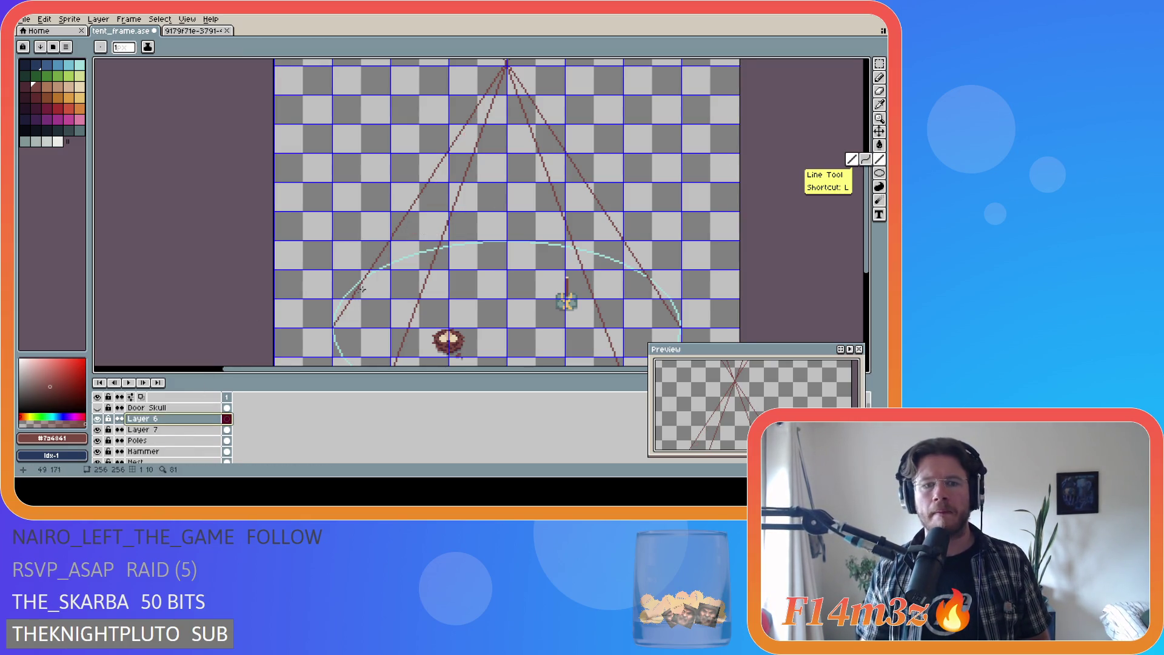
scroll(362, 290, up, 2)
mouse_move(393, 256)
mouse_down()
mouse_move(625, 115)
mouse_move(862, 68)
mouse_move(694, 115)
mouse_move(618, 104)
mouse_move(632, 112)
mouse_move(605, 113)
mouse_up()
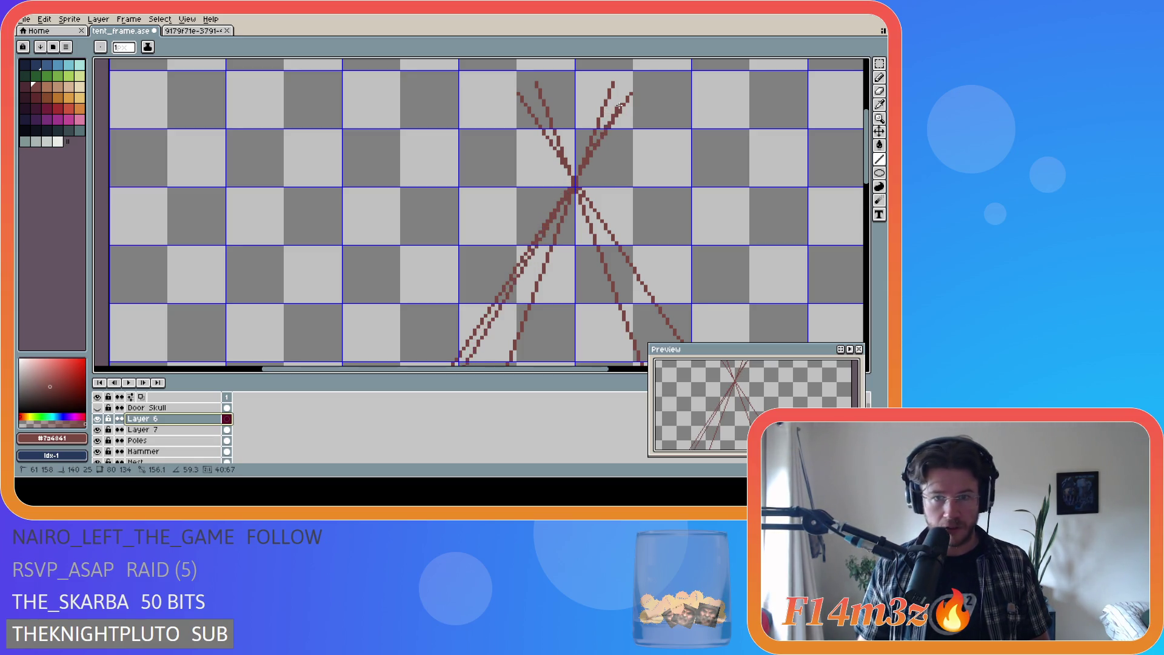
drag(614, 108, 618, 105)
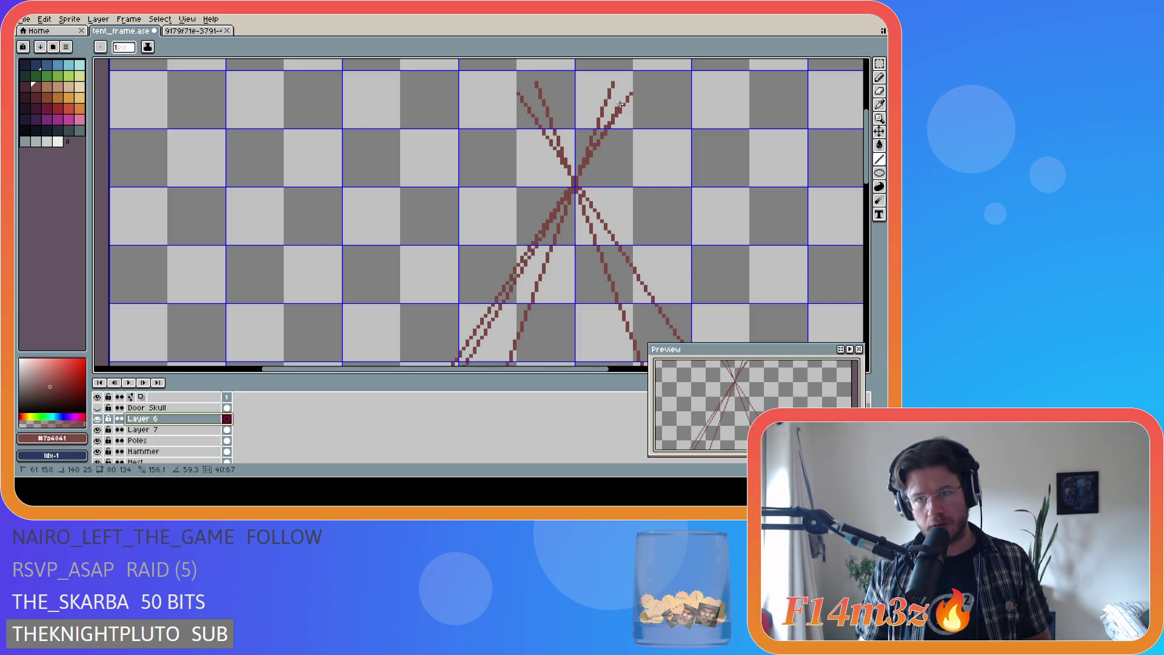
drag(620, 104, 619, 104)
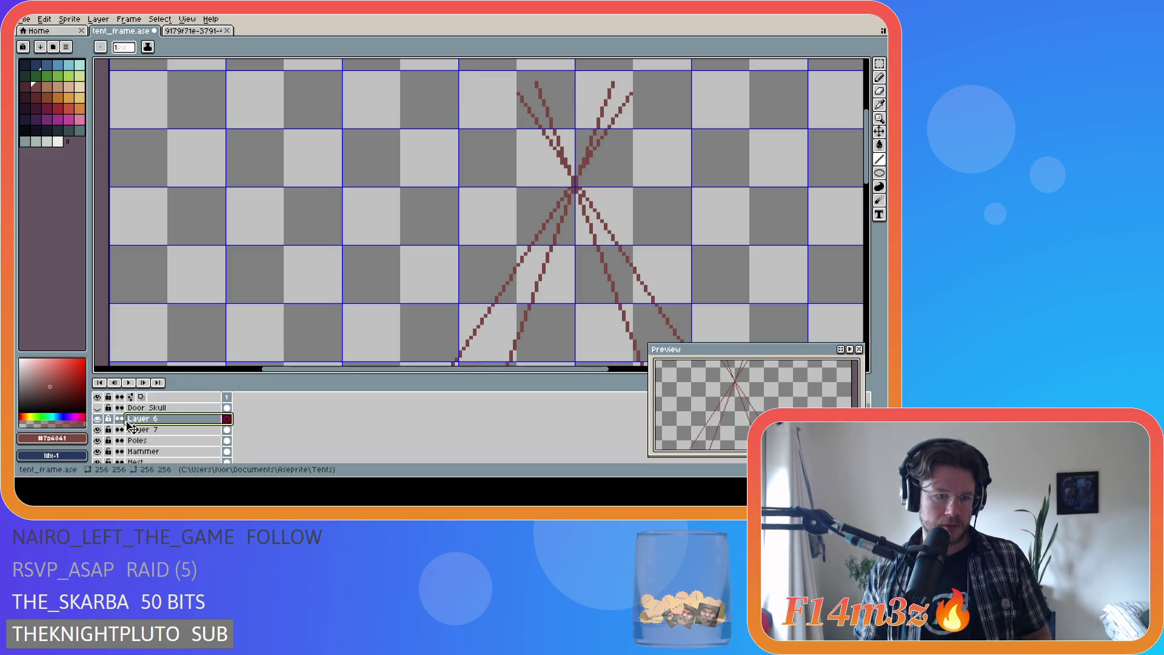
drag(100, 437, 97, 419)
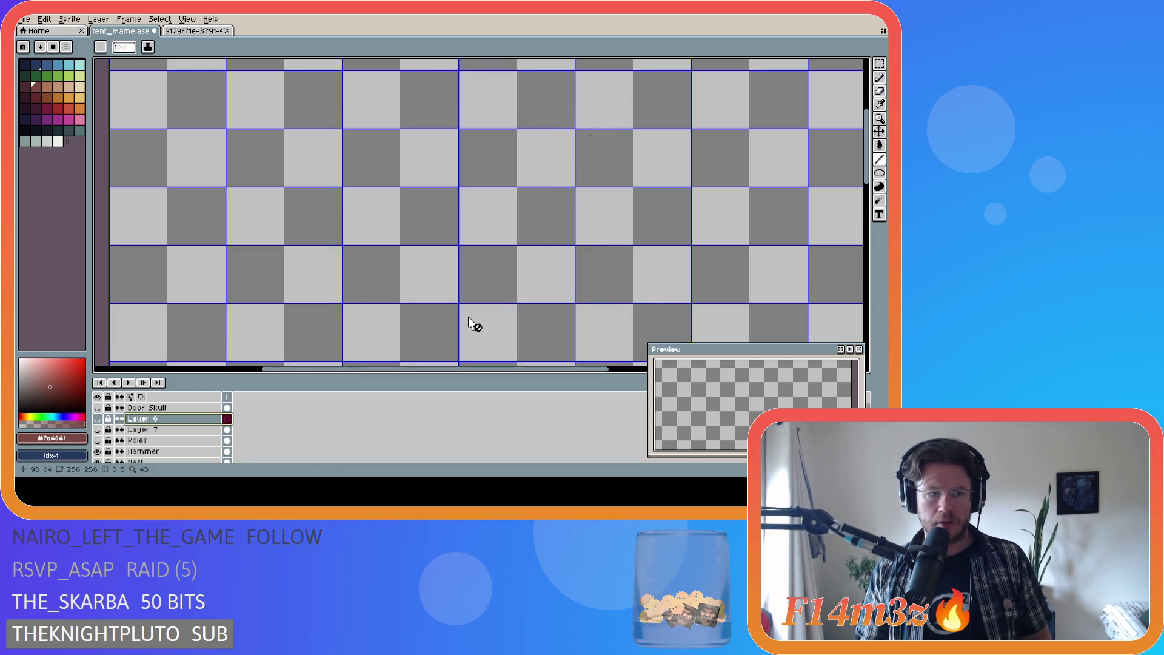
Step: Set the drawing colour to dark red #7a4841 by sampling it from the canvas
click(97, 418)
click(91, 374)
drag(90, 374, 80, 378)
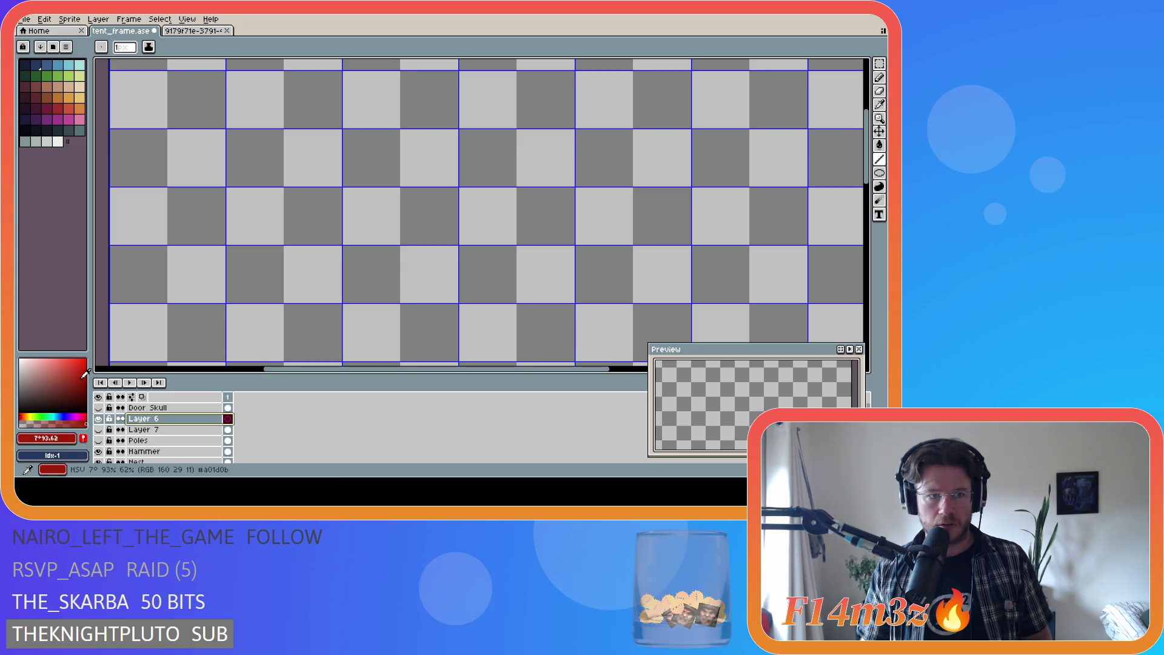
click(36, 86)
drag(90, 189, 88, 189)
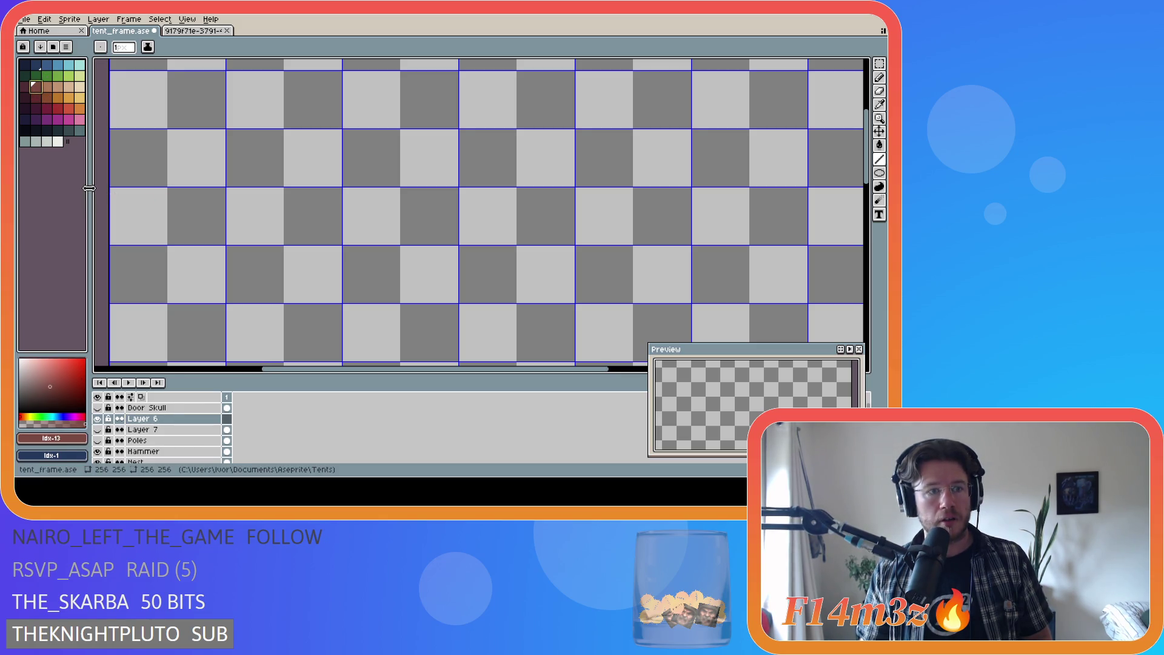
scroll(489, 300, down, 5)
scroll(488, 300, up, 4)
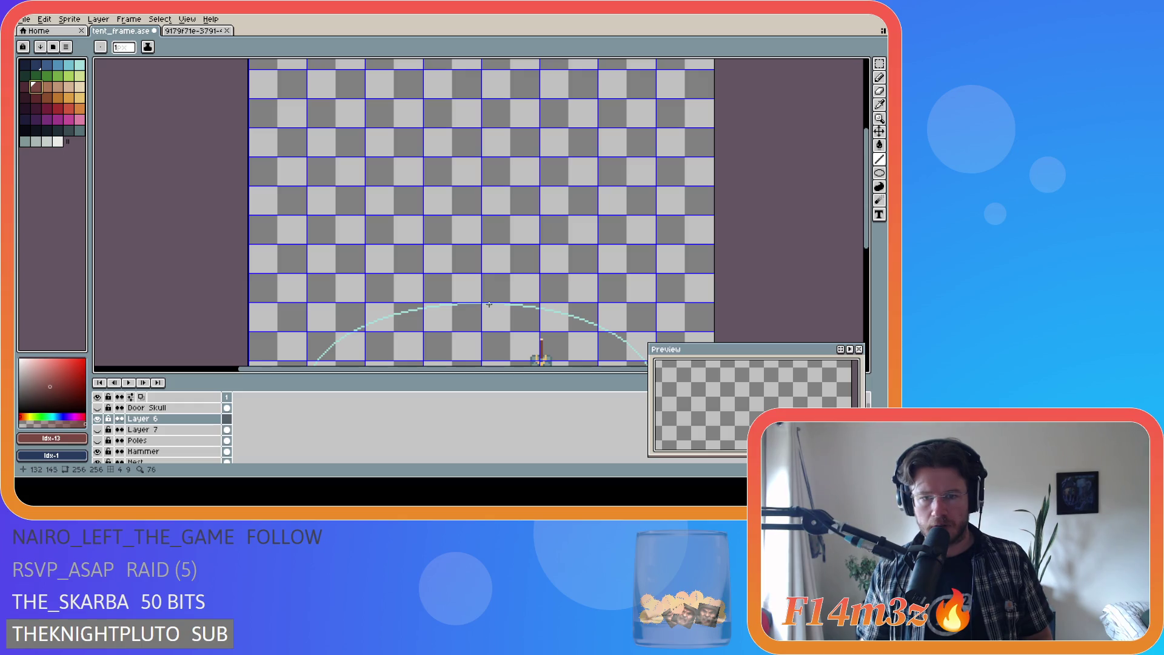
key(alt)
click(542, 345)
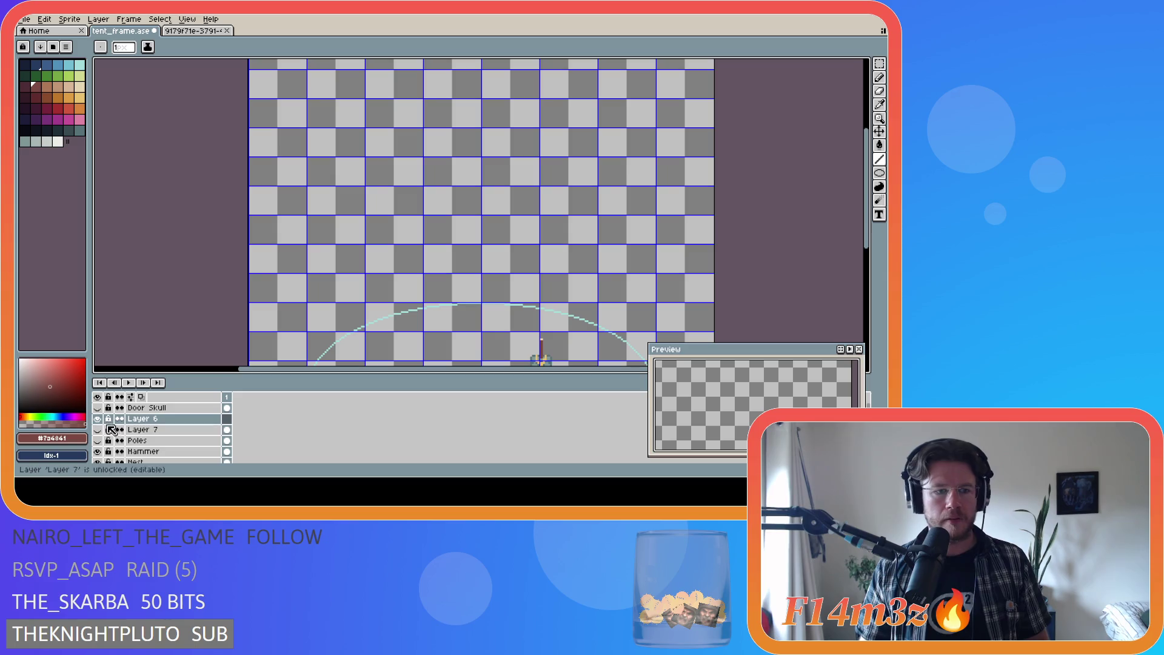
Step: Make Layer 6 active with the pencil, hiding Poles and Layer 7 so only Layer 6 shows
click(177, 418)
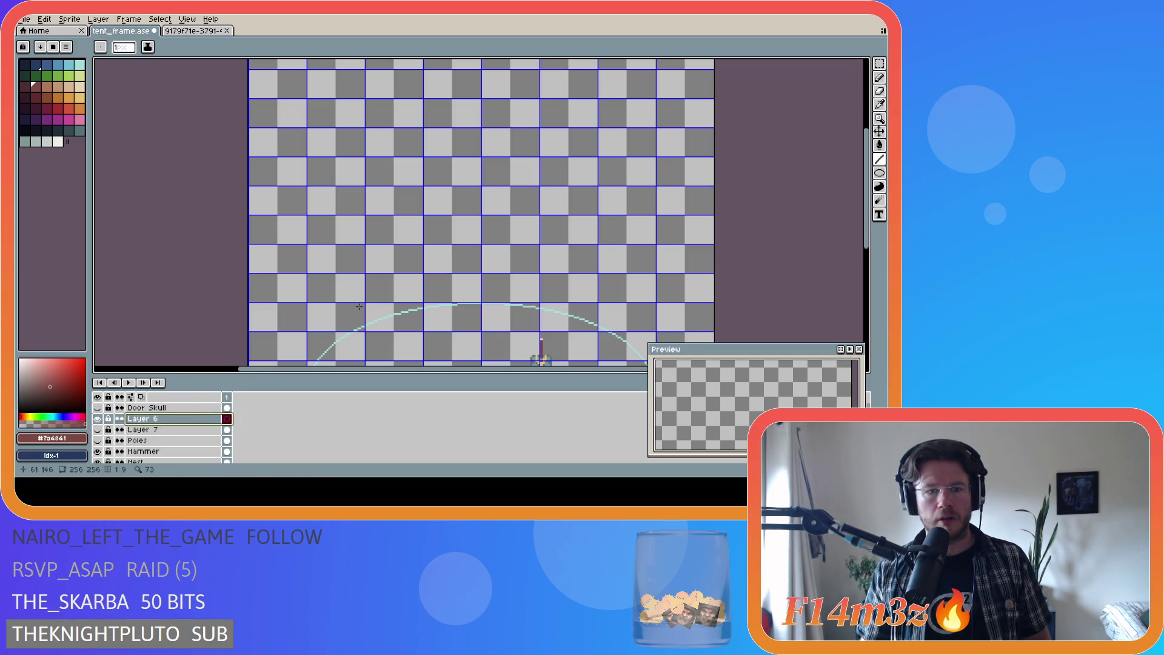
key(b)
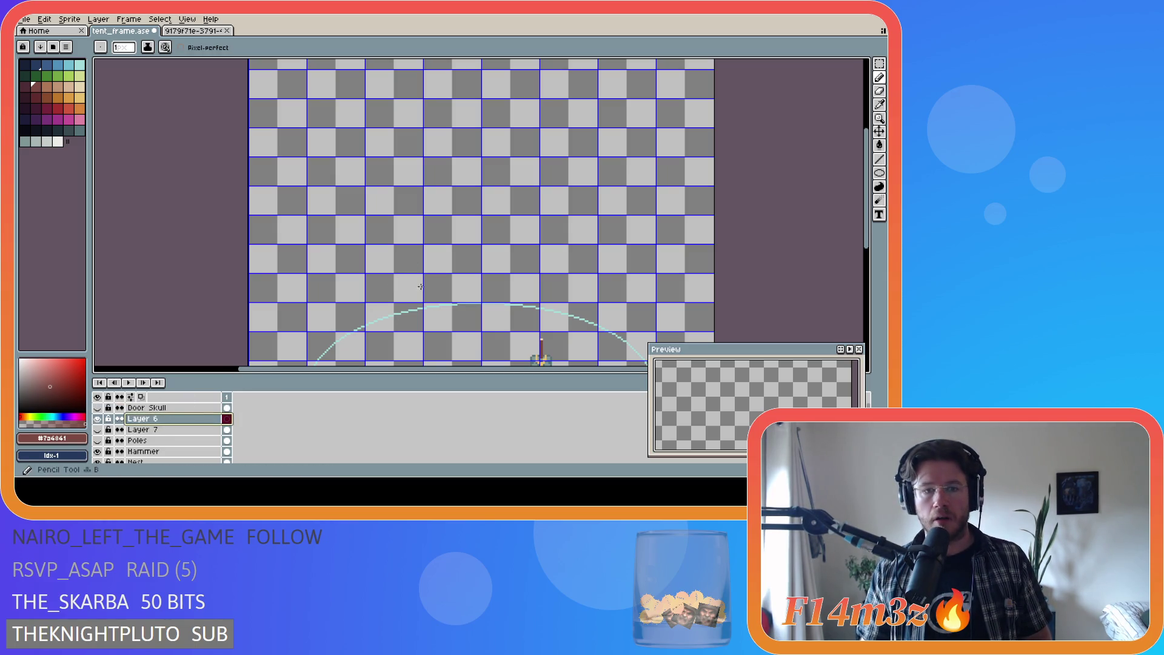
mouse_move(865, 230)
mouse_down()
mouse_move(865, 258)
mouse_move(864, 203)
mouse_move(856, 240)
mouse_up()
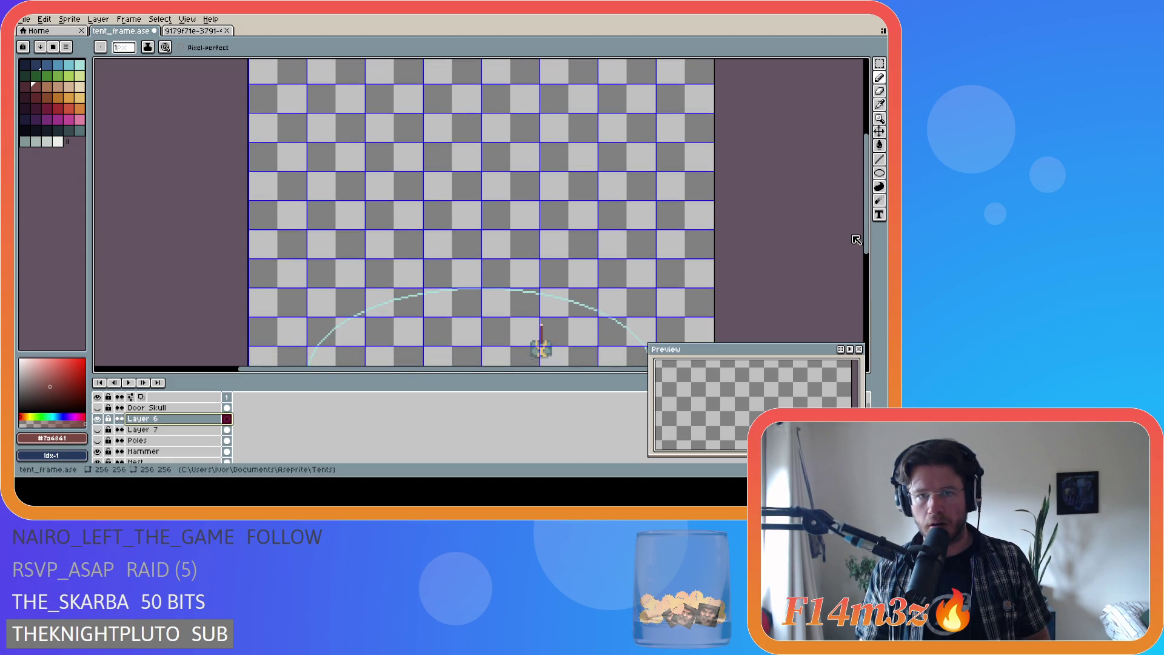
click(97, 429)
click(98, 441)
drag(98, 440, 98, 430)
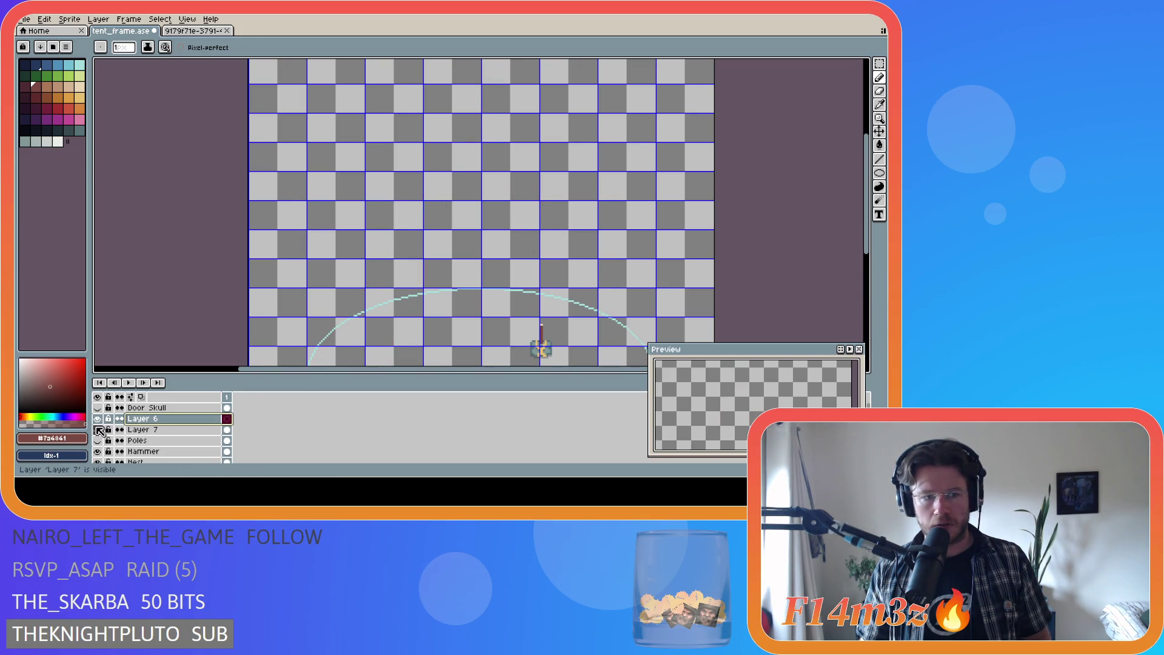
click(97, 418)
scroll(345, 334, up, 2)
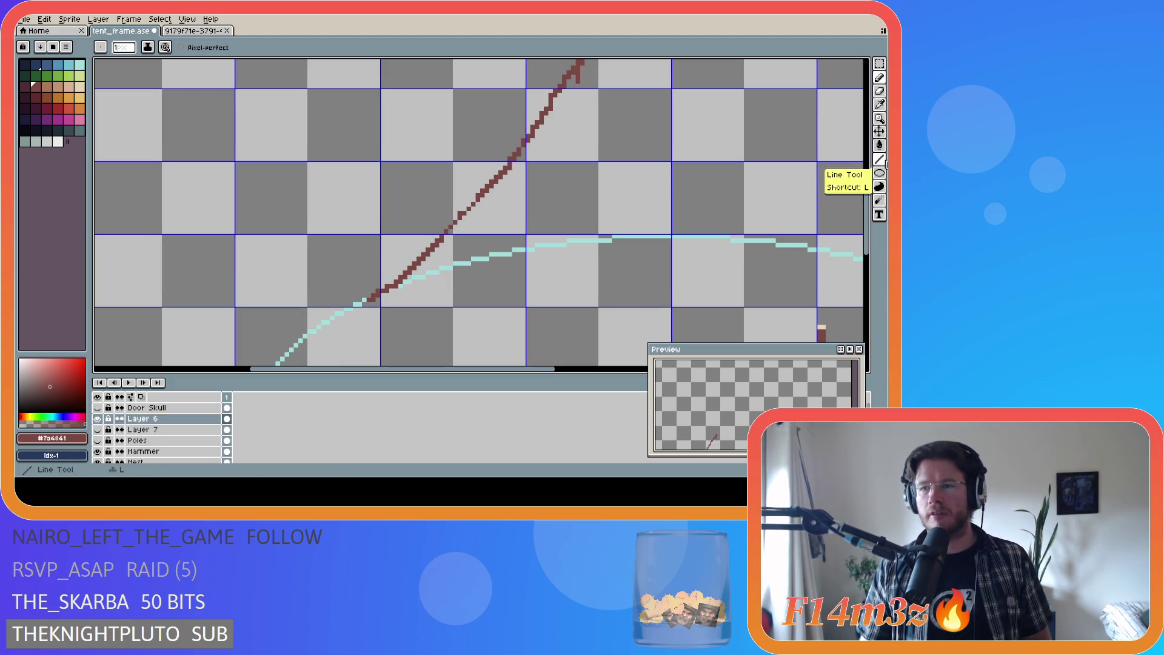
Step: Draw a straight pole line on Layer 6 from the ellipse edge up-right to the apex
click(880, 160)
mouse_move(364, 299)
mouse_down()
mouse_move(546, 163)
mouse_move(653, 105)
mouse_move(861, 59)
mouse_move(781, 86)
mouse_move(792, 125)
mouse_move(697, 91)
mouse_move(545, 107)
mouse_move(539, 121)
mouse_move(554, 79)
mouse_move(537, 162)
mouse_move(543, 154)
mouse_up()
scroll(654, 104, down, 2)
scroll(539, 121, up, 1)
scroll(539, 121, down, 1)
scroll(536, 162, up, 1)
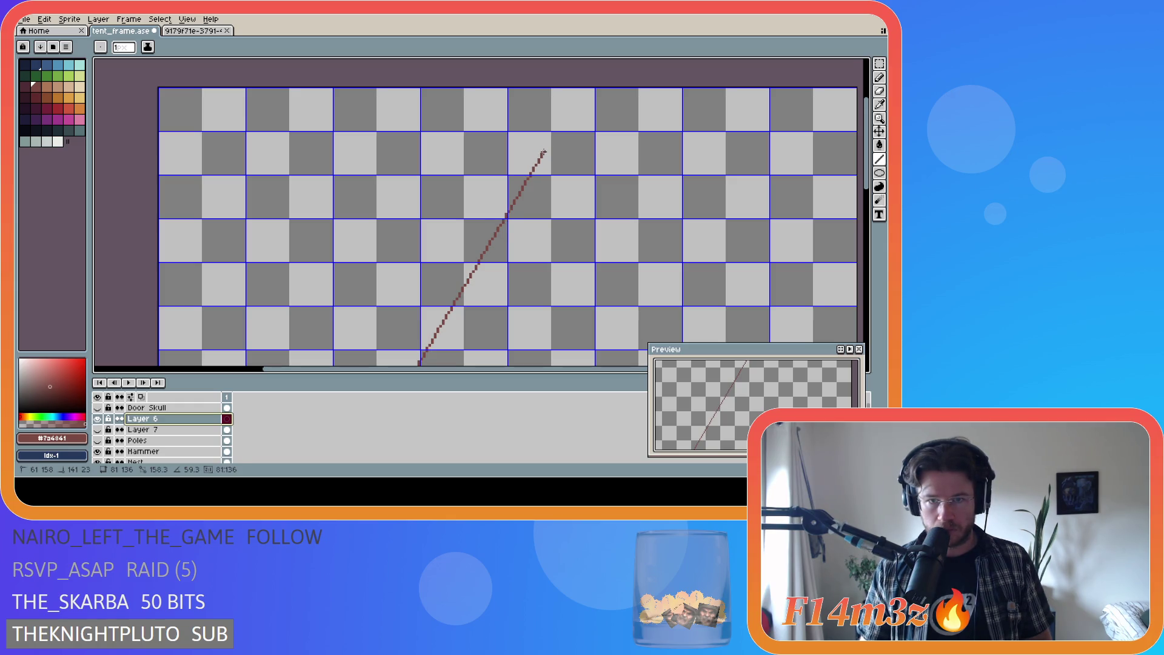
drag(544, 154, 540, 153)
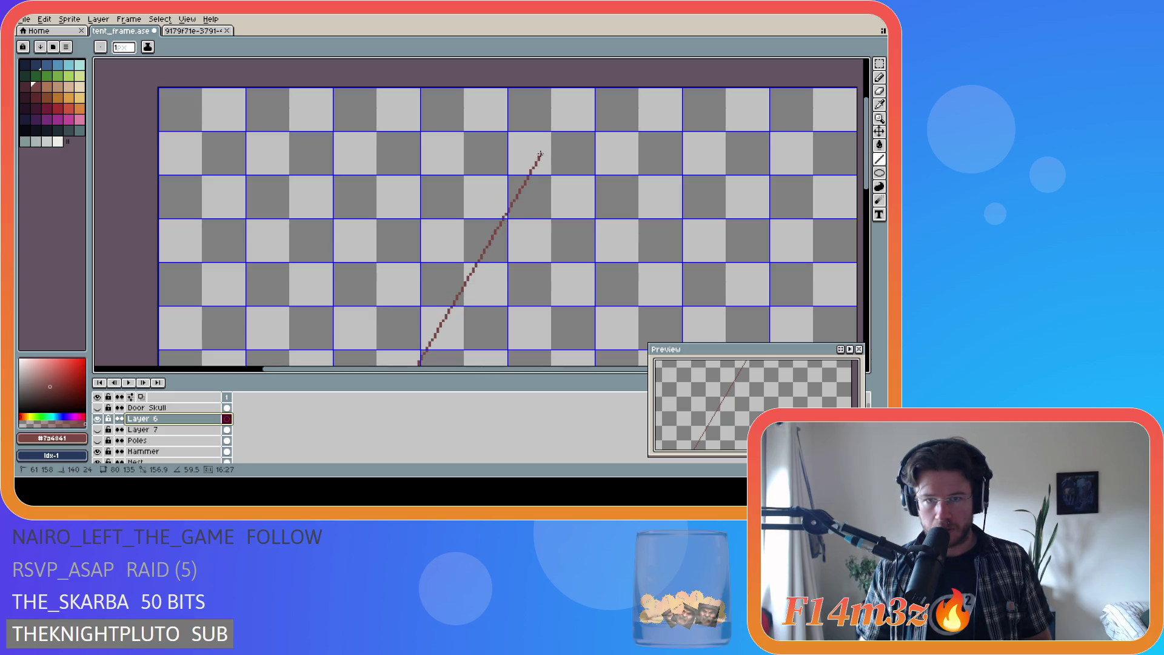
drag(542, 154, 544, 154)
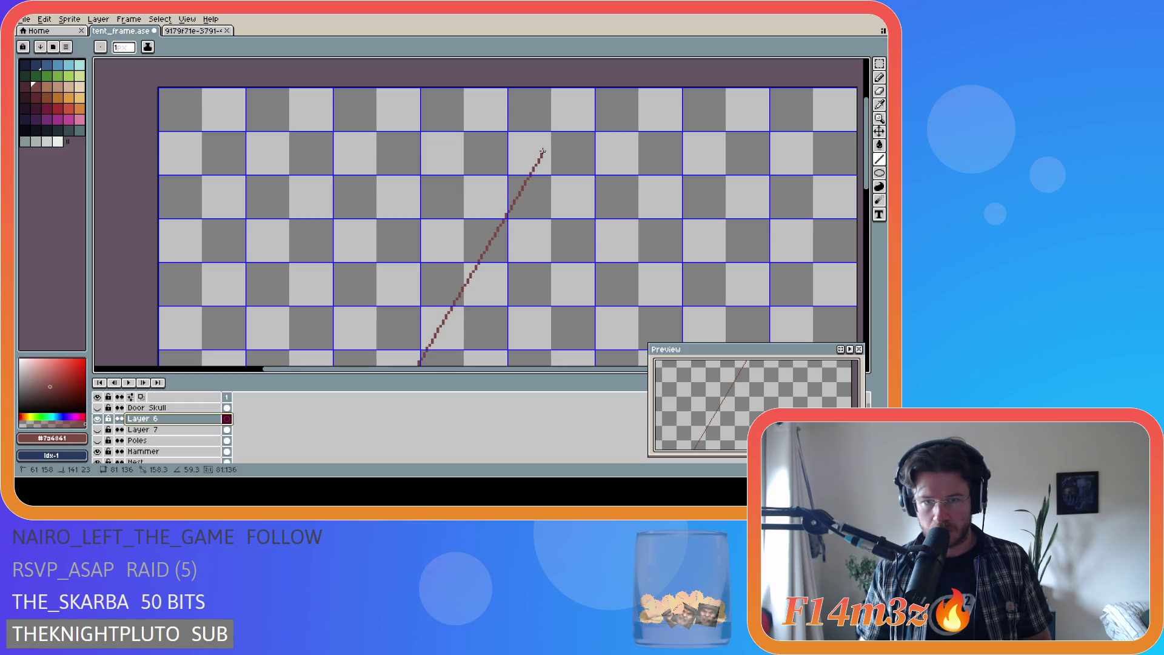
drag(543, 152, 542, 152)
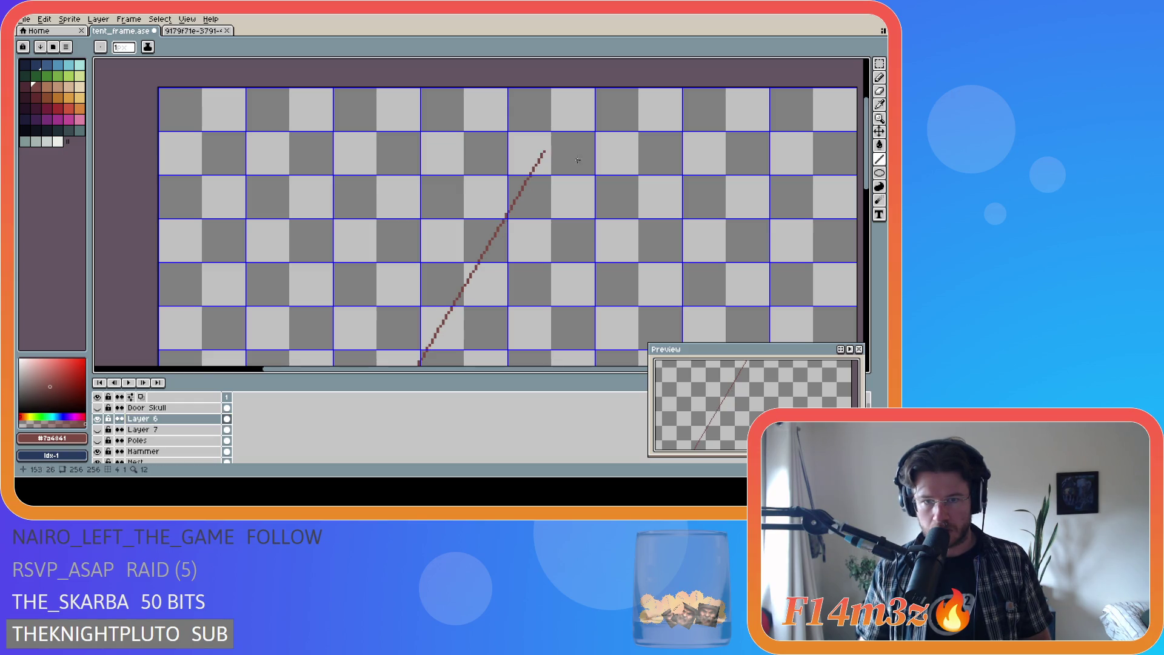
Step: Copy the pole line, paste it and flip it horizontally to form an X
key(ctrl+a)
key(v)
key(ctrl+c)
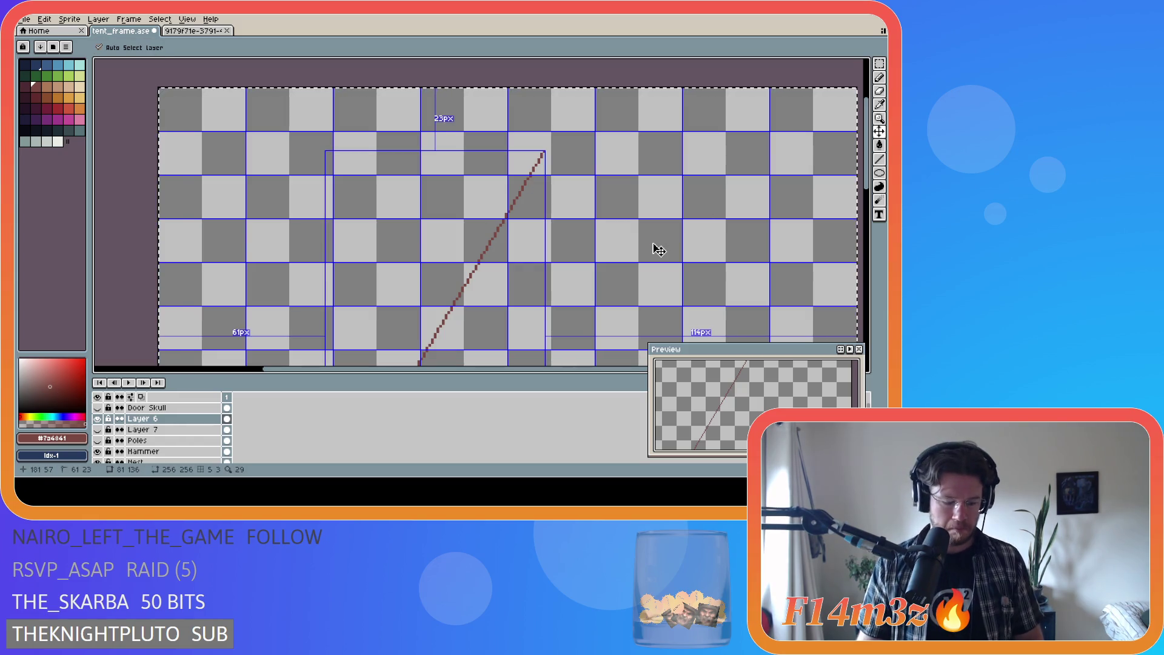
key(ctrl+v)
key(shift+h)
scroll(660, 239, down, 3)
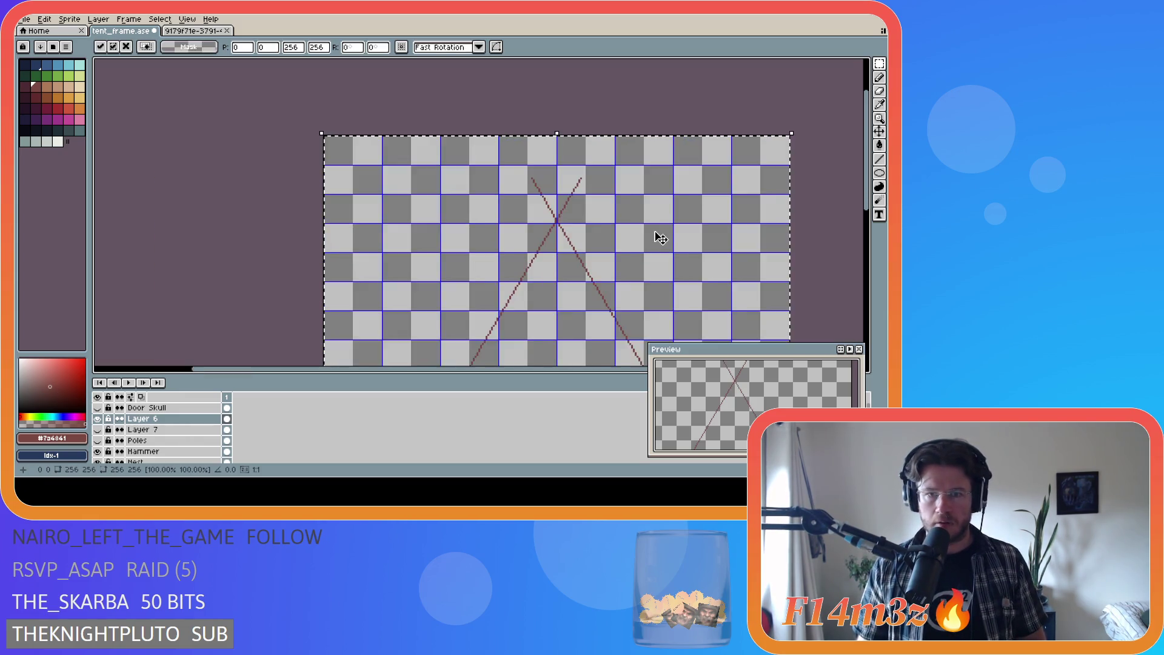
click(528, 368)
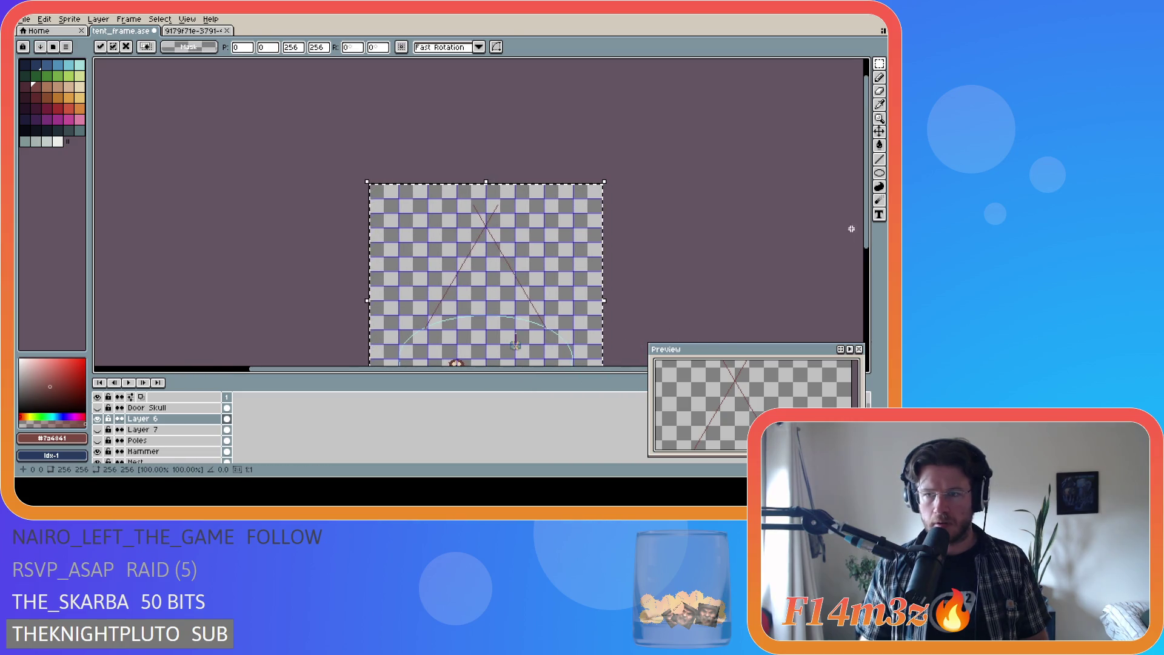
drag(866, 231, 875, 276)
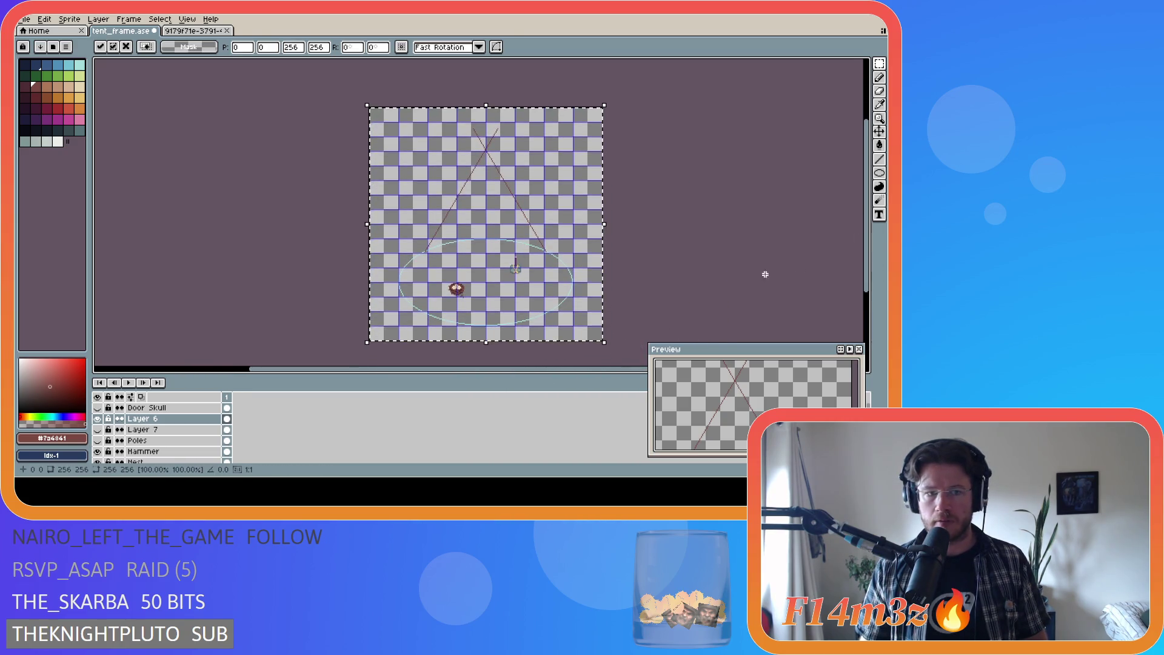
Step: Compare the Layer 7, Poles and Layer 6 lines, leaving only Layer 6 visible
click(97, 429)
click(98, 440)
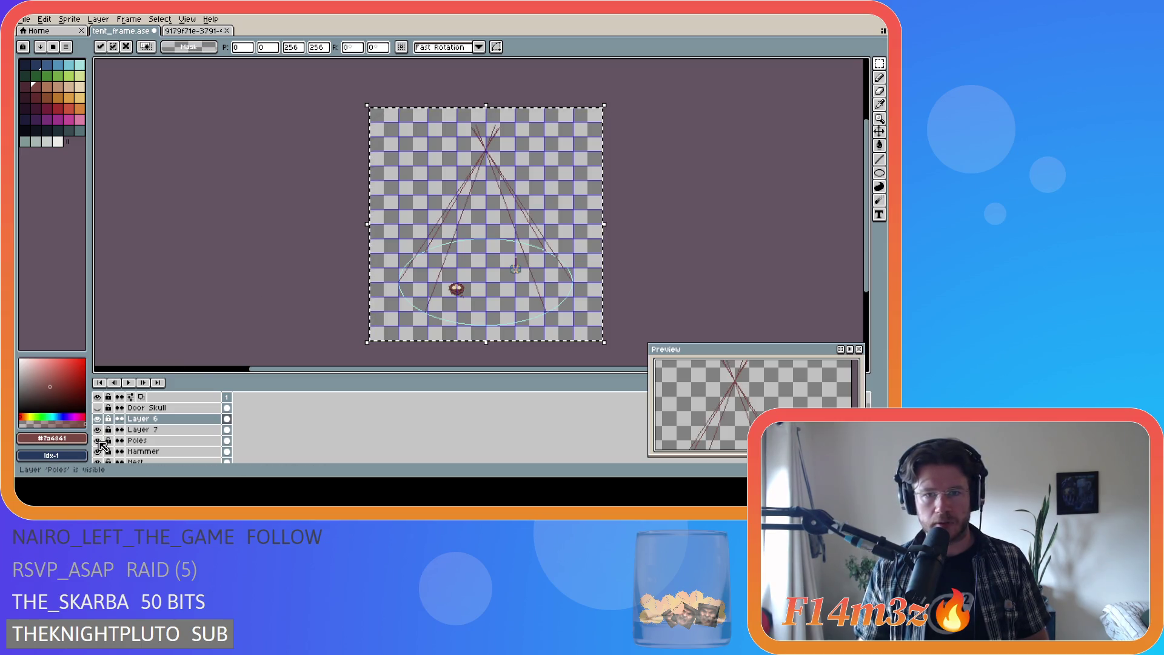
scroll(504, 143, up, 1)
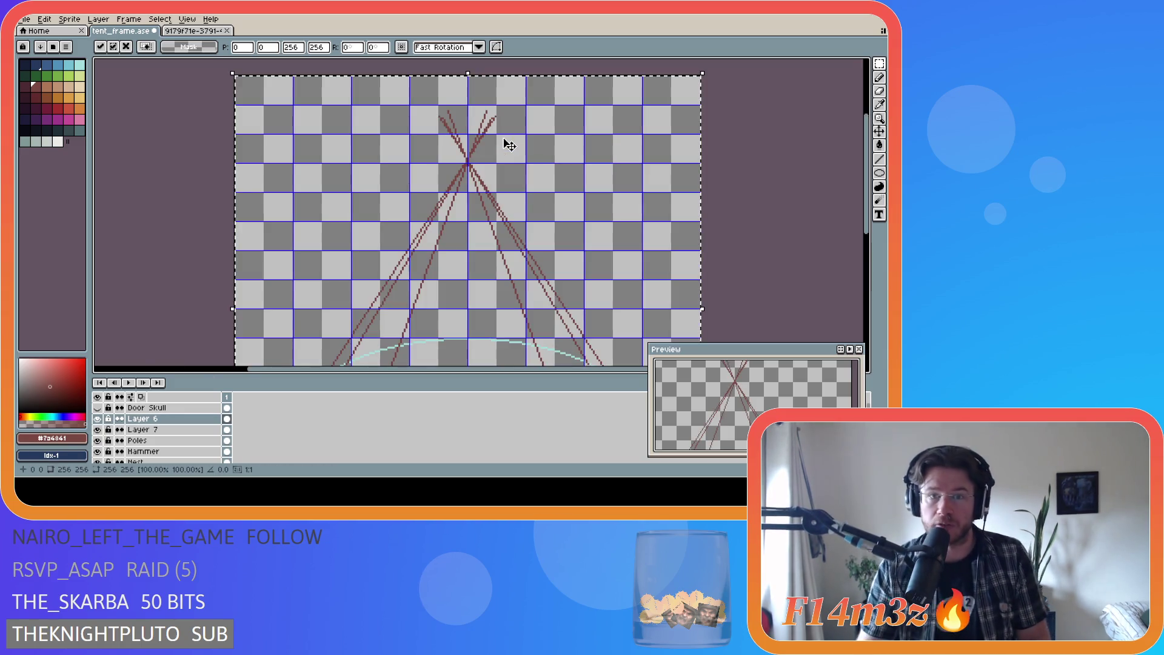
scroll(503, 134, up, 1)
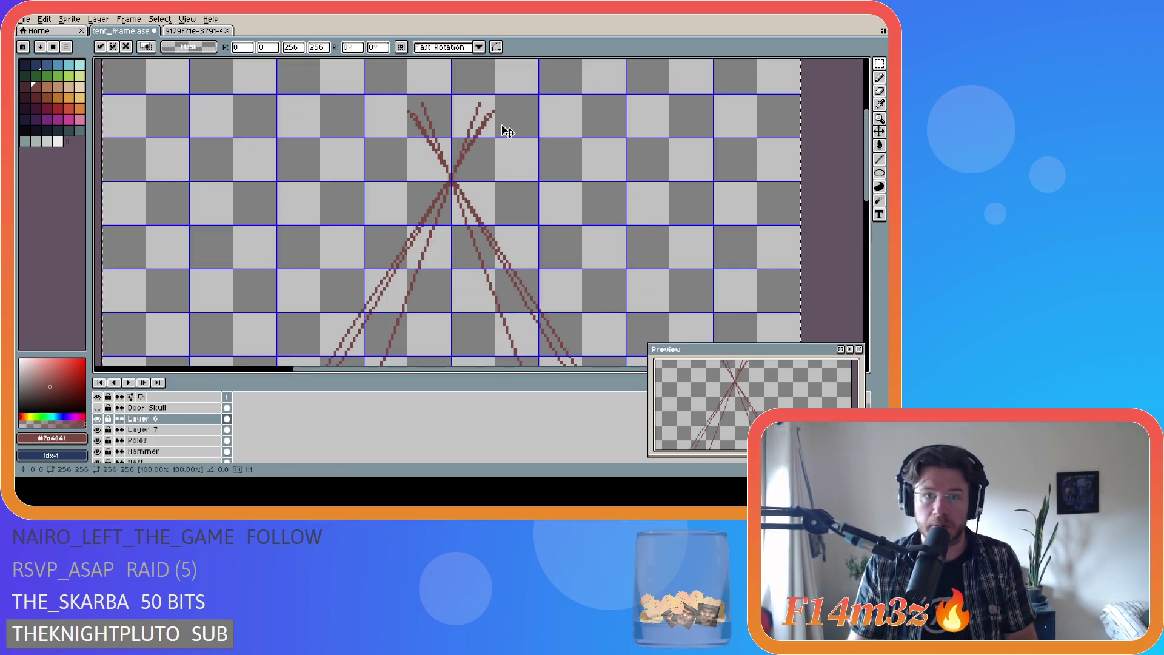
click(97, 430)
click(97, 430)
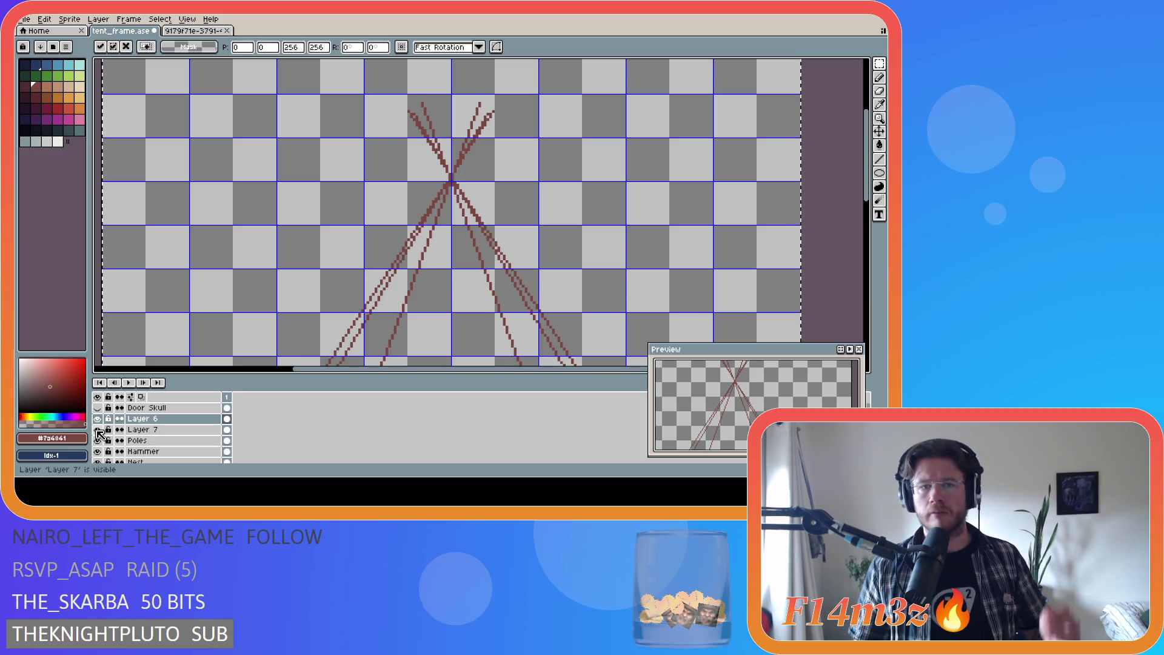
click(98, 430)
click(98, 430)
click(98, 430)
click(97, 430)
click(98, 430)
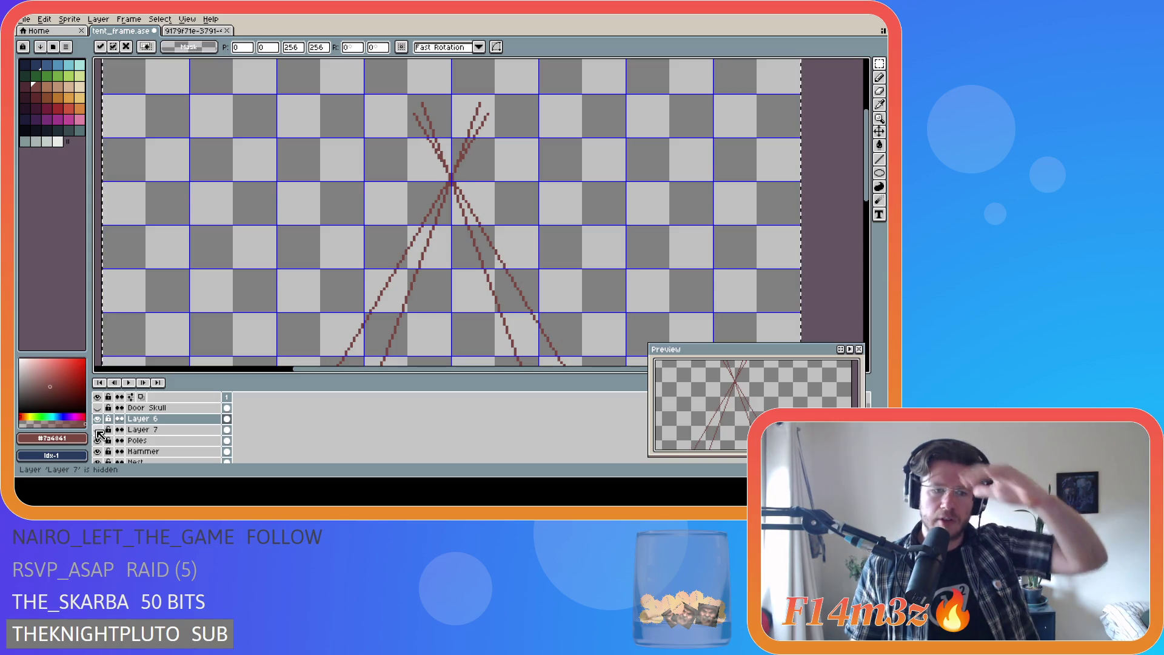
click(97, 419)
click(97, 419)
click(97, 441)
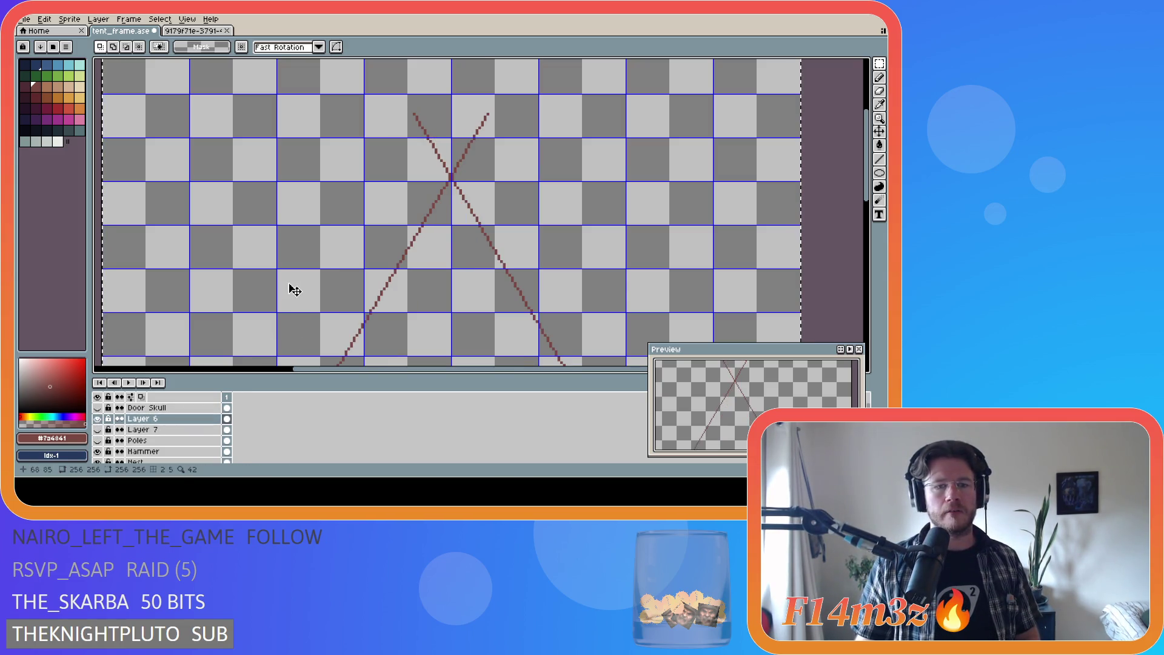
Step: Undo the mirrored line and draw a dark red pole from the guide's left end to the apex
key(ctrl+z)
key(ctrl+z)
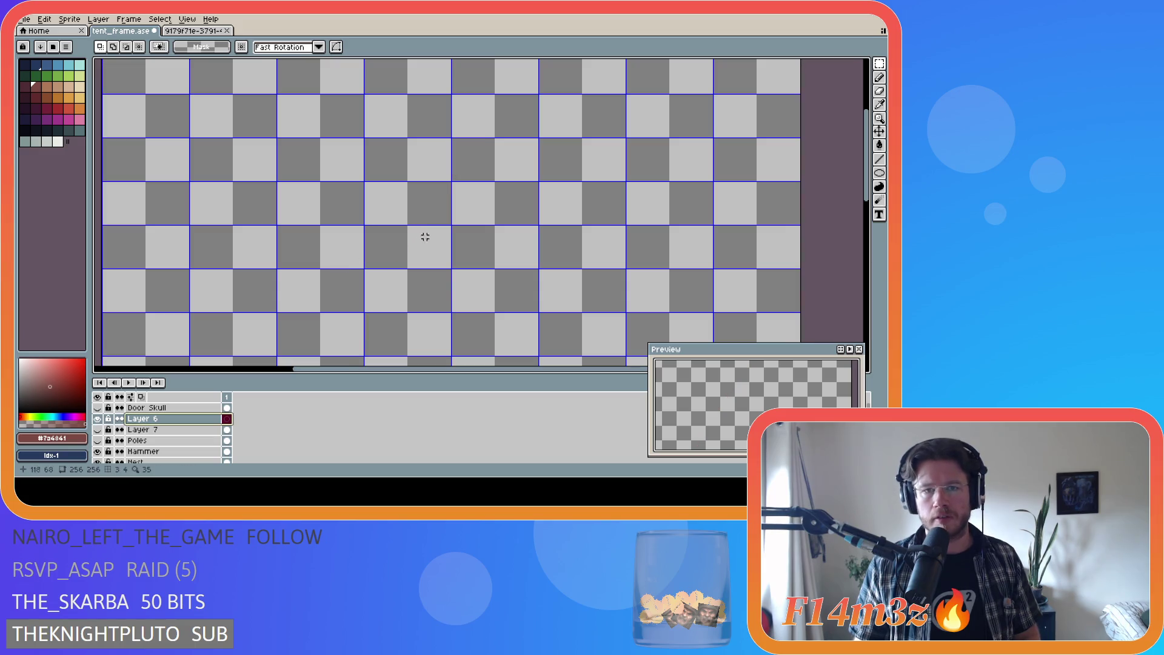
drag(869, 206, 870, 229)
key(b)
mouse_move(866, 155)
mouse_down()
mouse_move(864, 257)
mouse_move(837, 262)
mouse_up()
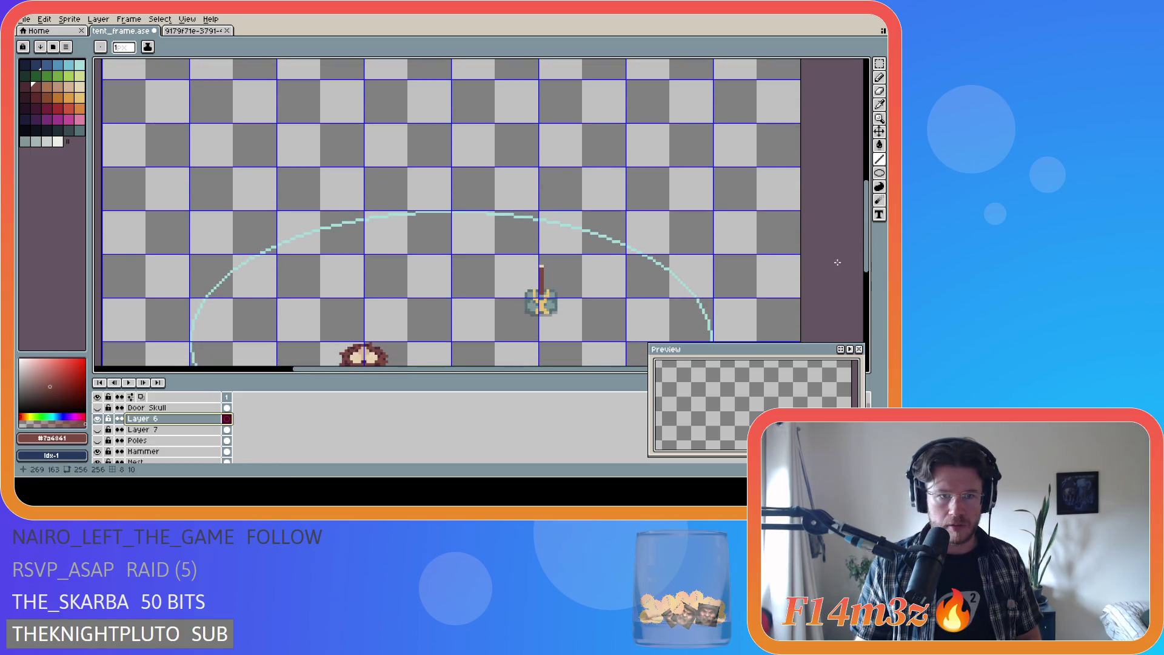
mouse_move(269, 249)
mouse_down()
mouse_move(520, 59)
mouse_move(481, 91)
mouse_move(518, 174)
mouse_move(471, 177)
mouse_move(468, 190)
mouse_move(494, 174)
mouse_move(497, 149)
mouse_move(481, 173)
mouse_up()
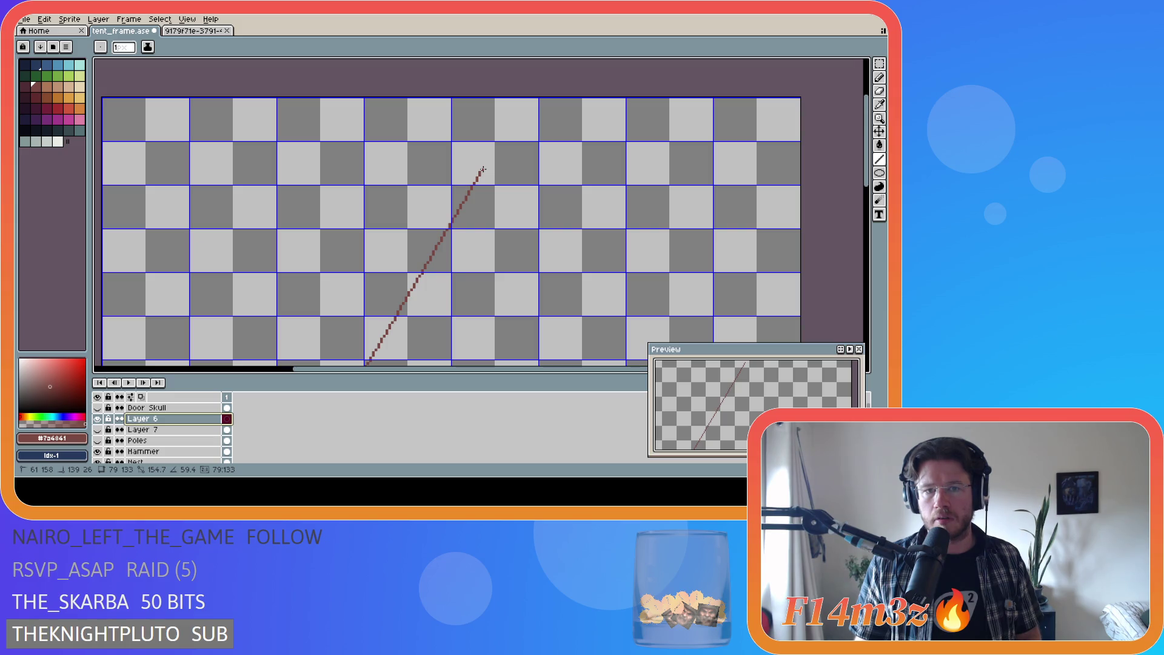
drag(482, 169, 483, 169)
Step: Make the Poles and Layer 7 lines visible again
scroll(758, 247, down, 3)
scroll(758, 246, up, 2)
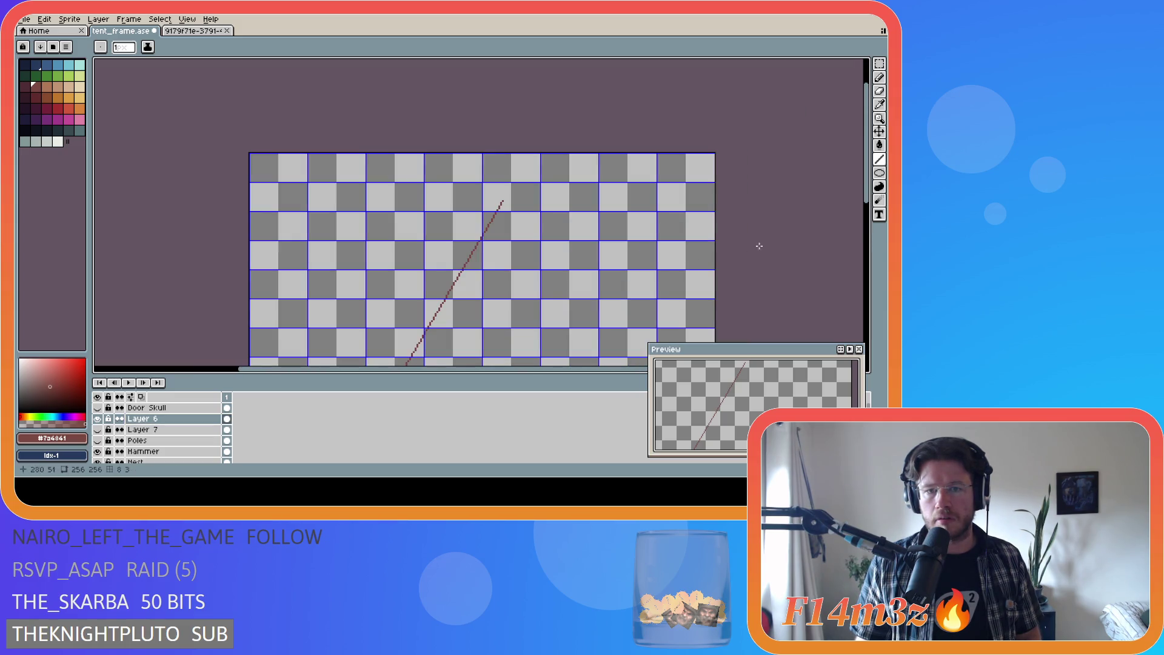
mouse_move(868, 194)
mouse_down()
mouse_move(864, 273)
mouse_move(857, 245)
mouse_up()
drag(97, 440, 97, 429)
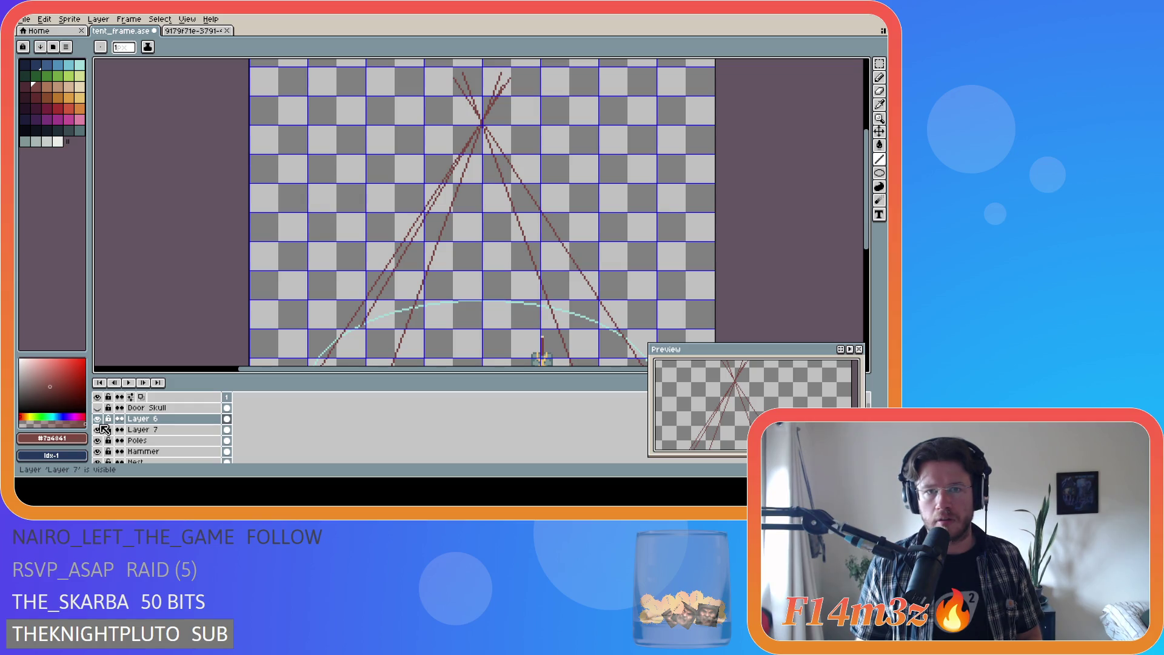
scroll(508, 89, up, 2)
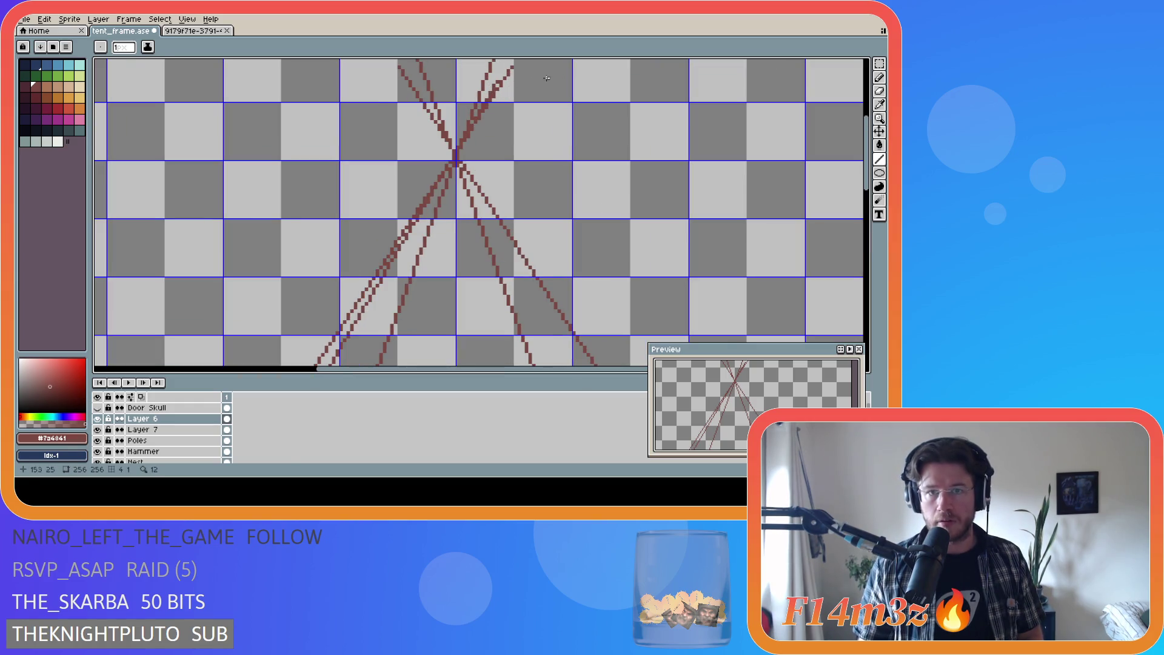
scroll(479, 212, up, 1)
scroll(479, 212, up, 1)
click(97, 418)
click(97, 418)
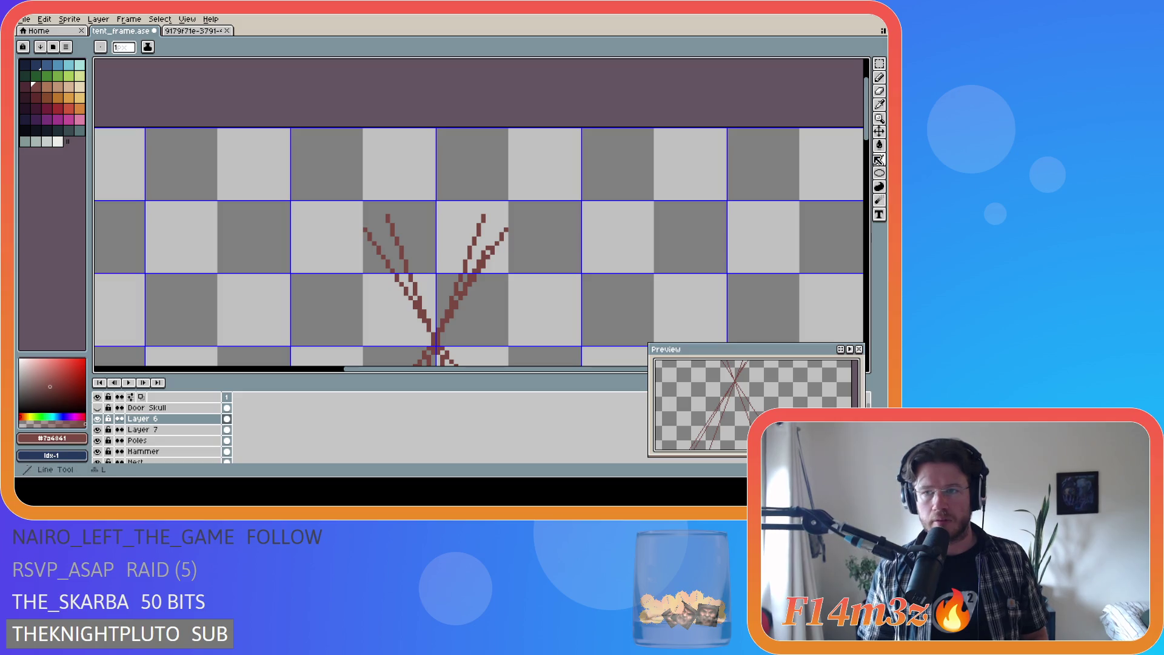
Step: Hide Layer 7 and draw a short horizontal dark red line right of the pole's top
drag(866, 109, 865, 124)
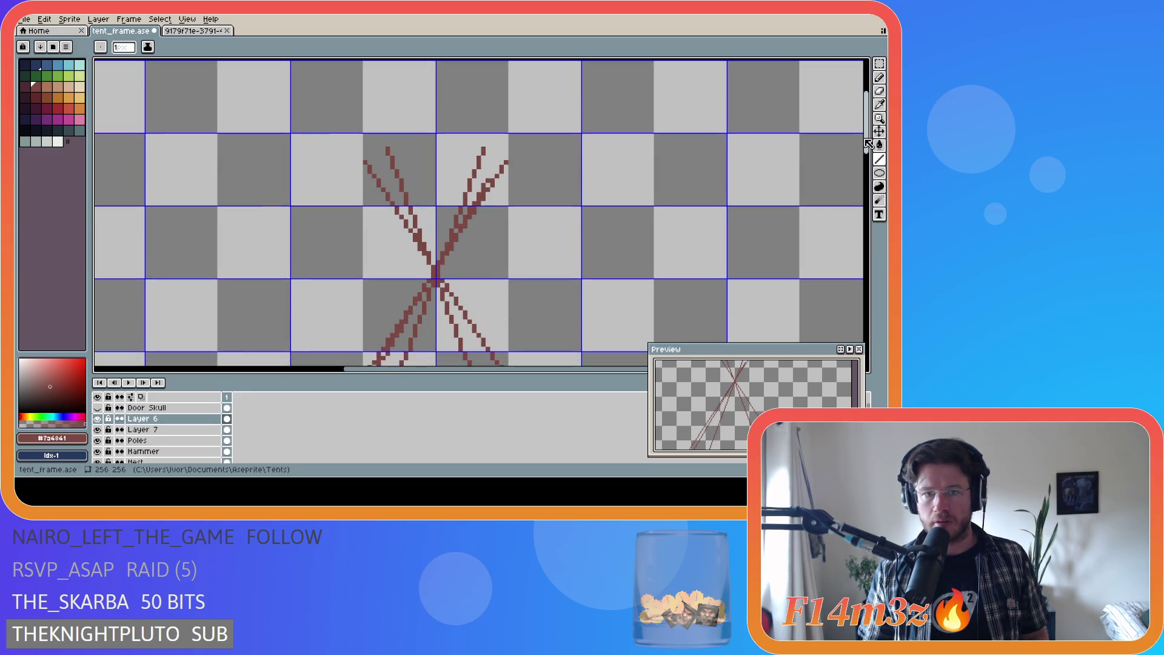
click(97, 429)
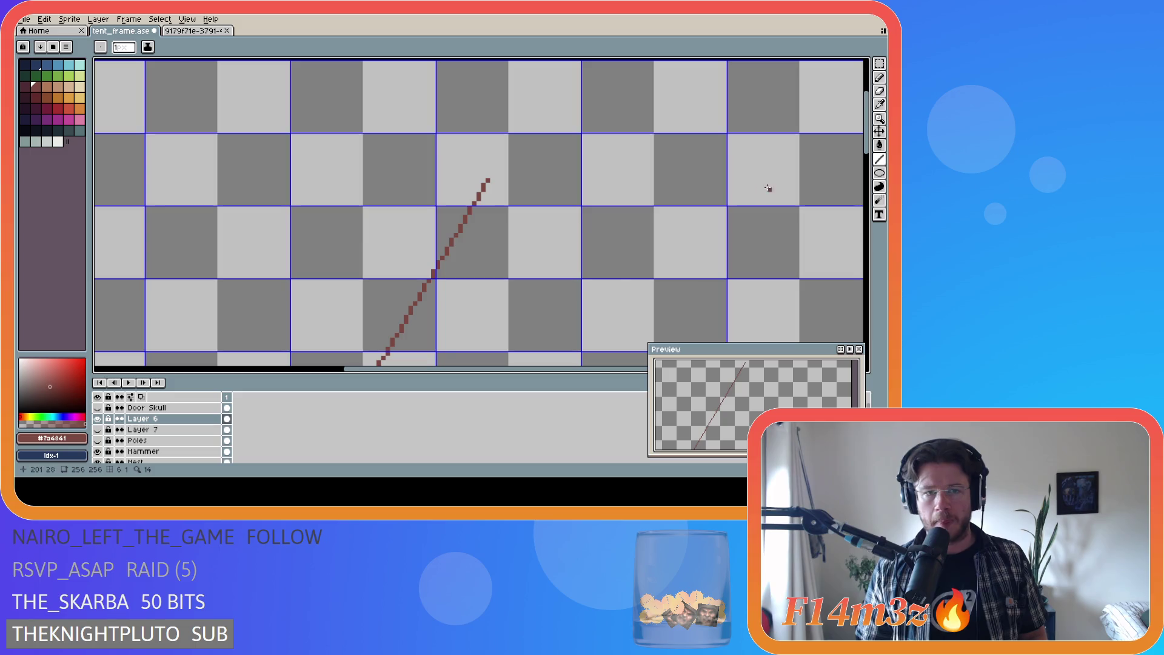
drag(865, 152, 863, 252)
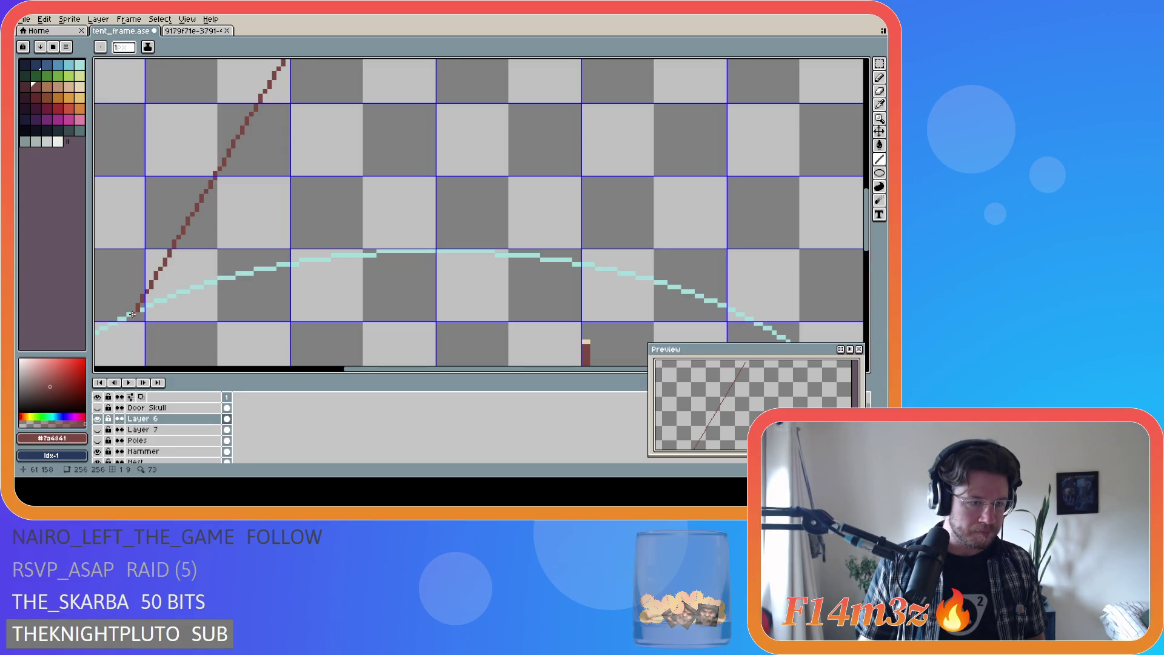
mouse_move(865, 212)
mouse_down()
mouse_move(863, 115)
mouse_move(850, 221)
mouse_move(844, 192)
mouse_move(831, 213)
mouse_up()
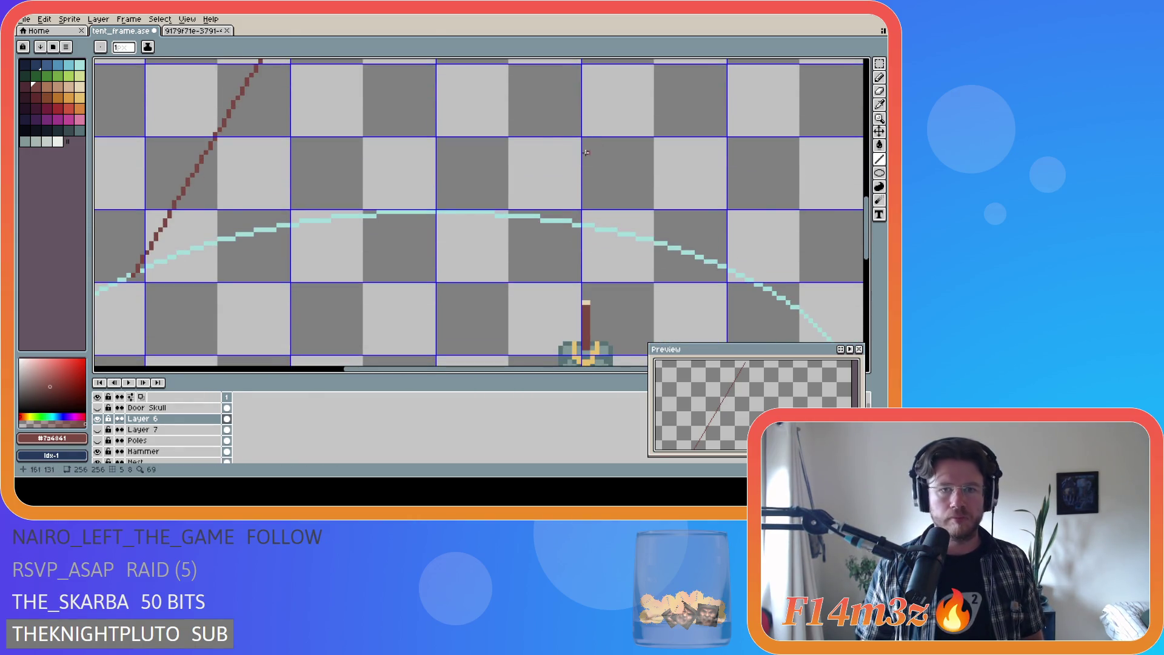
drag(867, 208, 866, 110)
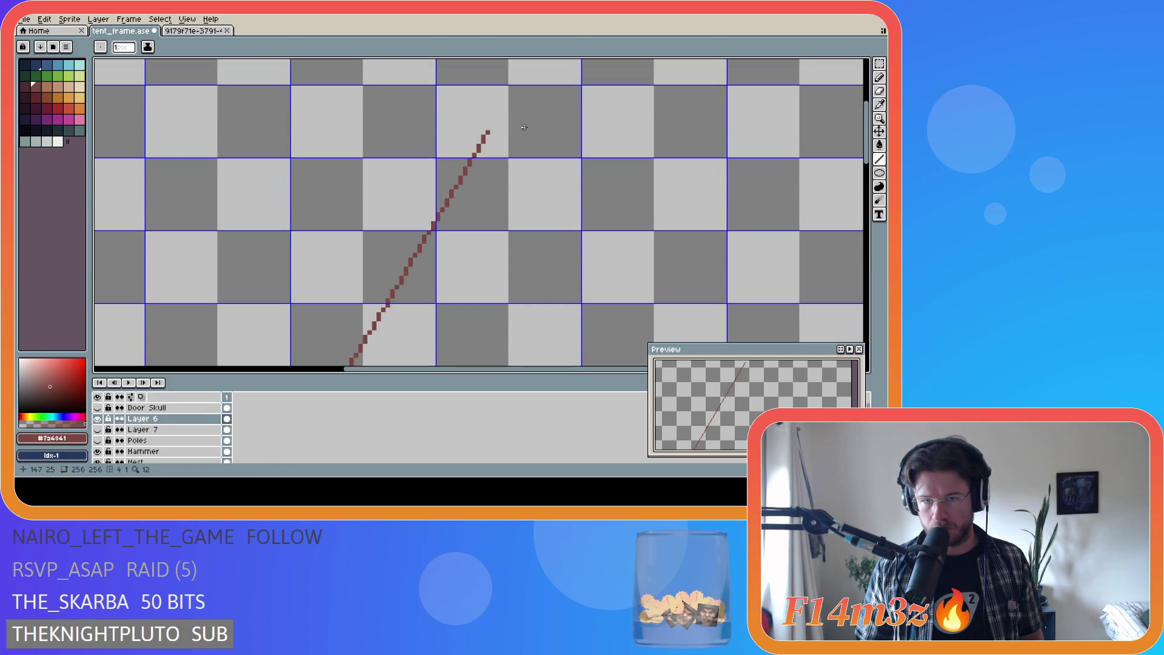
drag(511, 127, 581, 127)
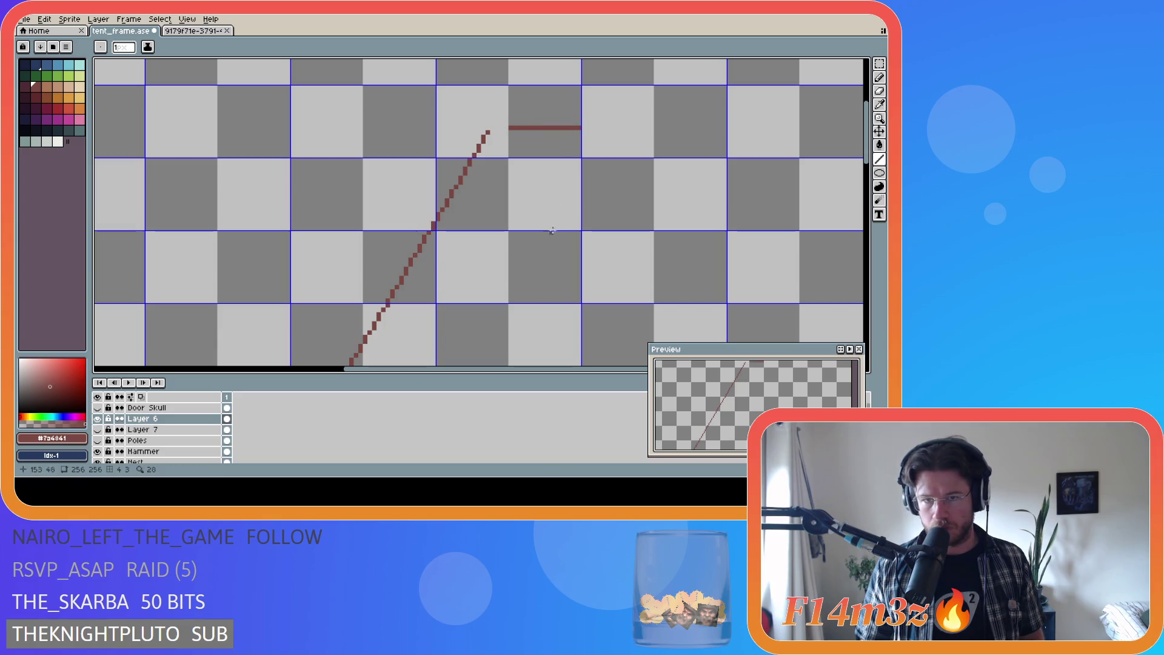
Step: Undo the marker and diagonal pole, then redraw the short horizontal marker line
key(ctrl+z)
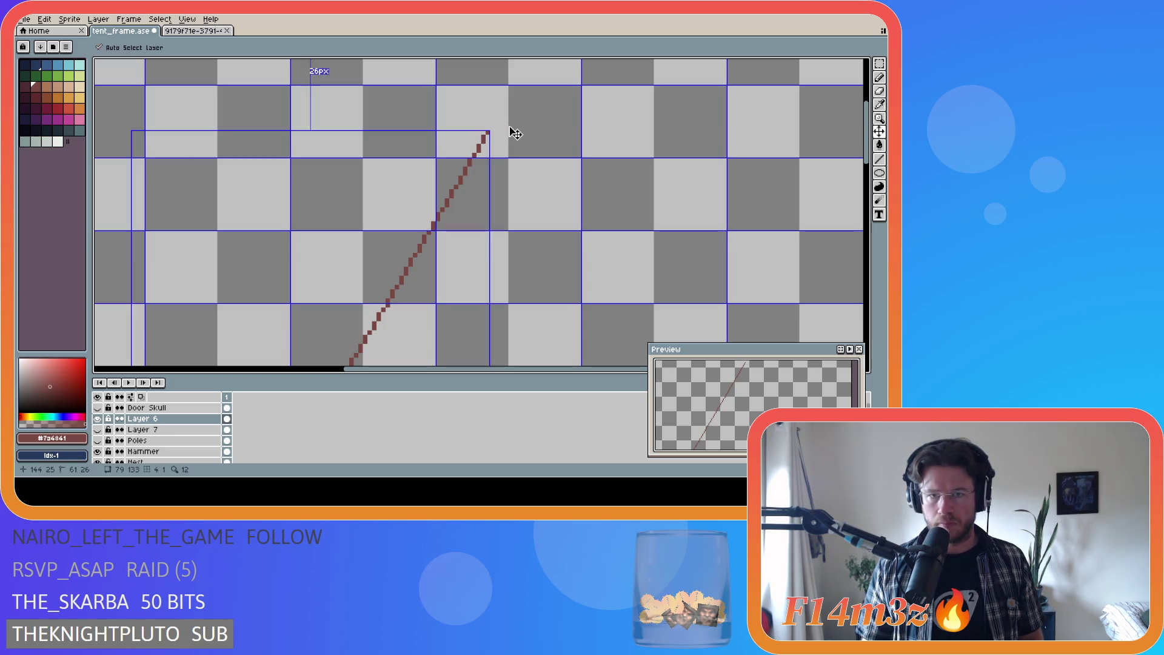
key(ctrl+z)
drag(509, 128, 581, 127)
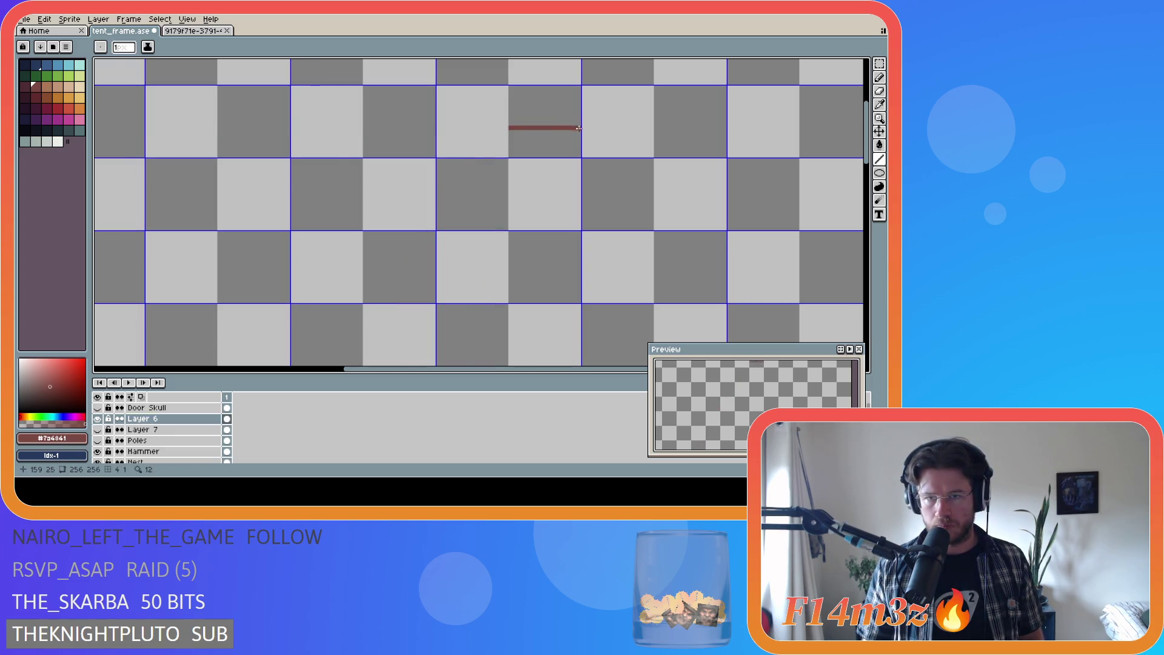
Step: Draw a new pole from the guide's left end up to the marker's left end
scroll(360, 163, down, 1)
scroll(488, 180, up, 1)
drag(868, 168, 866, 267)
drag(378, 374, 324, 374)
mouse_move(223, 208)
mouse_down()
mouse_move(402, 120)
mouse_move(614, 59)
mouse_move(572, 73)
mouse_move(576, 85)
mouse_move(629, 59)
mouse_move(584, 149)
mouse_up()
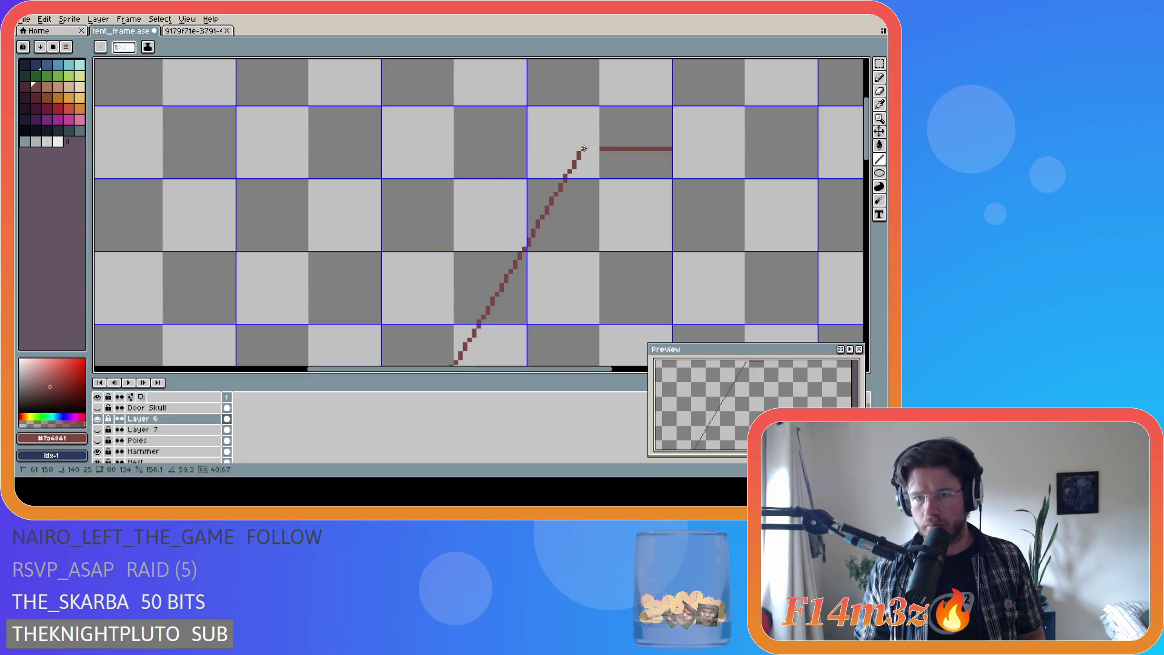
drag(584, 149, 584, 149)
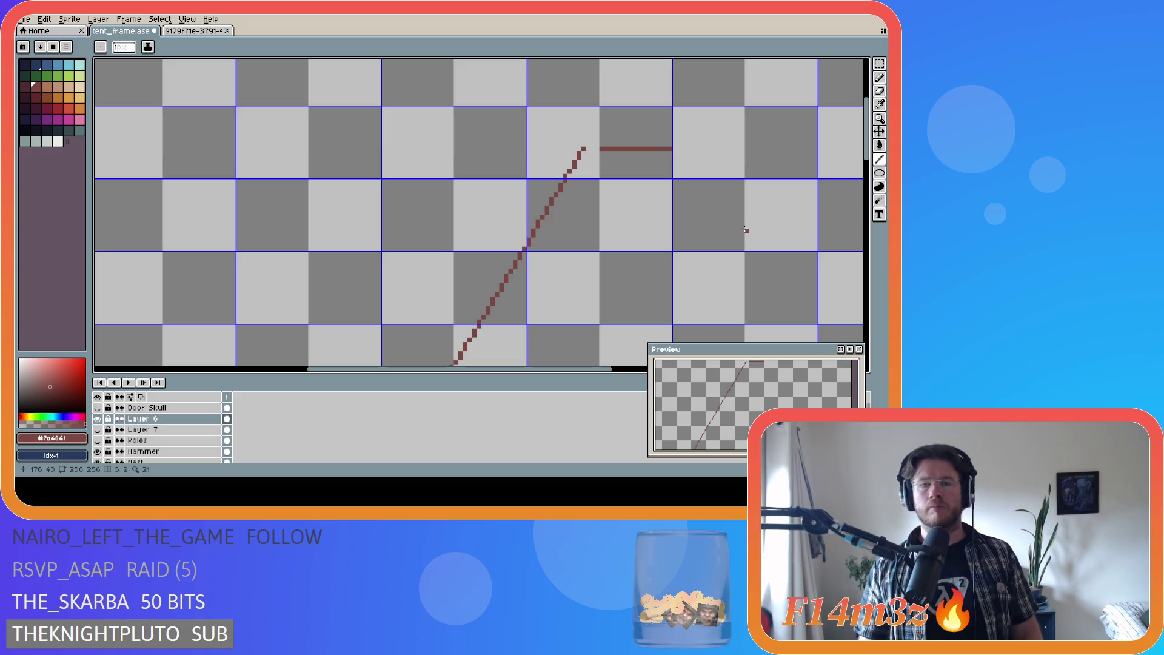
Step: Compare the poles by toggling Layer 7, Poles and Layer 6 visibility
click(97, 430)
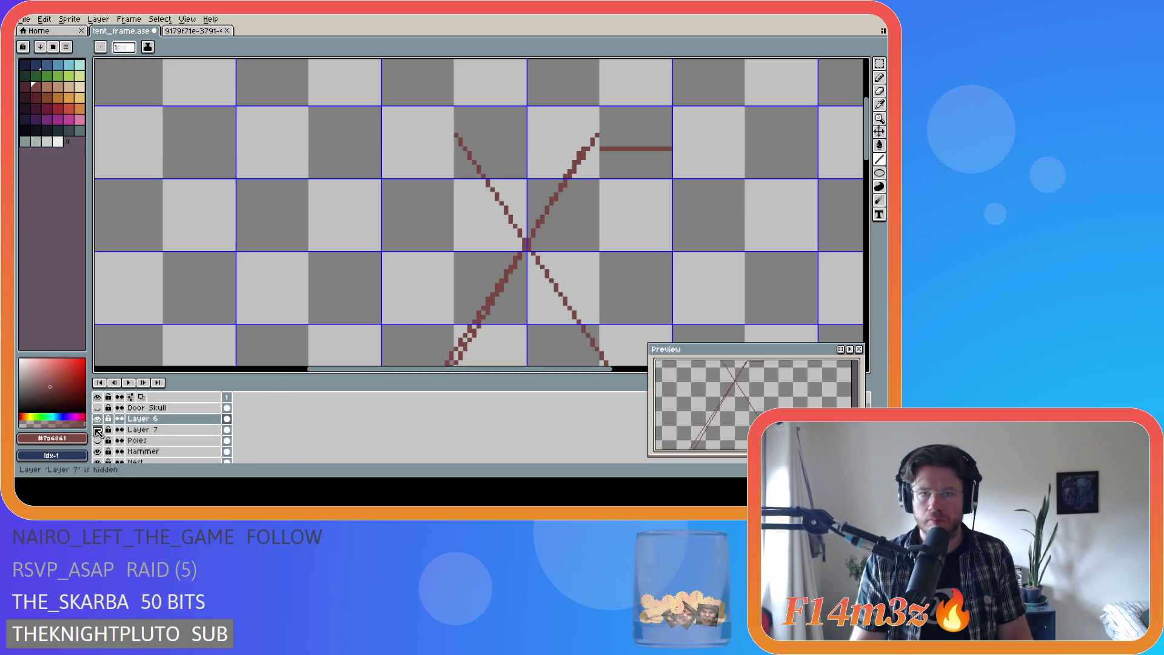
click(98, 429)
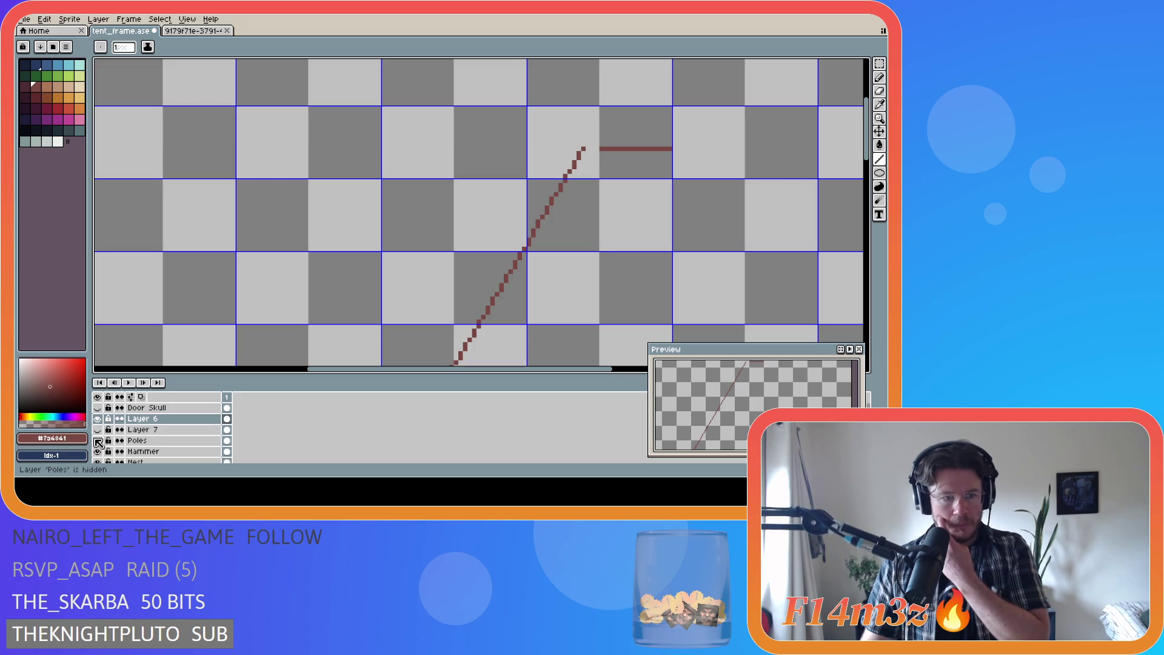
click(98, 432)
click(97, 430)
click(97, 430)
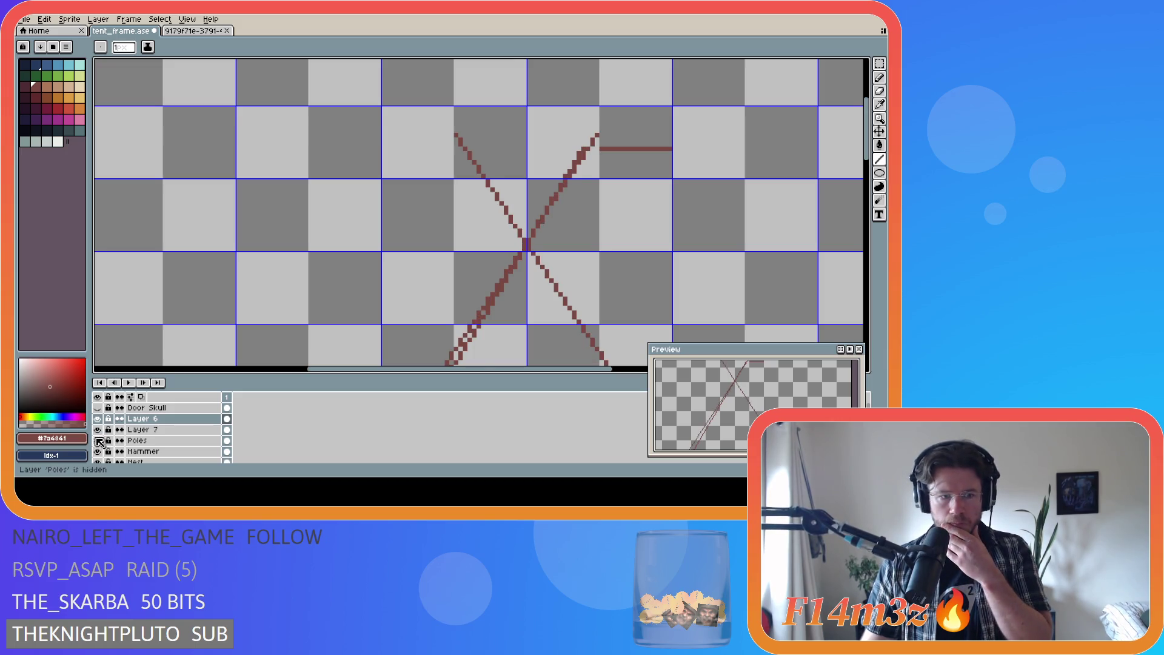
click(97, 440)
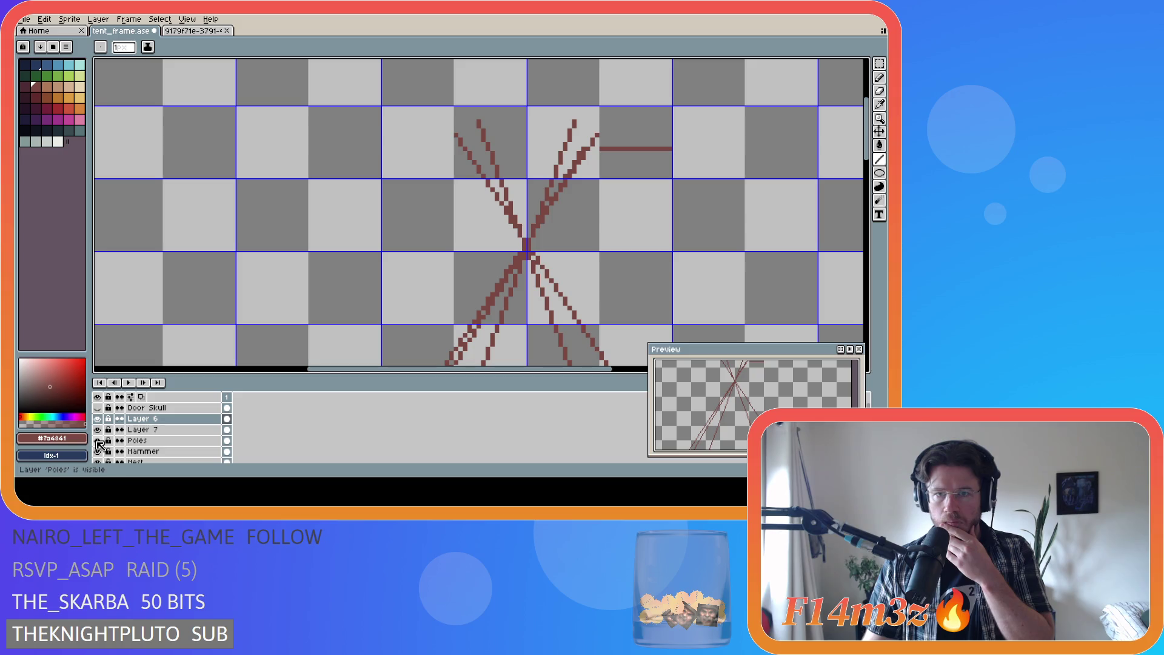
click(98, 442)
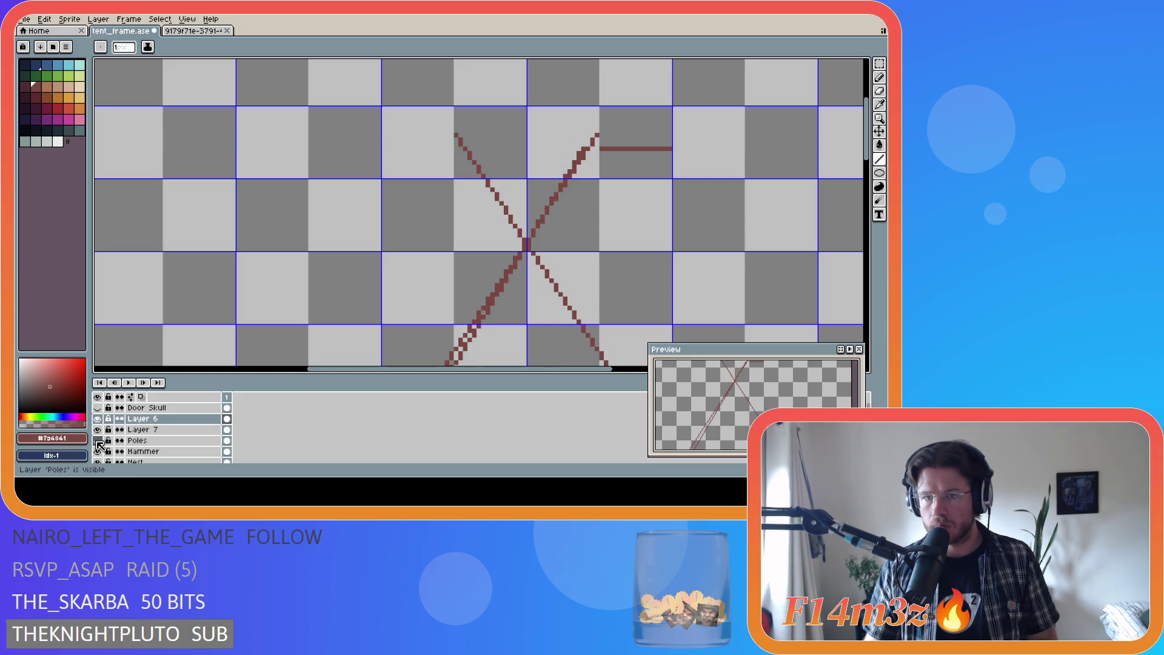
click(98, 441)
click(97, 419)
click(98, 419)
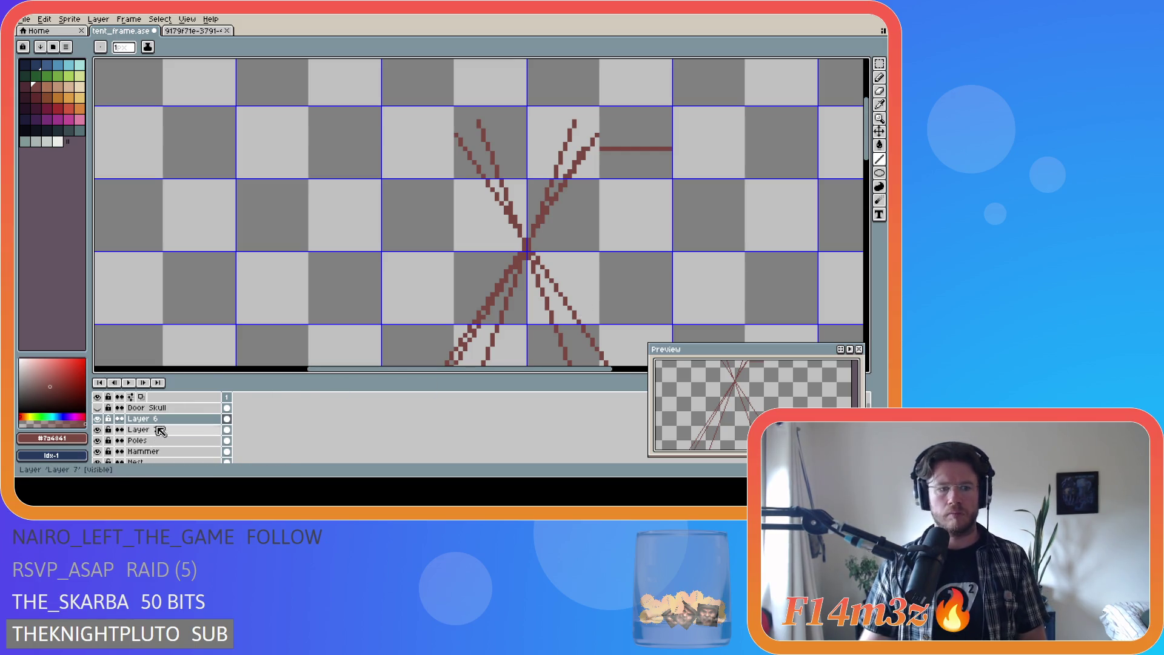
Step: Marquee-select the stray horizontal red line, delete it, and deselect
key(e)
key(m)
drag(702, 169, 598, 124)
key(Delete)
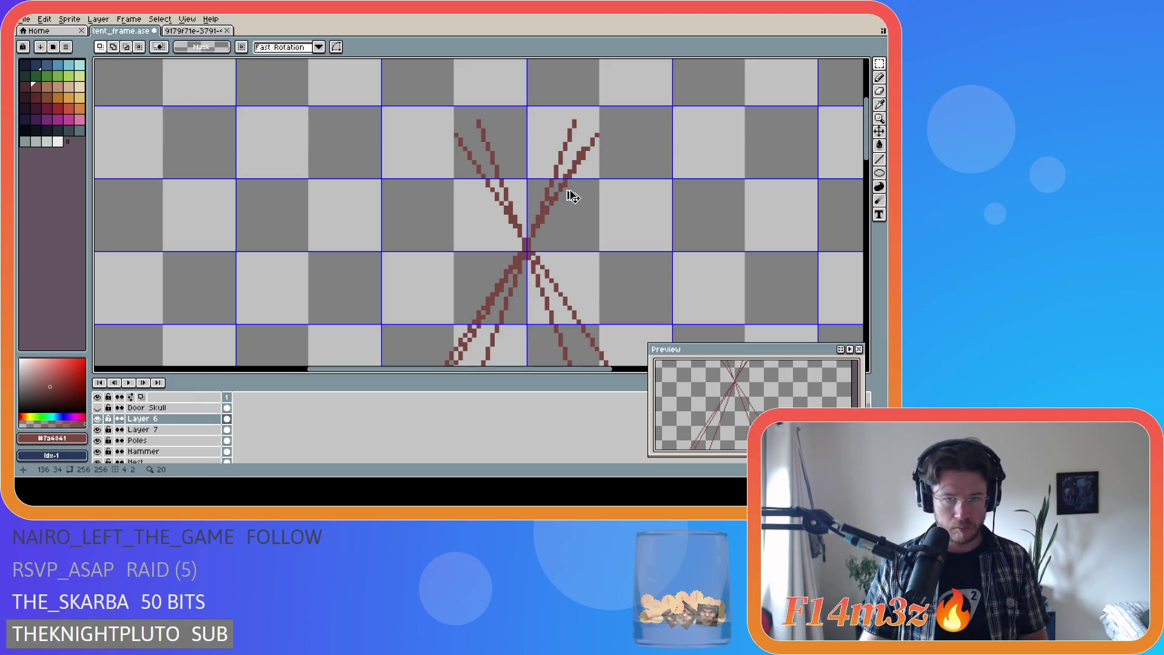
click(347, 243)
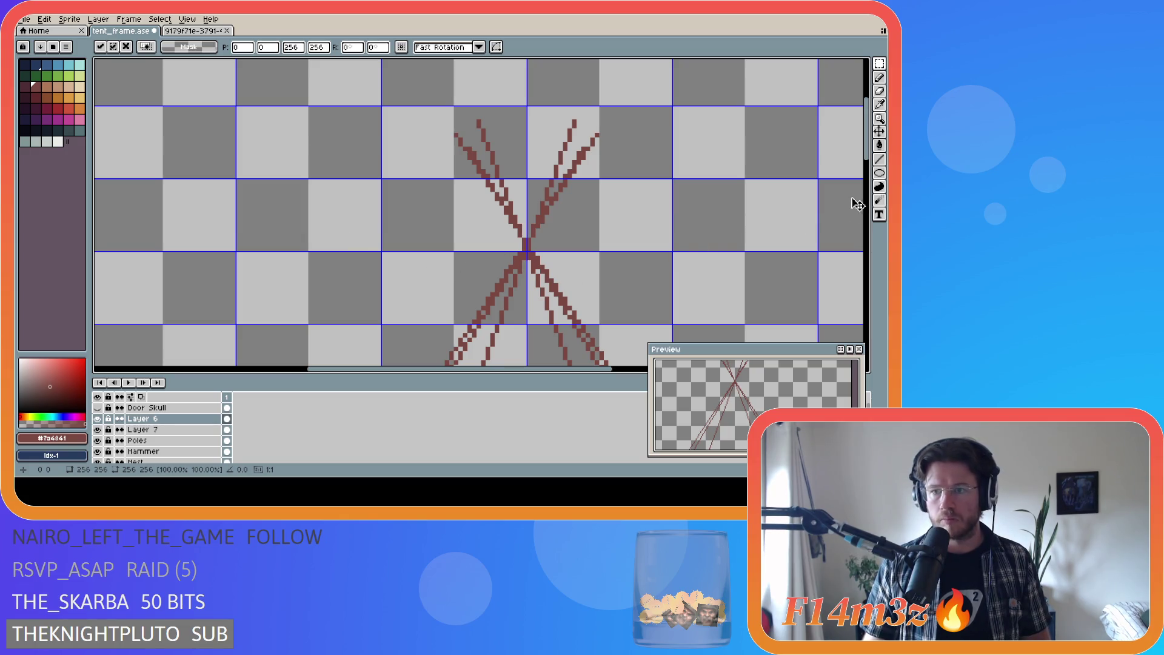
scroll(771, 231, down, 5)
scroll(631, 315, right, 6)
key(ctrl+d)
scroll(819, 194, down, 4)
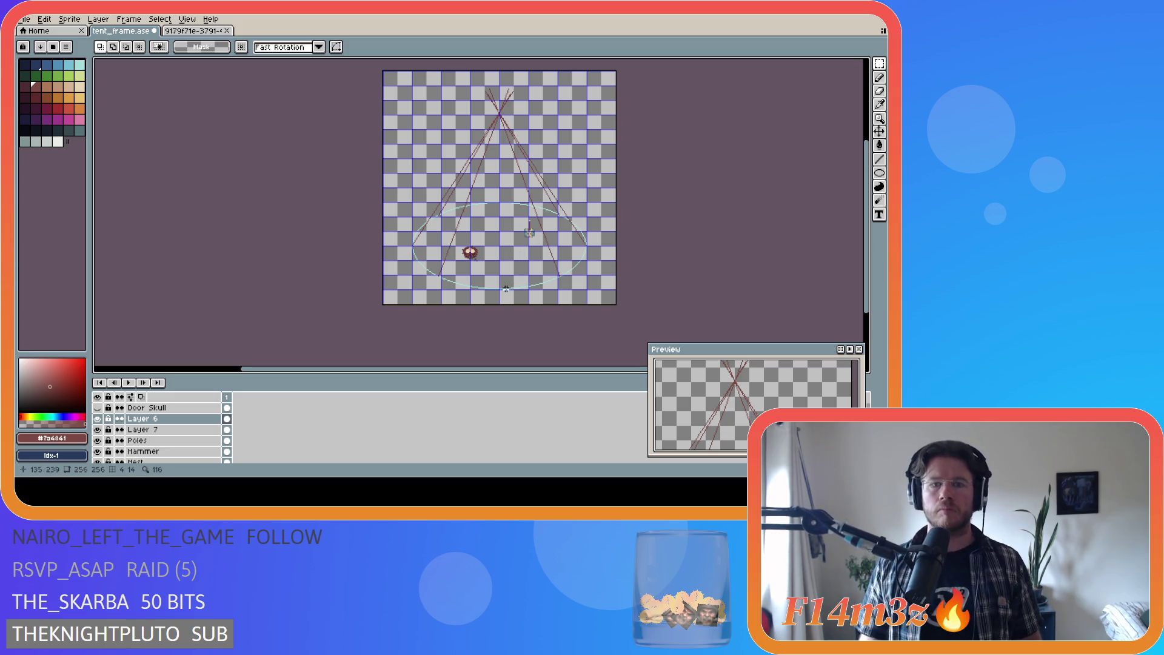
Step: Draw a vertical dark red line from the ellipse's bottom edge up to the apex
scroll(501, 302, up, 2)
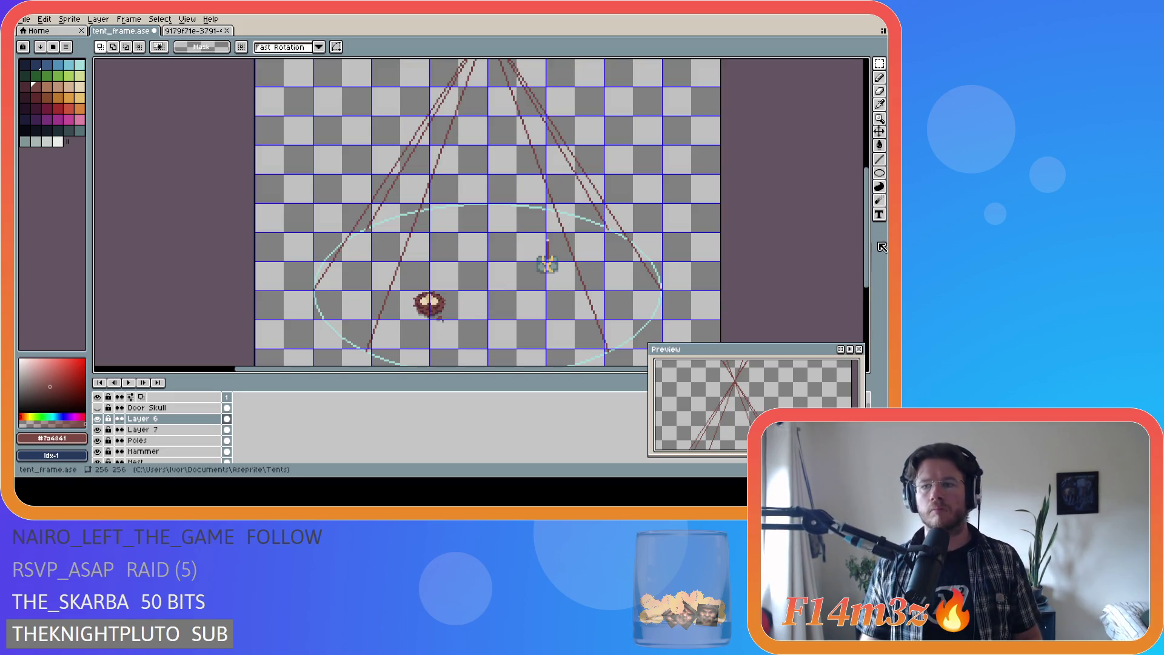
scroll(491, 327, down, 2)
scroll(483, 351, up, 1)
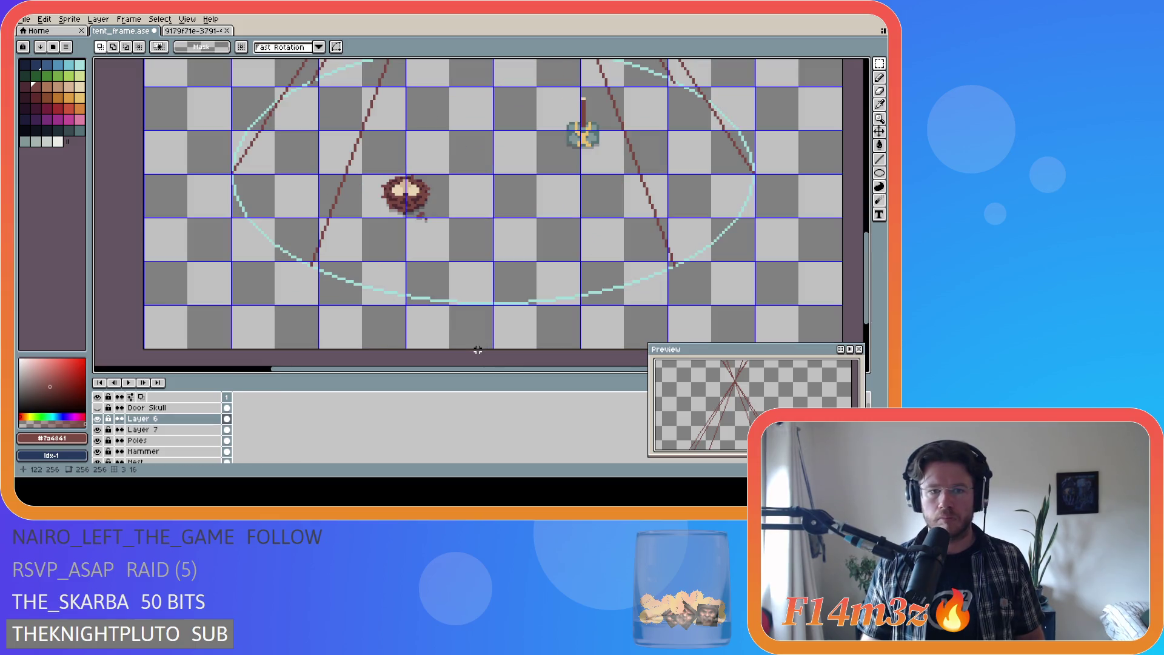
scroll(473, 325, up, 1)
scroll(528, 296, down, 6)
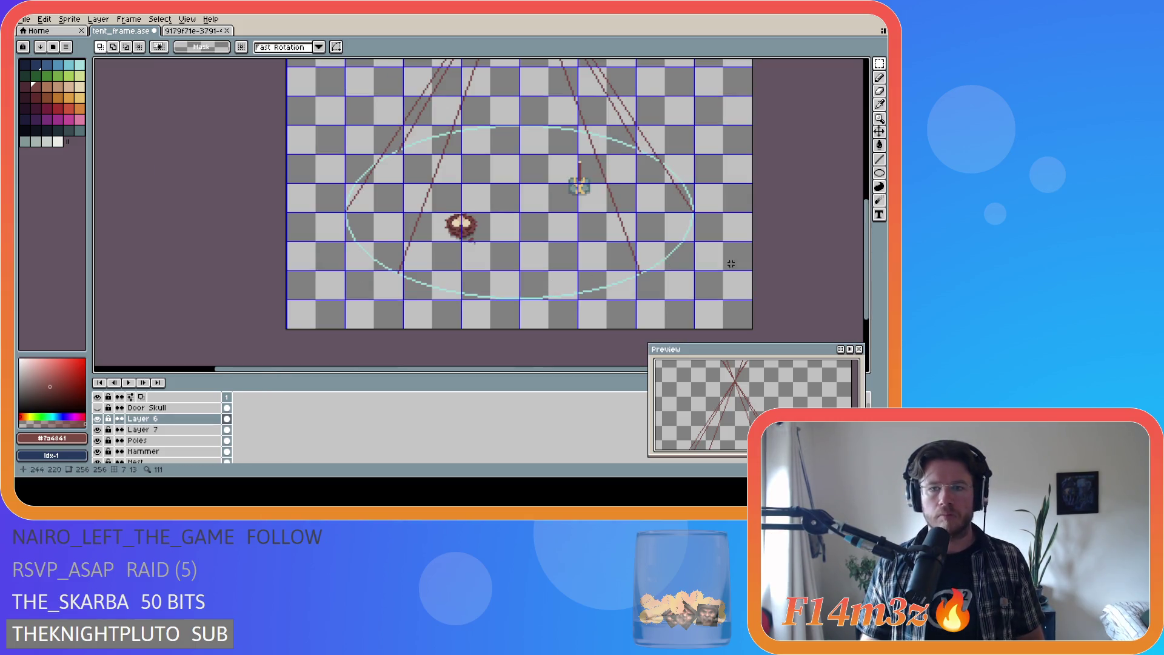
mouse_move(869, 268)
mouse_down()
mouse_move(866, 228)
mouse_move(860, 262)
mouse_move(850, 244)
mouse_move(851, 215)
mouse_move(845, 253)
mouse_move(788, 278)
mouse_up()
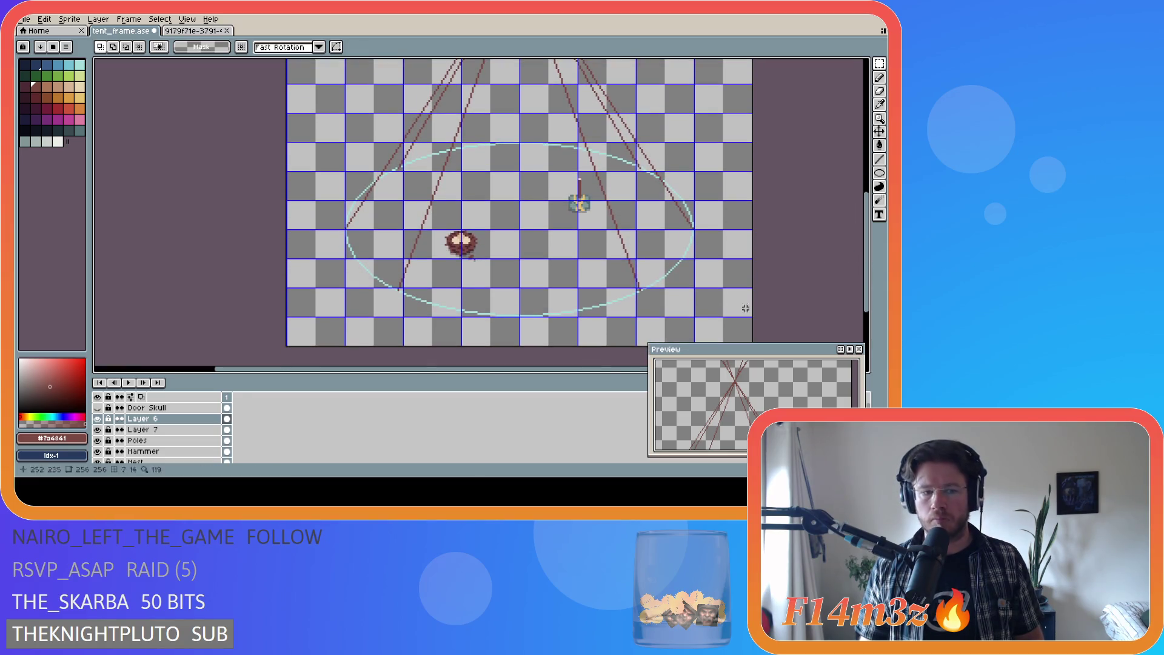
click(879, 159)
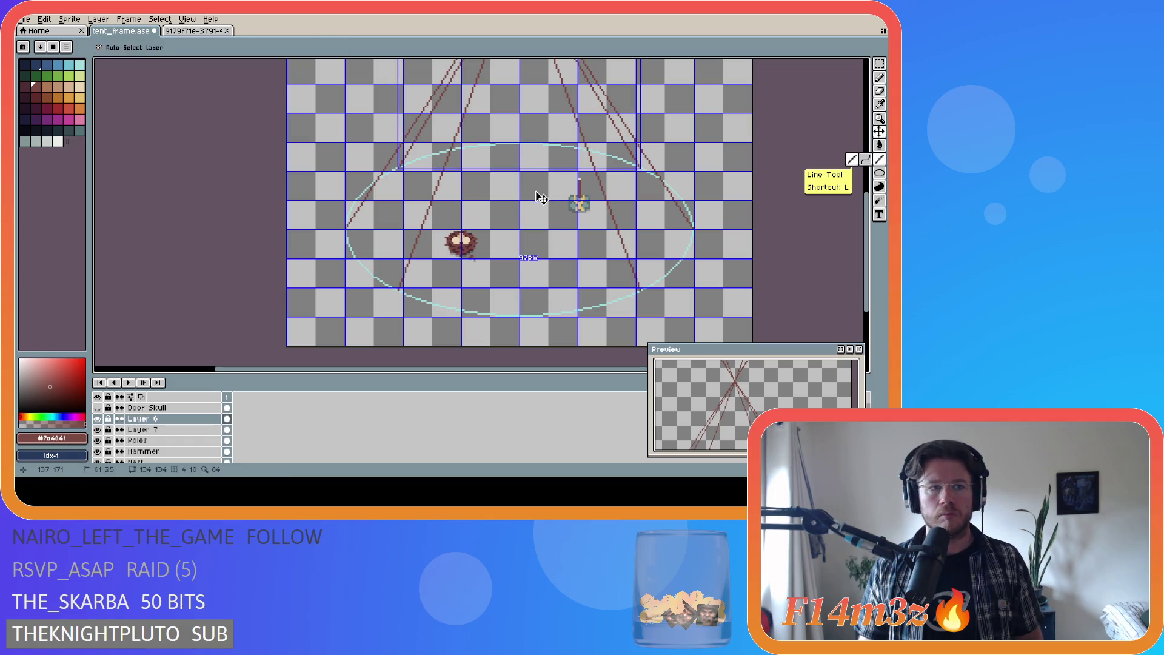
scroll(519, 286, up, 3)
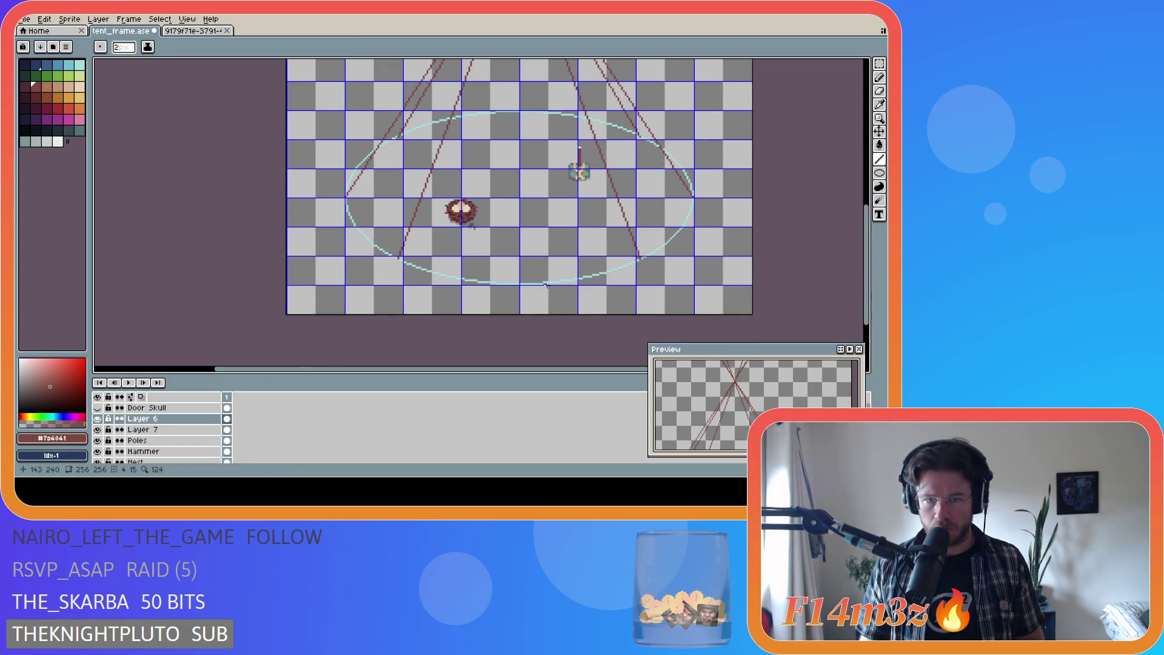
mouse_move(473, 287)
mouse_down()
mouse_move(471, 58)
mouse_move(475, 110)
mouse_move(473, 96)
mouse_move(430, 105)
mouse_move(474, 103)
mouse_up()
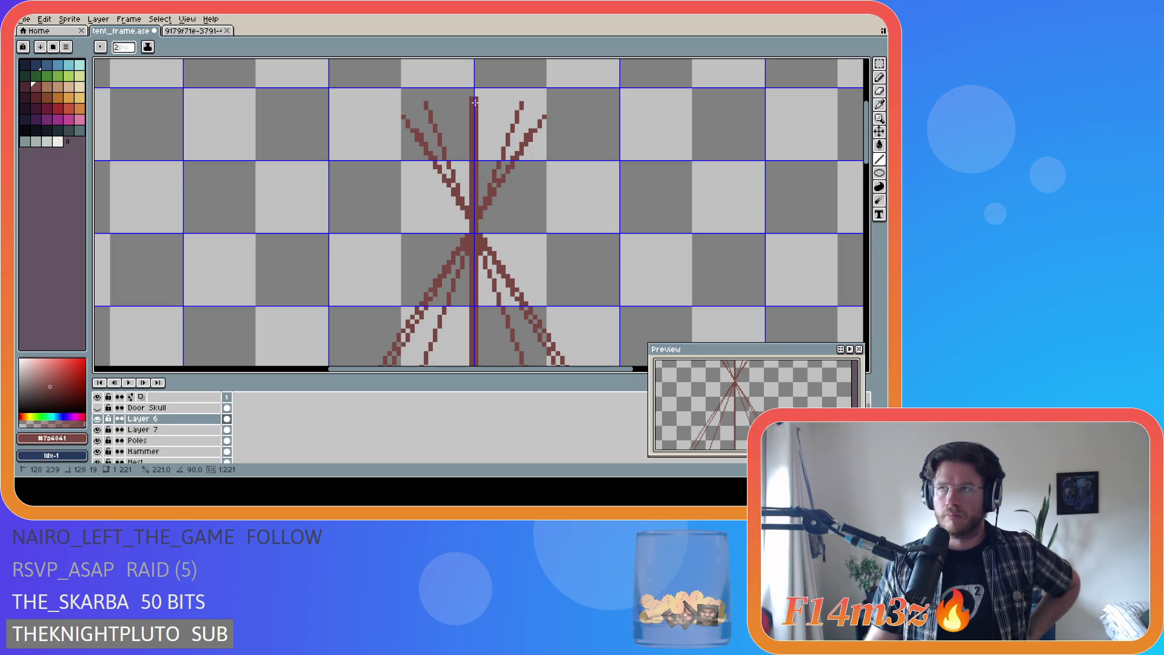
Step: Commit the centre line and draw two more parallel vertical dark red lines beside it
drag(475, 103, 475, 102)
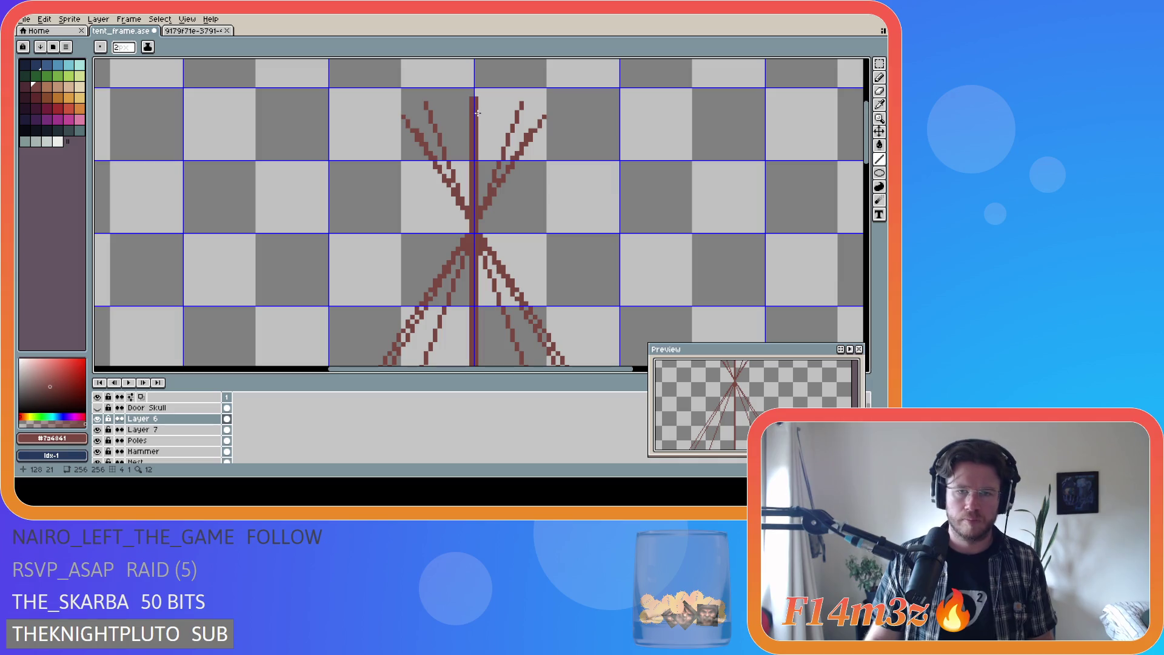
key(ctrl)
drag(867, 151, 866, 332)
mouse_move(470, 303)
mouse_down()
mouse_move(477, 59)
mouse_move(471, 123)
mouse_move(433, 125)
mouse_move(471, 129)
mouse_up()
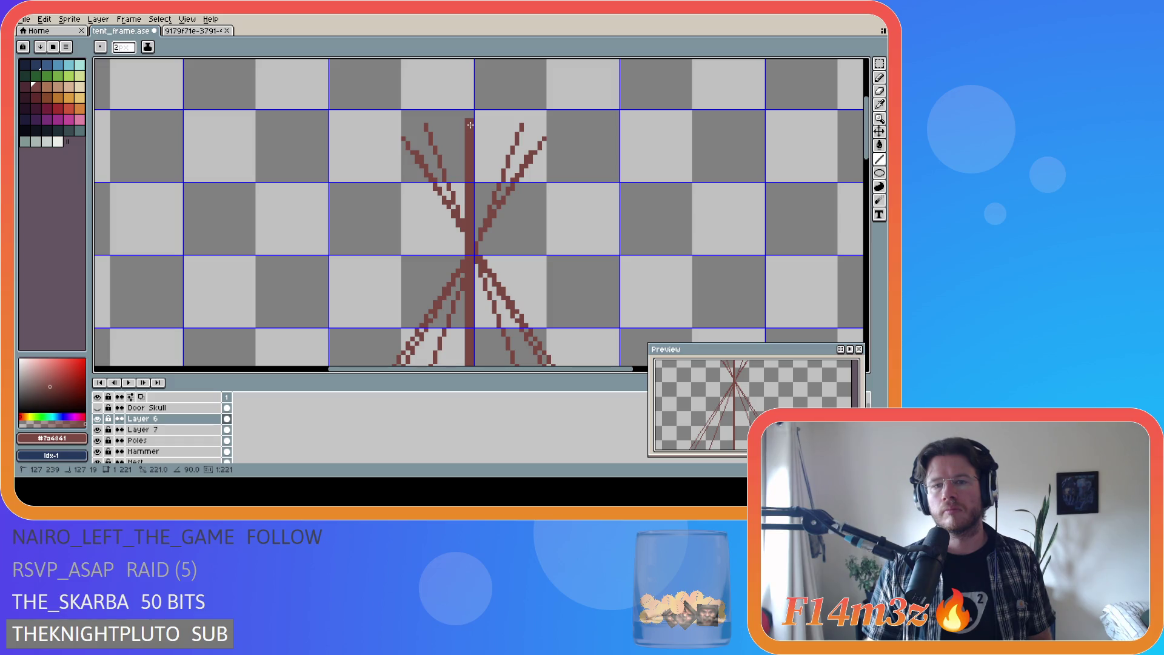
drag(470, 125, 470, 124)
mouse_move(866, 142)
mouse_down()
mouse_move(865, 303)
mouse_move(866, 249)
mouse_up()
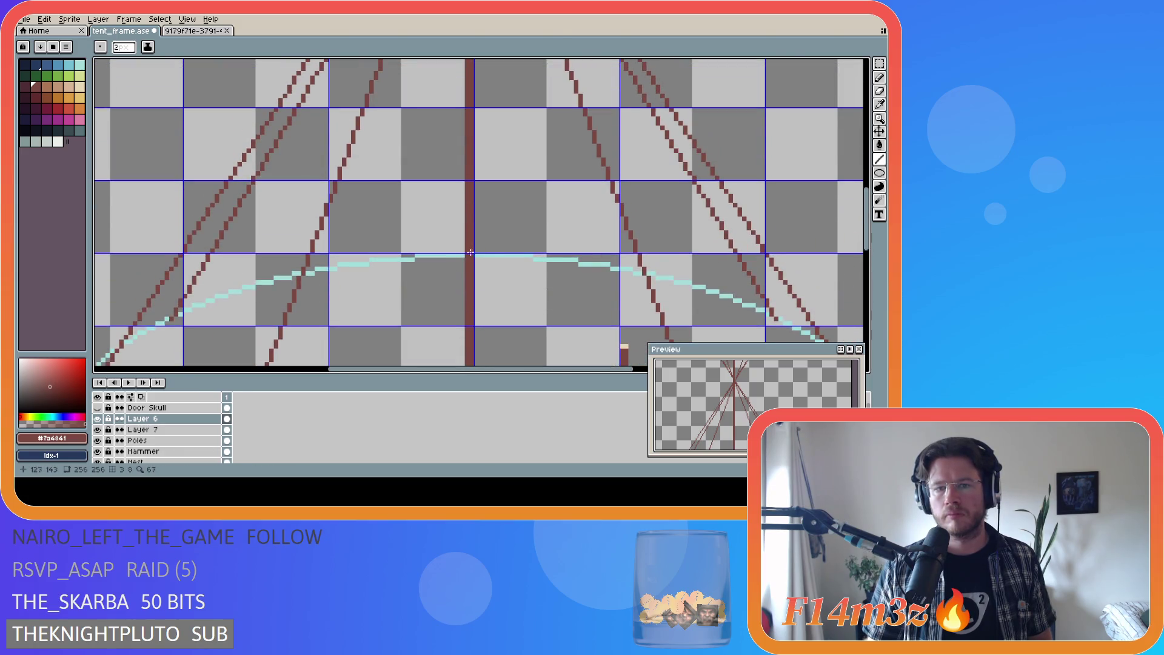
mouse_move(479, 255)
mouse_down()
mouse_move(493, 154)
mouse_move(479, 59)
mouse_move(482, 103)
mouse_move(524, 133)
mouse_move(484, 134)
mouse_up()
scroll(646, 203, down, 5)
Step: Toggle Layer 6's visibility repeatedly to compare the tent lines
drag(478, 369, 576, 369)
drag(870, 250, 870, 298)
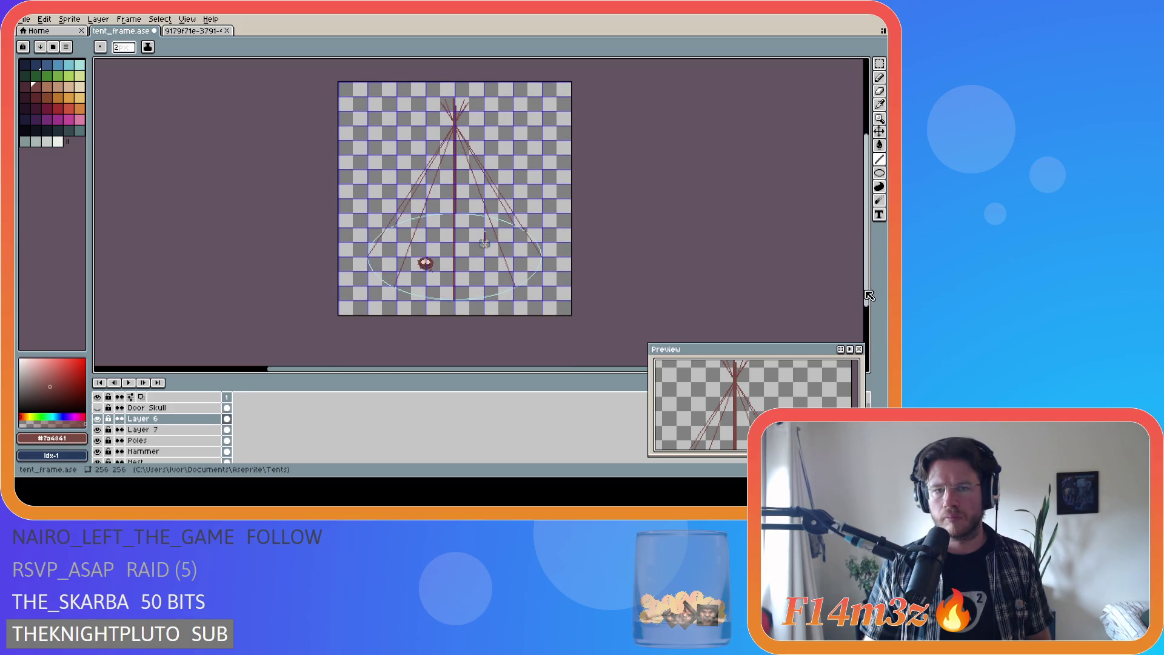
scroll(509, 178, up, 2)
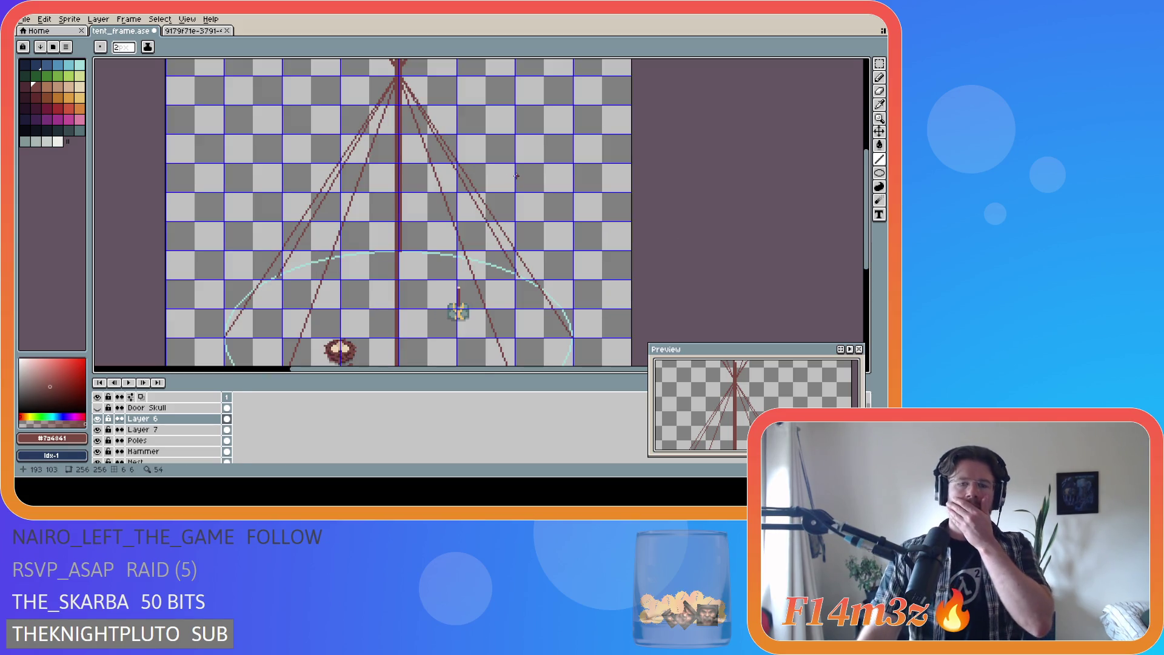
scroll(519, 299, up, 1)
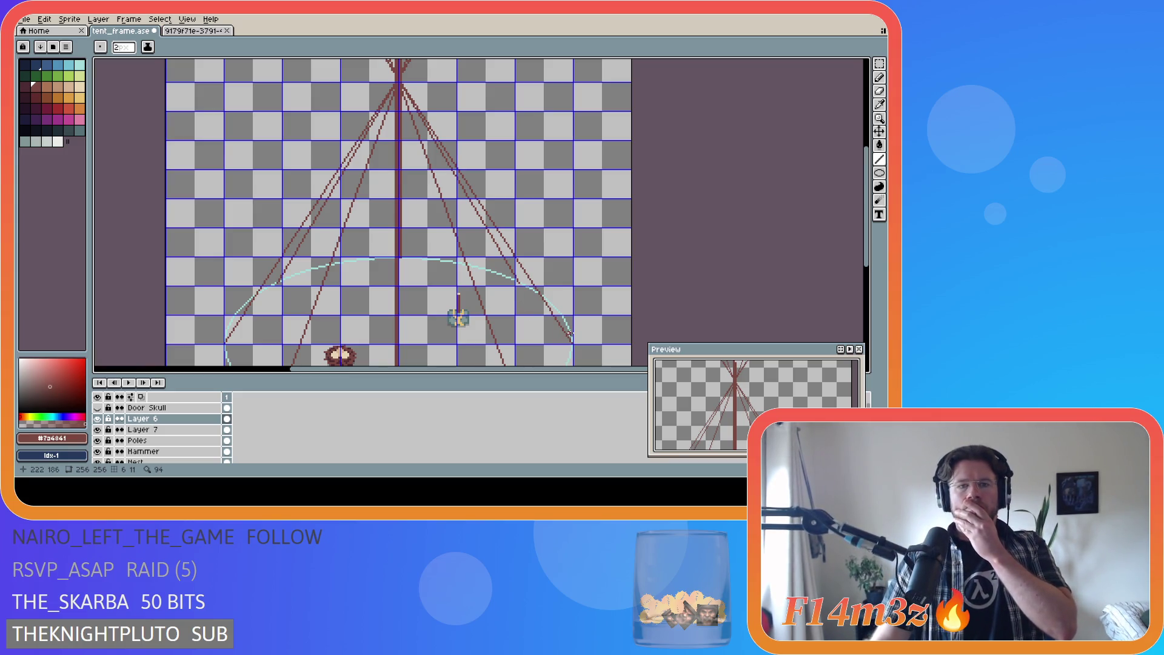
drag(872, 265, 864, 226)
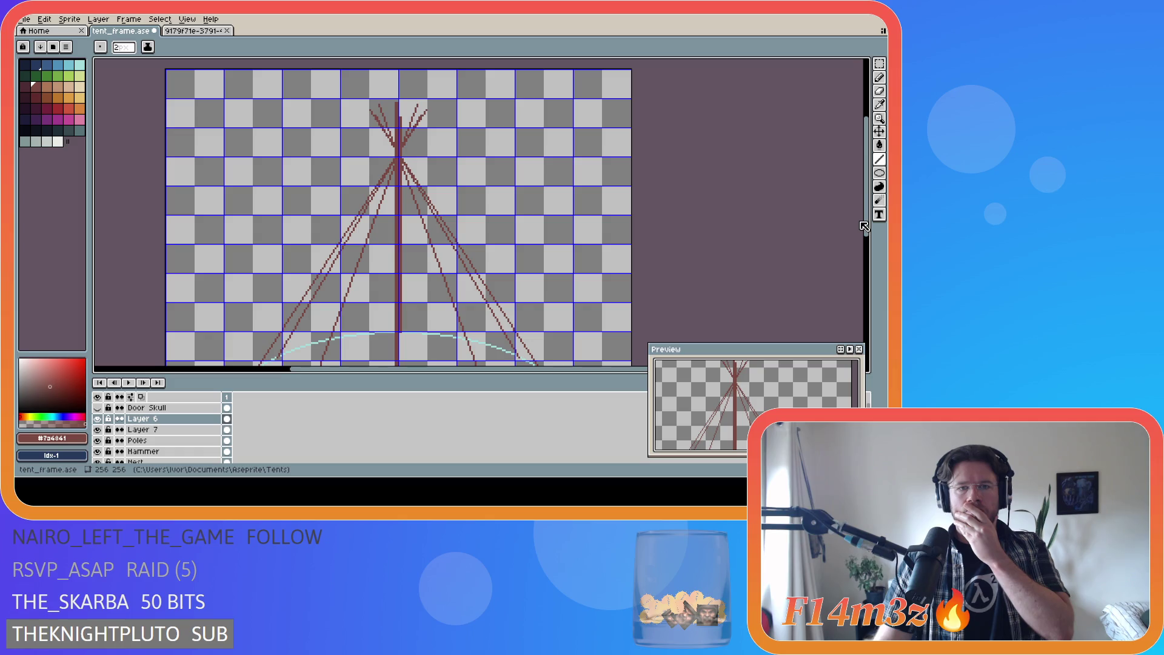
drag(864, 226, 864, 240)
click(97, 418)
click(97, 418)
click(97, 418)
click(97, 418)
click(97, 418)
click(97, 418)
click(99, 420)
click(98, 420)
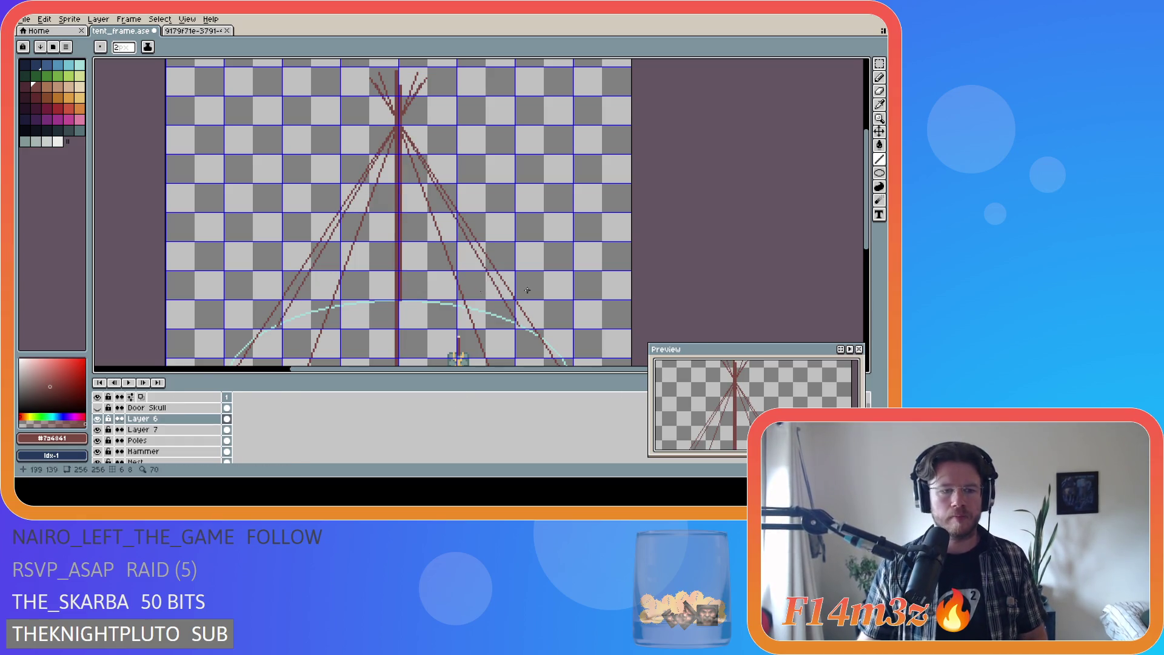
Step: Undo the vertical centre pole strokes and add a new empty Layer 8 above Layer 6
key(v)
key(b)
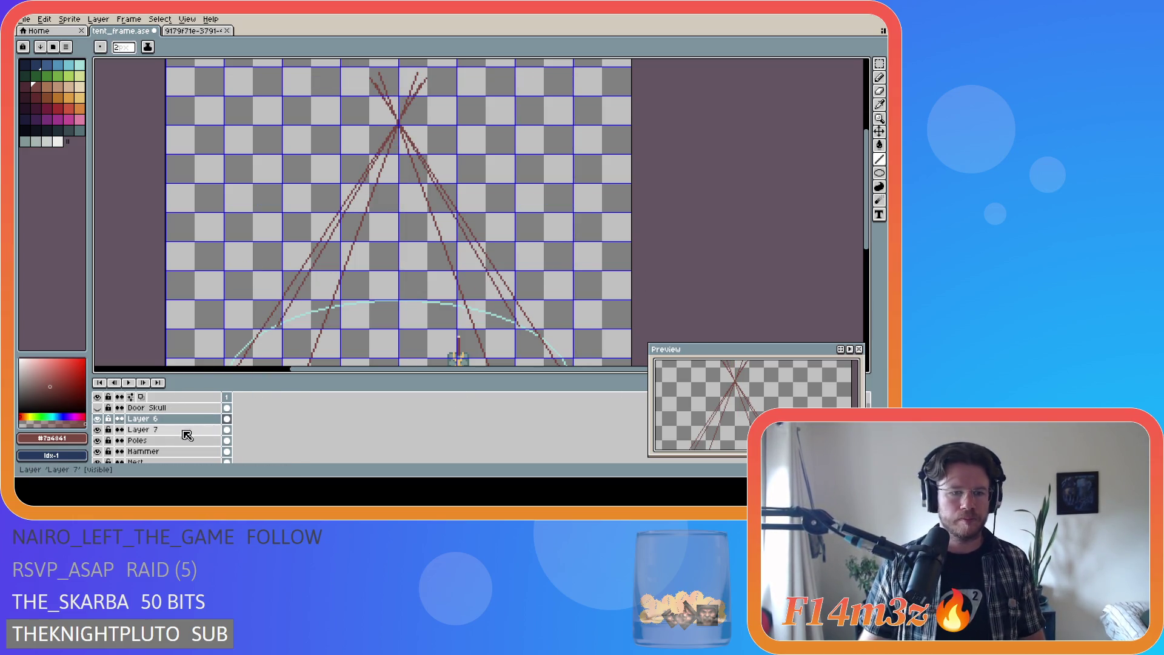
key(shift+n)
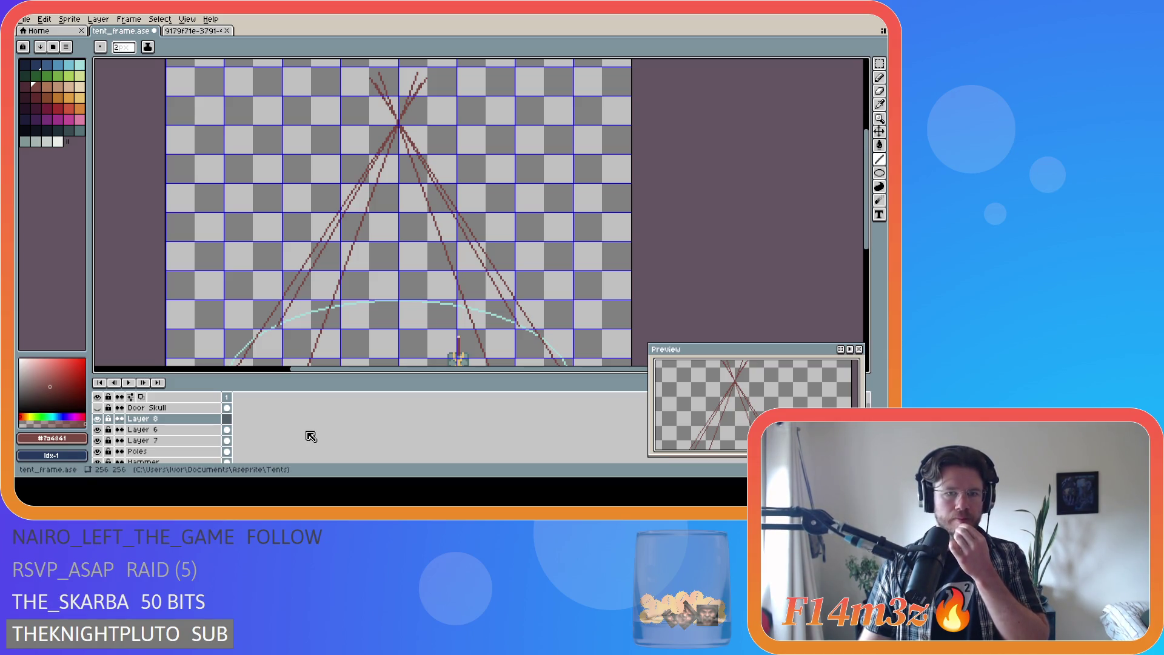
click(97, 430)
Step: Toggle Layer 6, Layer 7 and Poles visibility on and off to compare their pole lines
click(97, 429)
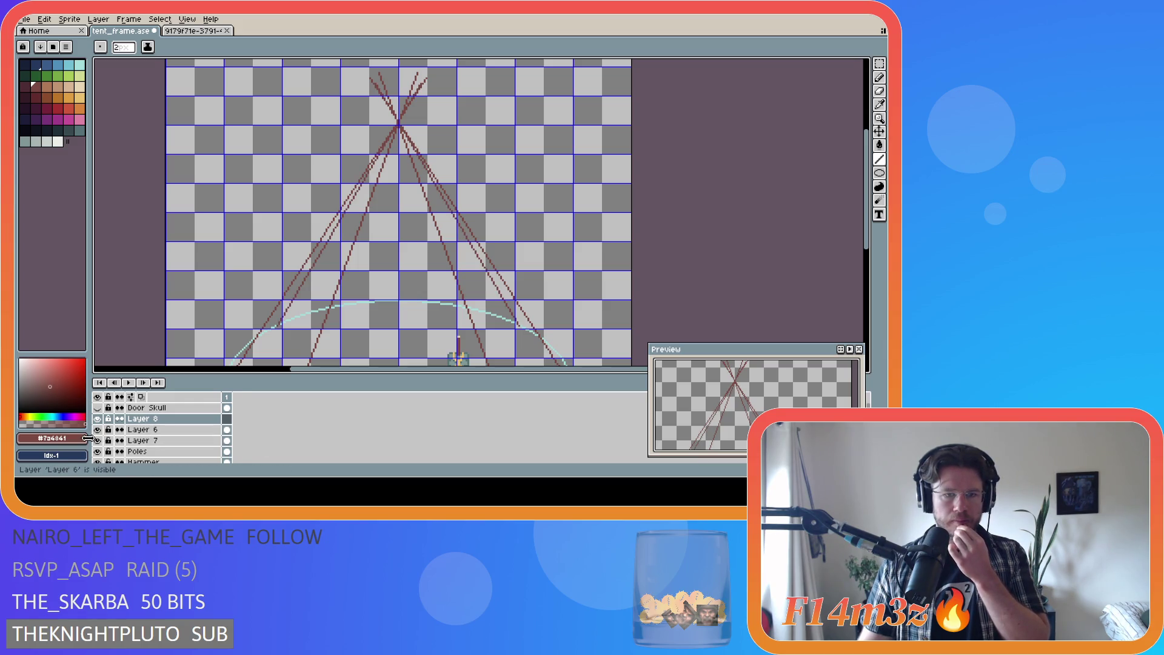
click(97, 430)
click(97, 429)
click(97, 441)
click(97, 440)
click(98, 441)
click(97, 441)
click(98, 451)
click(97, 451)
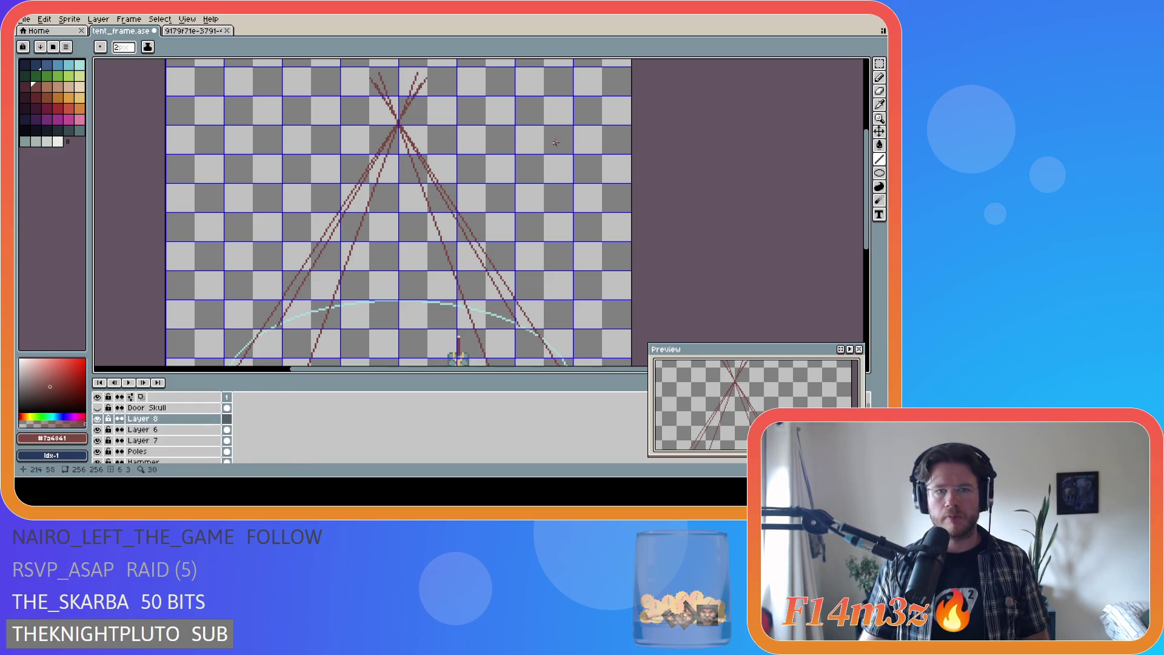
Step: Draw a vertical centre pole from the ellipse bottom to the apex, then add Layer 9 and draw beside it
drag(867, 206, 867, 259)
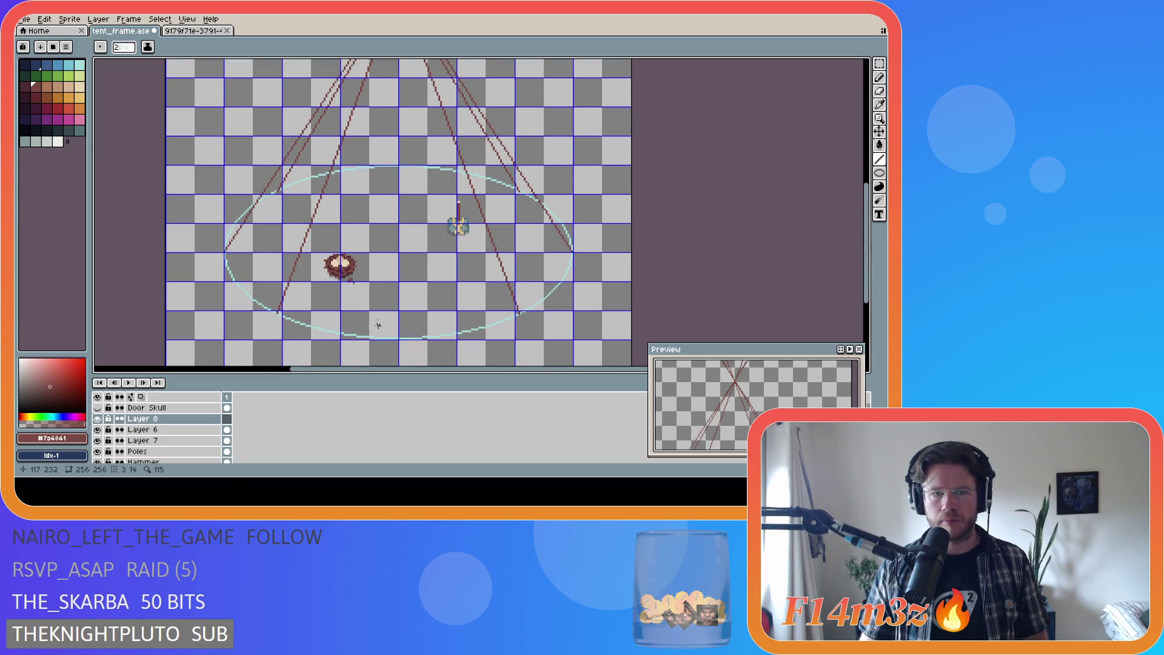
scroll(392, 338, up, 2)
mouse_move(394, 338)
mouse_down()
mouse_move(394, 58)
mouse_move(399, 139)
mouse_move(366, 138)
mouse_move(401, 143)
mouse_up()
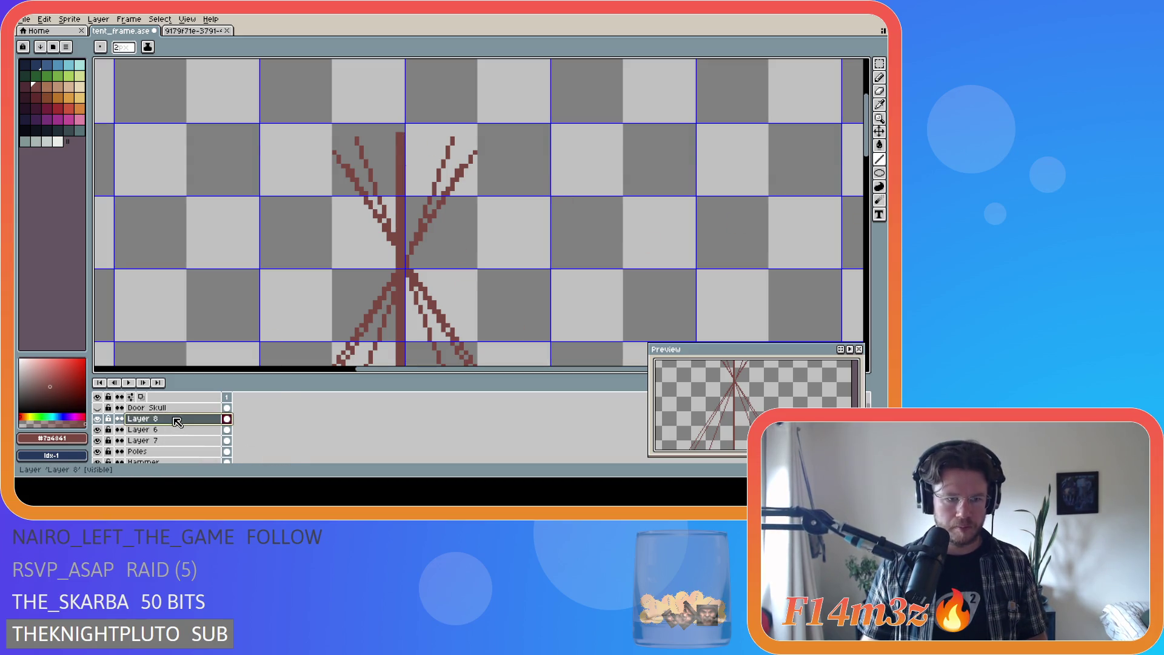
key(shift+n)
drag(866, 128, 851, 251)
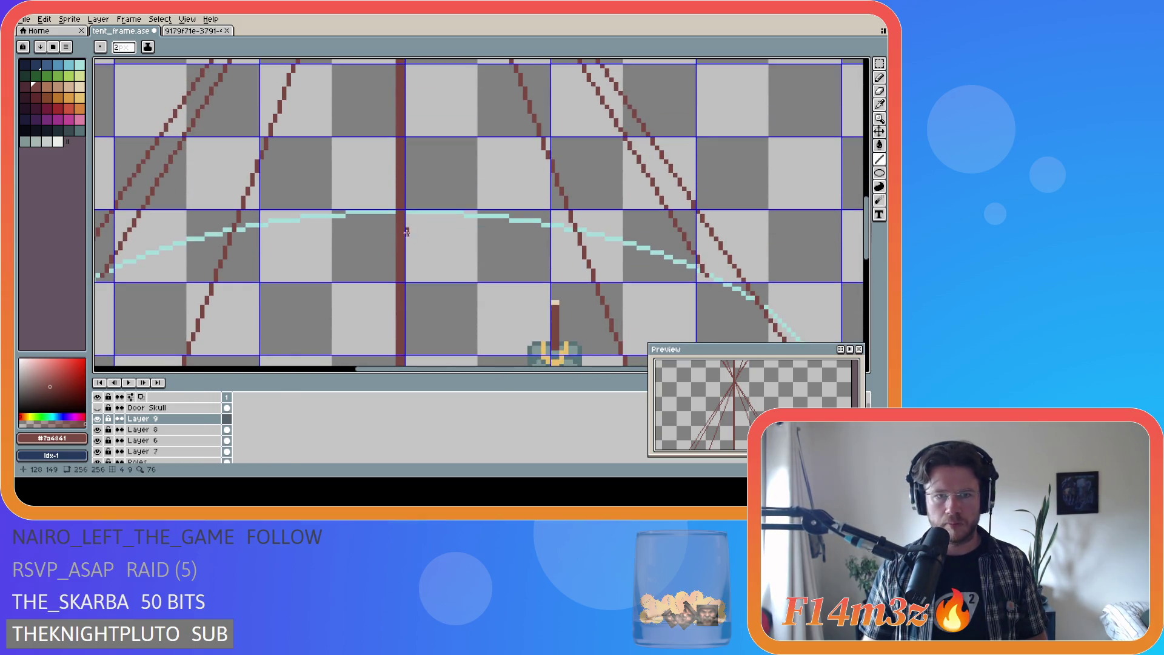
mouse_move(412, 185)
mouse_down()
mouse_move(424, 73)
mouse_move(436, 67)
mouse_move(470, 127)
mouse_move(411, 126)
mouse_up()
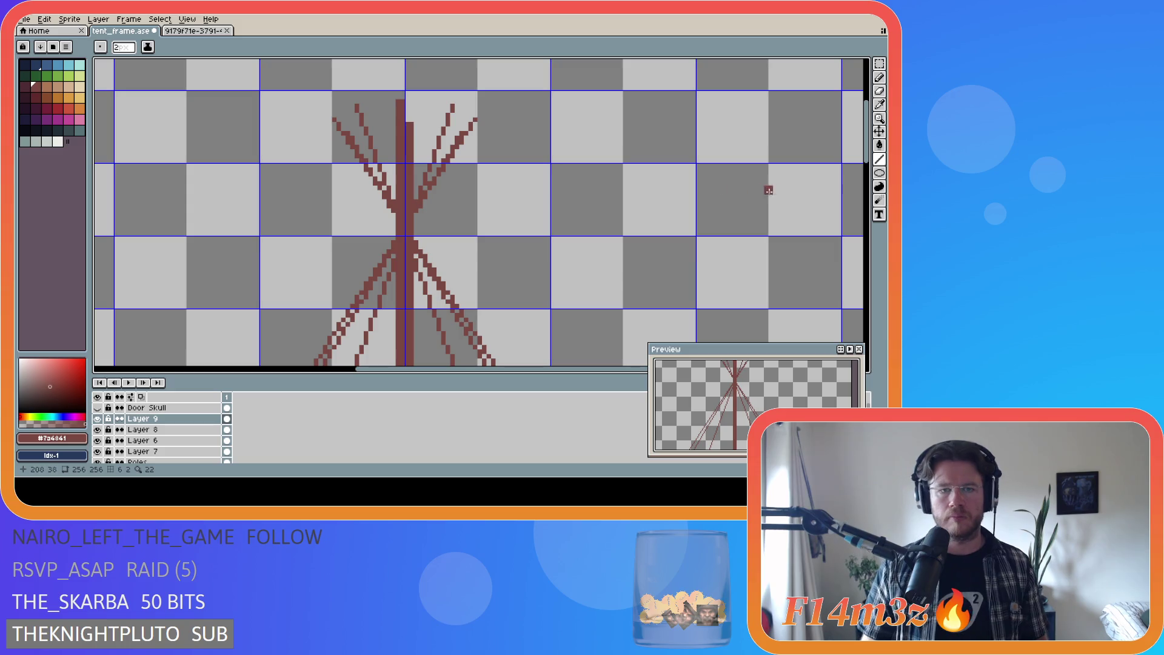
Step: Save tent_frame.ase and shrink the brush to 1 pixel
key(ctrl+s)
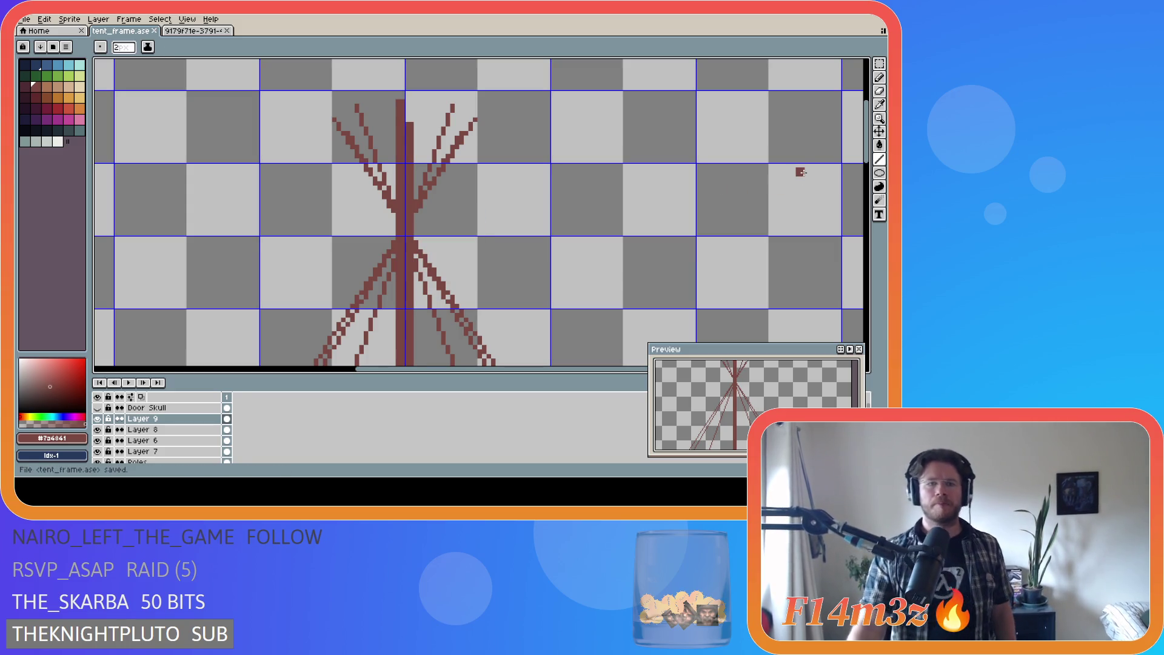
scroll(801, 172, down, 4)
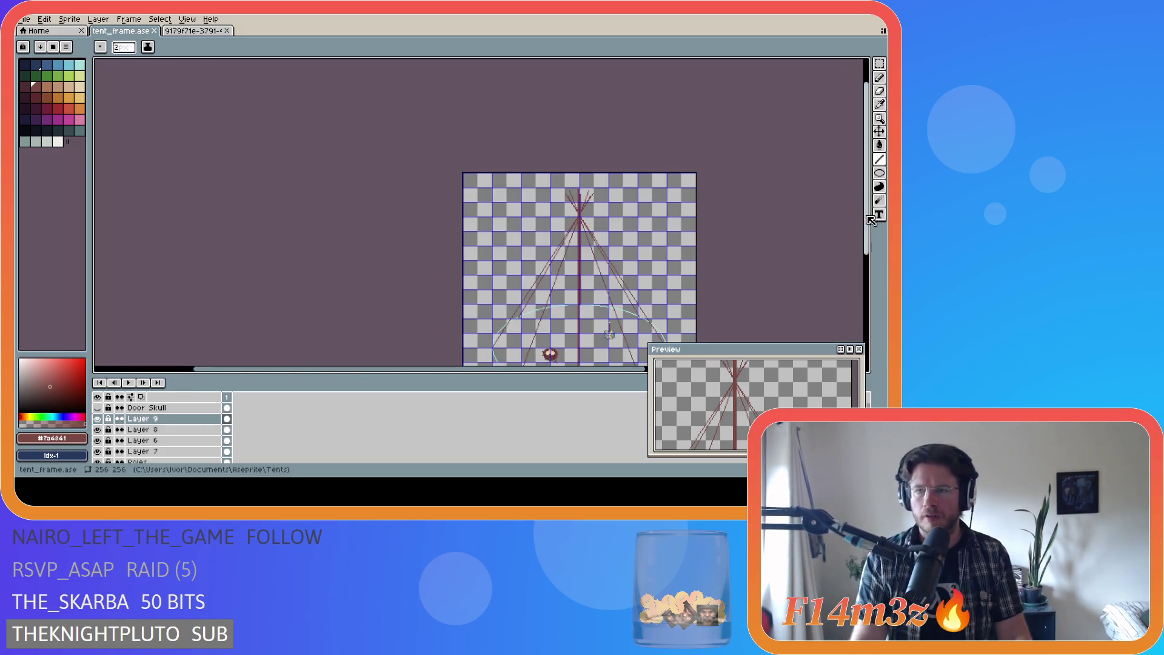
drag(867, 218, 867, 266)
drag(536, 371, 599, 372)
key(minus)
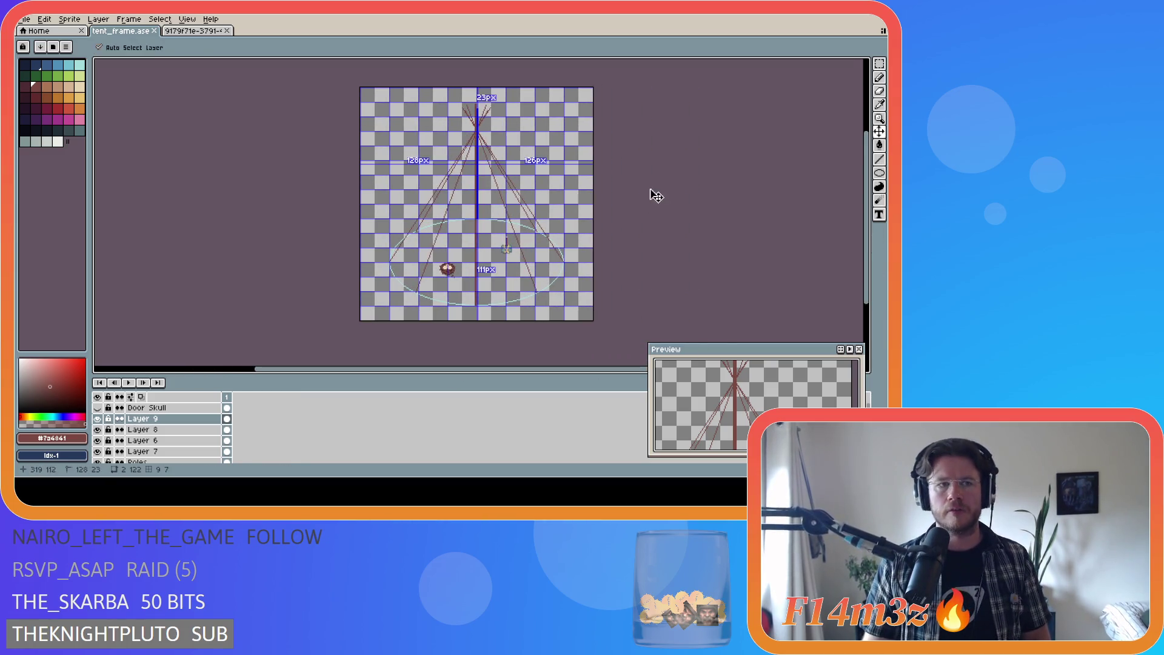
Step: Check Layer 9's properties, hide Layers 6–8, and select the Poles layer for drawing
double_click(145, 419)
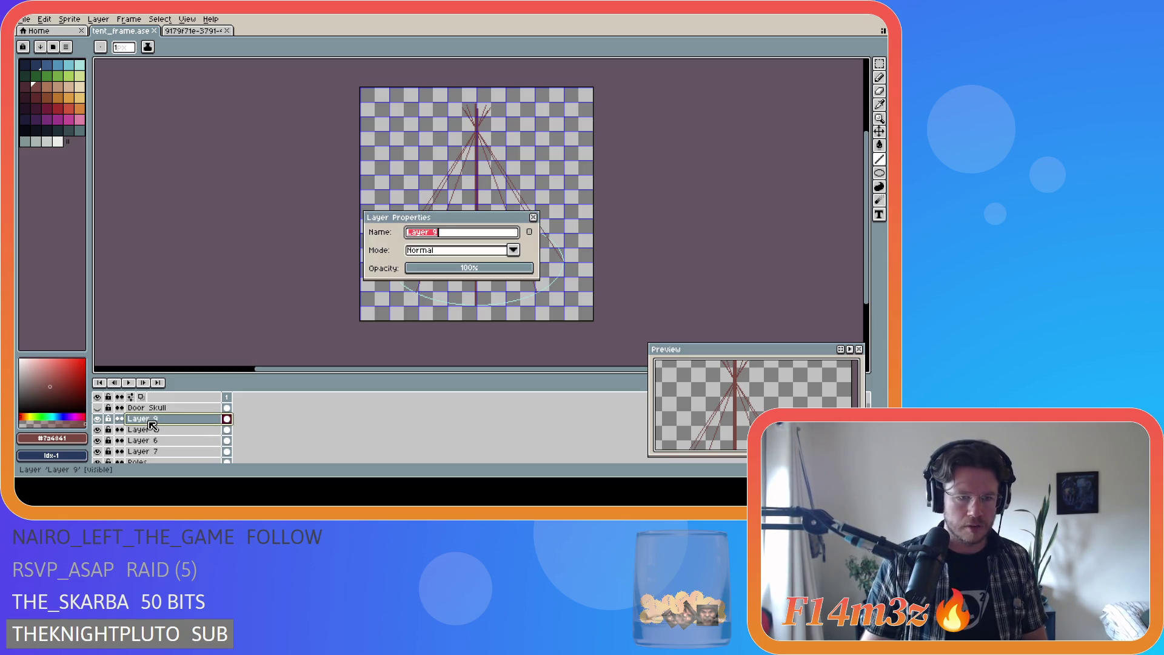
key(Escape)
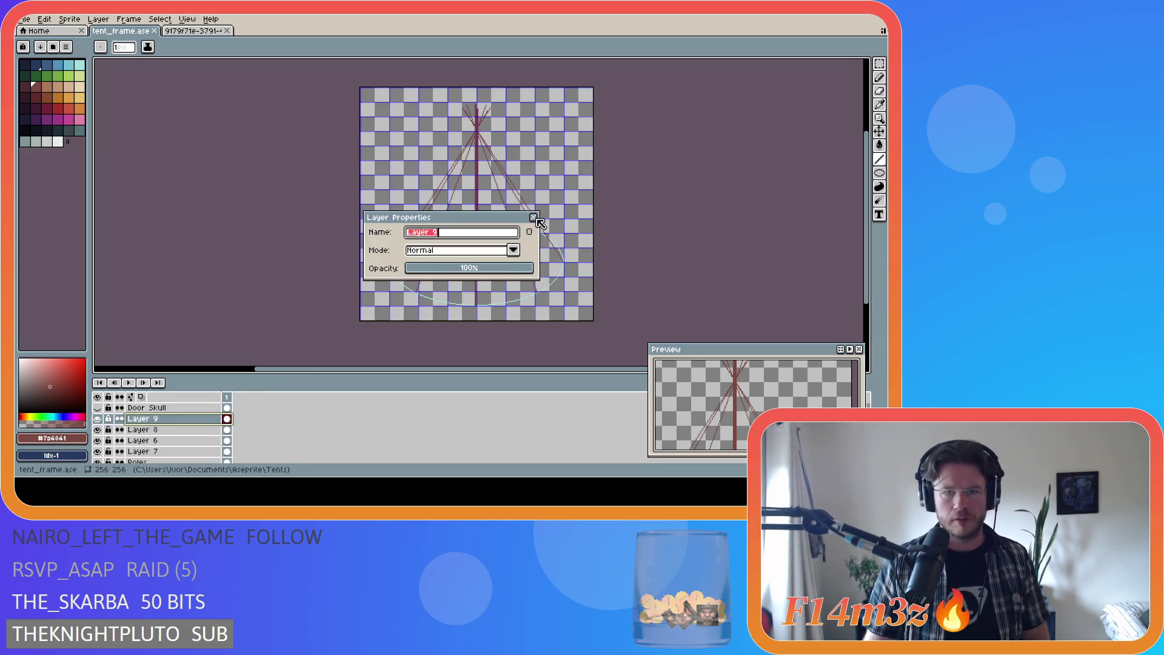
scroll(180, 446, down, 2)
drag(98, 429, 100, 409)
click(156, 441)
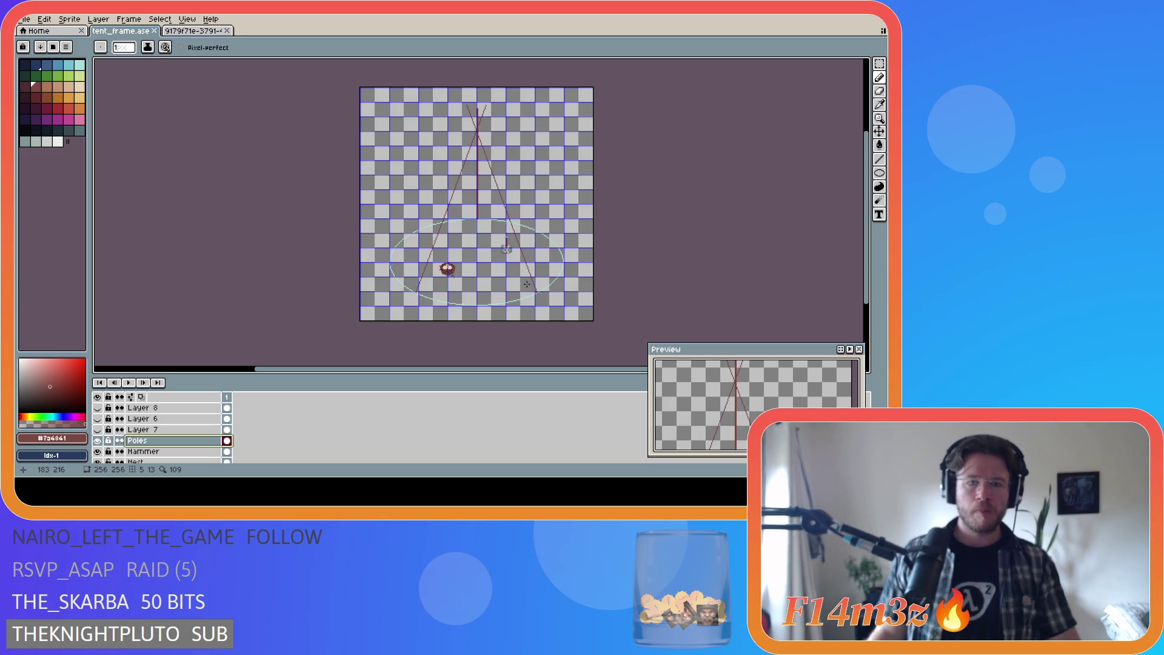
scroll(533, 268, up, 3)
Step: Zoom in on the pole base where it meets the ellipse and undo the stray pencil pixels
scroll(498, 309, up, 1)
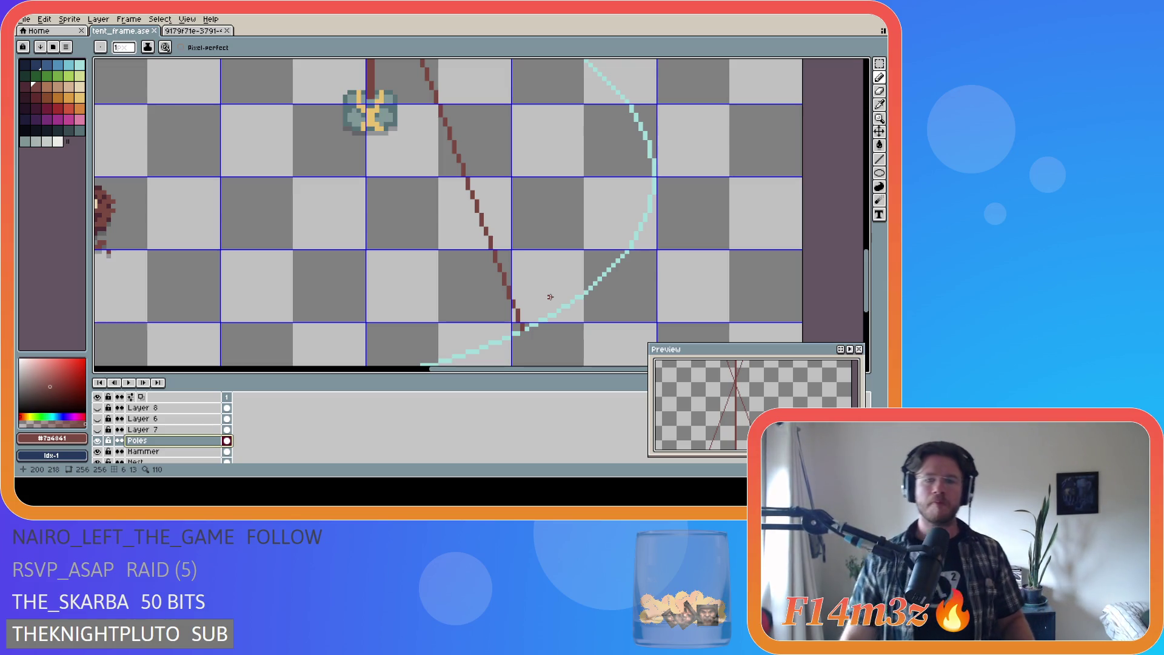
scroll(530, 289, up, 1)
scroll(564, 306, down, 3)
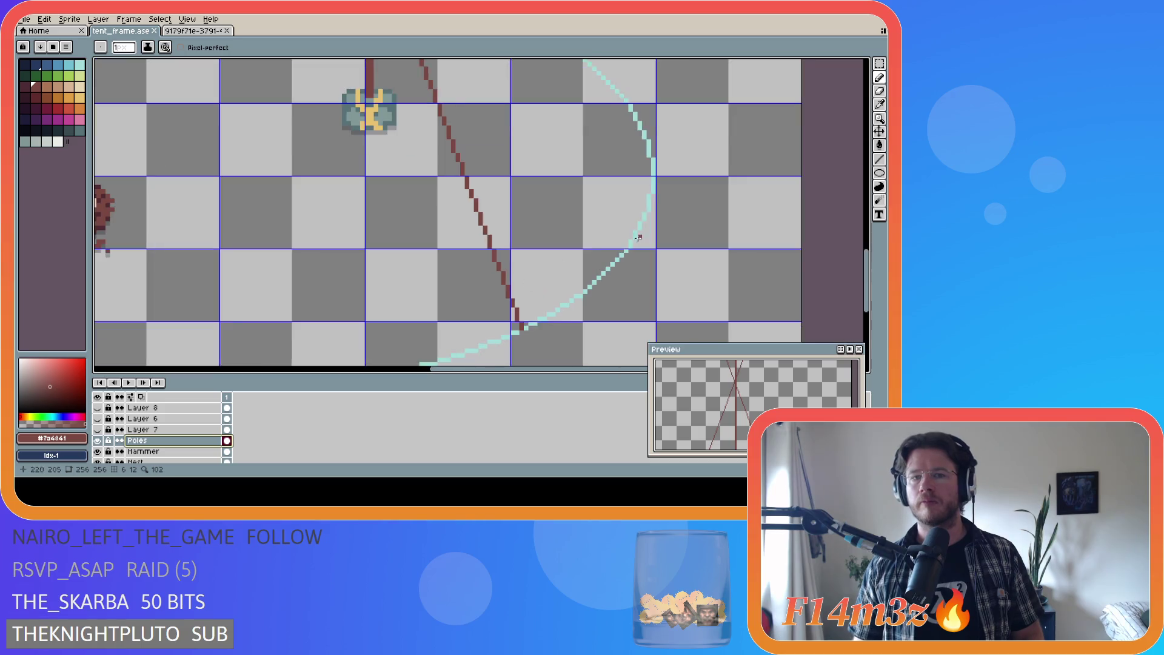
mouse_move(867, 245)
mouse_down()
mouse_move(868, 169)
mouse_move(869, 186)
mouse_up()
key(ctrl+z)
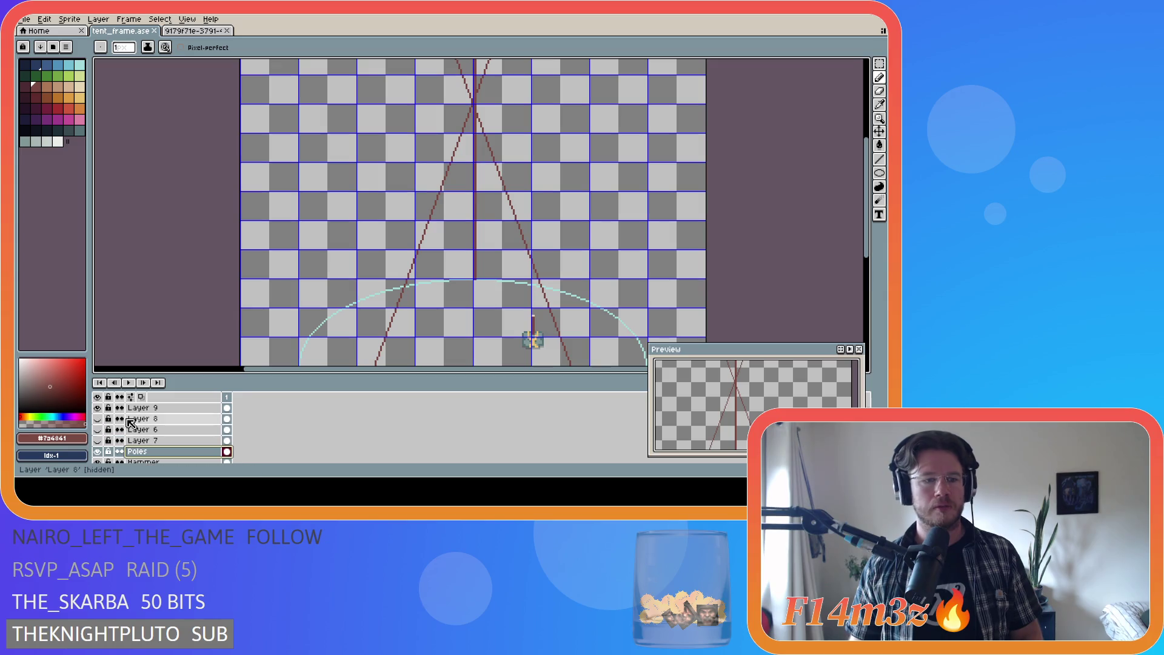
key(ctrl+z)
drag(870, 218, 870, 269)
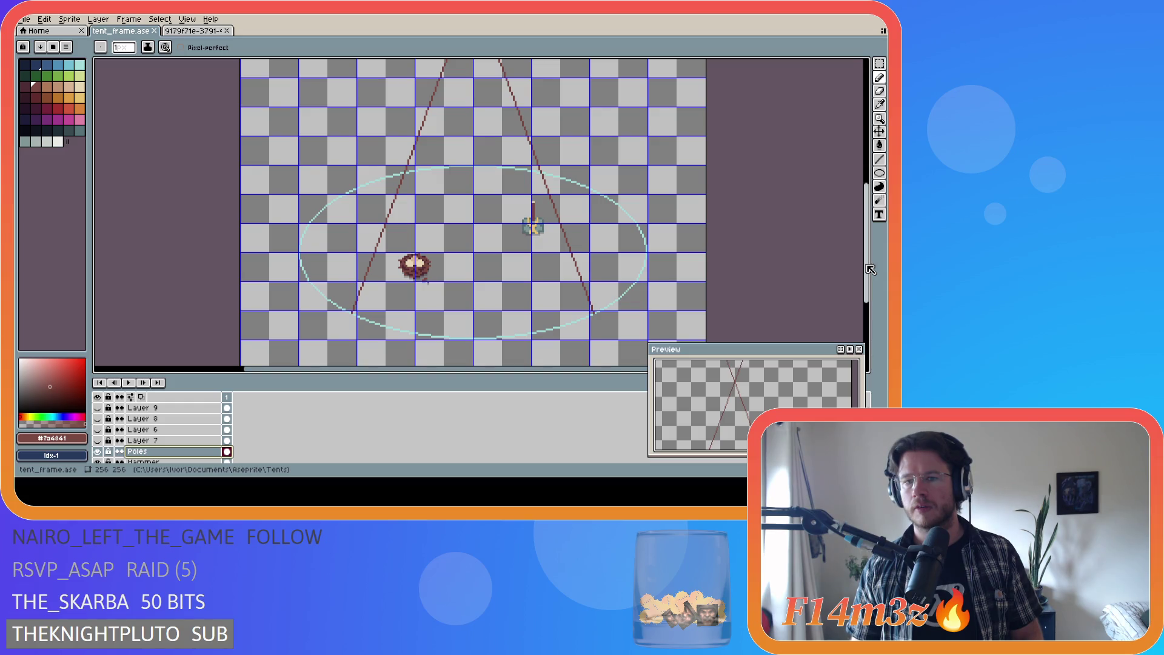
scroll(561, 279, up, 5)
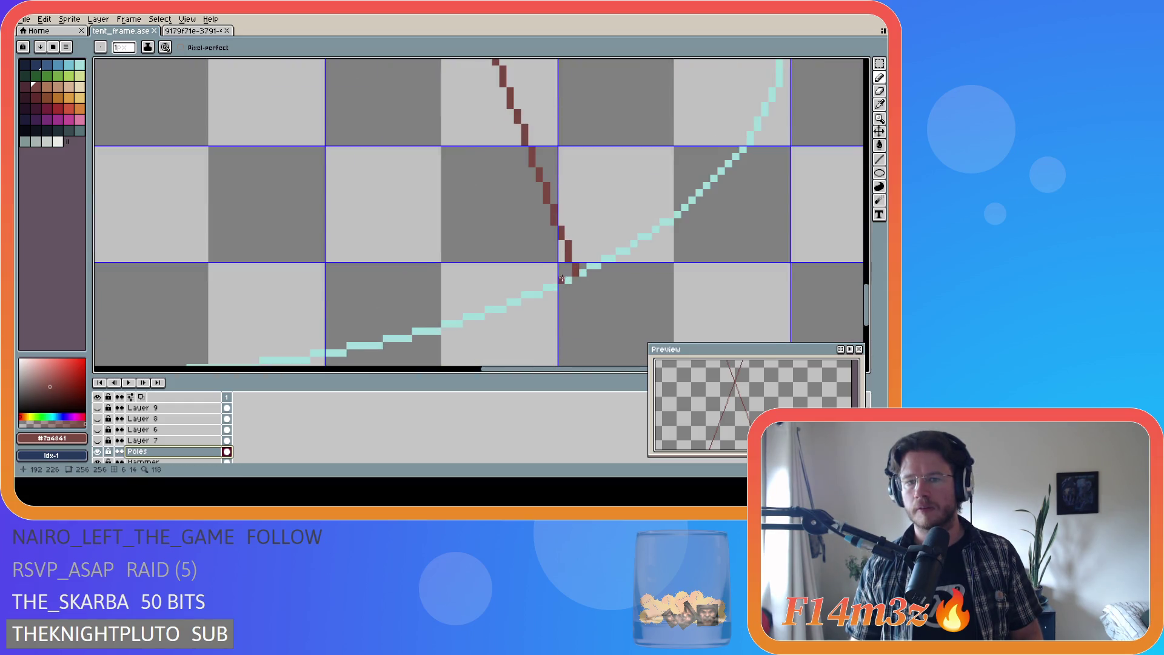
scroll(561, 279, up, 1)
click(569, 282)
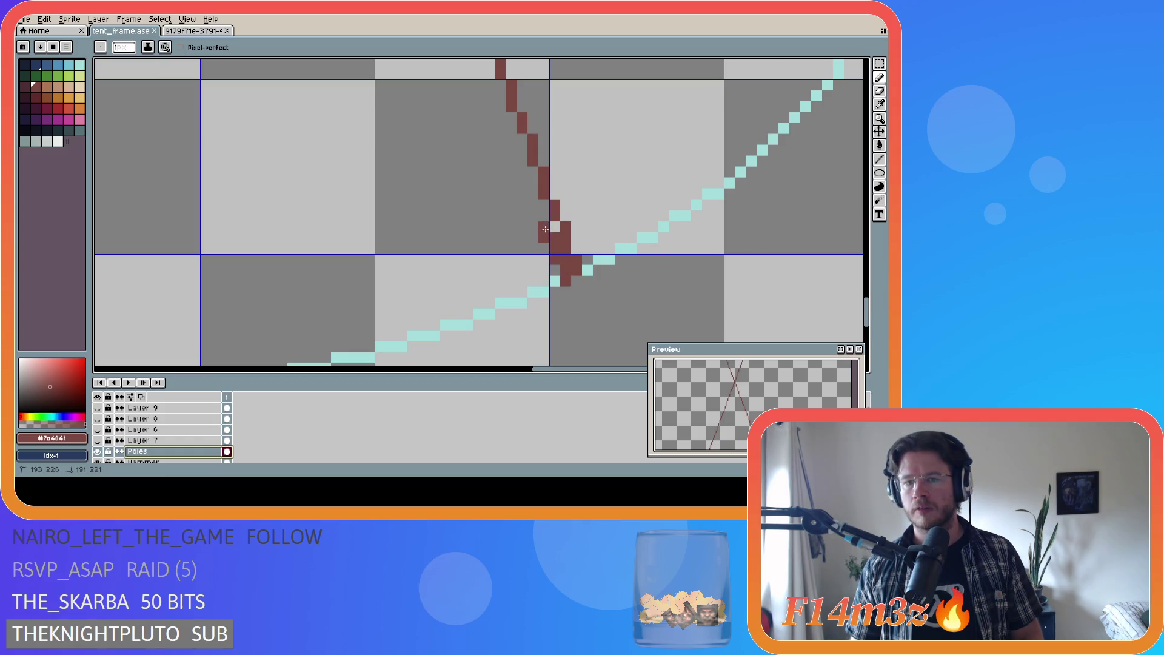
key(ctrl+z)
Step: With the Line tool, draw doubling lines alongside the pole from the ellipse up to the apex
click(879, 159)
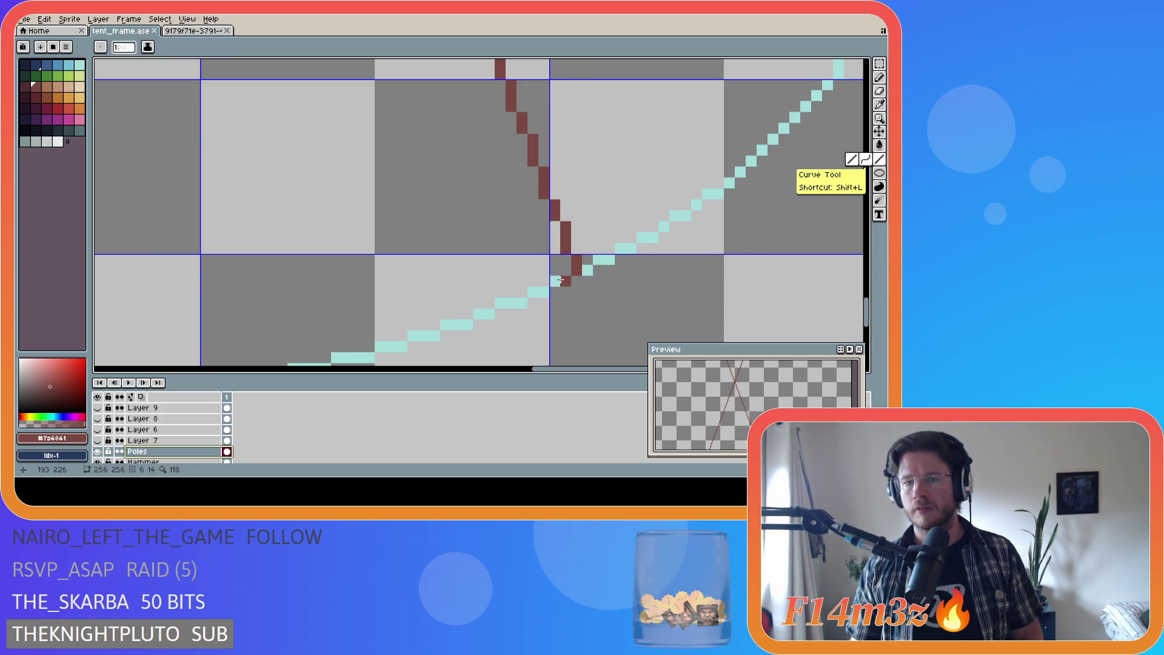
mouse_move(566, 278)
mouse_down()
mouse_move(532, 181)
mouse_move(565, 271)
mouse_up()
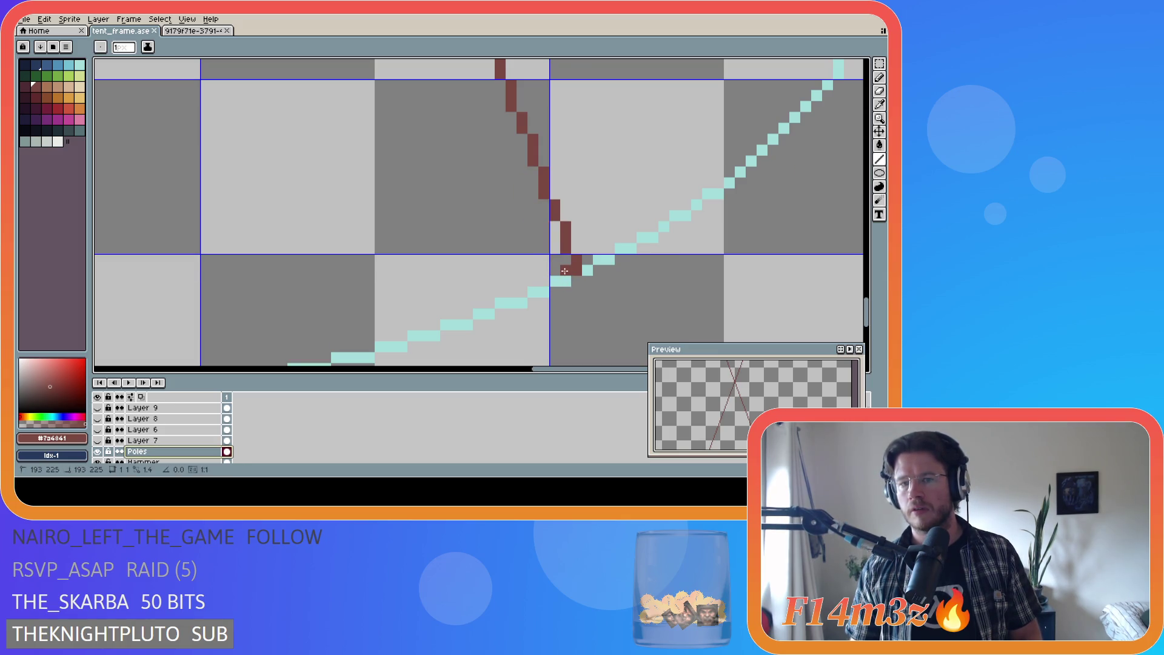
scroll(492, 197, down, 5)
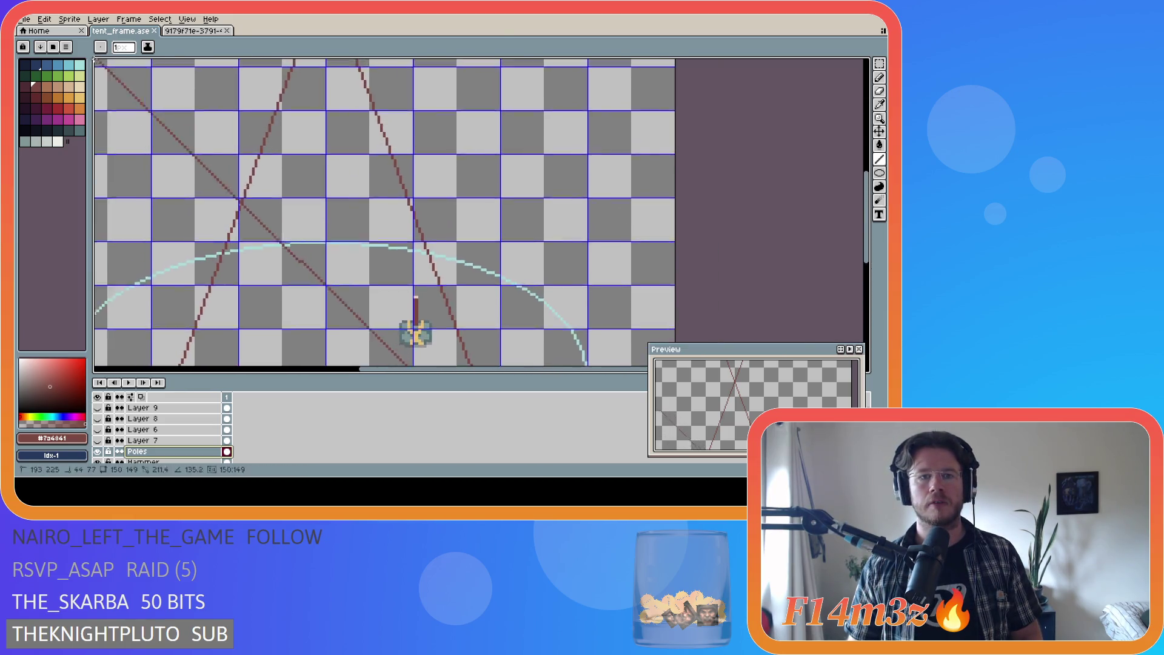
scroll(418, 212, up, 1)
drag(470, 363, 372, 115)
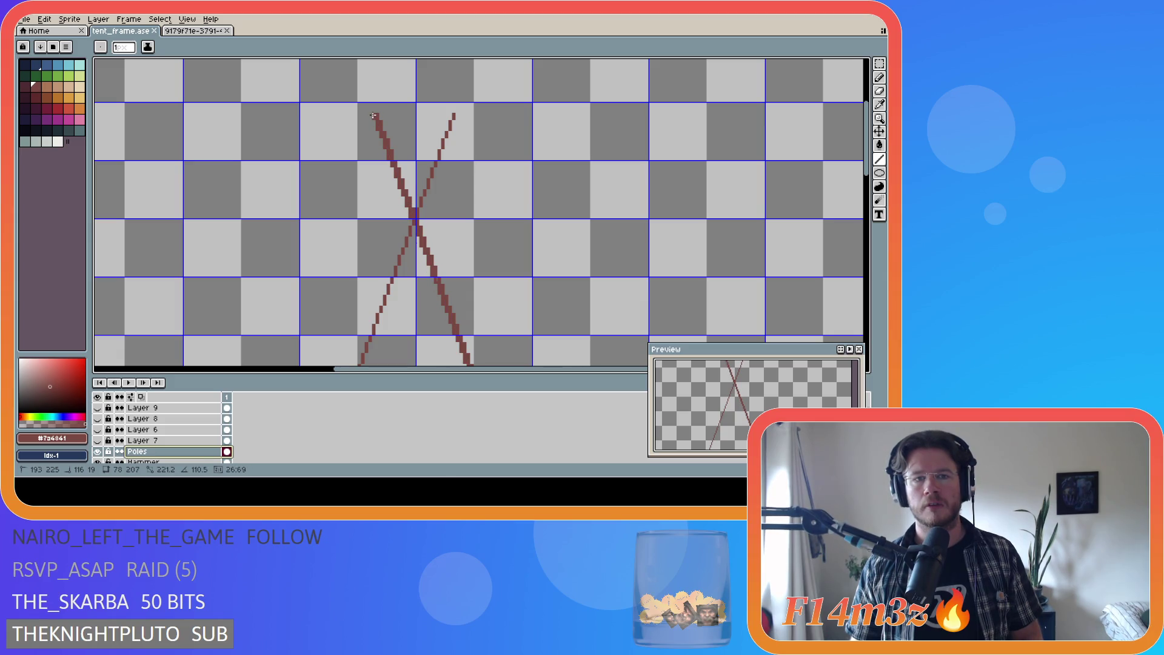
scroll(837, 254, up, 4)
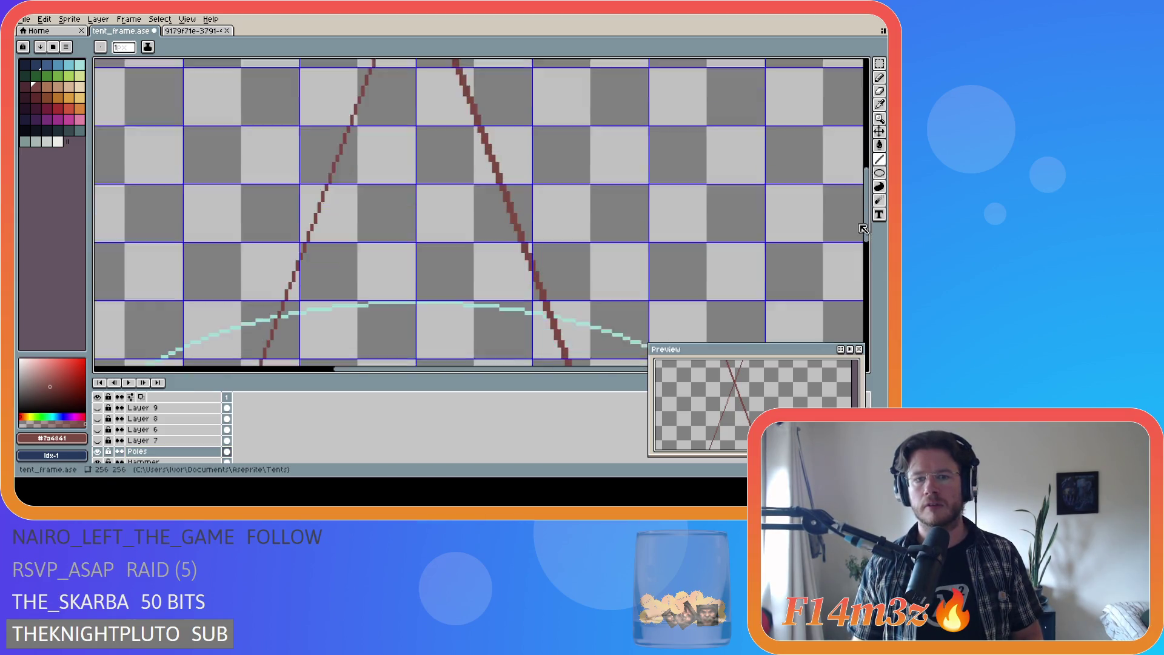
scroll(134, 288, up, 1)
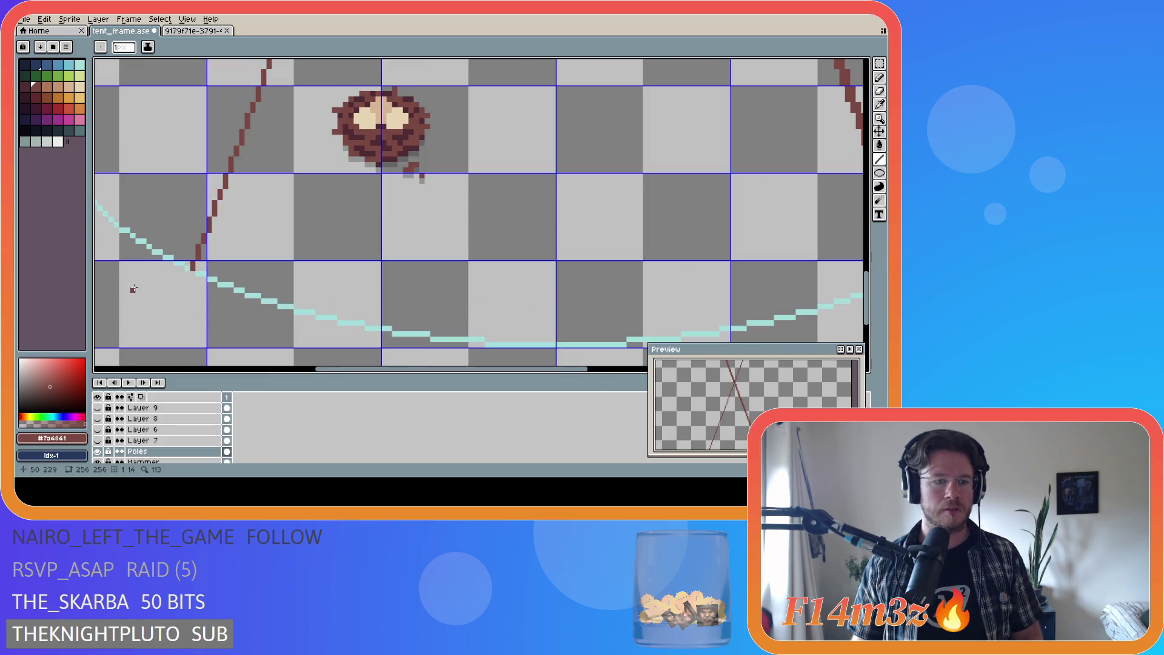
mouse_move(232, 228)
mouse_down()
mouse_move(424, 122)
mouse_move(619, 60)
mouse_move(656, 65)
mouse_move(646, 118)
mouse_move(618, 162)
mouse_up()
scroll(618, 162, down, 6)
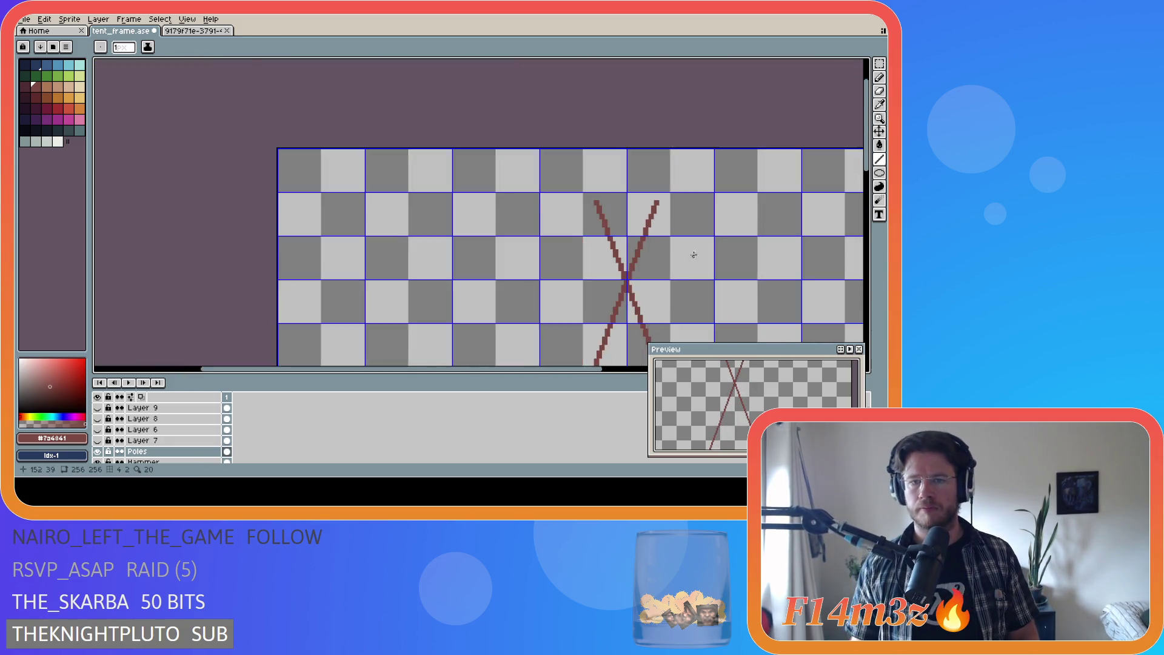
Step: Hide the Poles layer, then show Layer 7 and make it the active layer
drag(861, 232, 864, 288)
click(97, 451)
click(97, 440)
scroll(493, 241, up, 3)
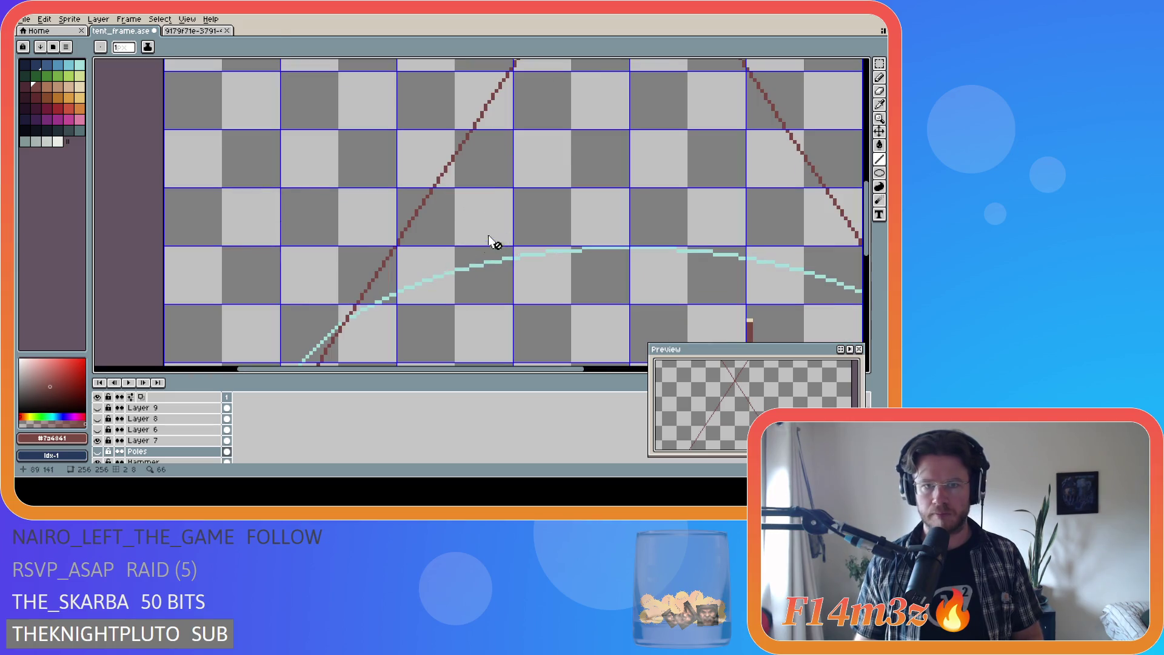
scroll(530, 316, down, 2)
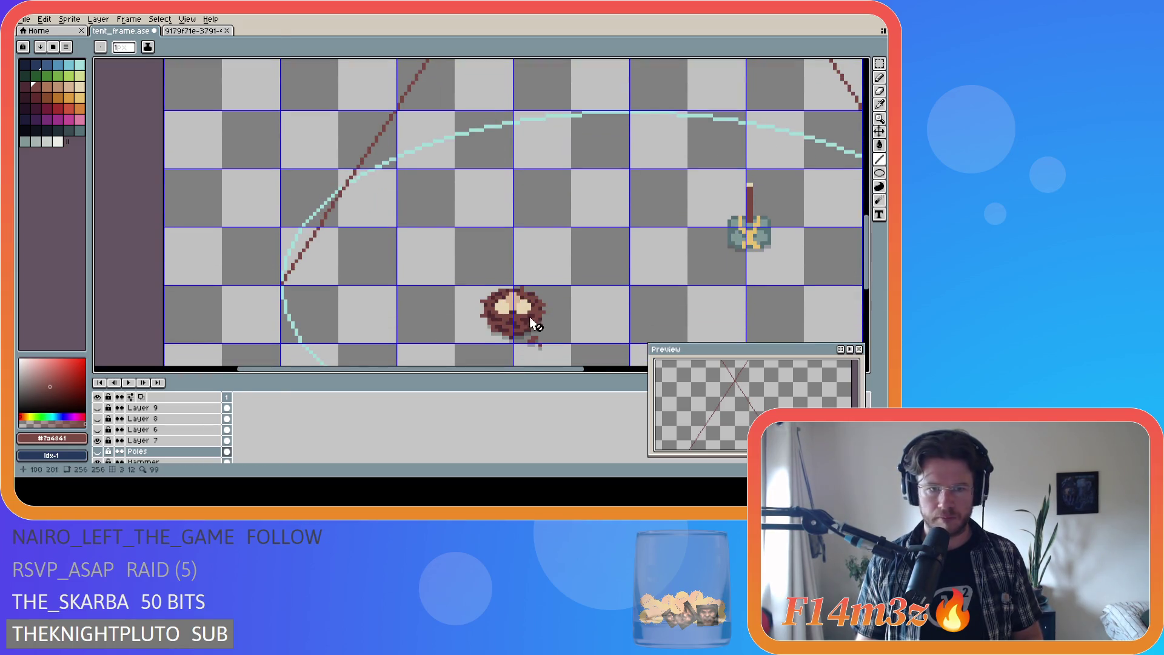
scroll(278, 285, up, 4)
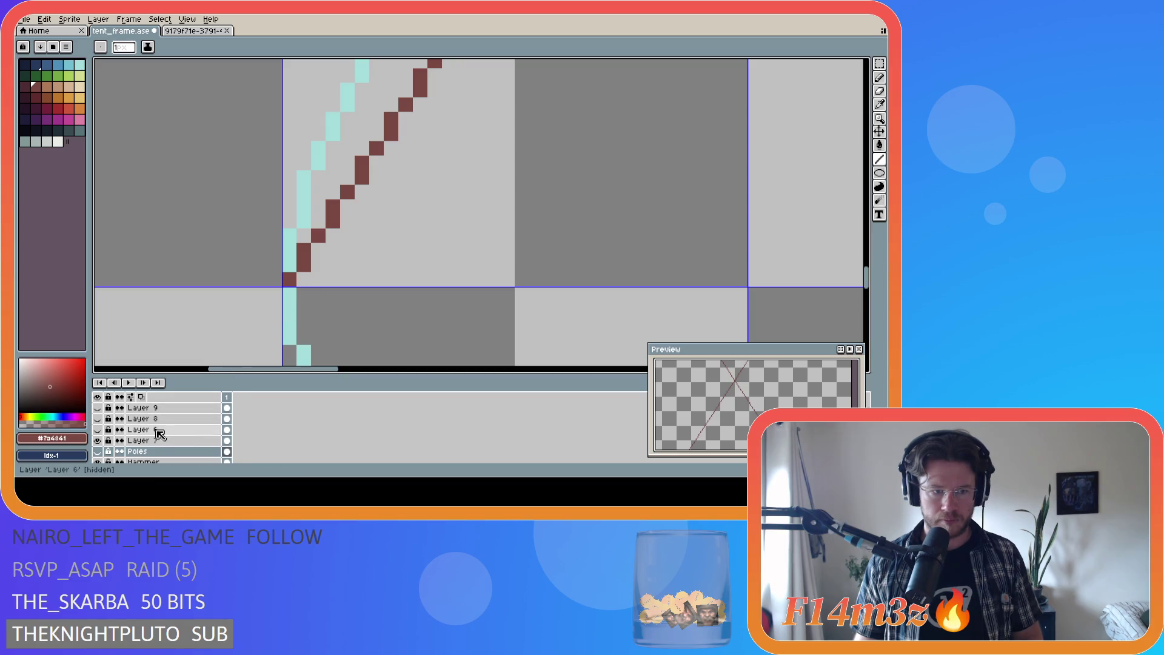
click(143, 441)
Step: Draw Line-tool strokes doubling both of Layer 7's poles
mouse_move(303, 280)
mouse_down()
mouse_move(569, 115)
mouse_move(603, 62)
mouse_move(861, 59)
mouse_move(718, 59)
mouse_move(741, 156)
mouse_move(710, 152)
mouse_up()
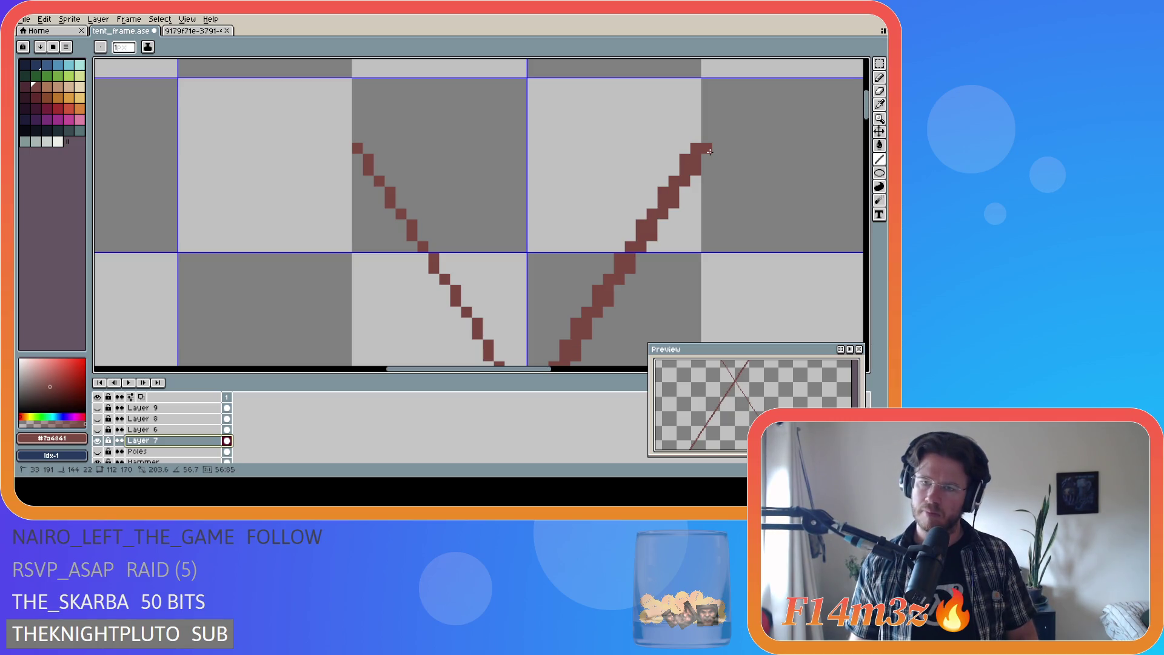
drag(709, 152, 709, 152)
drag(865, 116, 859, 233)
scroll(491, 362, right, 5)
scroll(624, 296, up, 3)
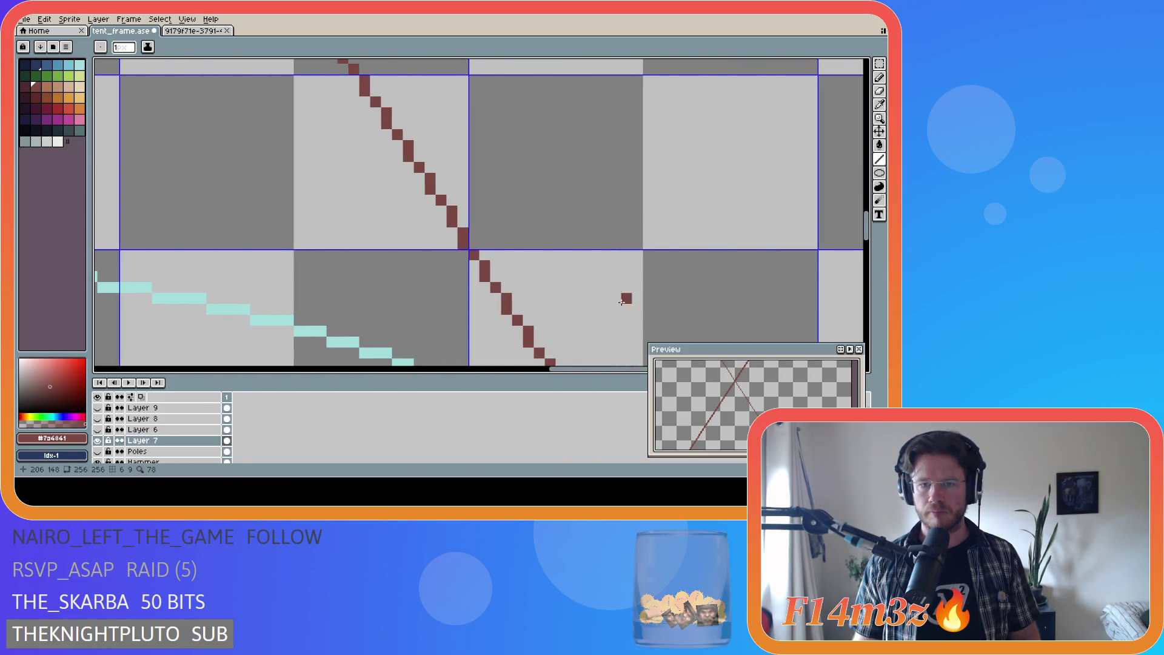
scroll(818, 208, up, 3)
scroll(788, 230, down, 3)
scroll(720, 249, up, 5)
mouse_move(698, 251)
mouse_down()
mouse_move(494, 58)
mouse_move(109, 109)
mouse_move(143, 228)
mouse_move(100, 63)
mouse_move(252, 65)
mouse_move(356, 101)
mouse_up()
Step: Save tent_frame.ase
scroll(538, 299, down, 7)
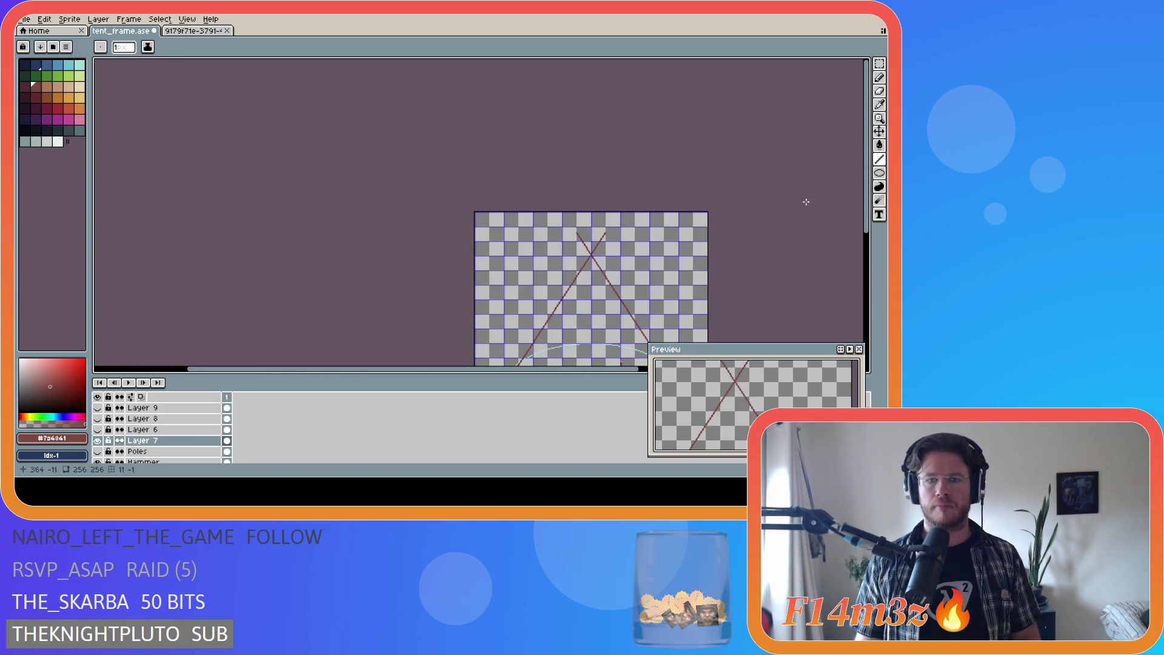
scroll(873, 250, down, 1)
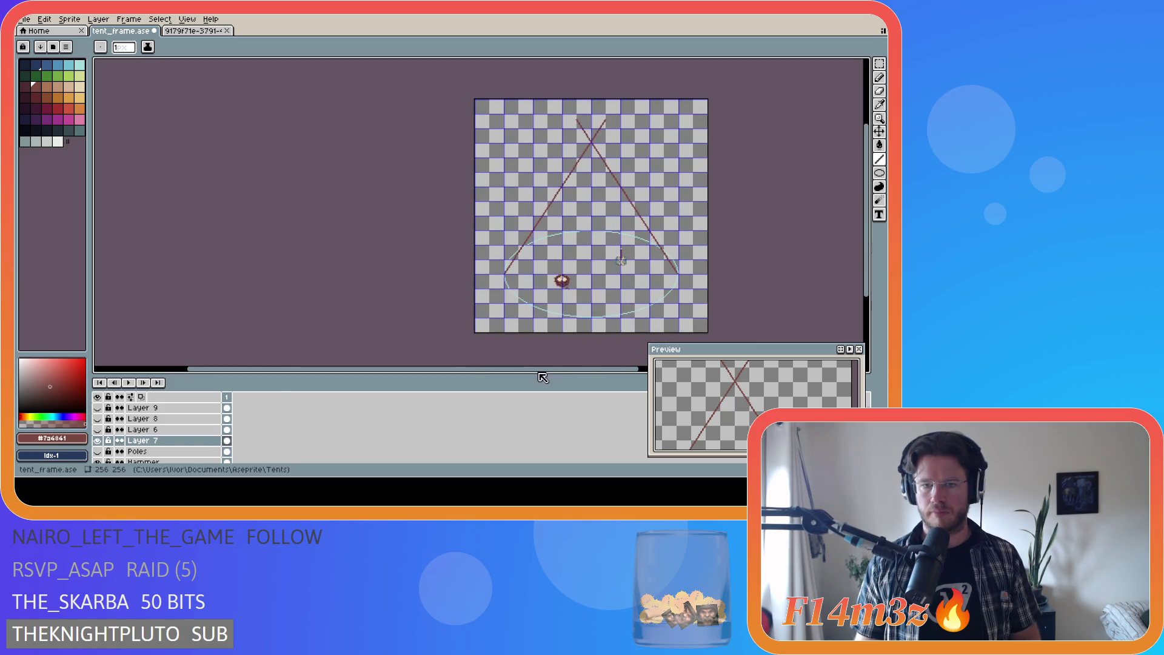
drag(579, 373, 646, 373)
key(ctrl+s)
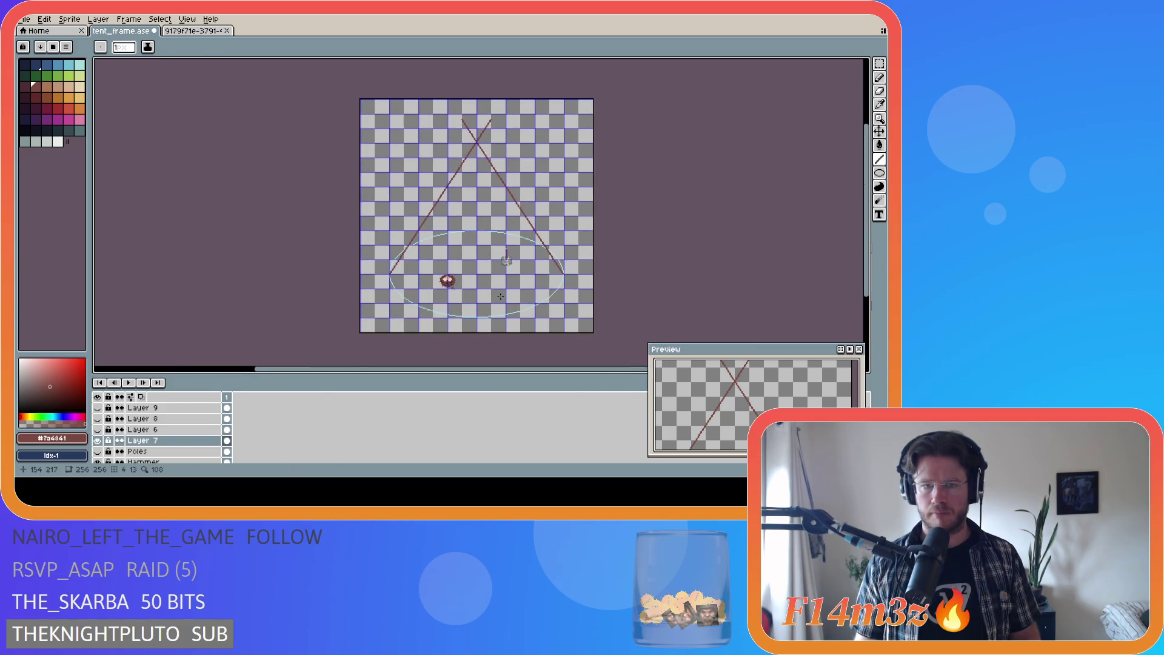
Step: Toggle Layer 6 off and back on to compare, then make Layer 6 active
scroll(499, 297, up, 2)
mouse_move(865, 273)
mouse_down()
mouse_move(849, 188)
mouse_move(845, 268)
mouse_move(846, 209)
mouse_move(839, 252)
mouse_up()
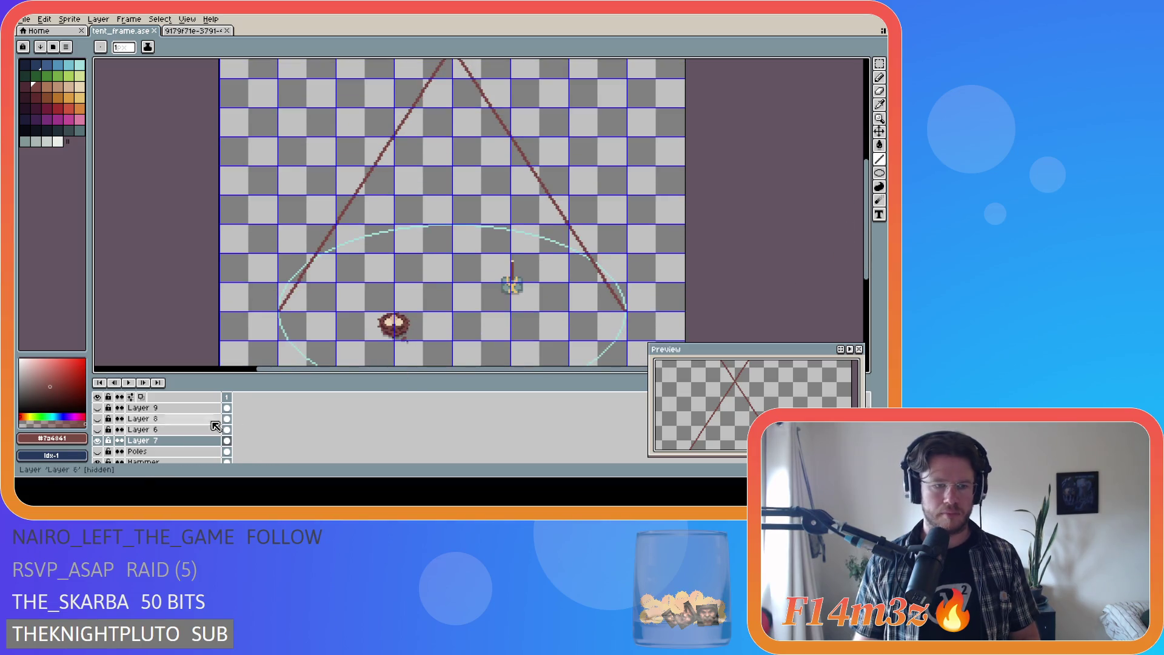
click(98, 430)
click(97, 429)
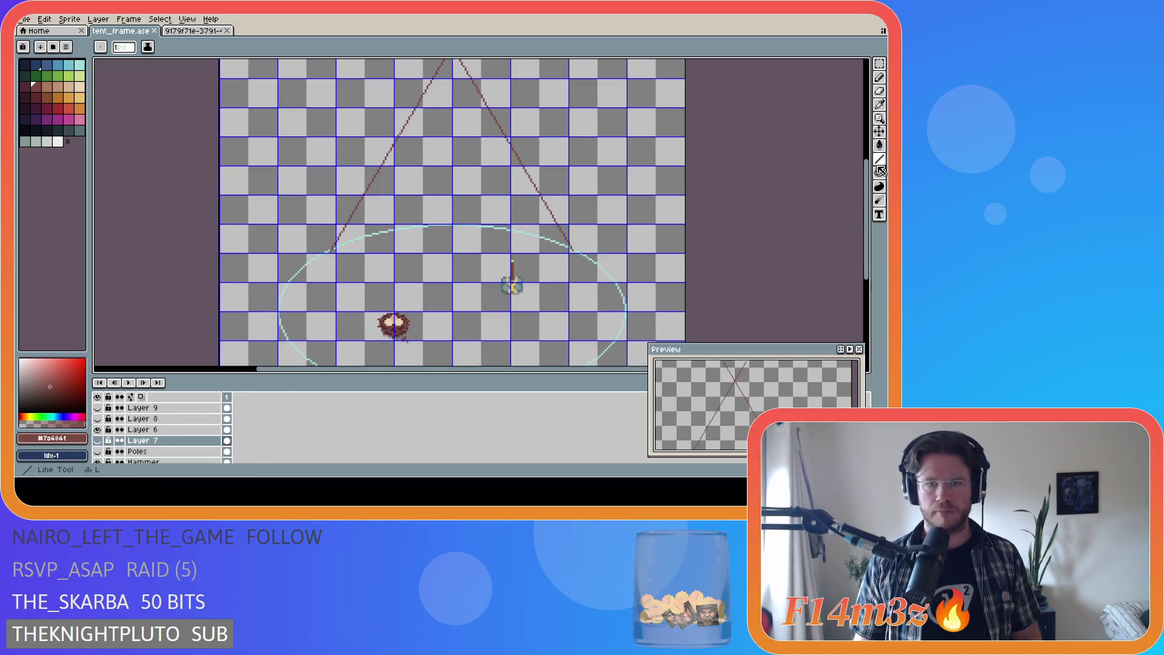
scroll(554, 351, up, 3)
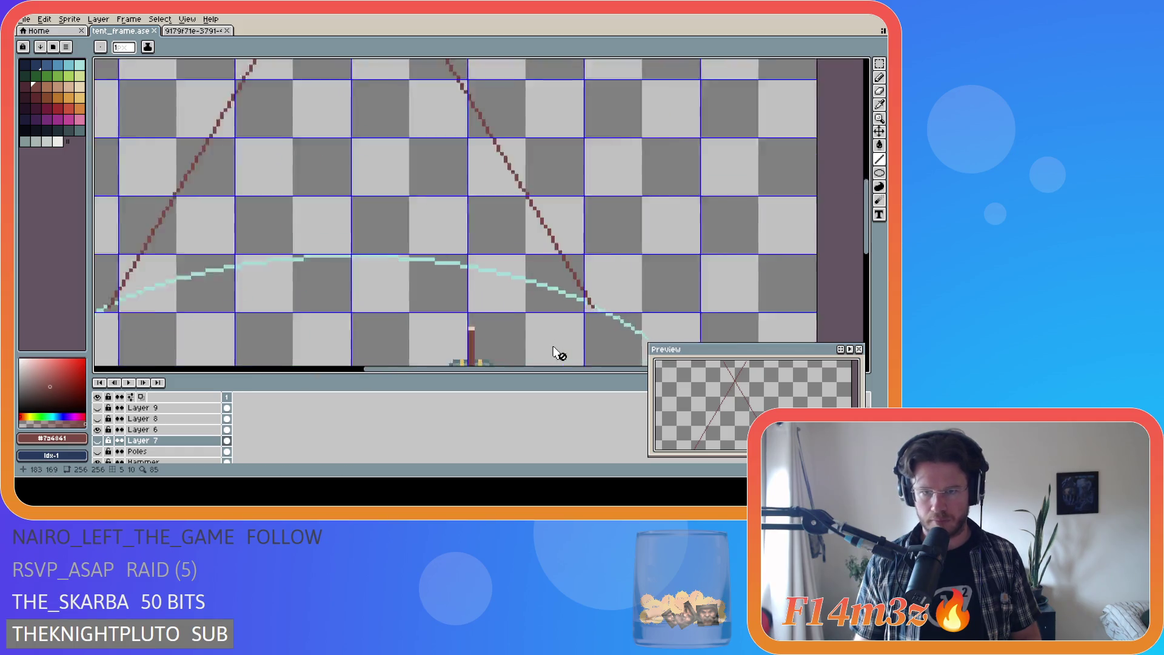
ctrl+click(600, 299)
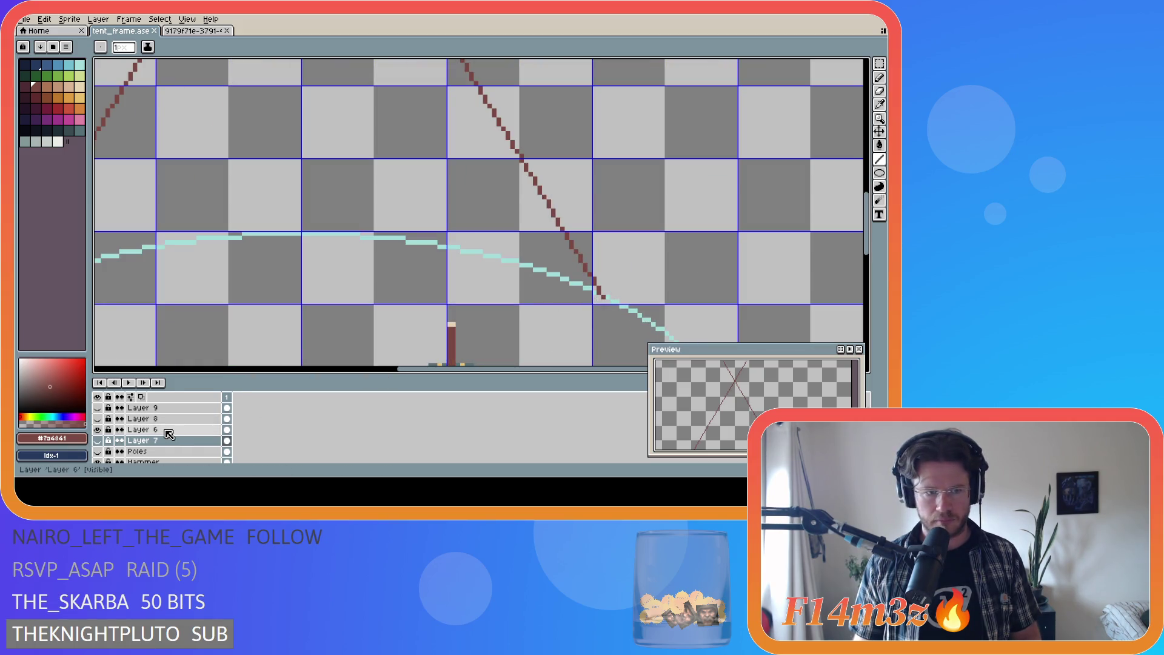
Step: Draw a line thickening Layer 6's pole, then a second pole line up-right through the crossing
mouse_move(600, 297)
mouse_down()
mouse_move(427, 161)
mouse_move(225, 66)
mouse_move(146, 63)
mouse_move(162, 99)
mouse_move(296, 132)
mouse_up()
drag(297, 133, 298, 133)
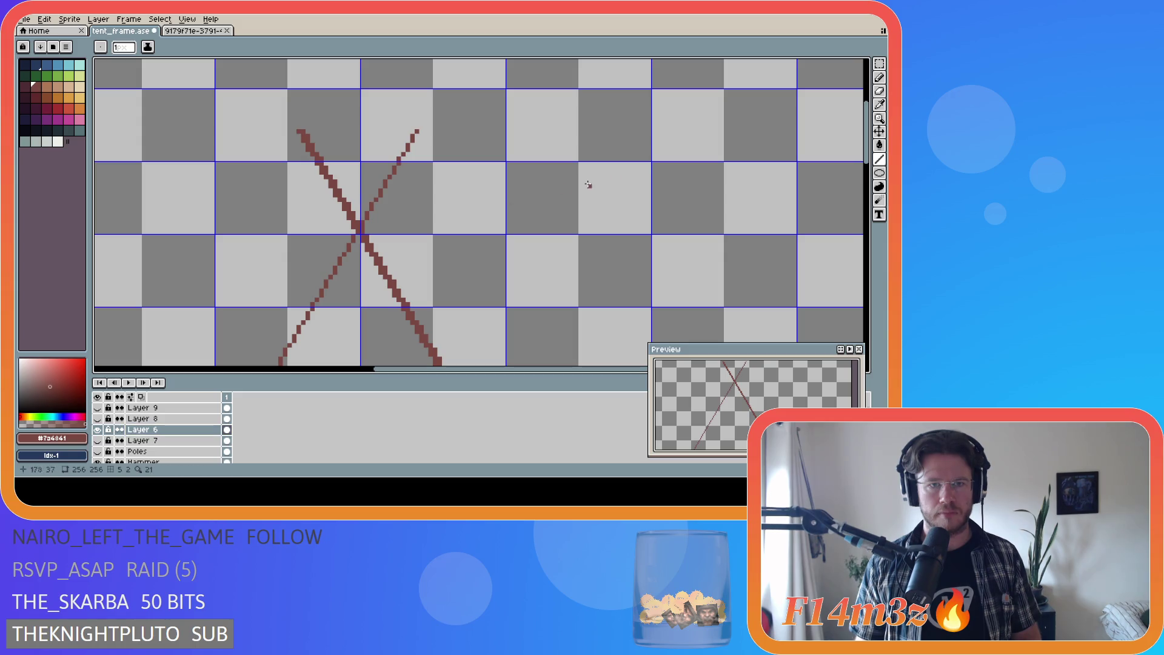
scroll(838, 229, down, 8)
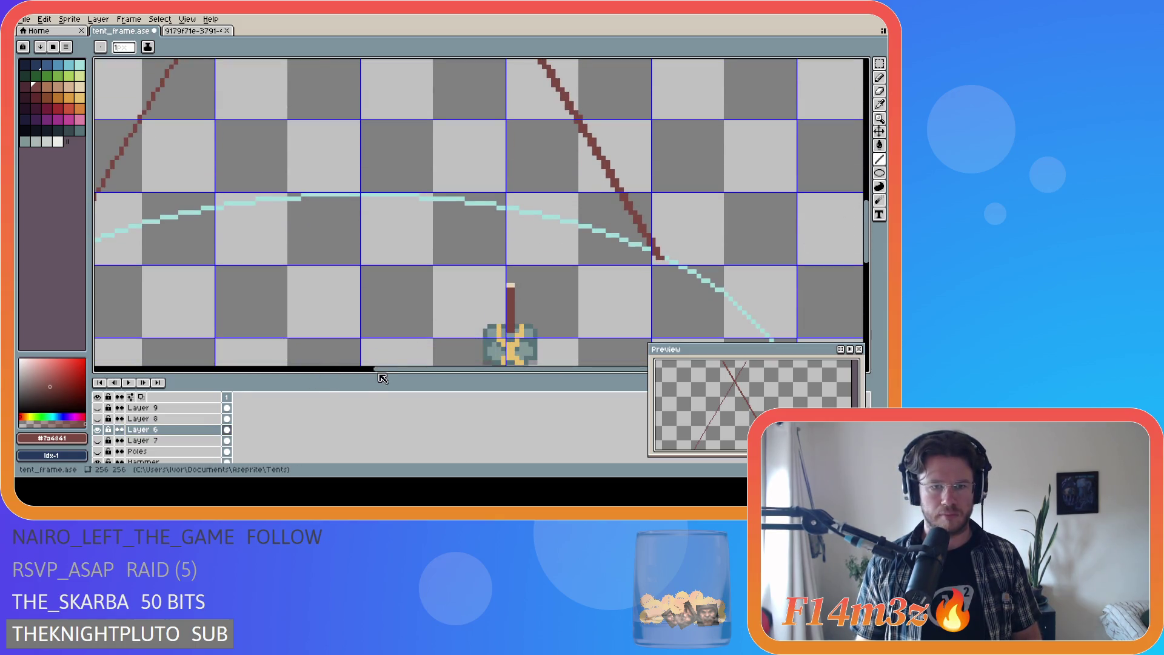
scroll(314, 298, up, 5)
mouse_move(314, 298)
mouse_down()
mouse_move(389, 244)
mouse_move(862, 59)
mouse_move(600, 67)
mouse_move(779, 79)
mouse_move(552, 144)
mouse_up()
Step: Save tent_frame.ase
key(ctrl+s)
scroll(630, 267, down, 2)
mouse_move(553, 370)
mouse_down()
mouse_move(614, 377)
mouse_move(557, 375)
mouse_up()
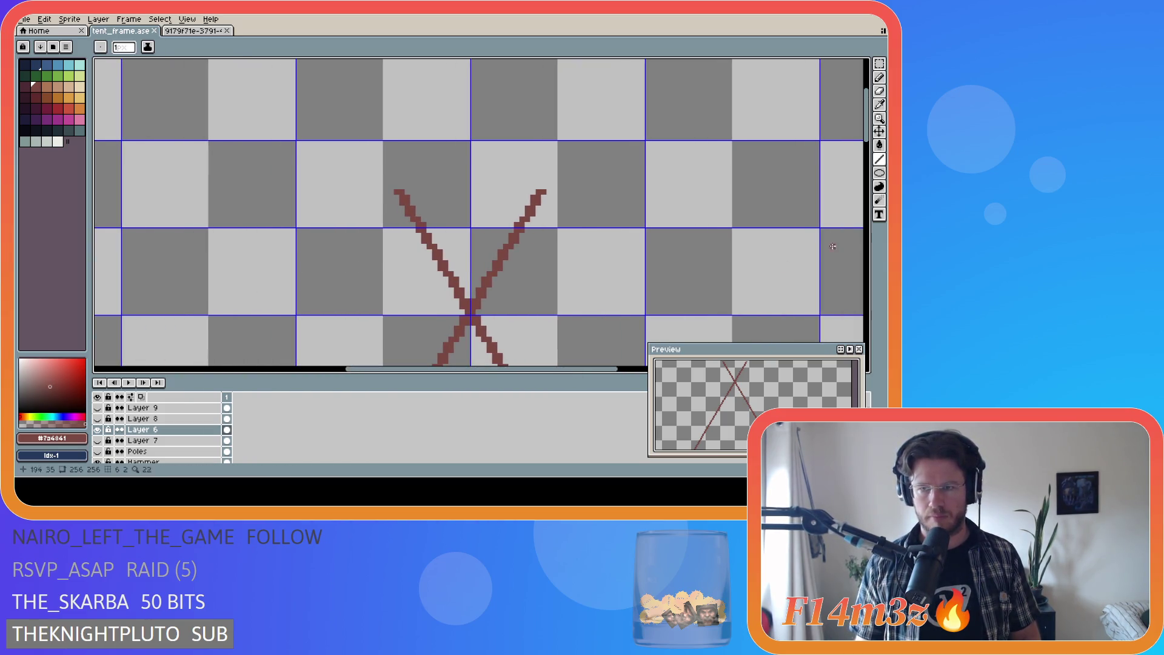
drag(867, 129, 871, 213)
scroll(670, 221, down, 2)
scroll(609, 292, down, 1)
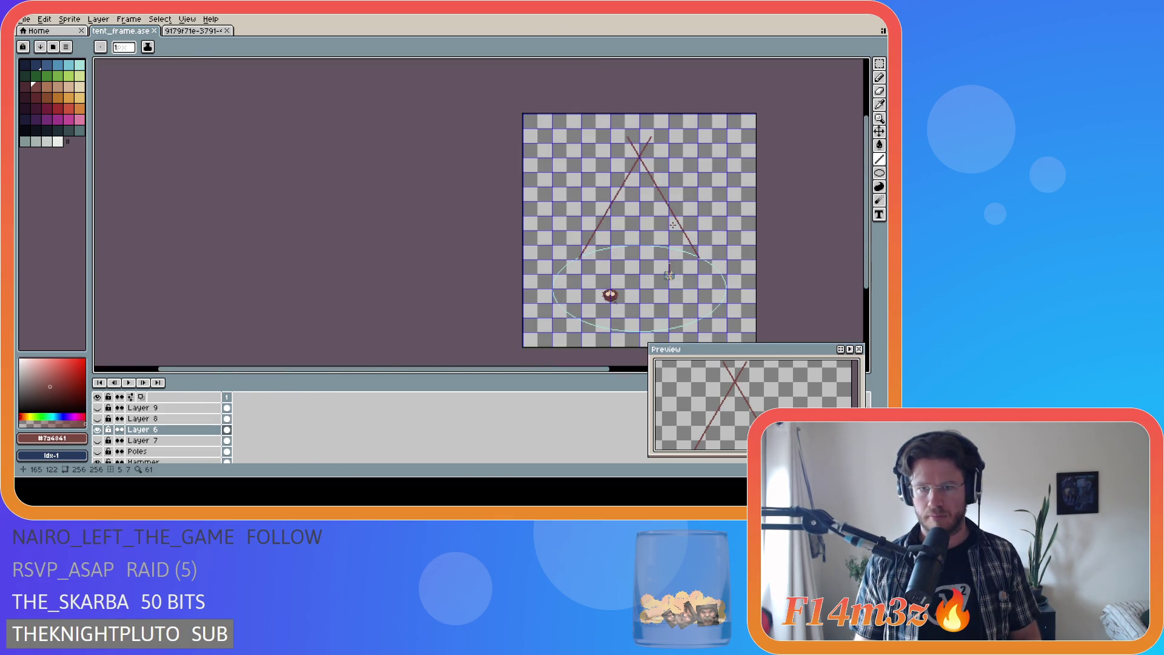
drag(563, 375, 590, 375)
Step: Show Layers 9, 8, 7 and Poles to compare, then hide Layers 9, 8, 6 and 7
click(97, 407)
click(97, 418)
click(97, 440)
click(97, 451)
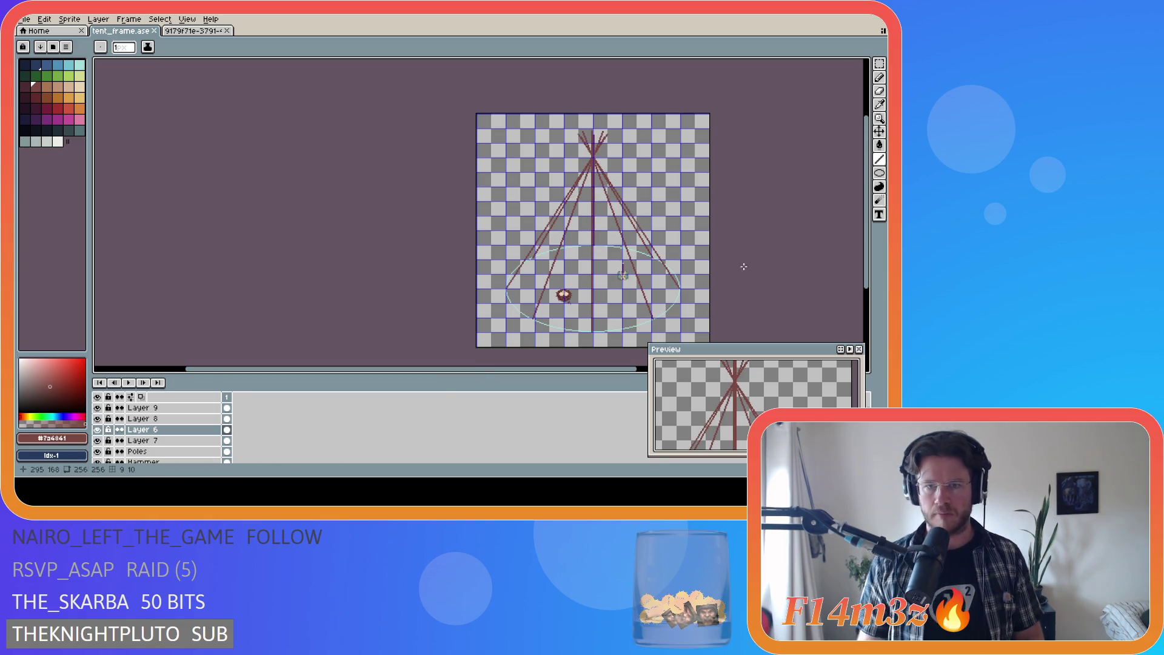
drag(501, 372, 595, 371)
drag(866, 265, 866, 283)
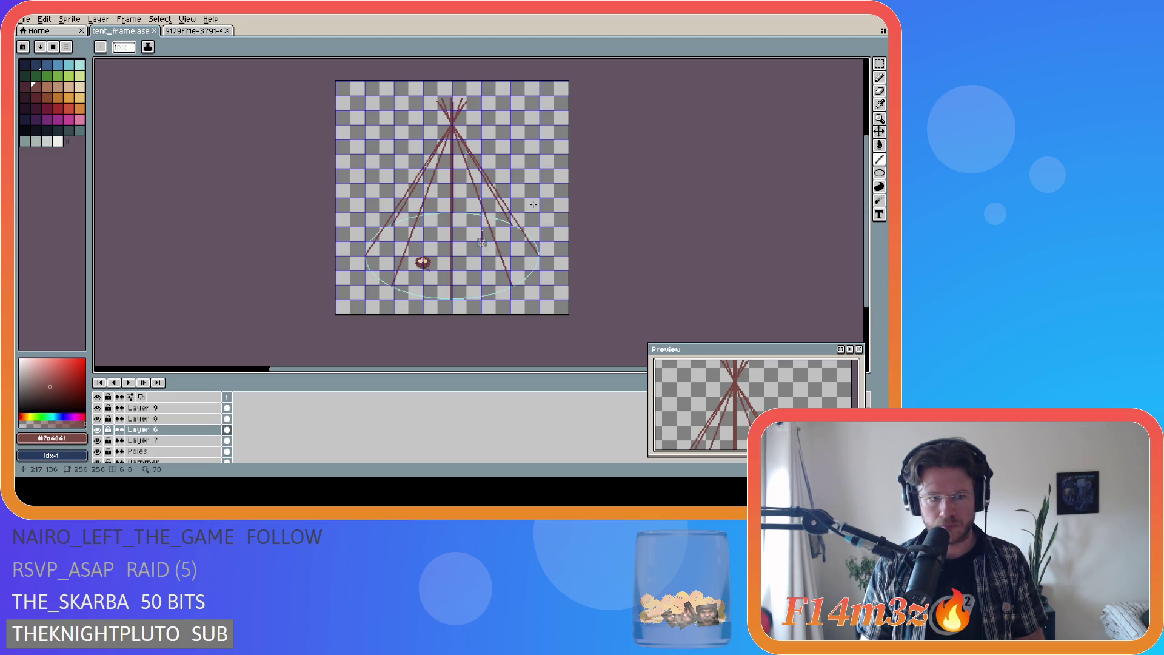
drag(99, 412, 98, 441)
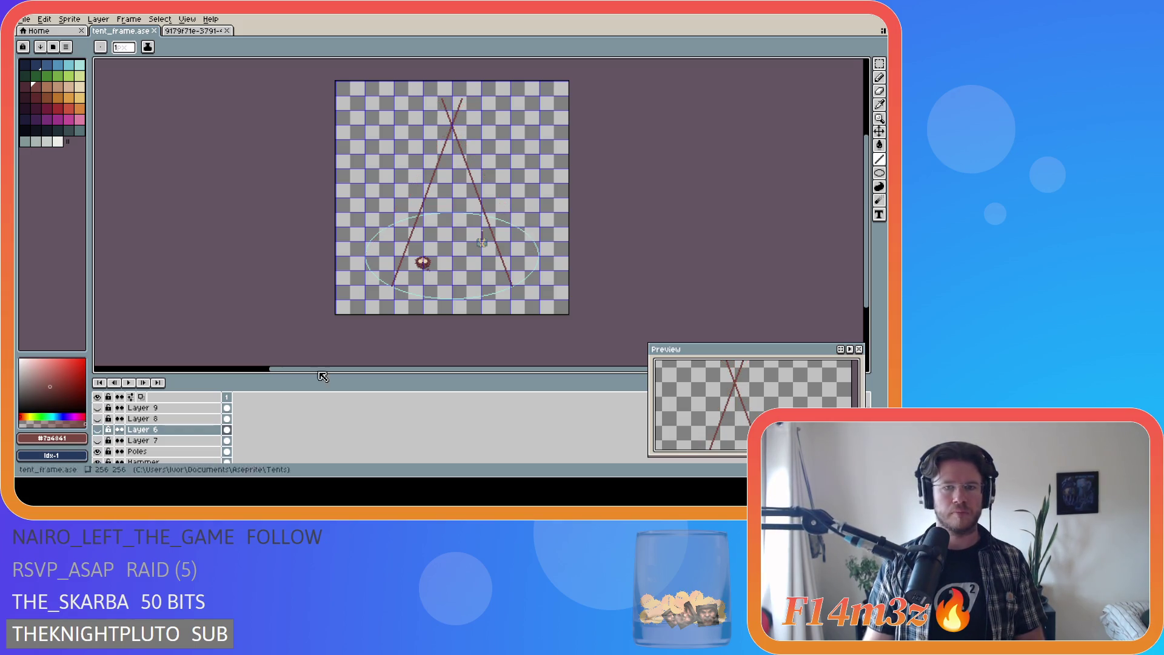
Step: Switch to the pixel-perfect pencil
scroll(503, 238, up, 3)
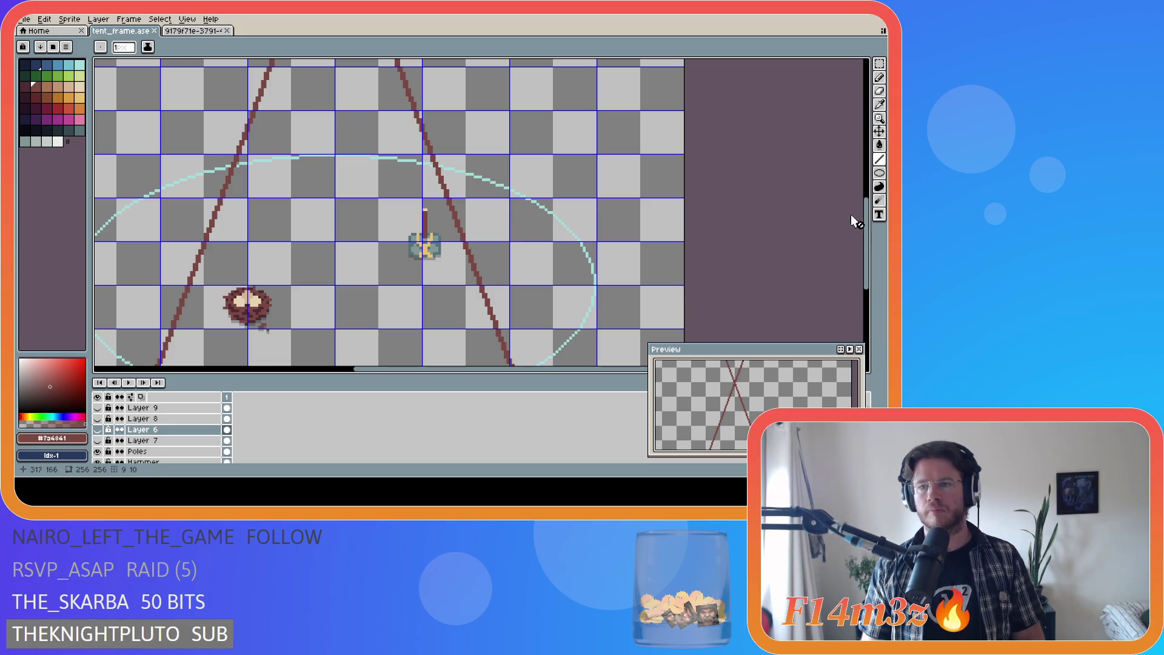
drag(866, 242, 866, 258)
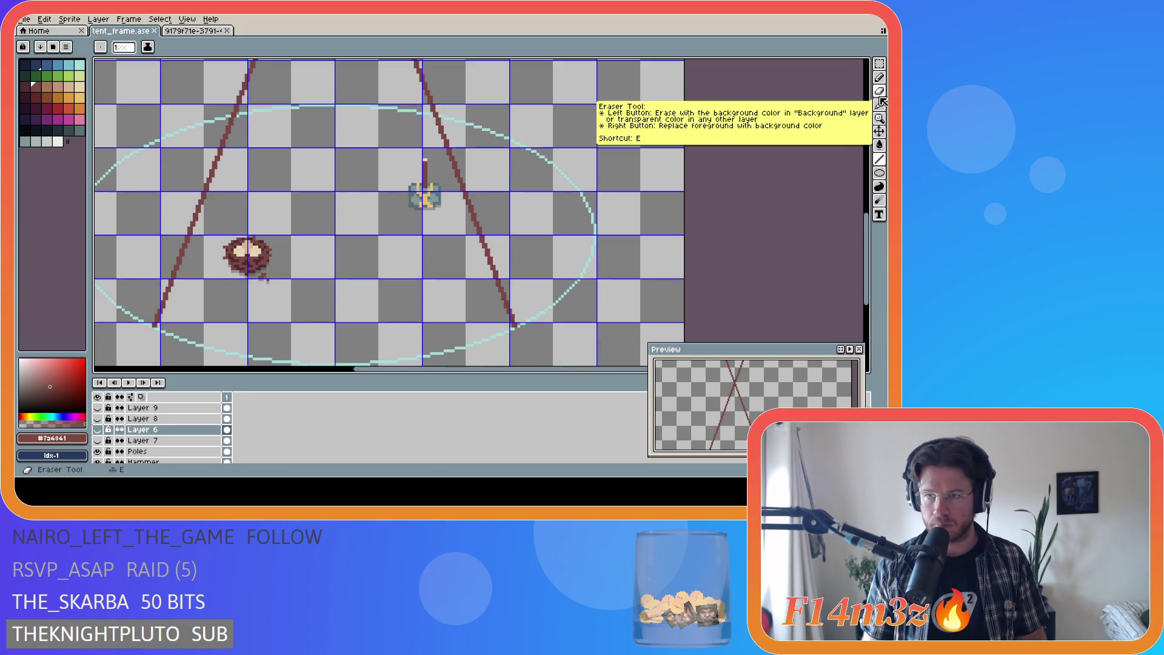
click(879, 77)
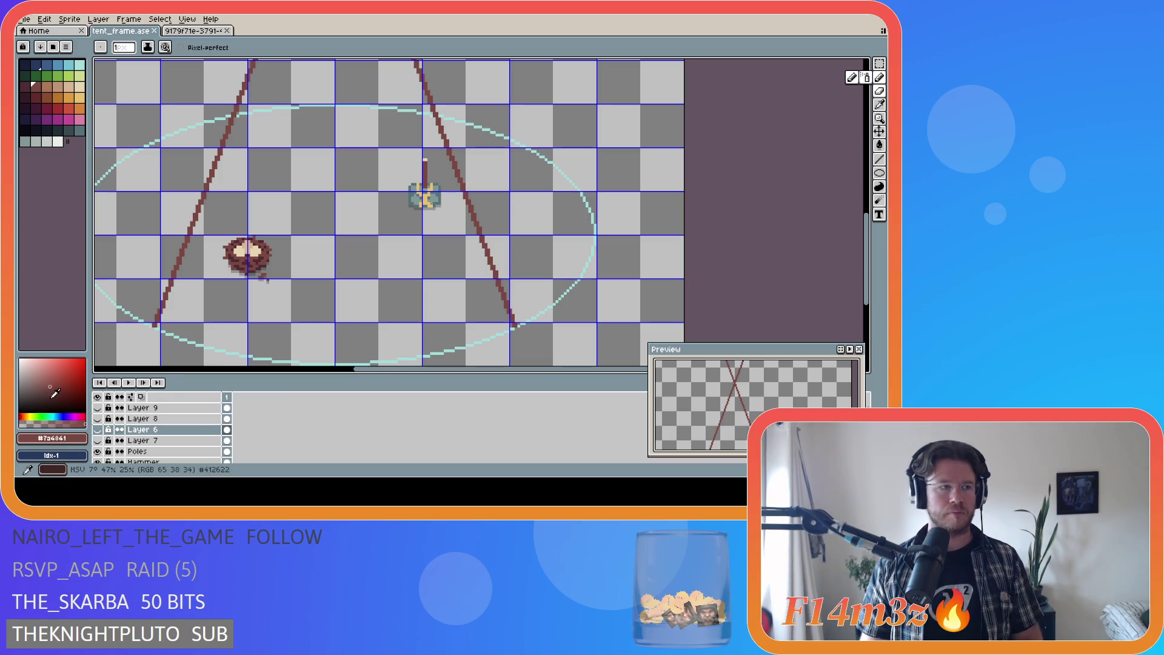
Step: Make Layers 6–9 visible, select the pole layers through Poles, and put them in a new group
scroll(170, 443, up, 1)
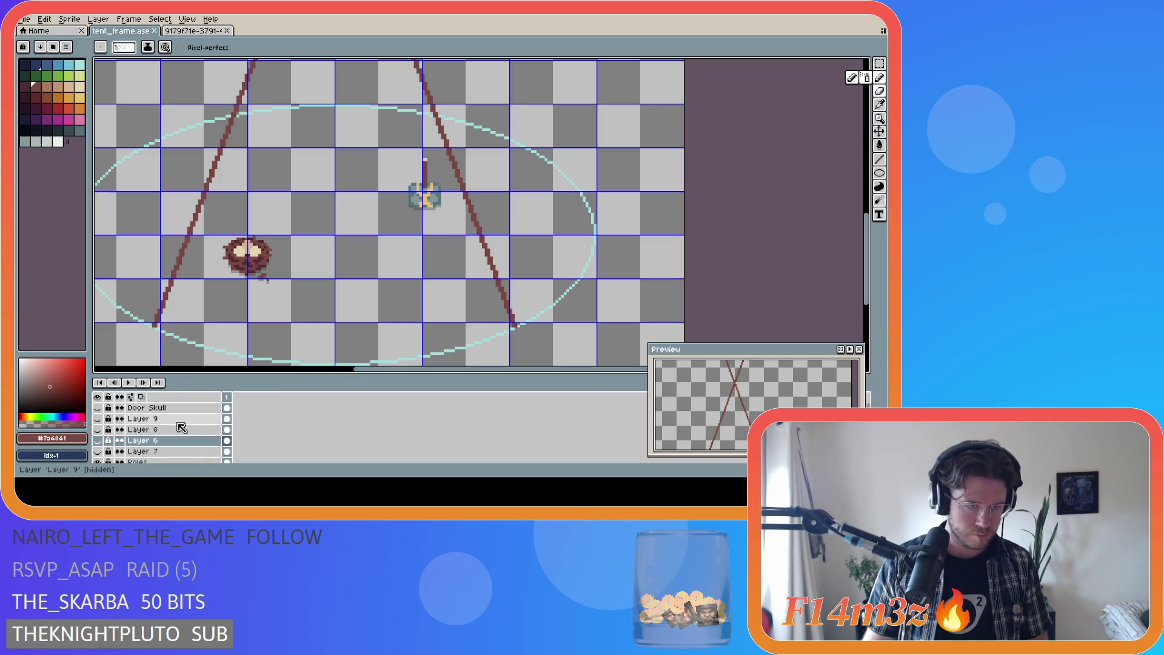
drag(97, 451, 97, 418)
click(146, 419)
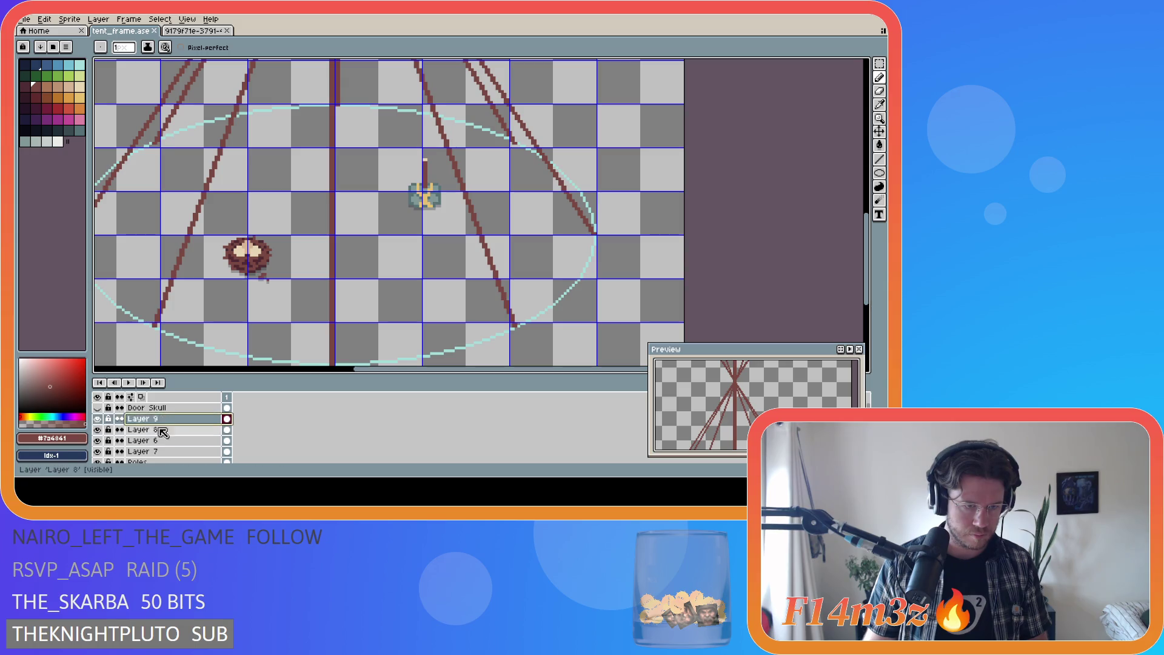
scroll(162, 432, down, 1)
shift+click(151, 451)
right_click(199, 425)
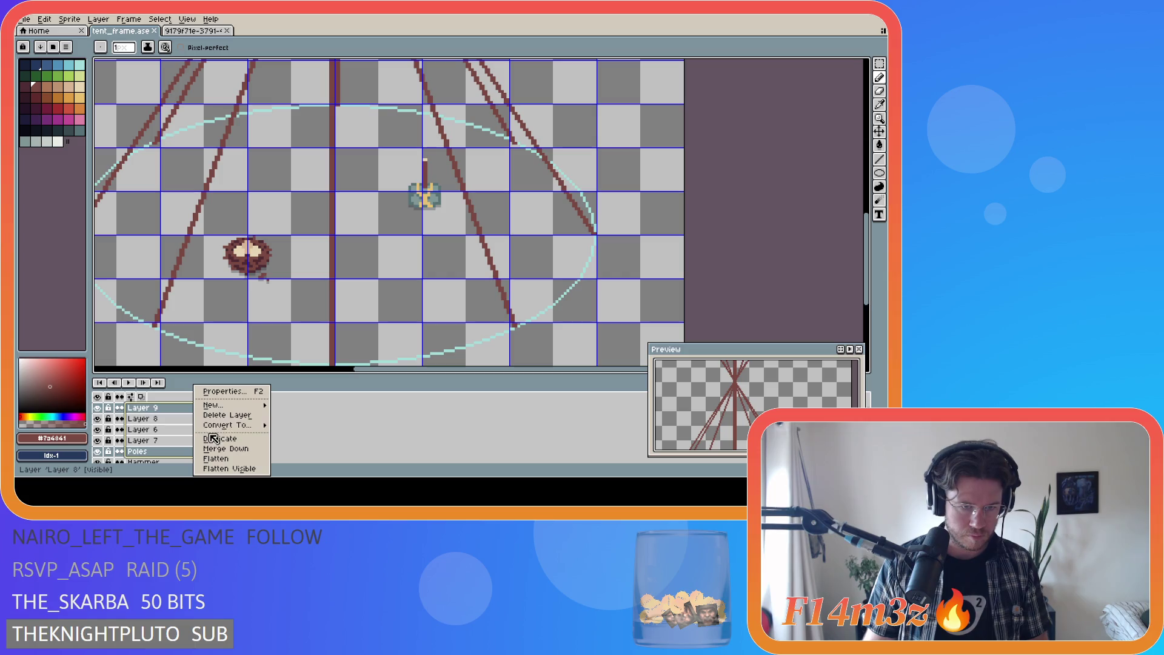
mouse_move(213, 404)
click(313, 414)
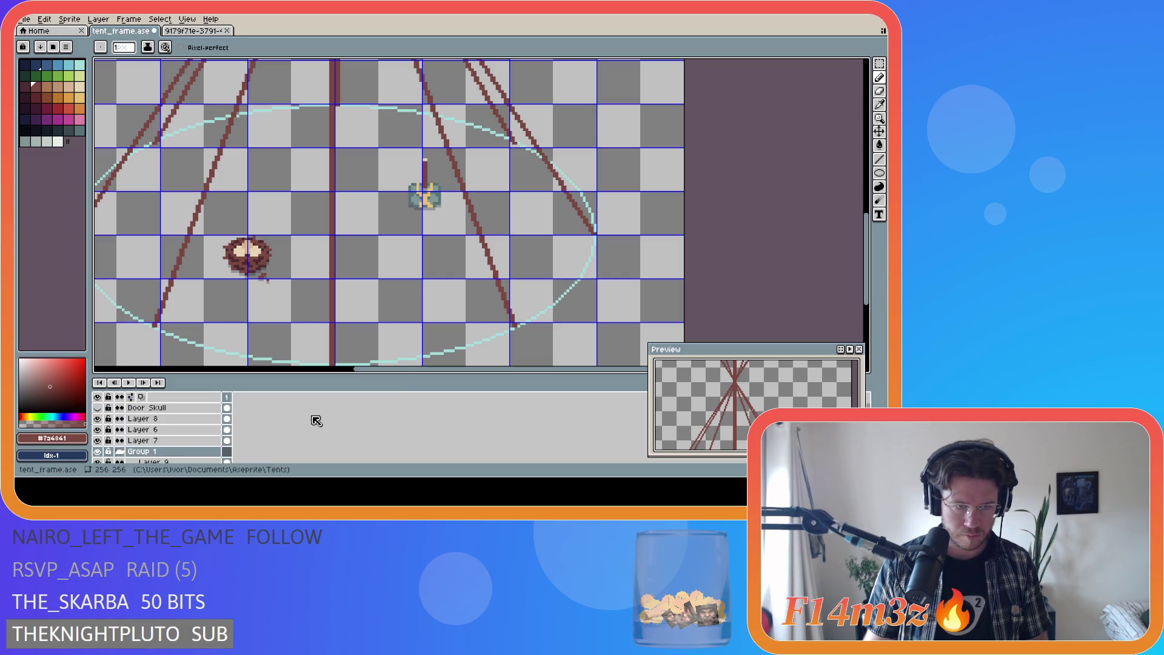
Step: Move Layers 8 and 7 into Group 1, select Layer 6, and toggle a pole layer's visibility
scroll(115, 449, down, 1)
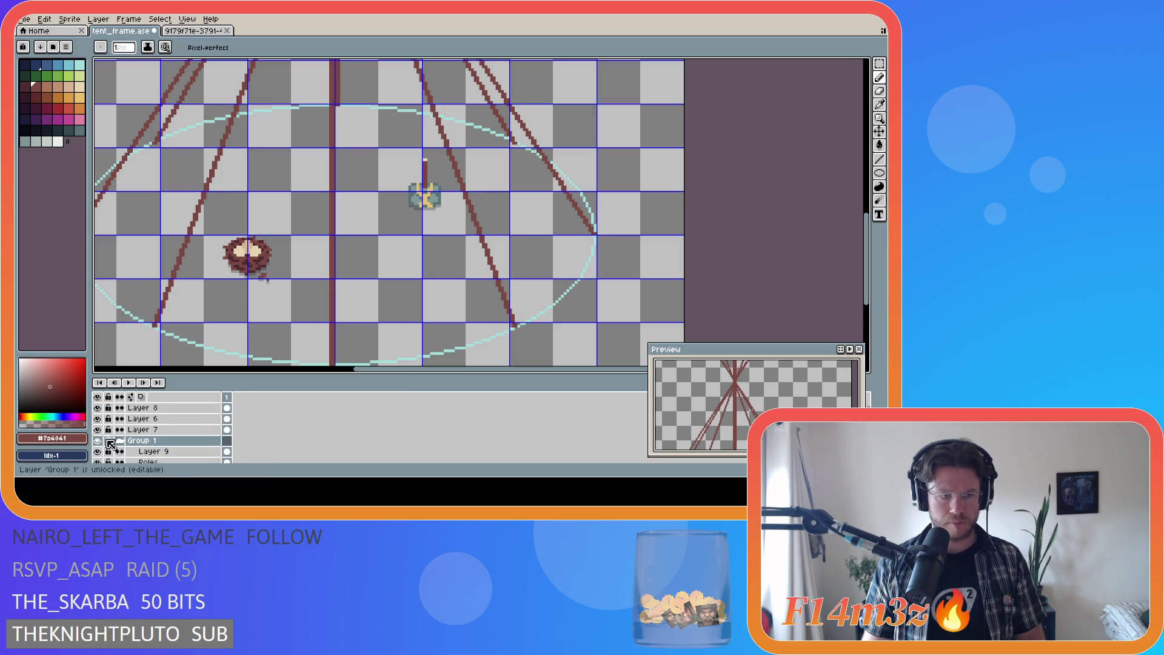
click(175, 430)
mouse_move(177, 430)
mouse_down()
mouse_move(173, 408)
mouse_move(168, 447)
mouse_up()
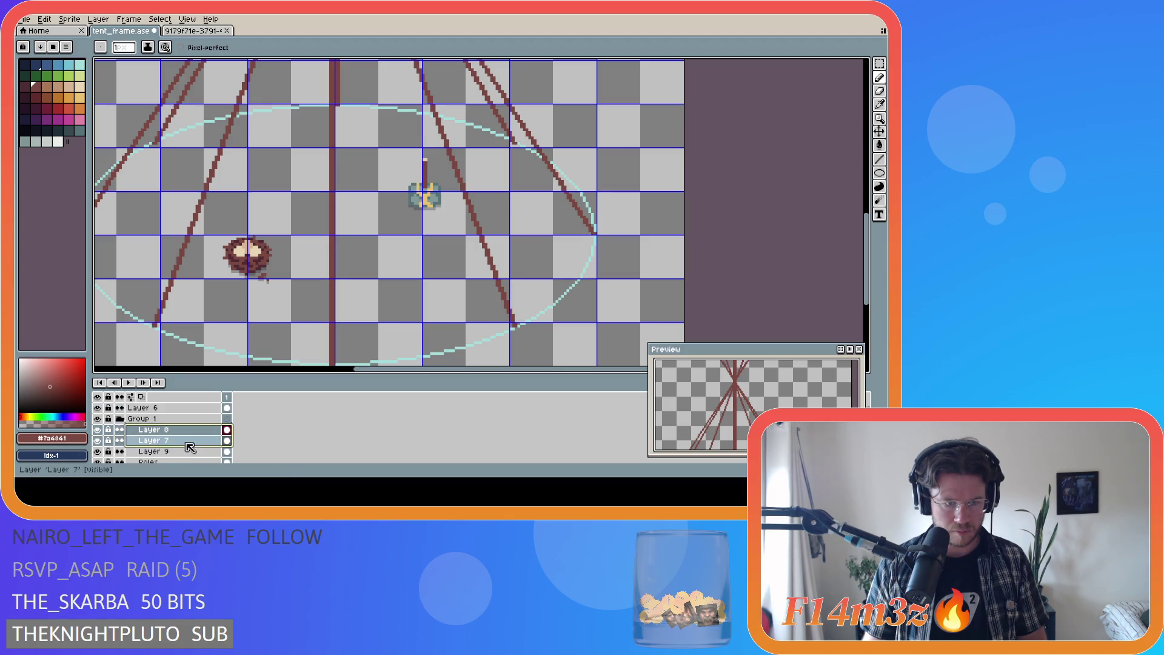
scroll(191, 446, up, 1)
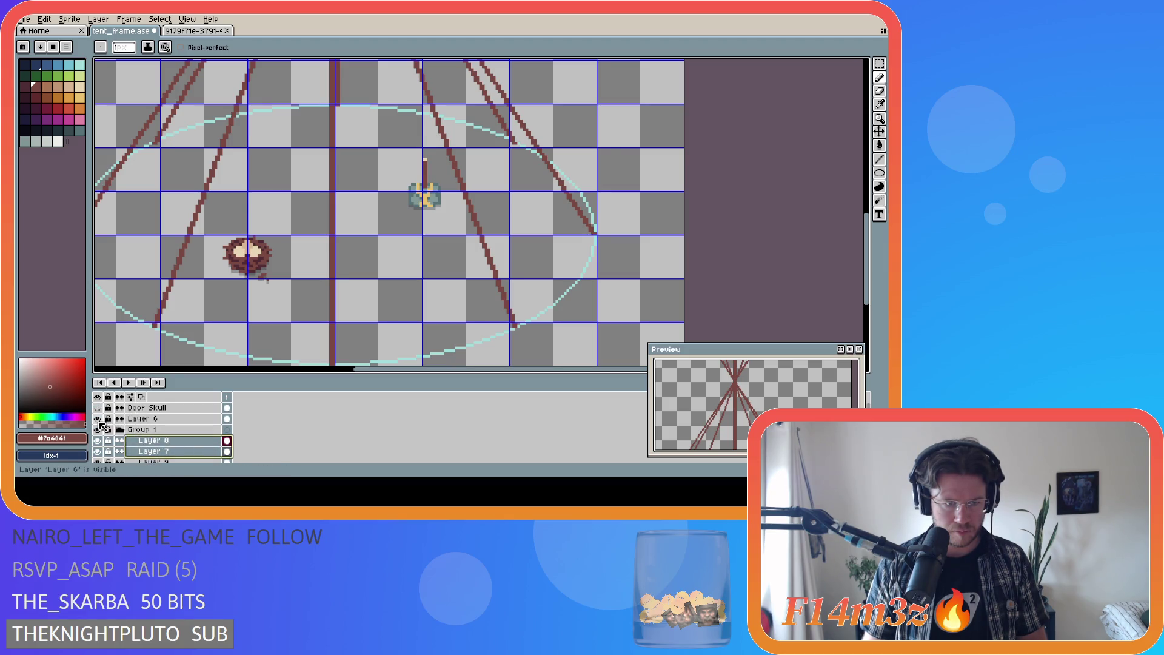
click(173, 419)
scroll(181, 434, down, 3)
scroll(180, 449, up, 2)
click(97, 418)
click(97, 418)
click(98, 407)
click(97, 408)
scroll(157, 427, up, 2)
Step: Name the group Poles Copy, unlock and select Poles, and hide Layers 6–9
double_click(156, 418)
key(Escape)
click(110, 432)
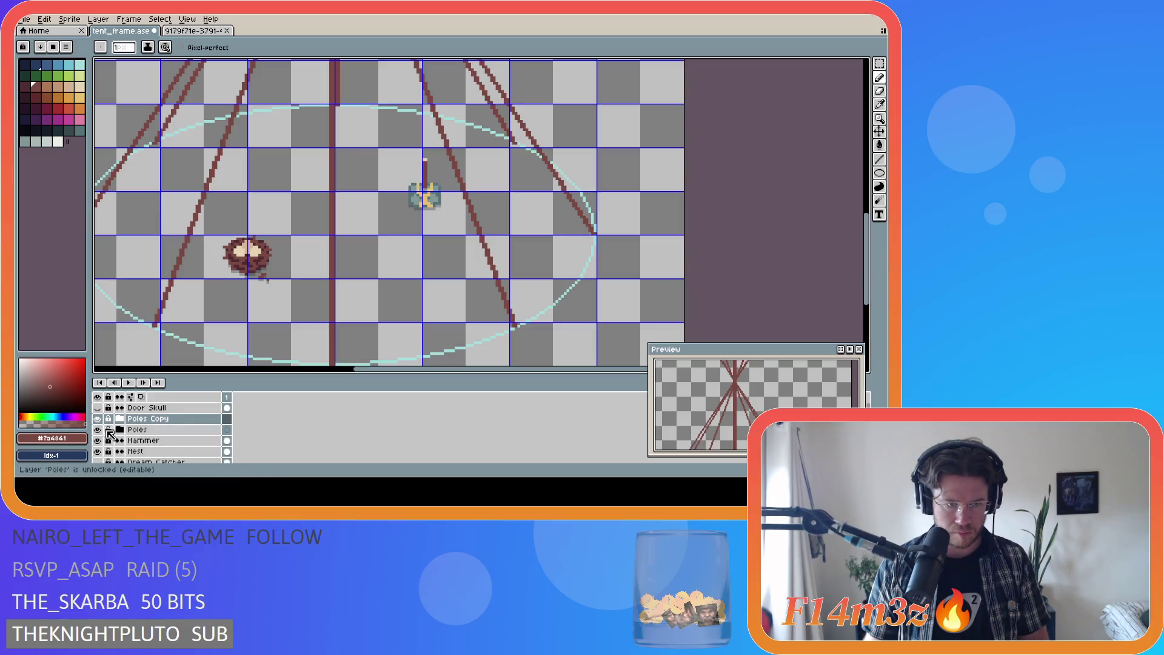
click(119, 418)
scroll(194, 444, down, 2)
drag(100, 418, 101, 442)
click(158, 452)
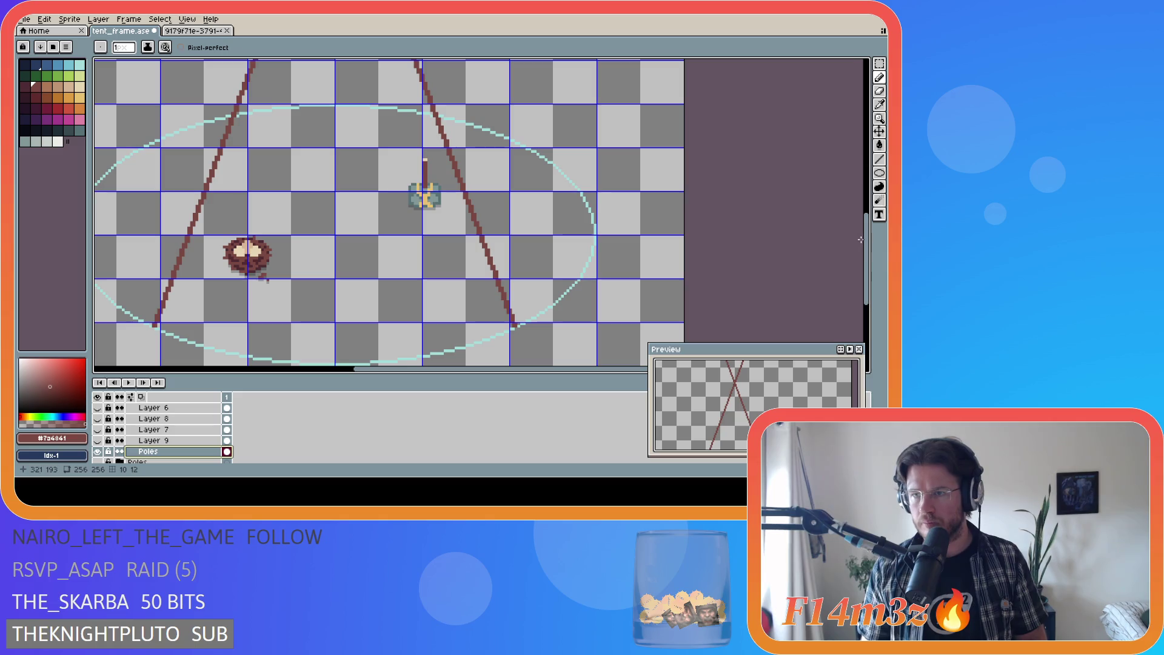
Step: Add thickening strokes along both dark red tent poles
scroll(549, 320, down, 1)
scroll(549, 319, up, 1)
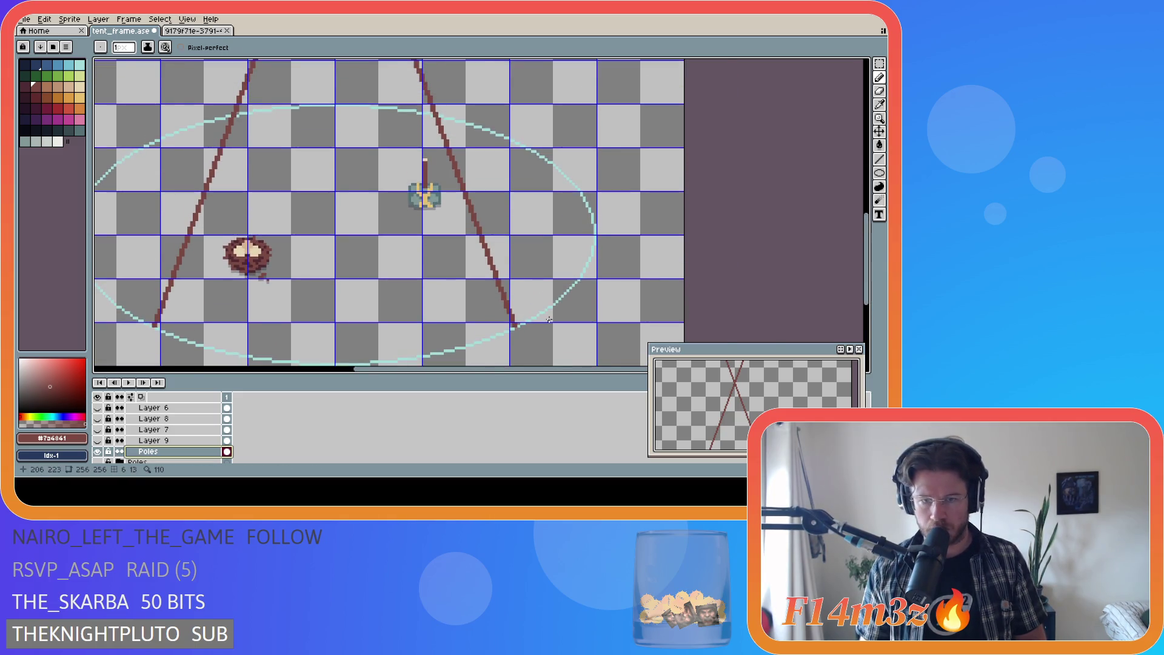
scroll(502, 329, up, 2)
mouse_move(491, 329)
mouse_down()
mouse_move(481, 323)
mouse_move(491, 329)
mouse_up()
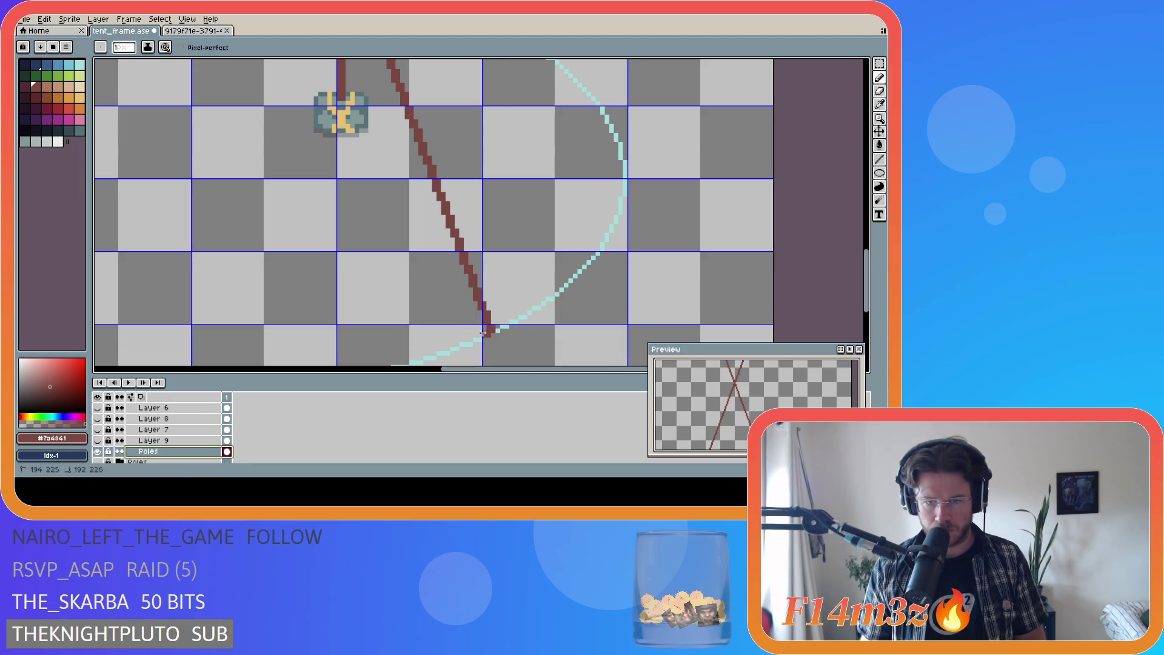
drag(440, 218, 417, 154)
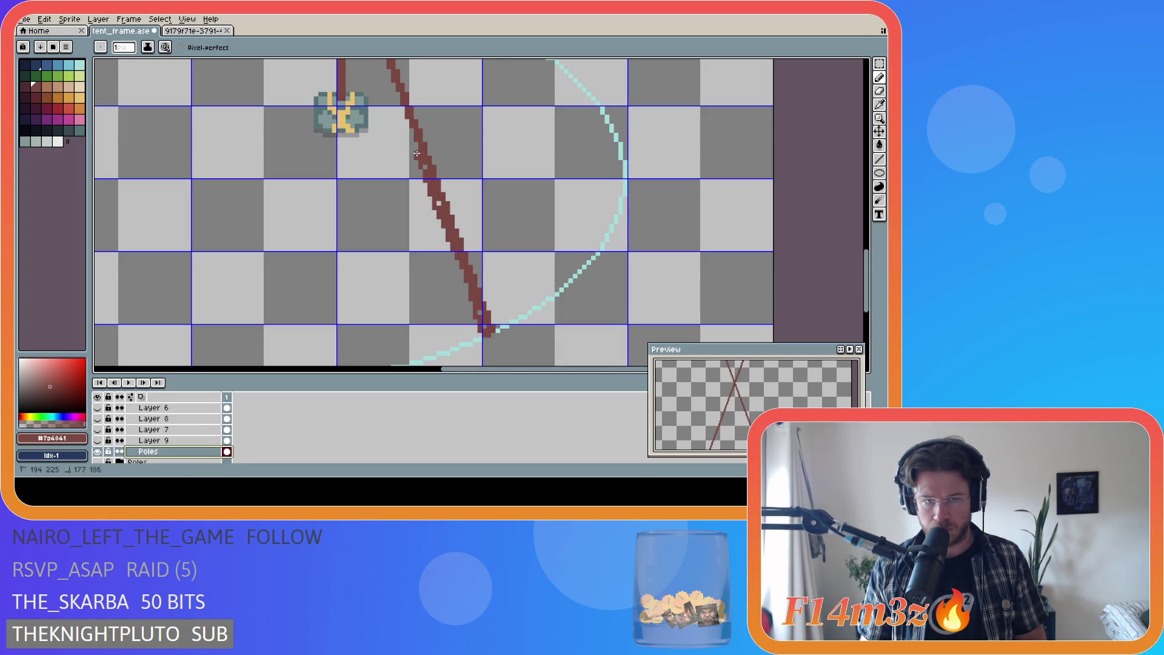
drag(867, 267, 869, 219)
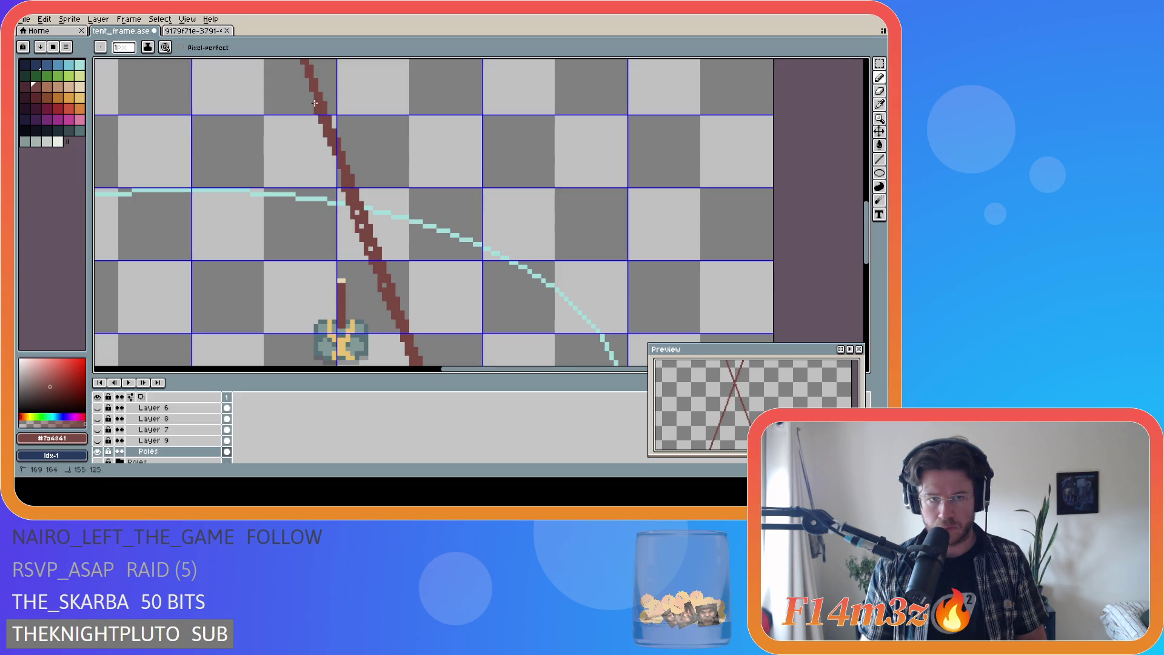
drag(865, 237, 866, 198)
drag(302, 251, 257, 128)
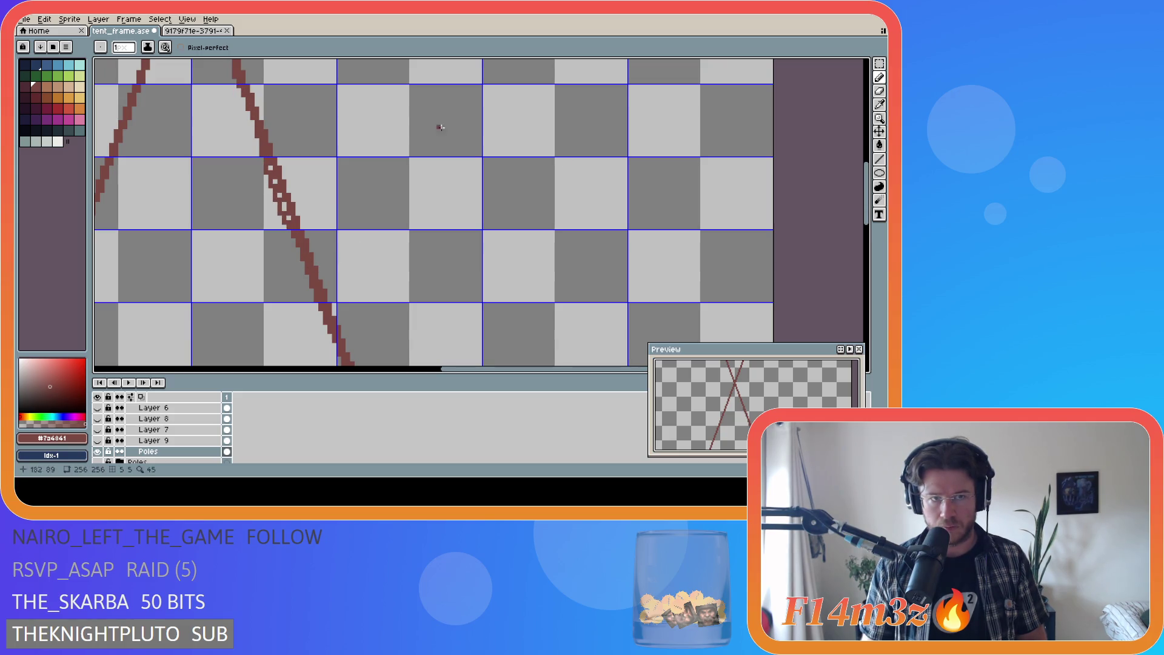
drag(866, 200, 866, 168)
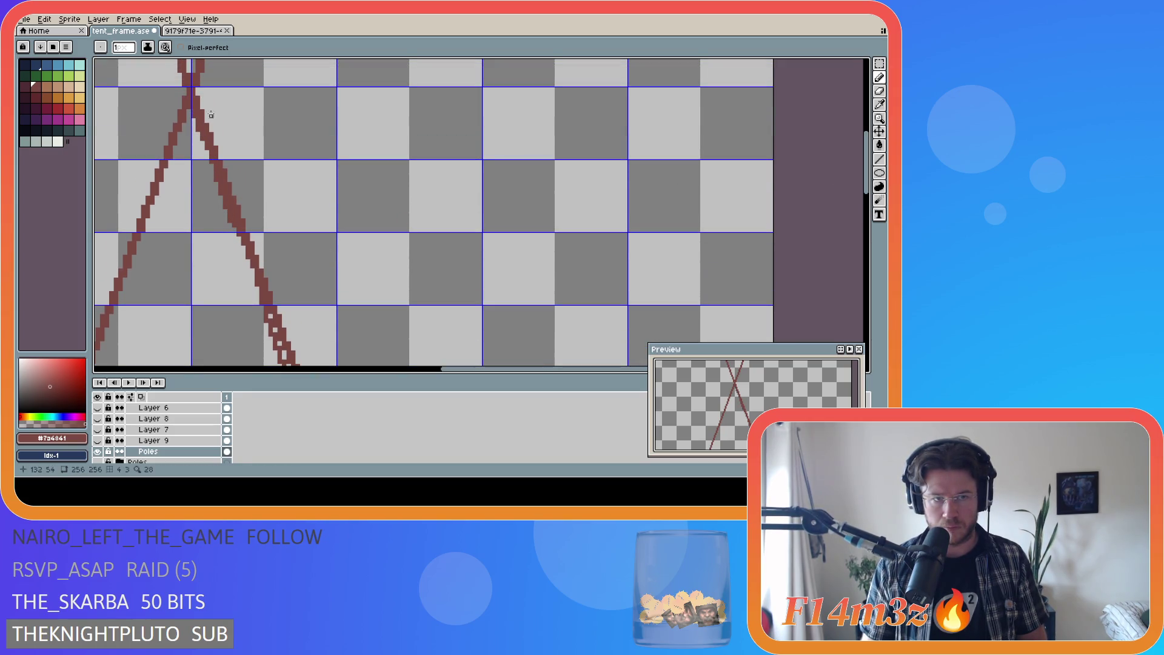
drag(866, 186, 866, 159)
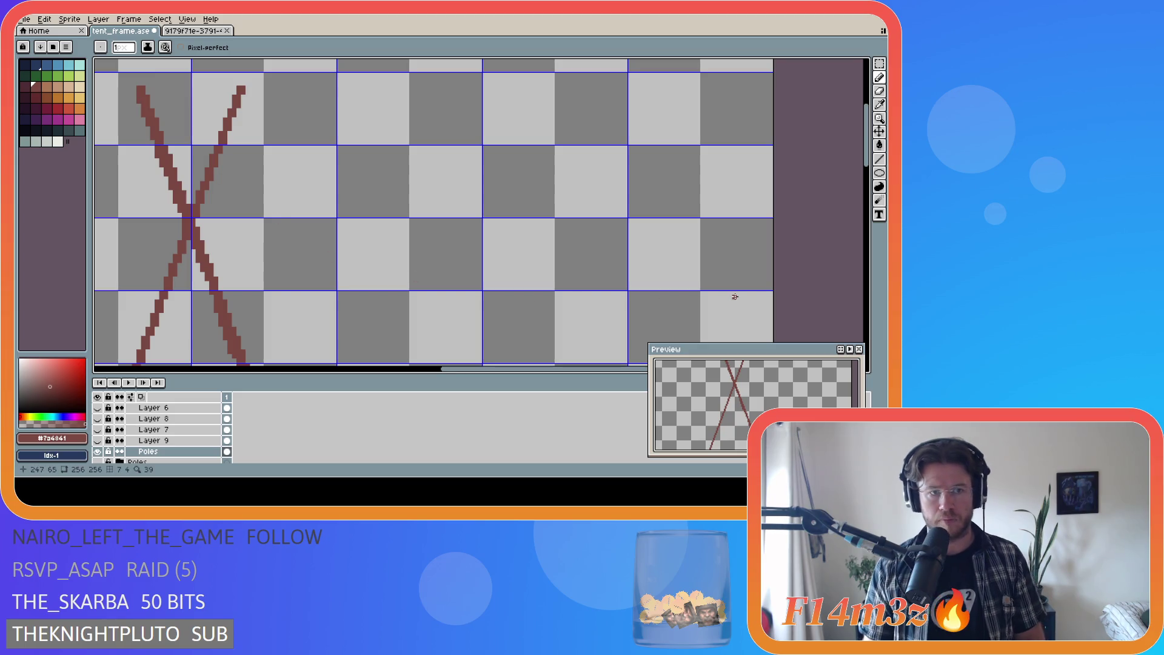
drag(866, 157, 881, 240)
scroll(338, 188, down, 6)
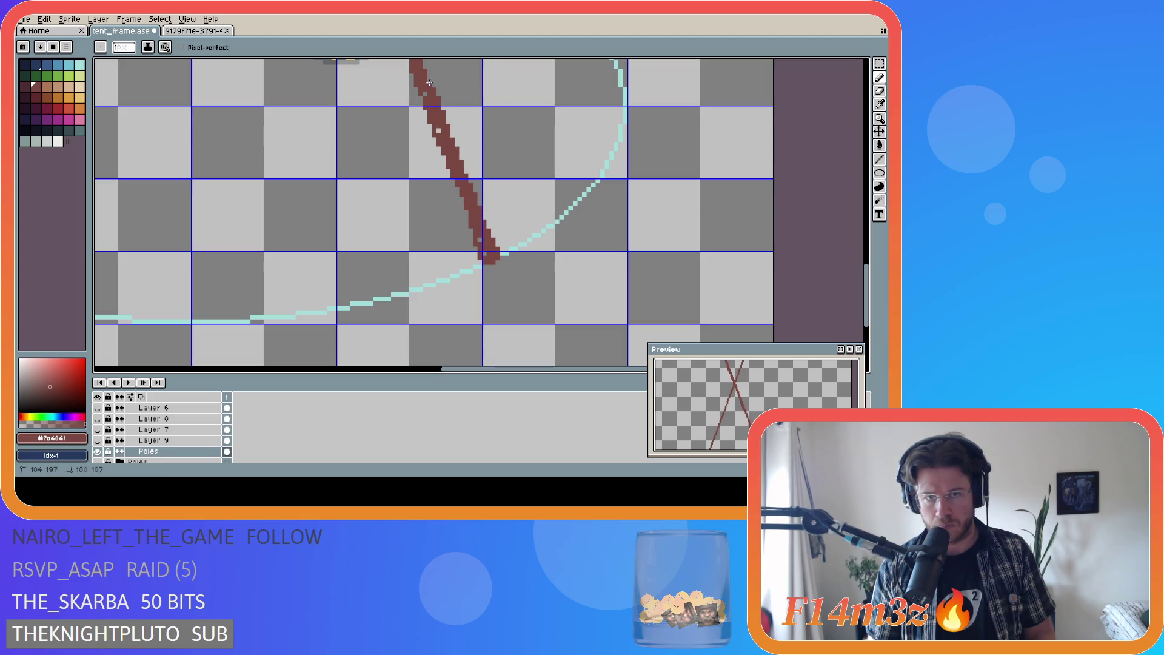
scroll(790, 259, up, 4)
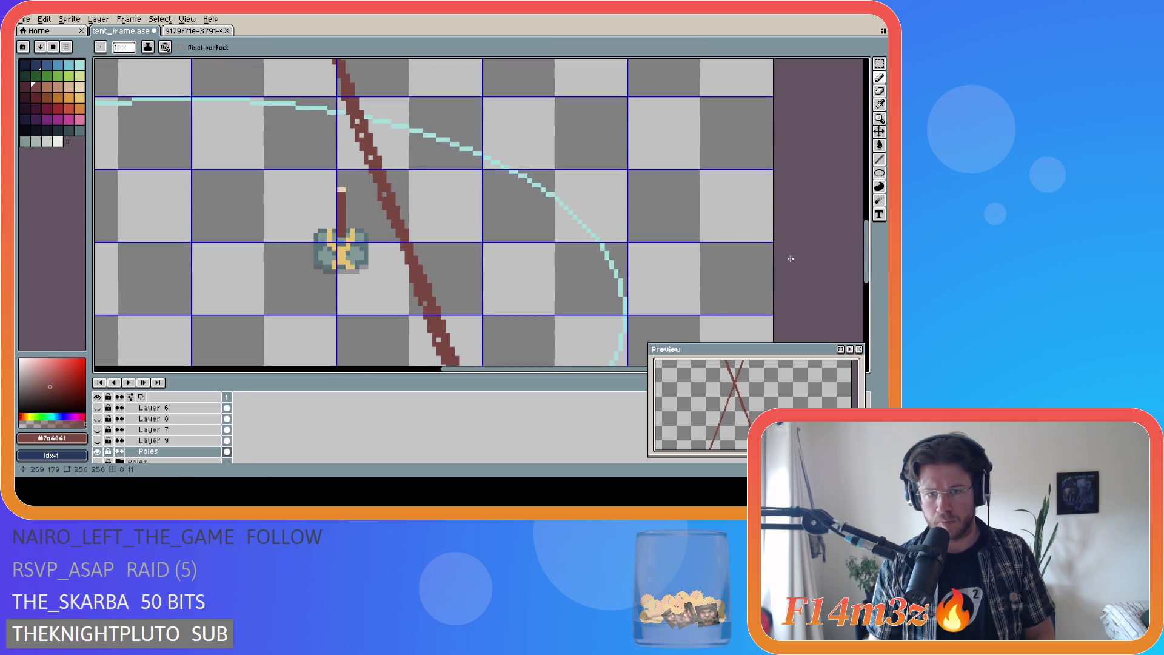
Step: Thicken the upper-left stroke of the X crossing, then save the tent frame
drag(409, 234, 393, 177)
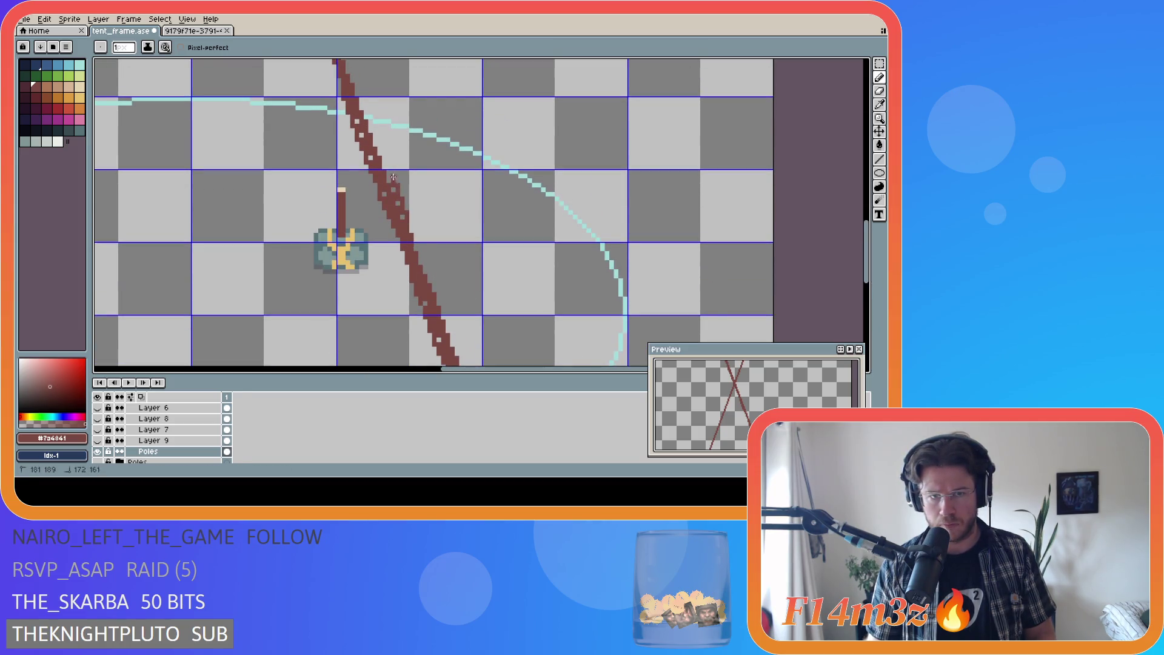
key(ctrl+z)
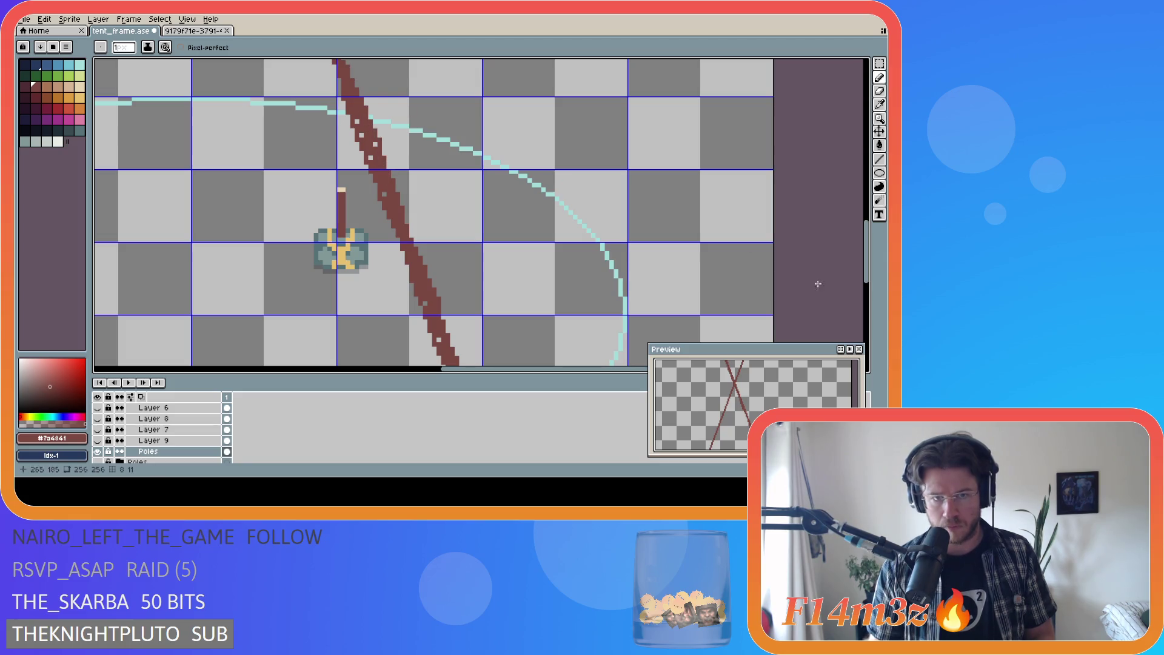
drag(866, 260, 867, 213)
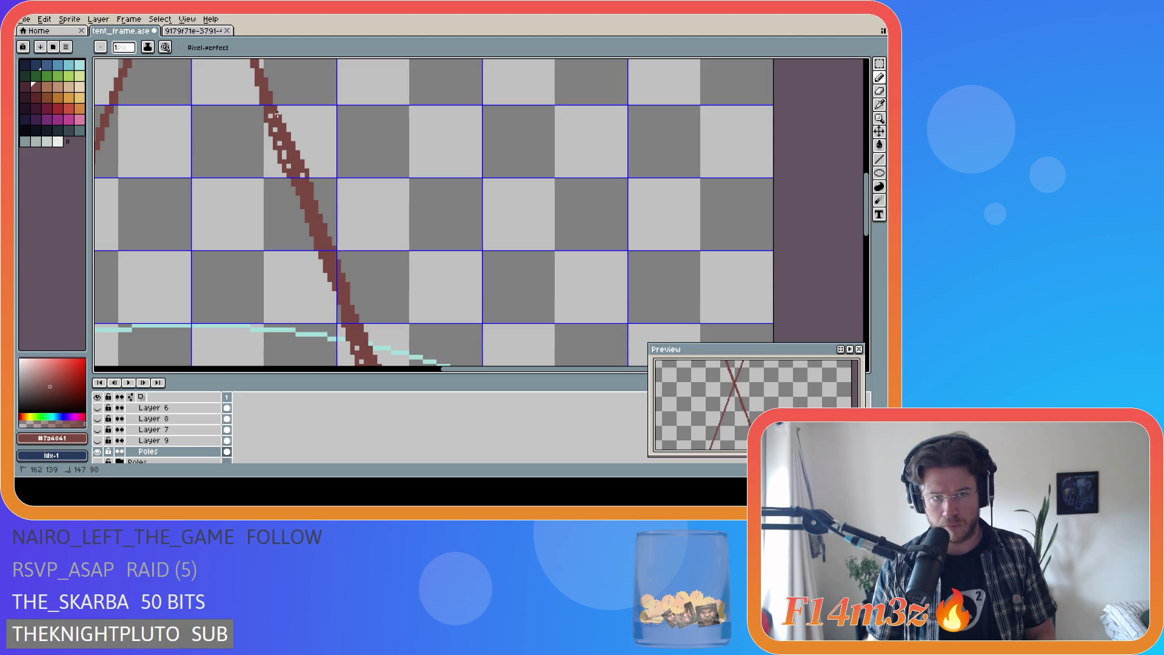
drag(867, 234, 815, 188)
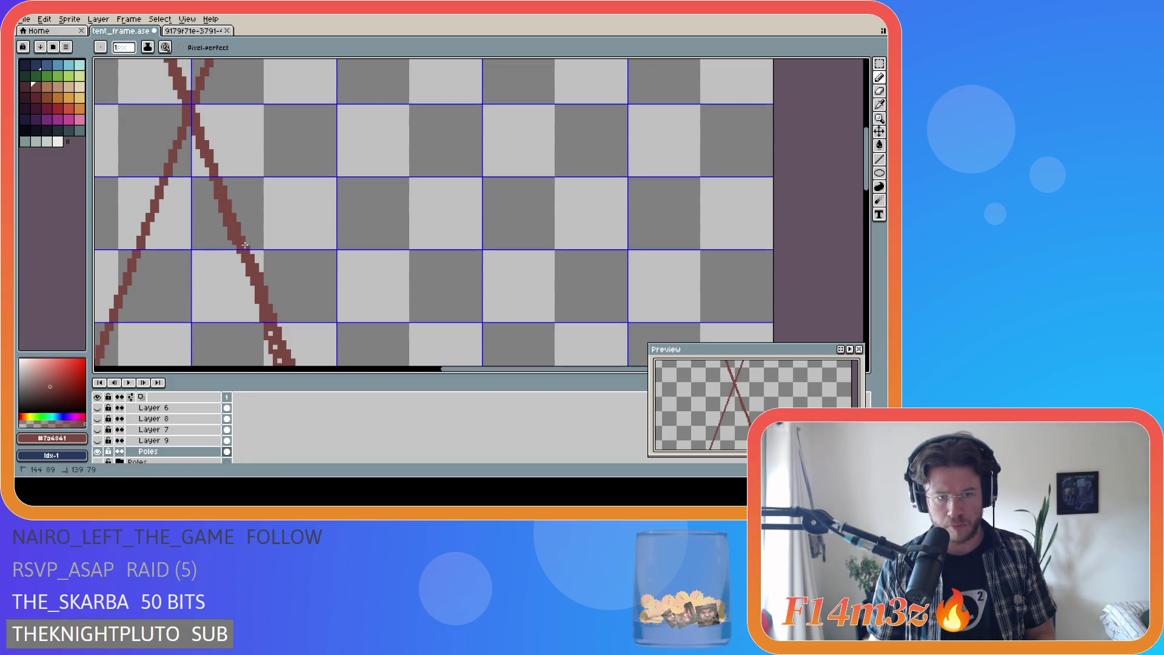
key(ctrl)
key(ctrl)
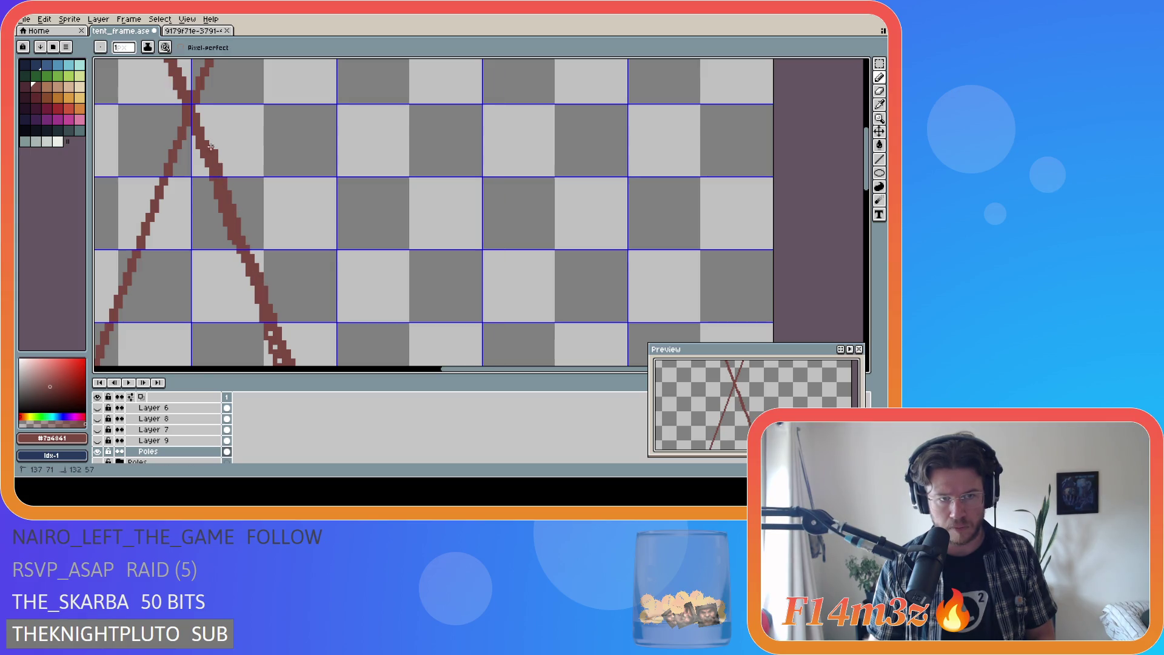
drag(866, 161, 866, 123)
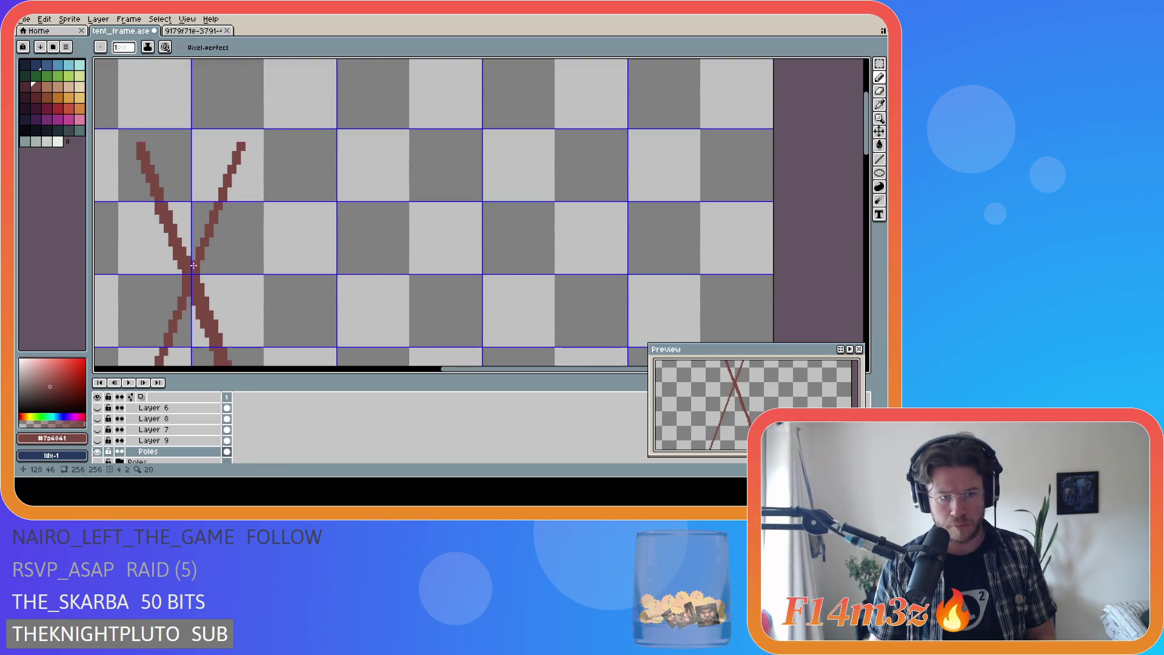
drag(186, 253, 173, 214)
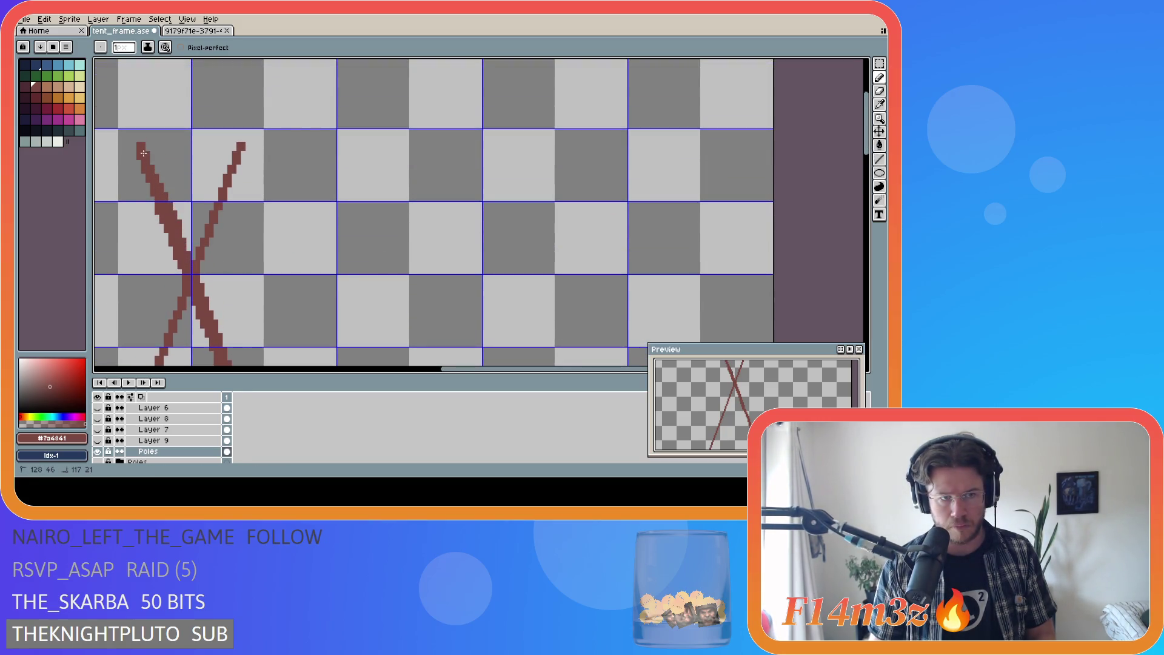
key(ctrl+s)
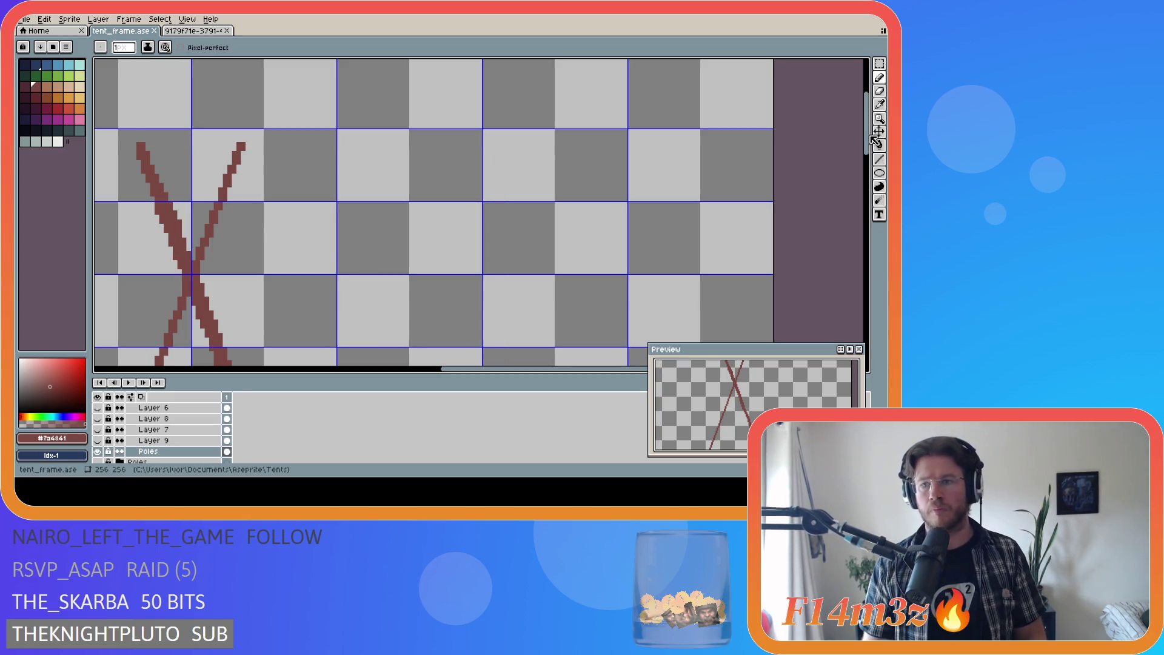
Step: Paint over the light gap pixels in the right and diagonal pole strokes
scroll(360, 214, up, 1)
scroll(361, 214, down, 3)
scroll(361, 214, up, 3)
drag(361, 214, 367, 244)
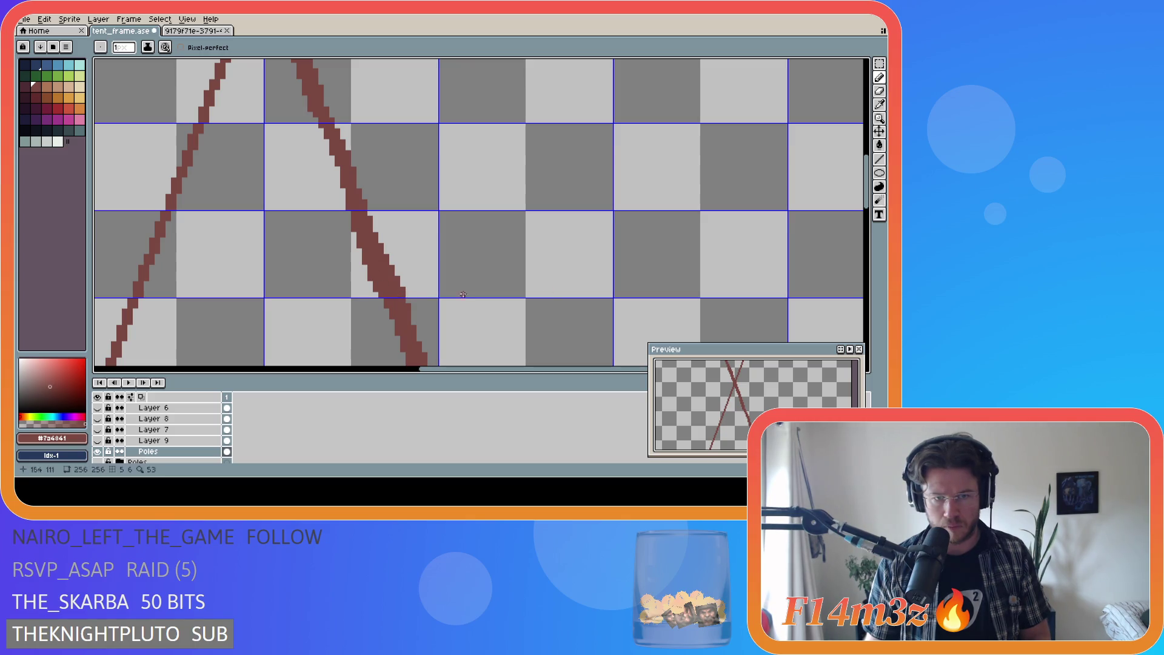
scroll(485, 242, down, 2)
scroll(560, 203, up, 3)
scroll(560, 203, down, 3)
scroll(548, 197, up, 2)
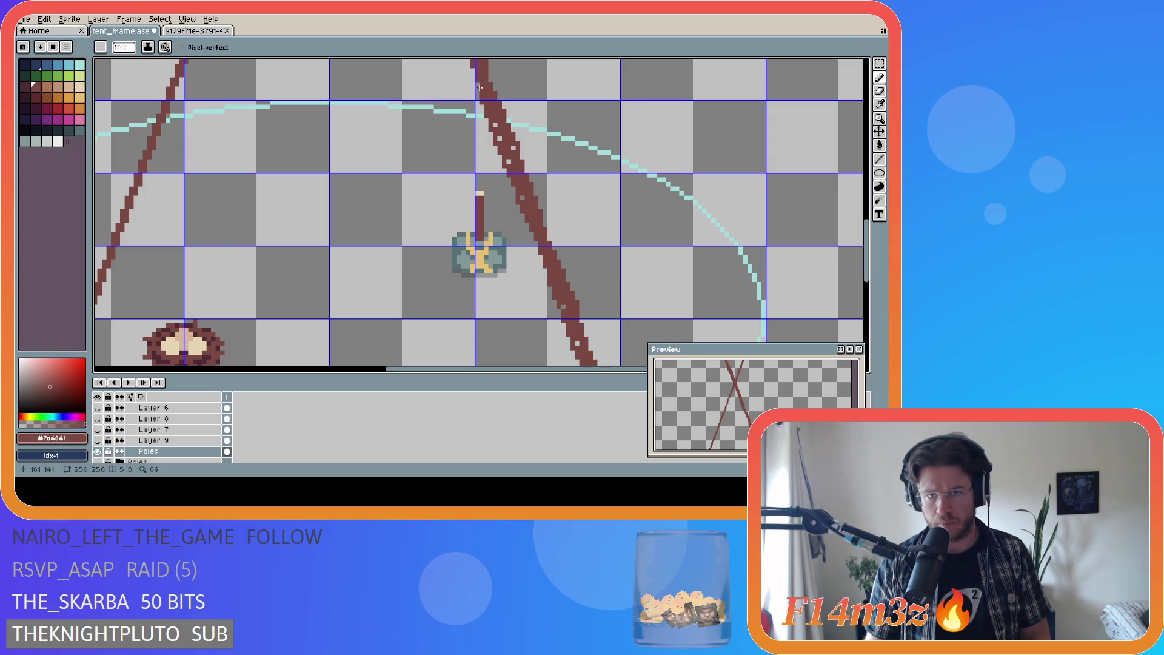
drag(496, 121, 504, 155)
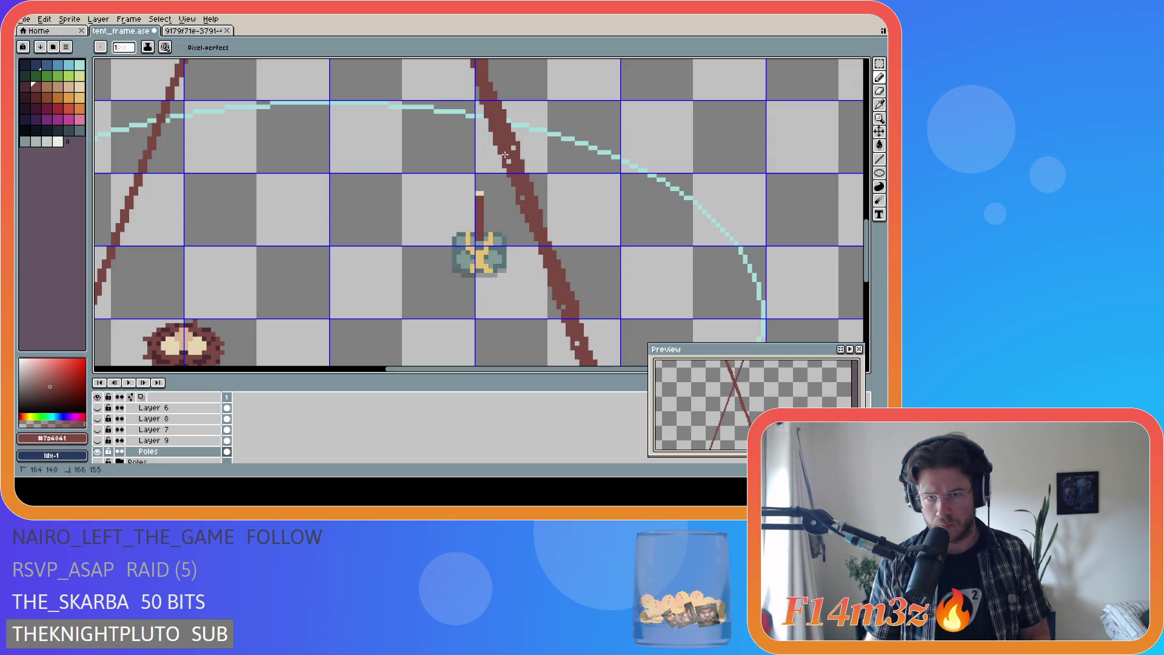
drag(871, 276, 870, 304)
click(568, 184)
click(577, 217)
drag(575, 186, 626, 309)
drag(602, 255, 607, 261)
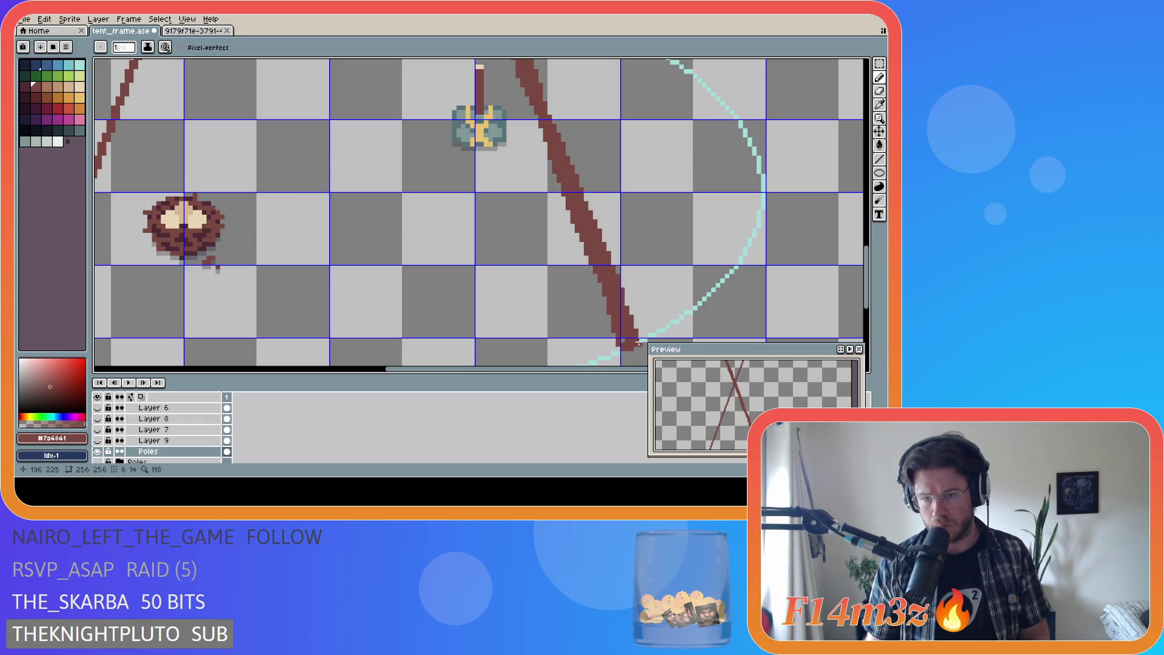
scroll(636, 252, down, 2)
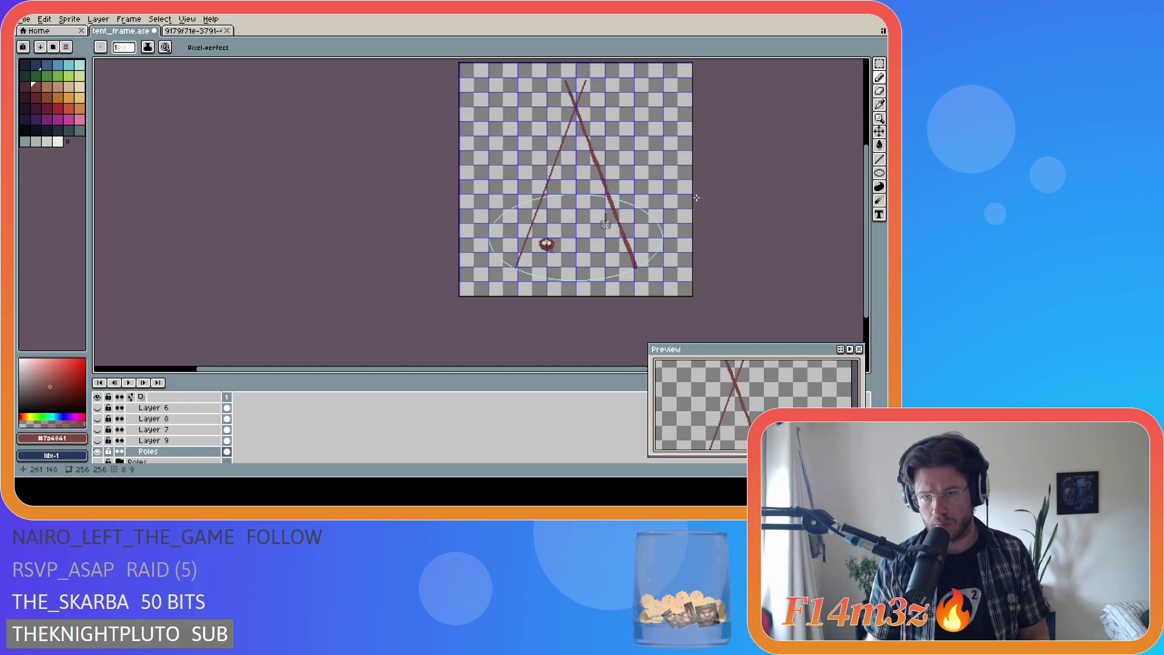
Step: Hide the grid and zoom around the canvas to inspect the poles
key(ctrl+')
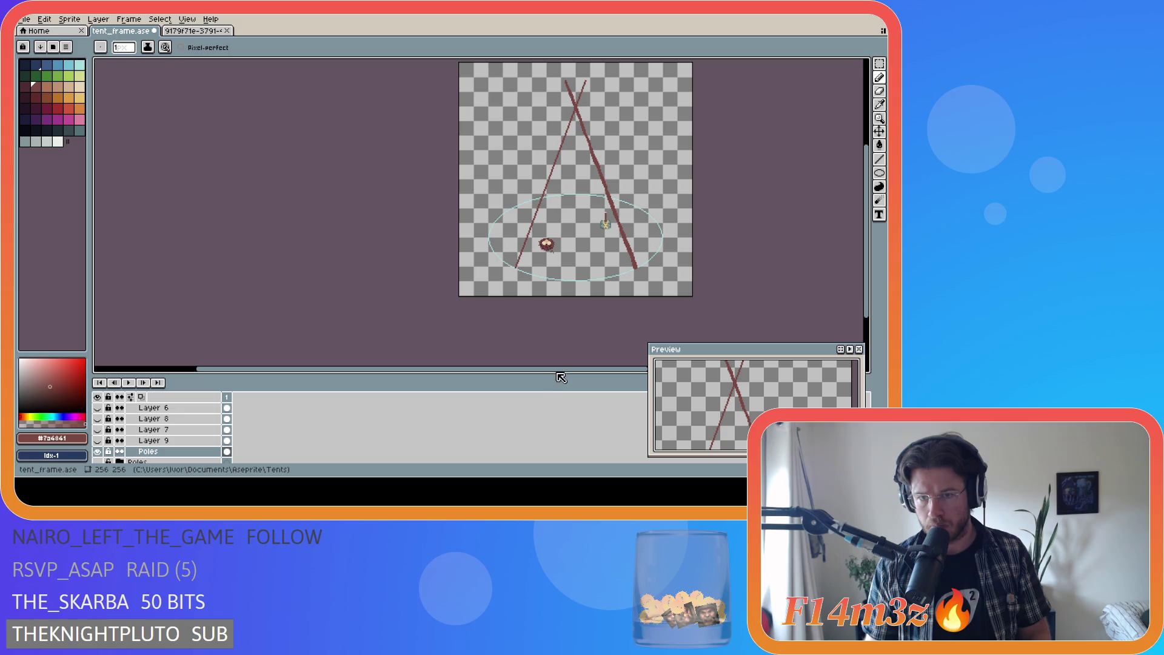
drag(557, 369, 624, 369)
scroll(540, 197, up, 5)
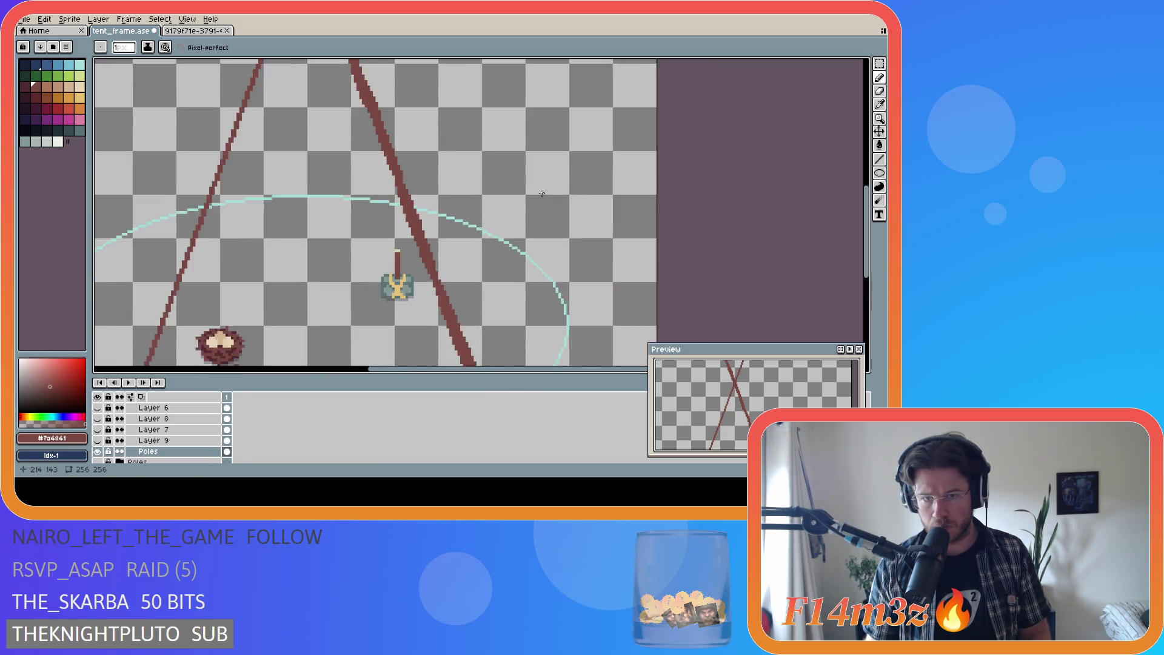
scroll(419, 241, down, 5)
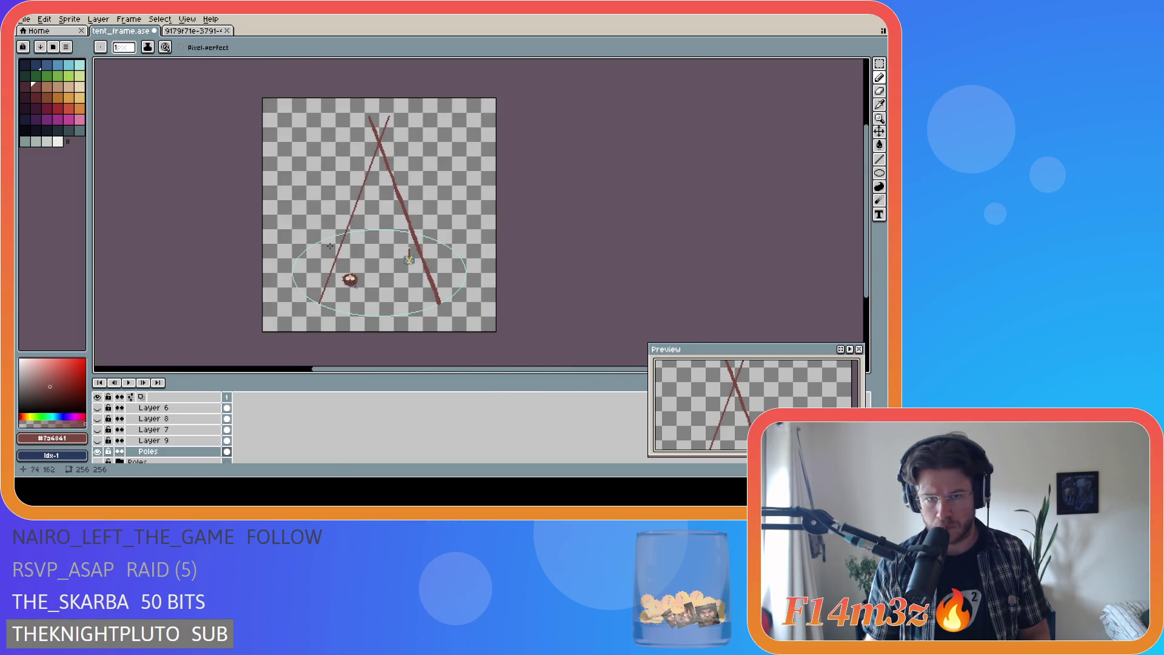
scroll(414, 226, up, 5)
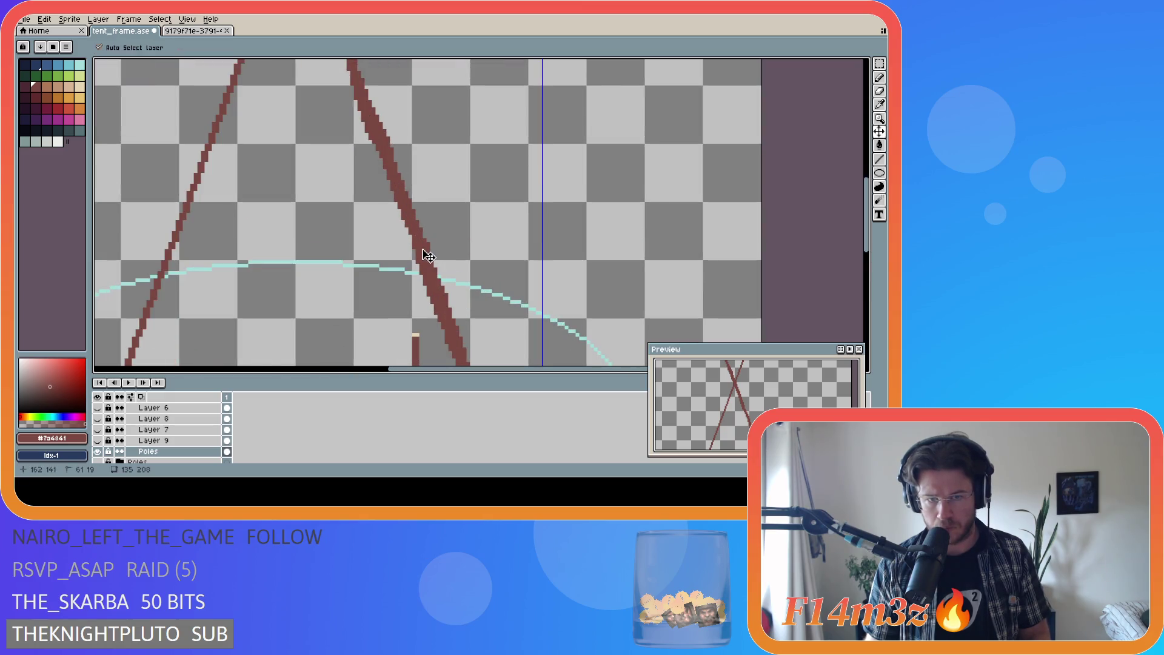
scroll(483, 285, down, 1)
scroll(484, 284, down, 3)
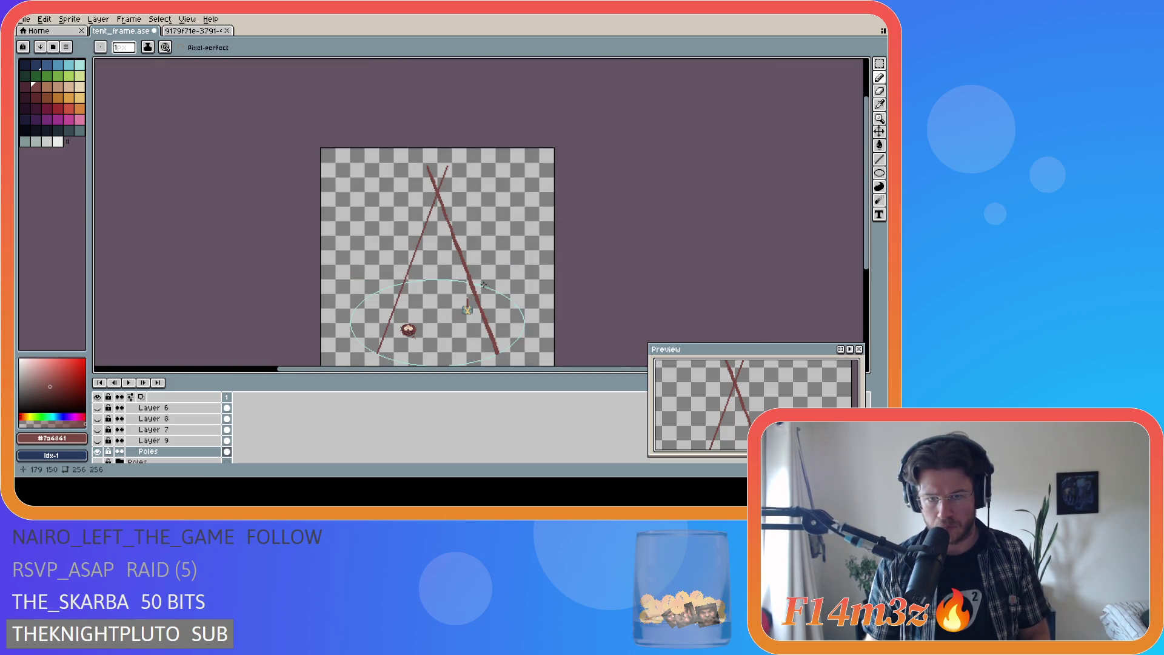
scroll(506, 305, up, 4)
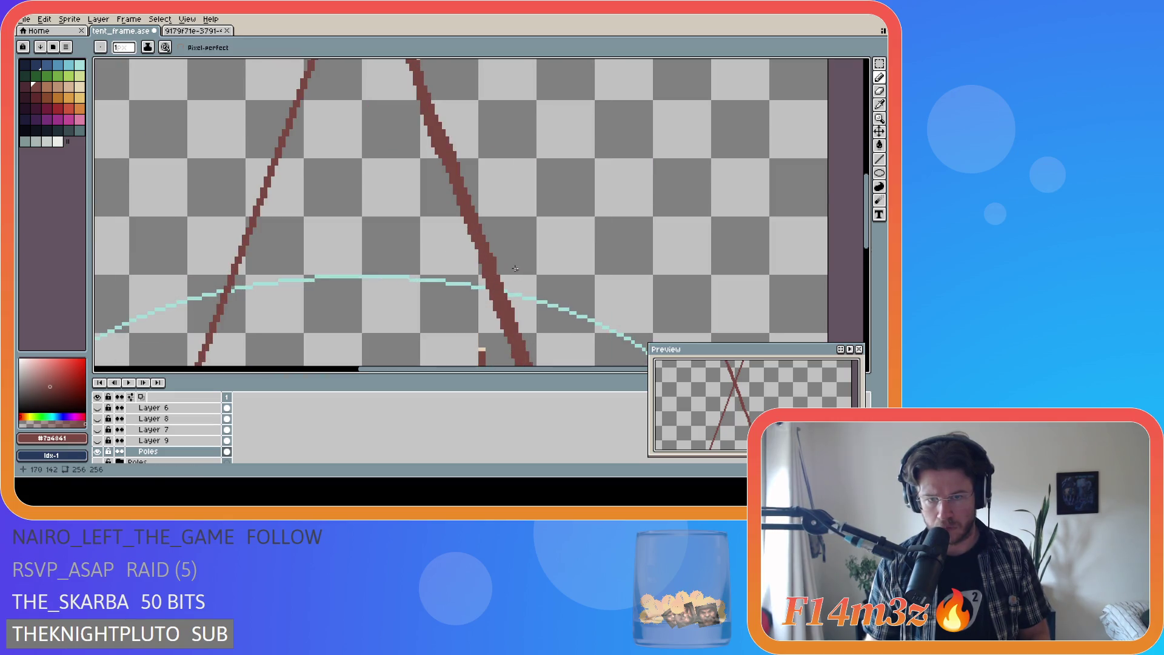
Step: Return to the Pencil, save the tent frame again, then change drawing tool
key(b)
scroll(540, 303, down, 8)
scroll(564, 313, up, 7)
scroll(564, 314, down, 6)
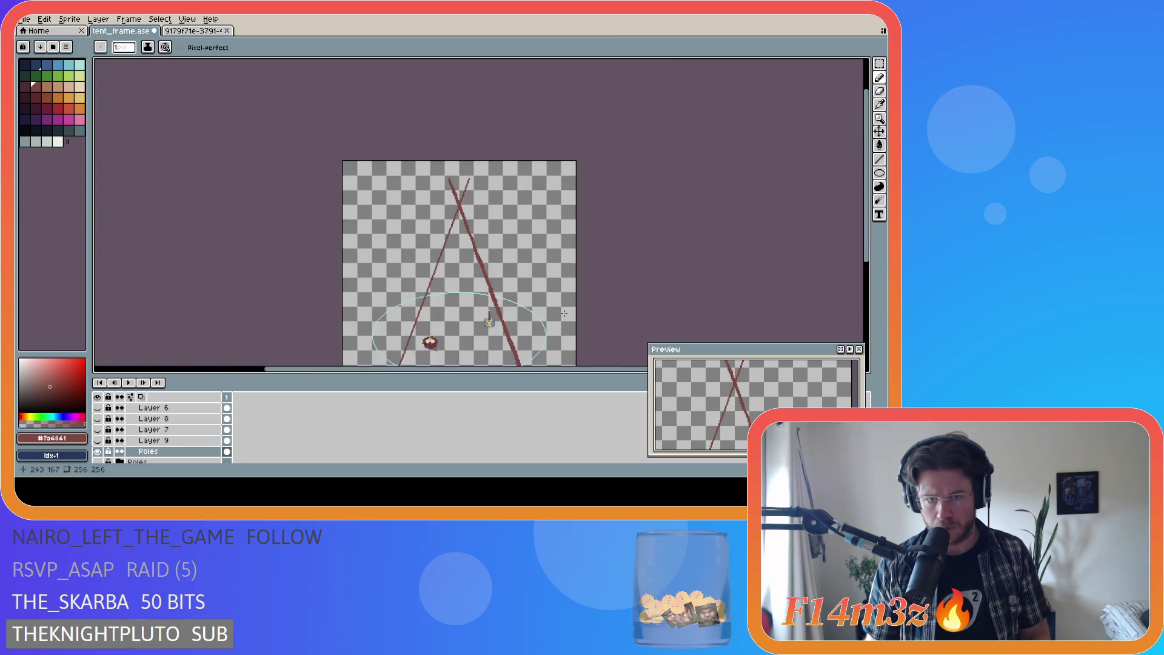
scroll(564, 312, up, 3)
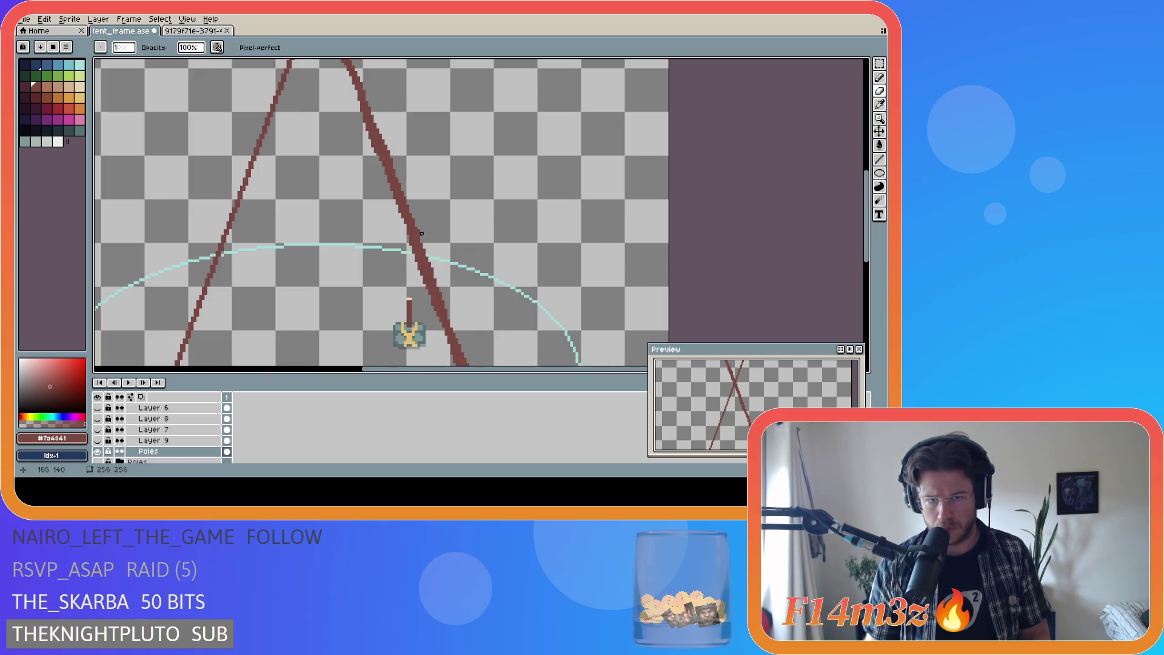
scroll(492, 231, down, 3)
key(ctrl+s)
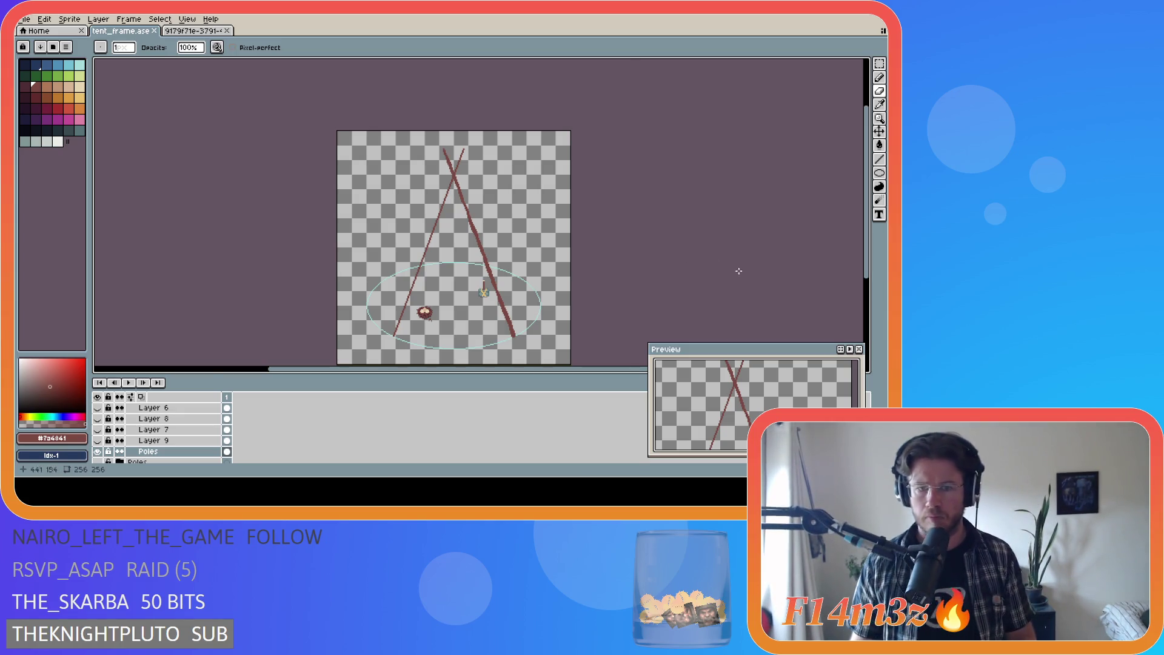
scroll(508, 317, up, 3)
key(e)
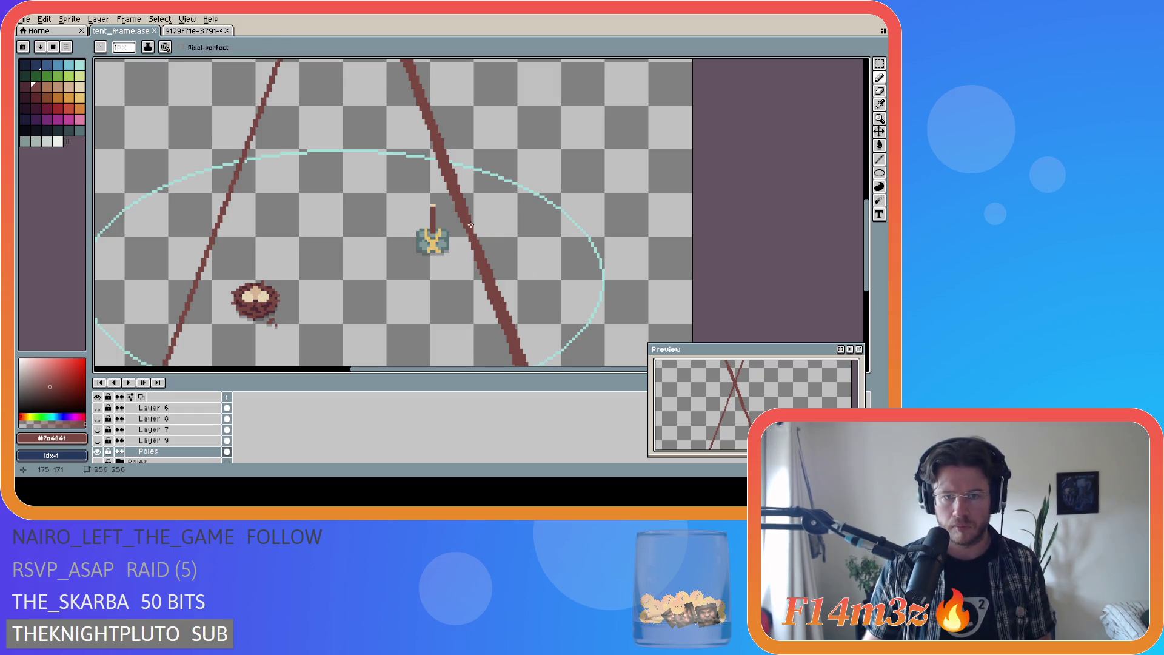
scroll(564, 317, down, 3)
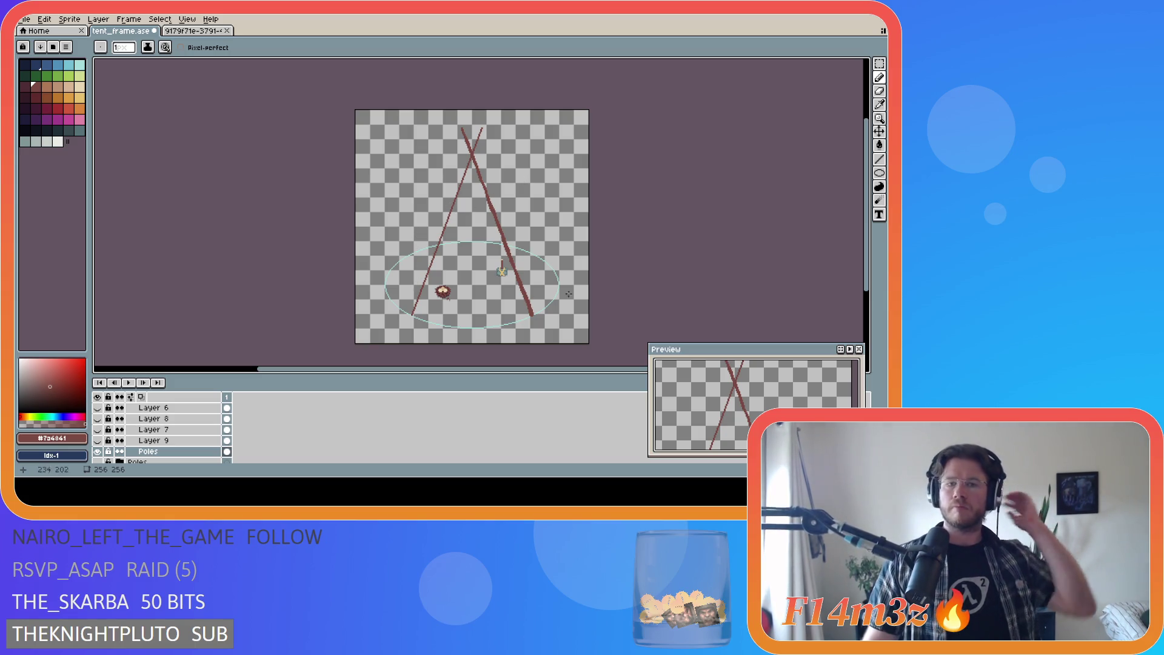
scroll(437, 325, up, 3)
Step: Trace parallel pixel lines up the left pole, discarding one previewed line
drag(865, 246, 861, 226)
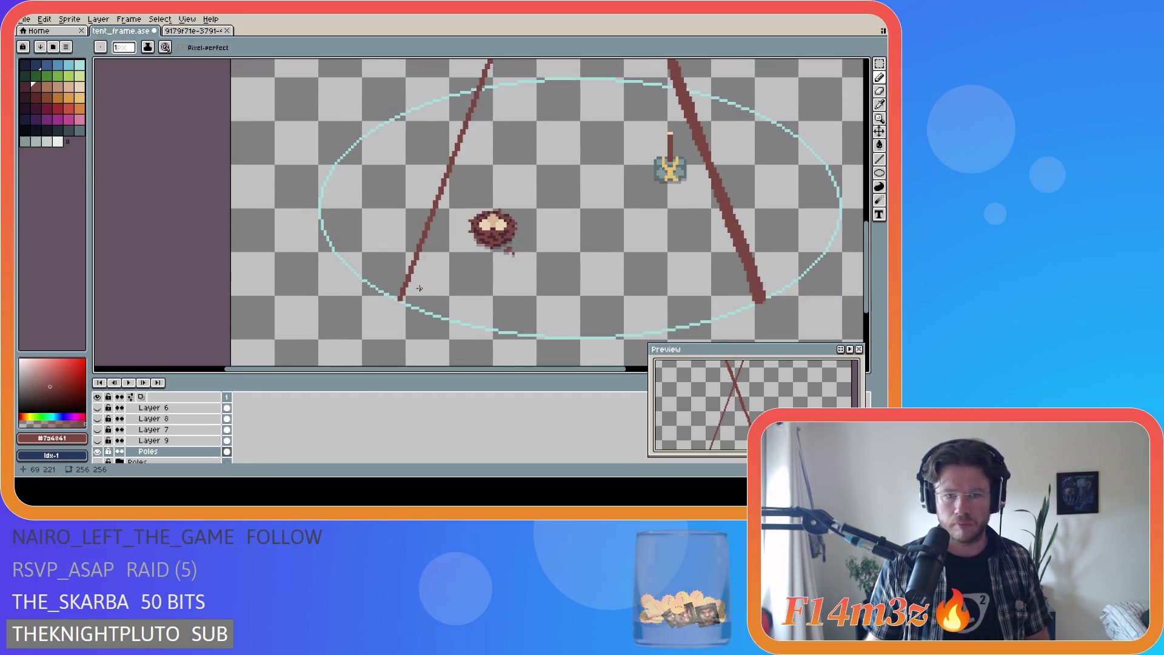
scroll(397, 302, up, 2)
drag(404, 307, 454, 177)
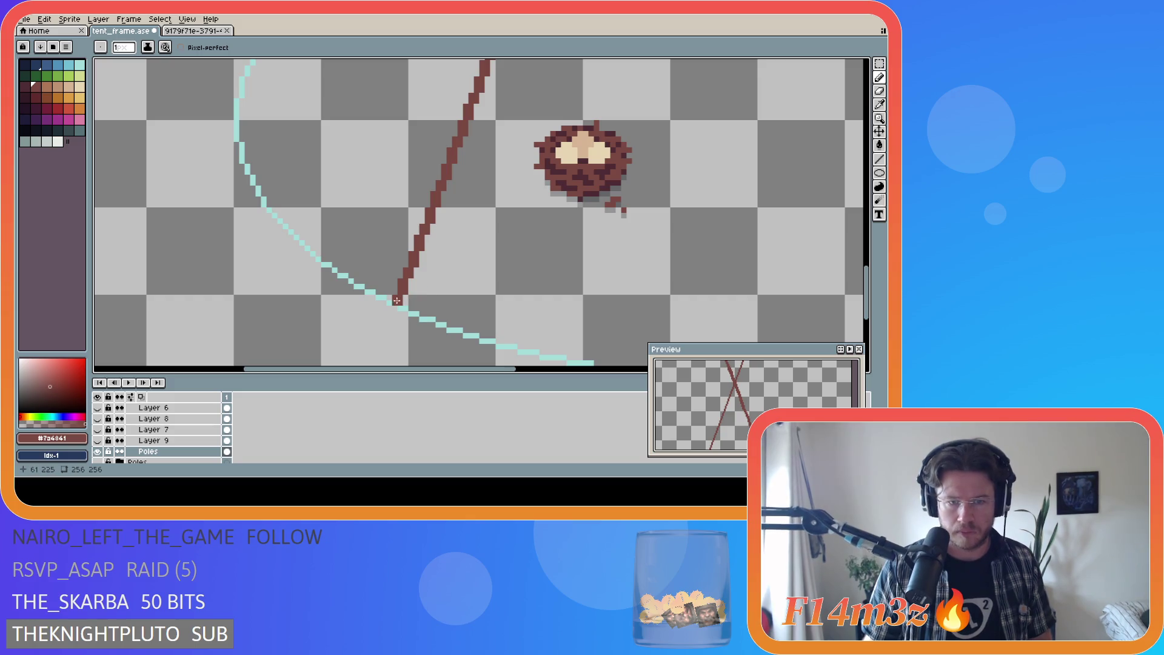
mouse_move(401, 306)
mouse_down()
mouse_move(390, 311)
mouse_move(450, 177)
mouse_up()
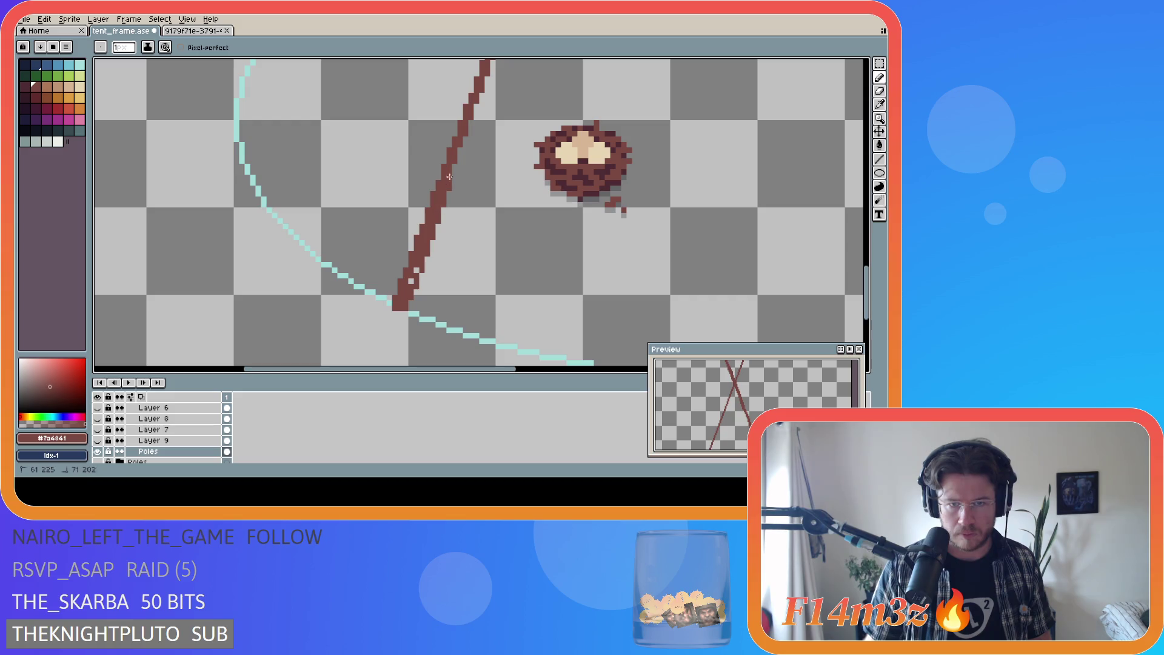
mouse_move(485, 368)
mouse_down()
mouse_move(643, 368)
mouse_move(503, 368)
mouse_up()
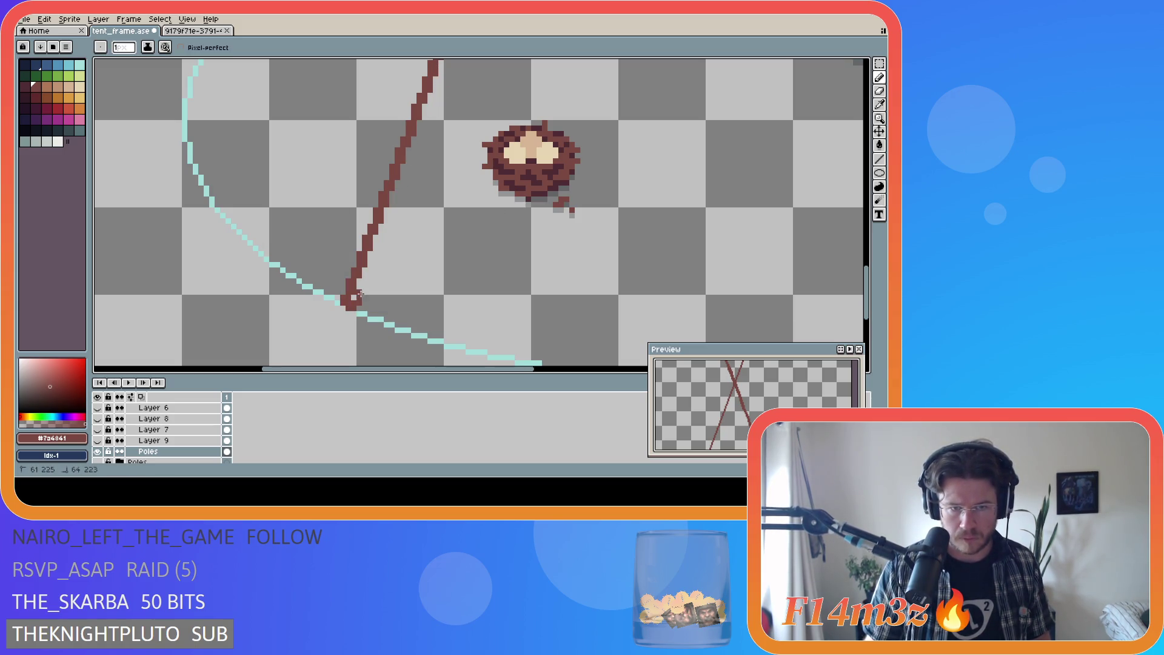
drag(381, 233, 431, 89)
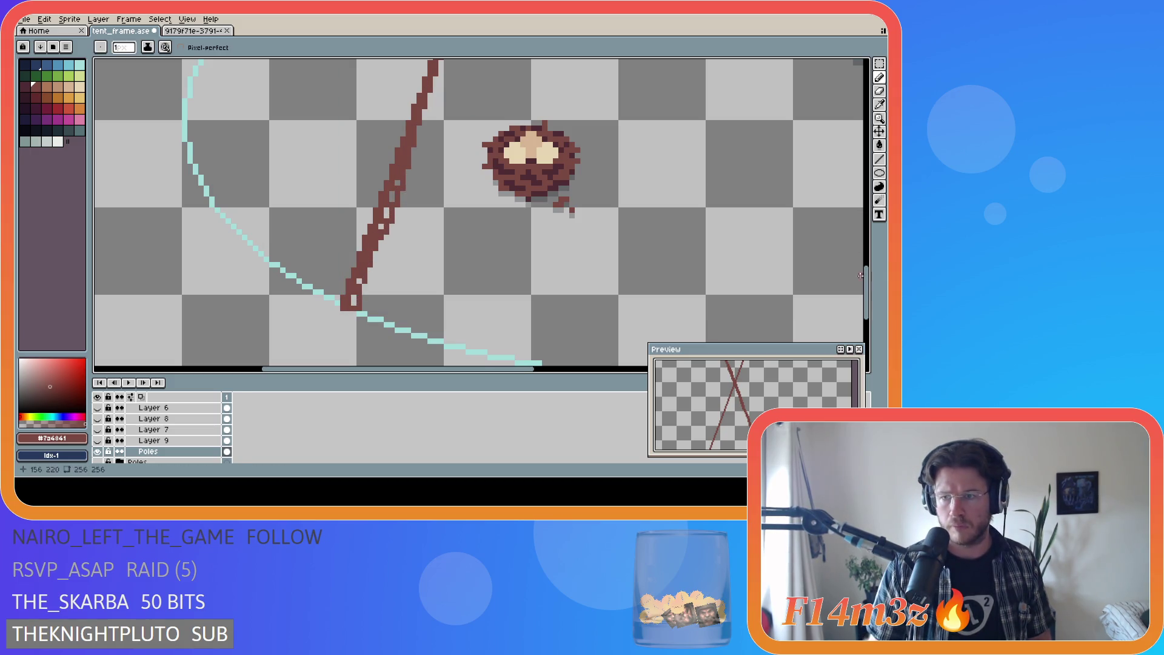
drag(860, 276, 861, 245)
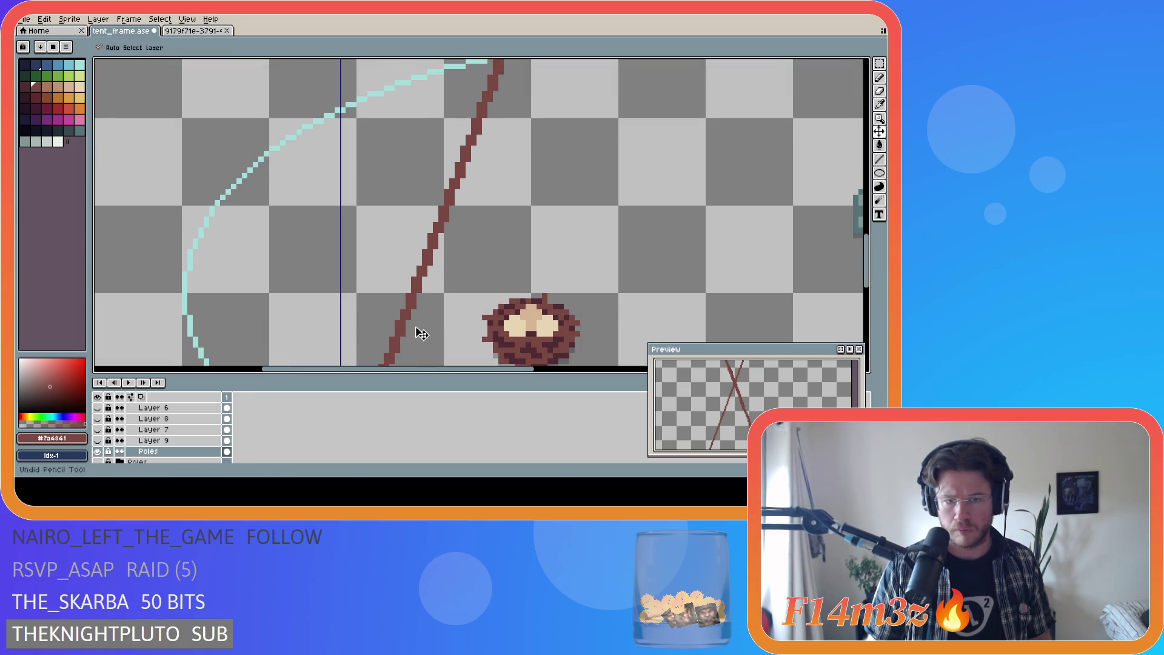
drag(414, 302, 496, 110)
key(Escape)
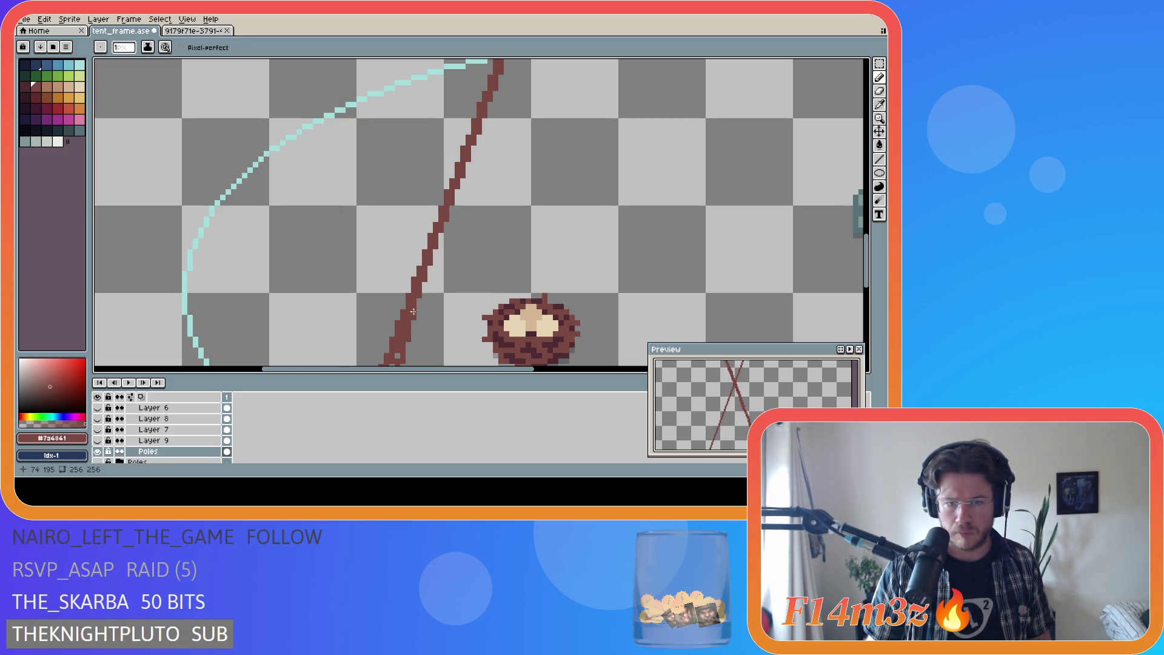
drag(420, 289, 506, 67)
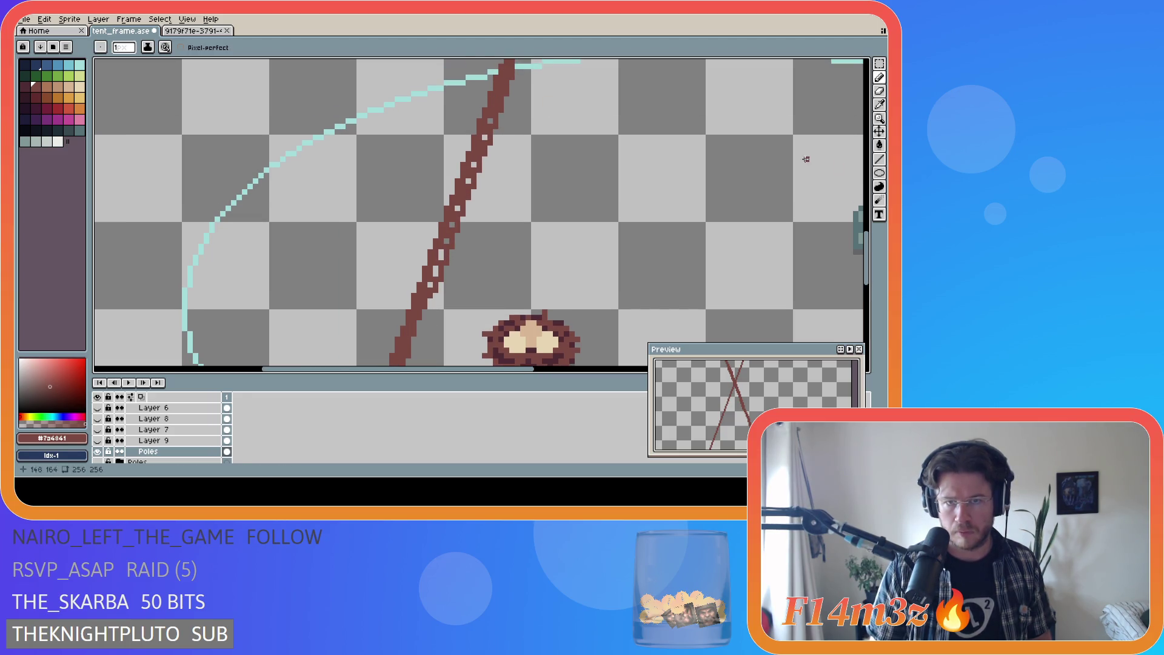
Step: Draw a second pixel column up the pole to its top, undoing and redoing to check
scroll(515, 272, up, 4)
drag(516, 262, 591, 62)
key(v)
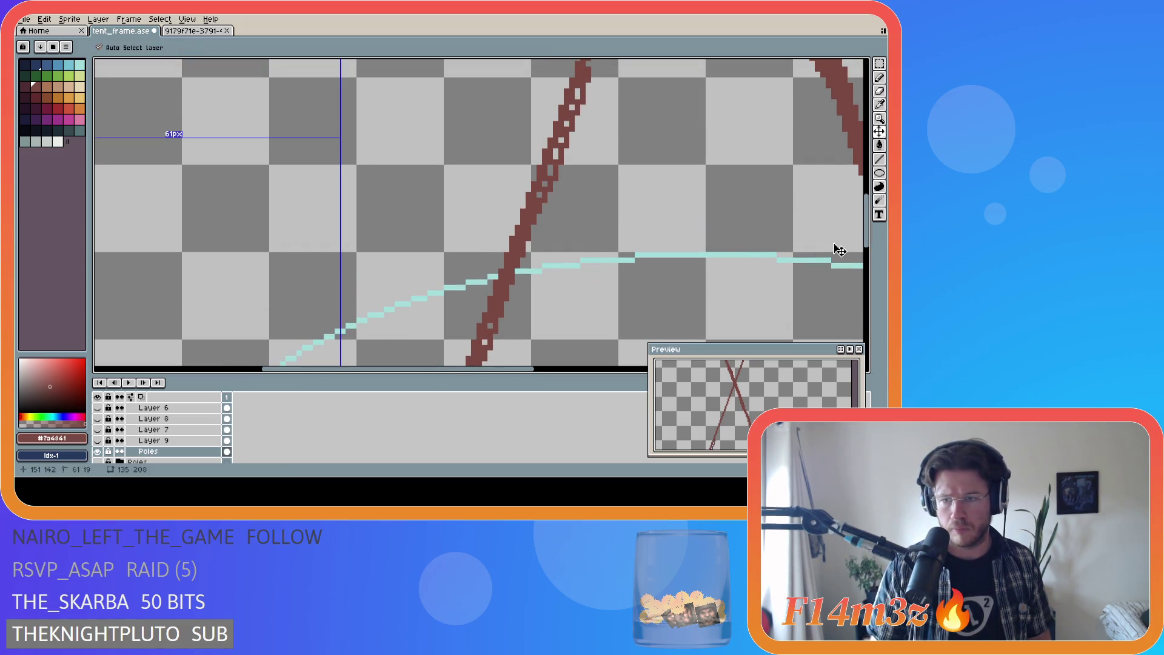
key(b)
scroll(855, 272, down, 7)
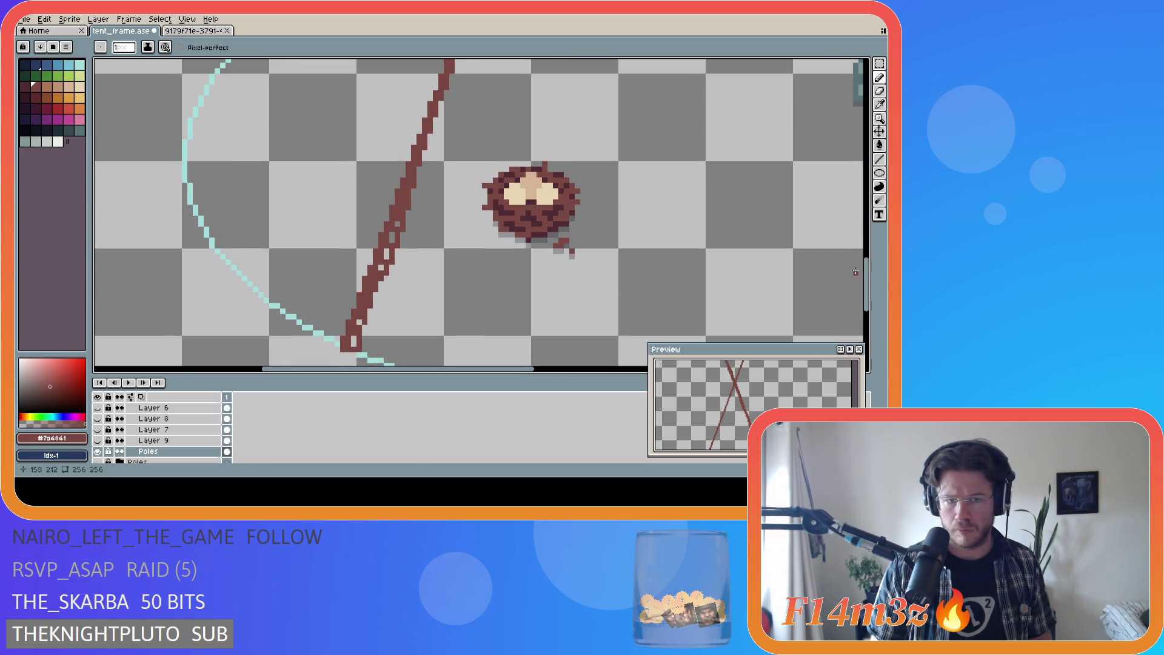
key(ctrl+z)
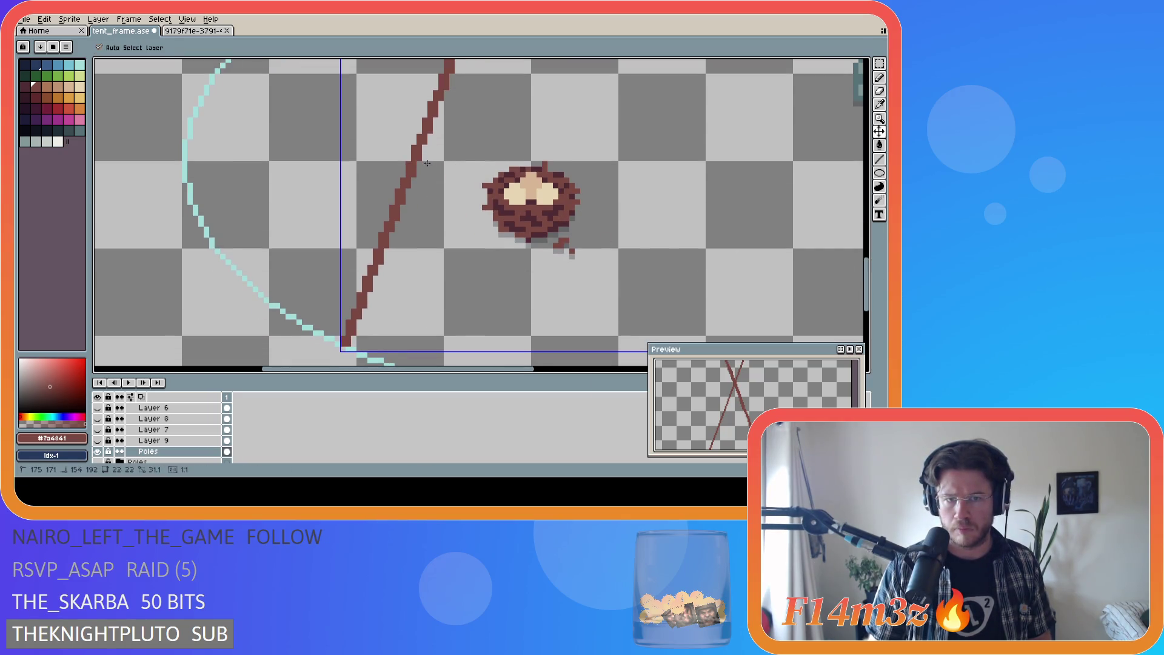
drag(871, 277, 871, 251)
key(ctrl+y)
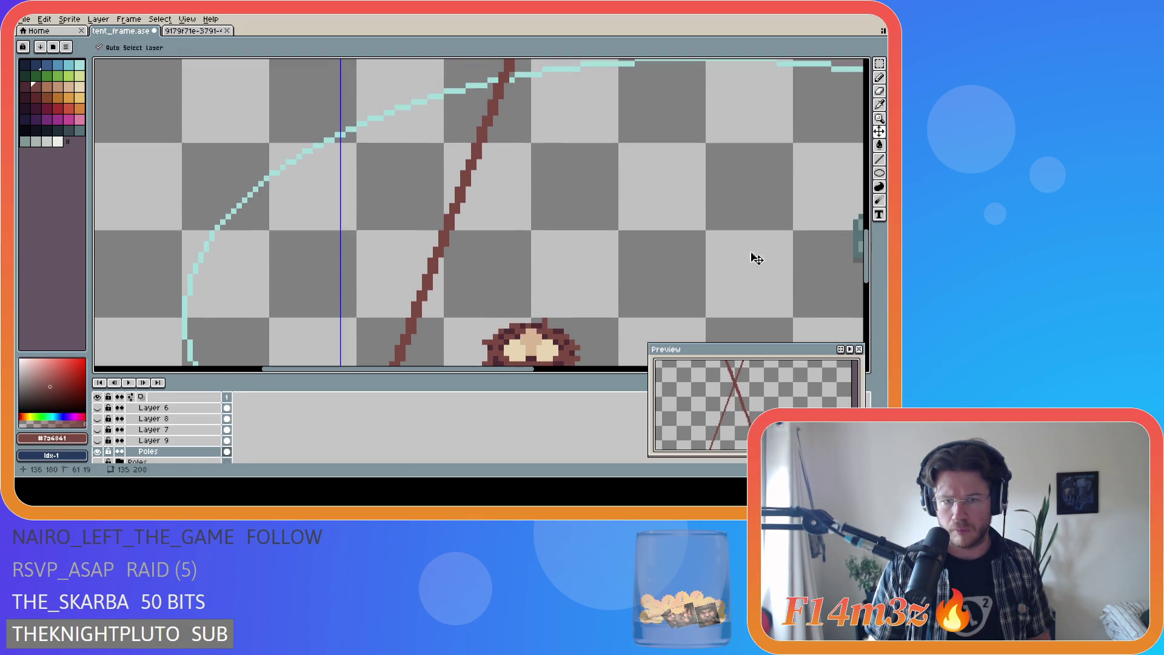
drag(424, 303, 513, 59)
scroll(856, 244, up, 5)
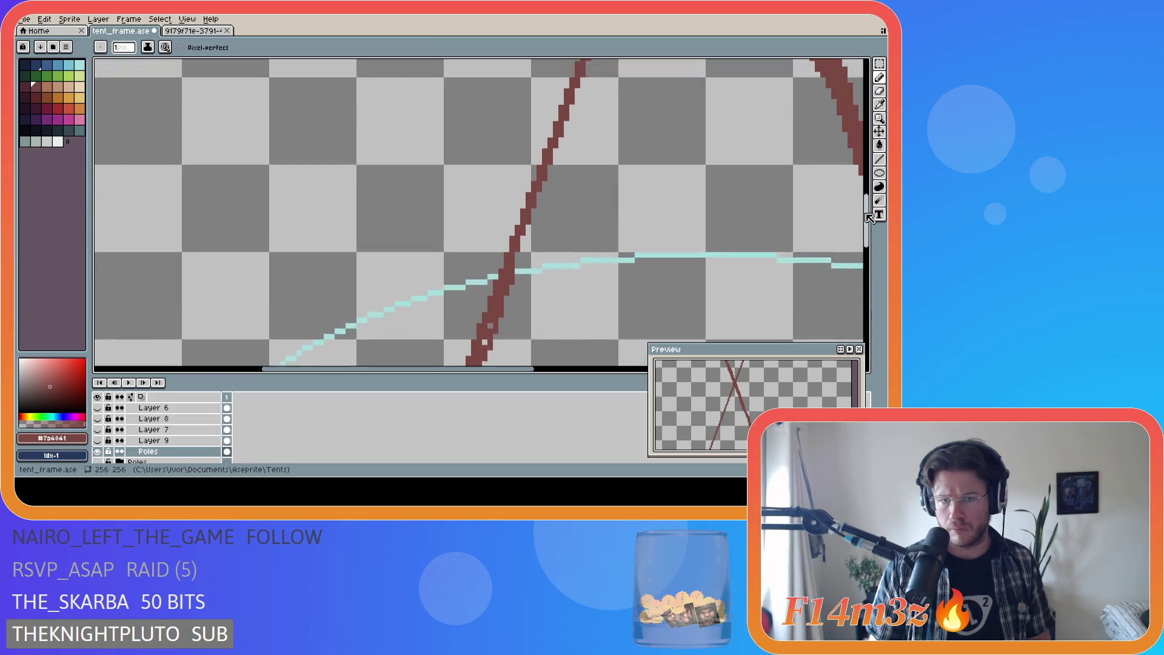
key(v)
key(b)
drag(509, 327, 593, 109)
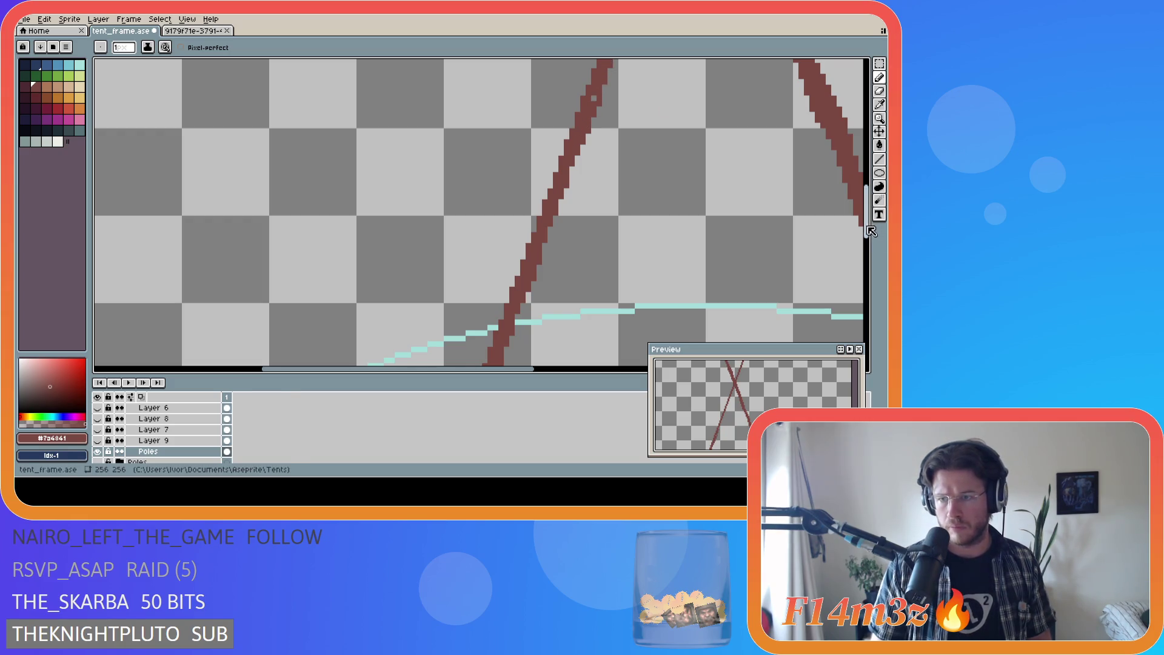
Step: Add pixels to the left pole below the crossing and the right pole near it
scroll(866, 209, up, 5)
drag(502, 368, 596, 368)
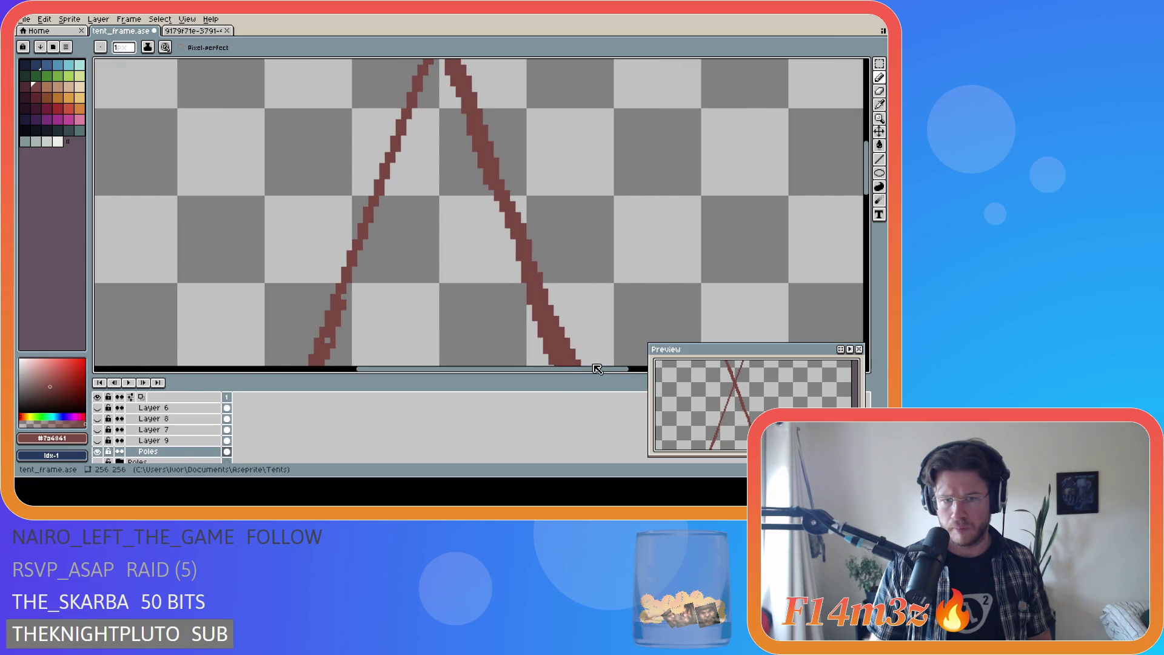
drag(343, 293, 421, 89)
scroll(636, 218, up, 3)
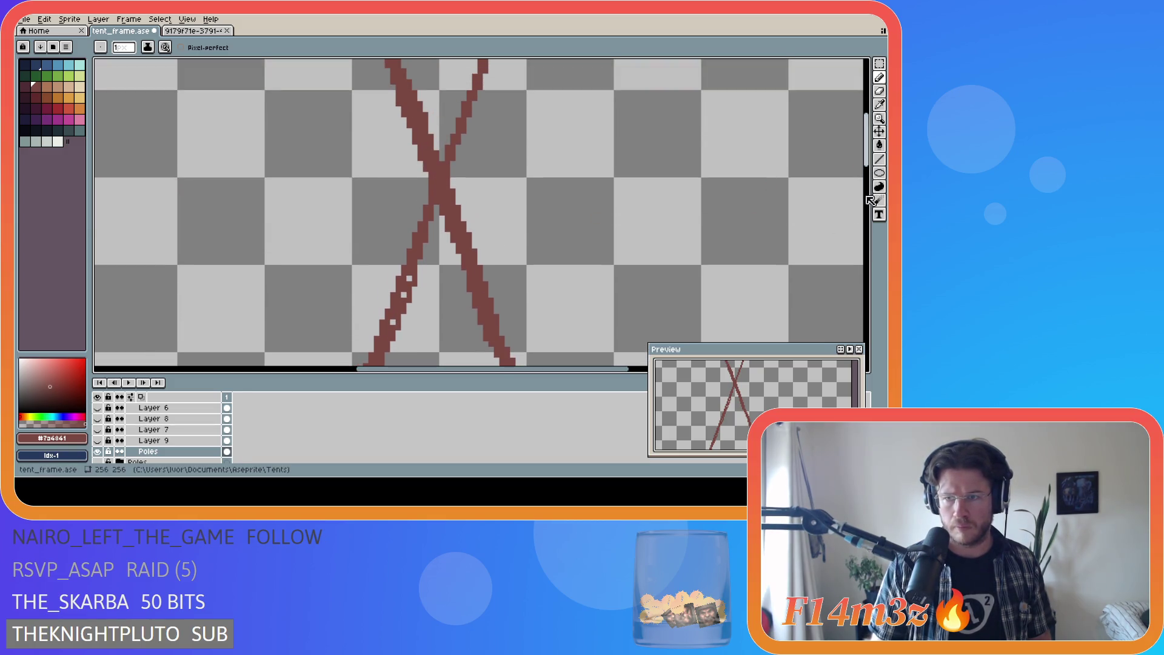
scroll(515, 225, up, 1)
key(v)
key(b)
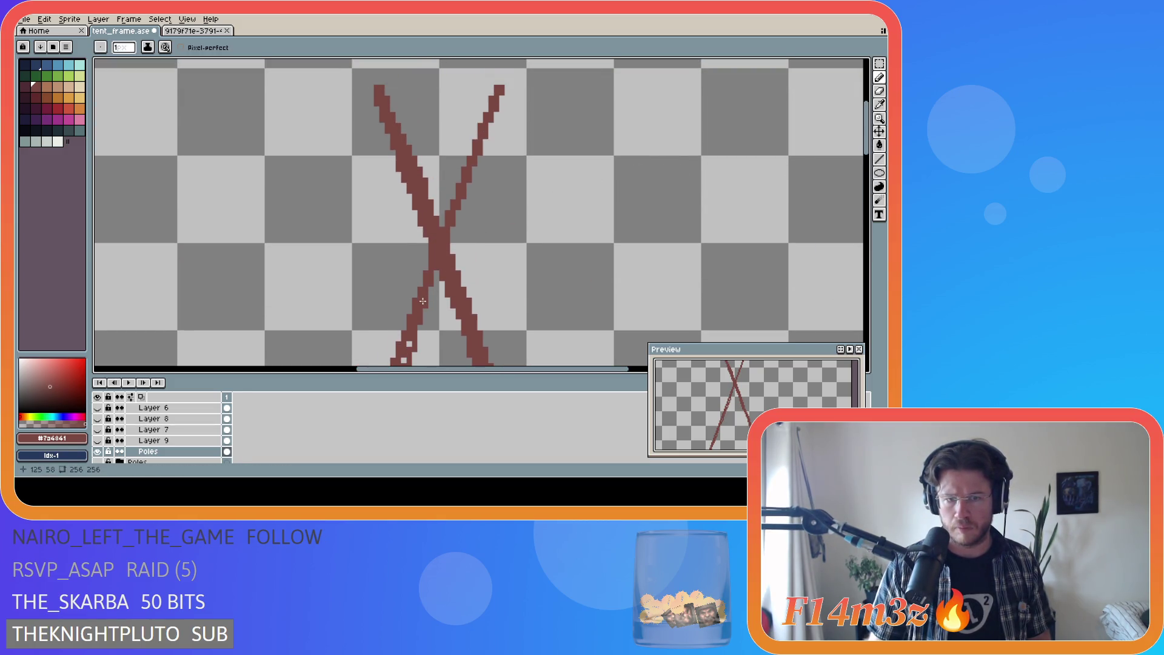
drag(477, 166, 496, 112)
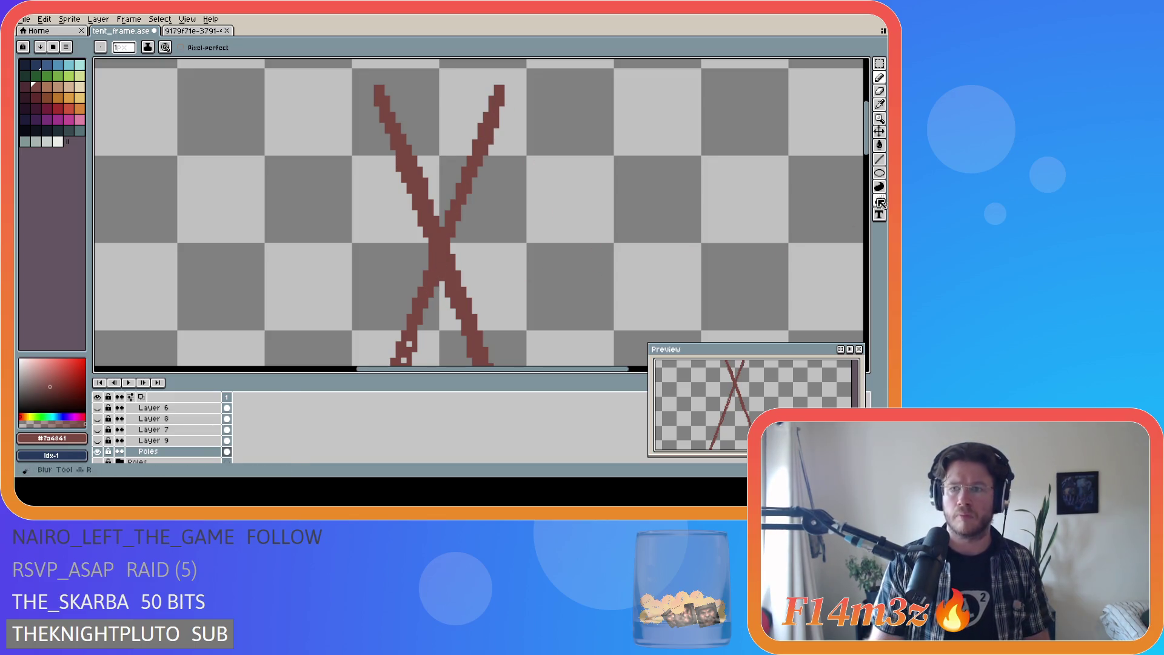
drag(867, 152, 867, 300)
Step: Remove the stray hook and redraw the left pole's bottom end with a thinner stroke
scroll(288, 291, down, 2)
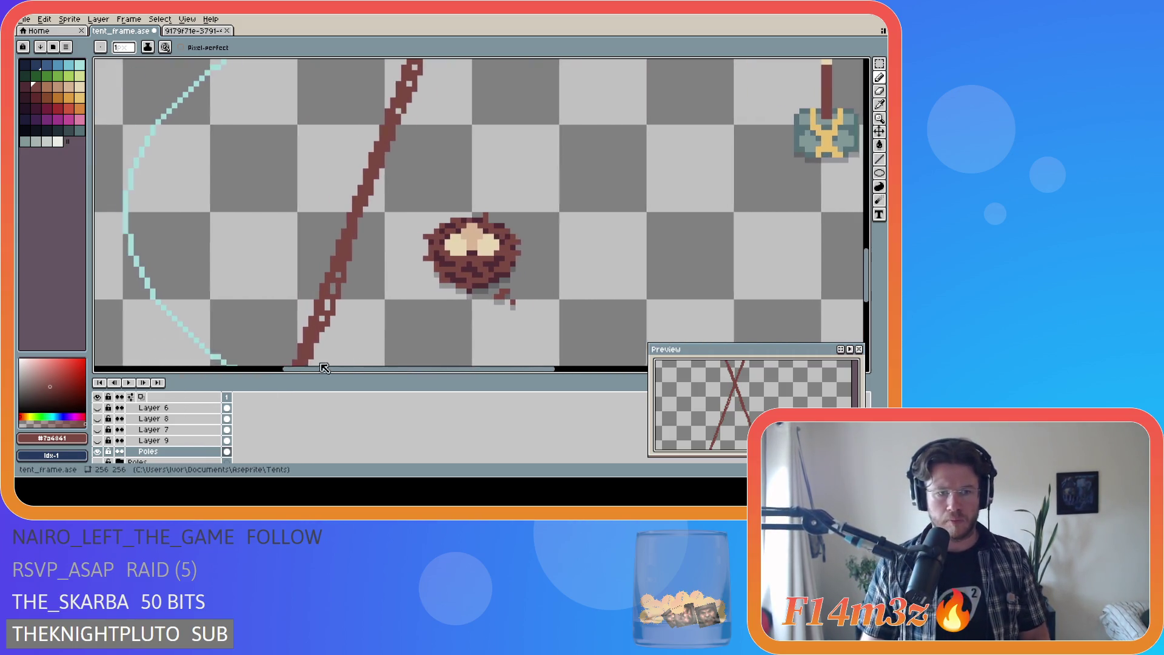
scroll(316, 227, up, 1)
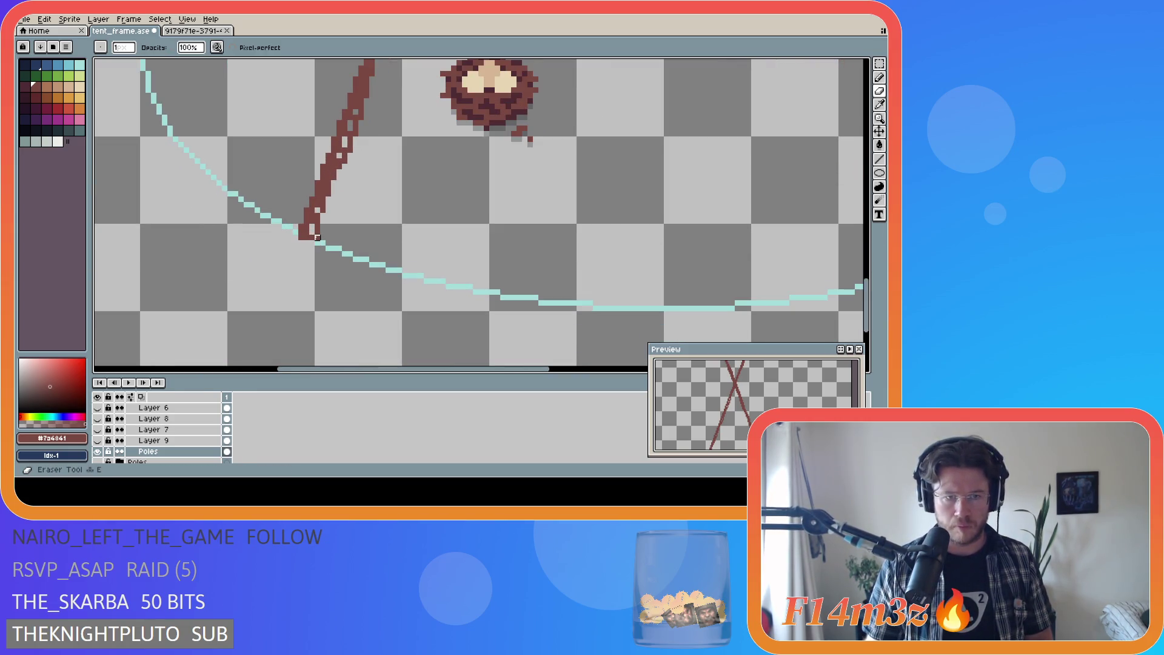
key(ctrl+z)
drag(299, 205, 300, 236)
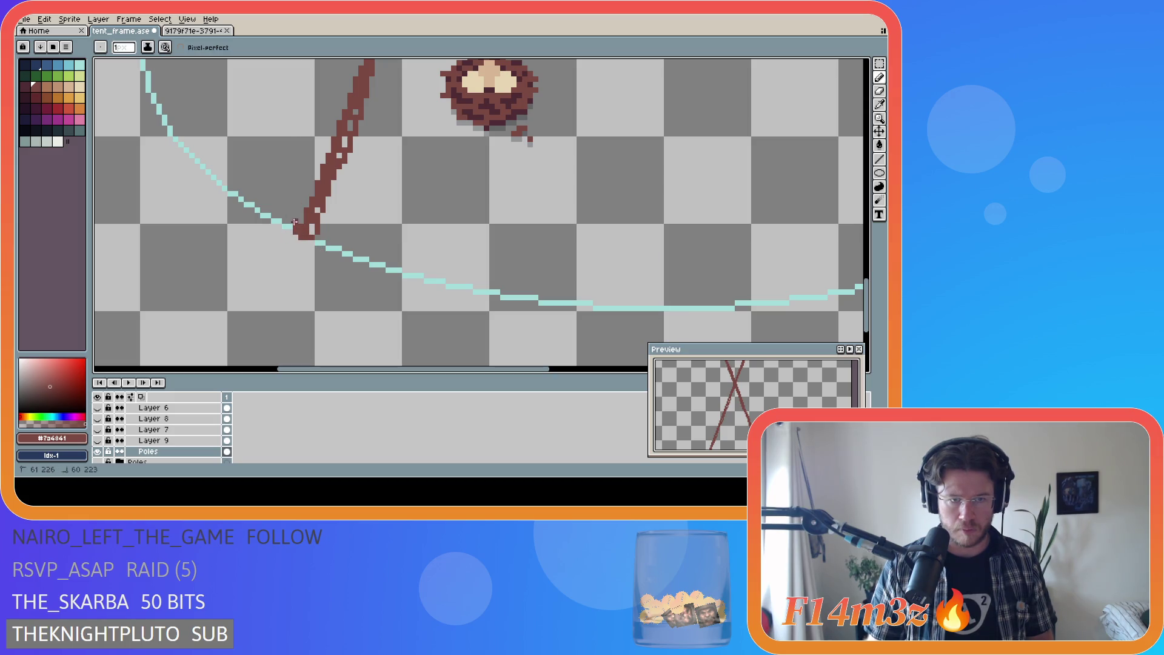
mouse_move(323, 145)
mouse_down()
mouse_move(343, 104)
mouse_move(302, 235)
mouse_up()
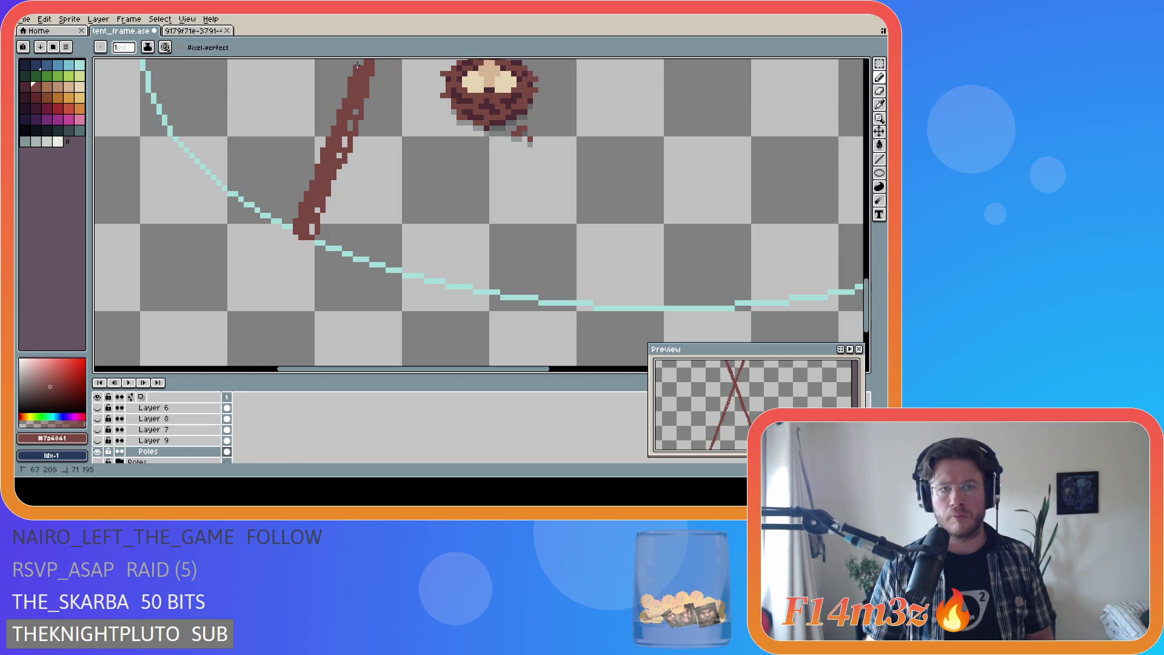
Step: Fill extra pixels along the pole, undoing two trial thickening strokes
scroll(357, 65, up, 1)
scroll(870, 280, up, 4)
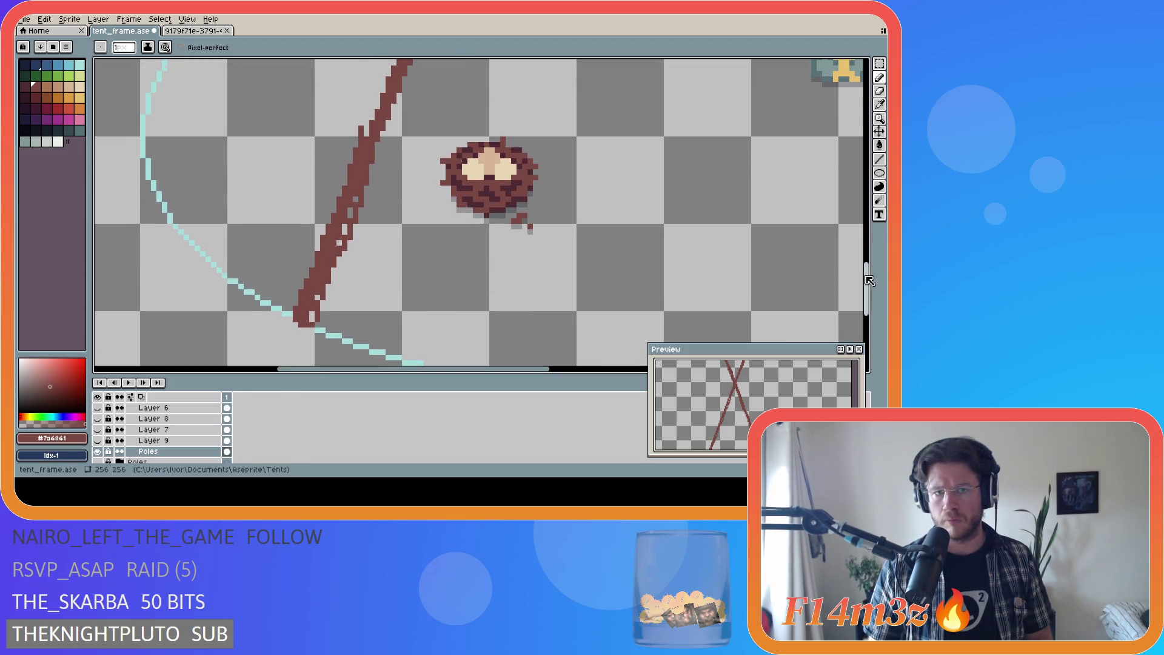
key(ctrl+z)
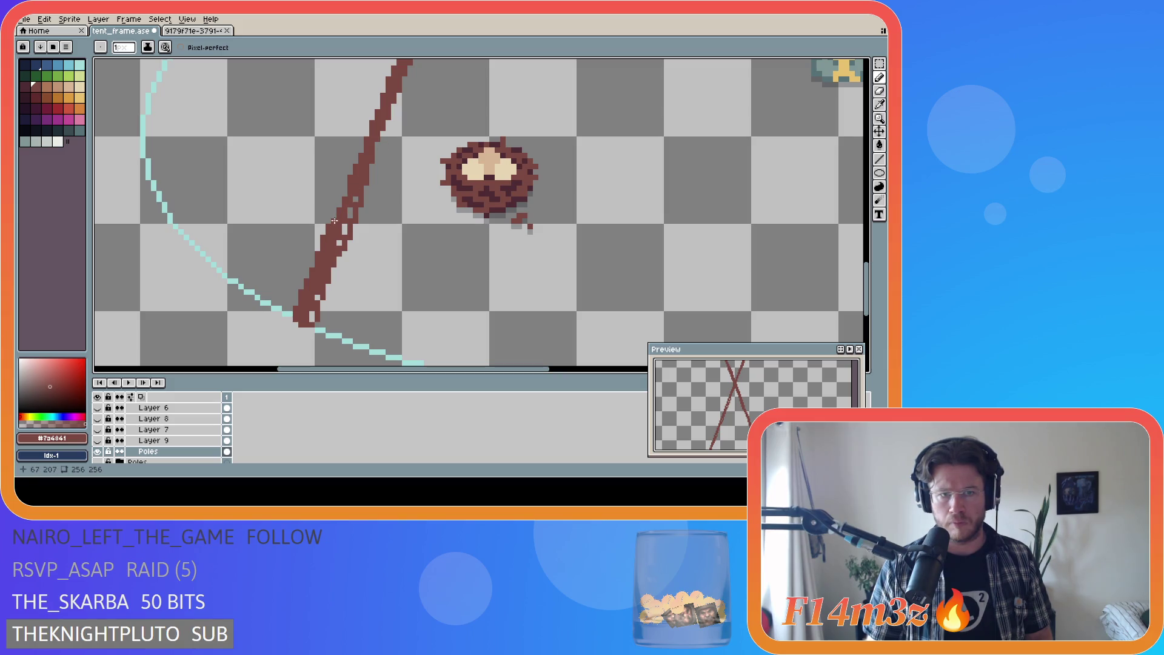
drag(361, 150, 380, 93)
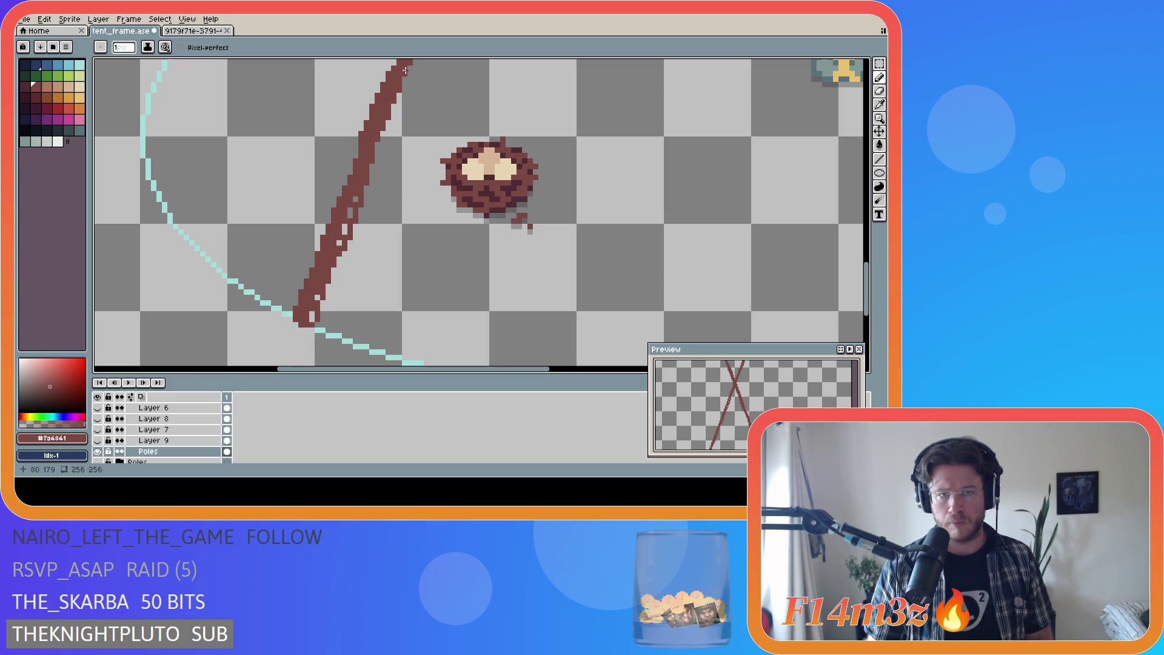
scroll(869, 285, up, 5)
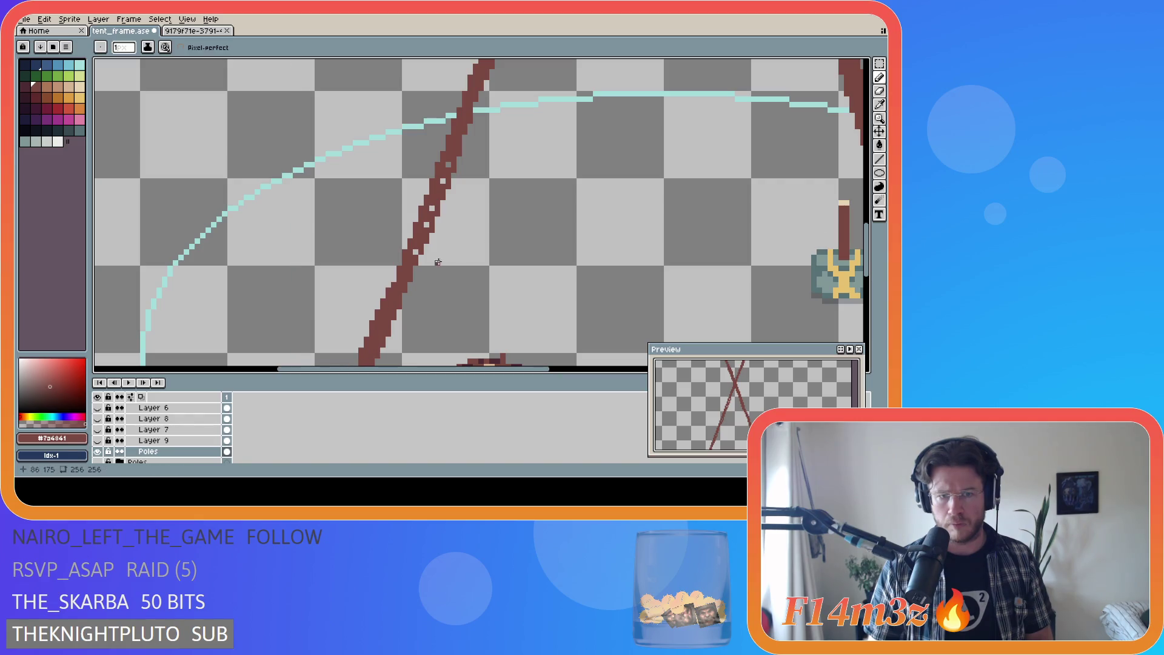
drag(404, 238, 412, 206)
key(ctrl+z)
key(ctrl+z)
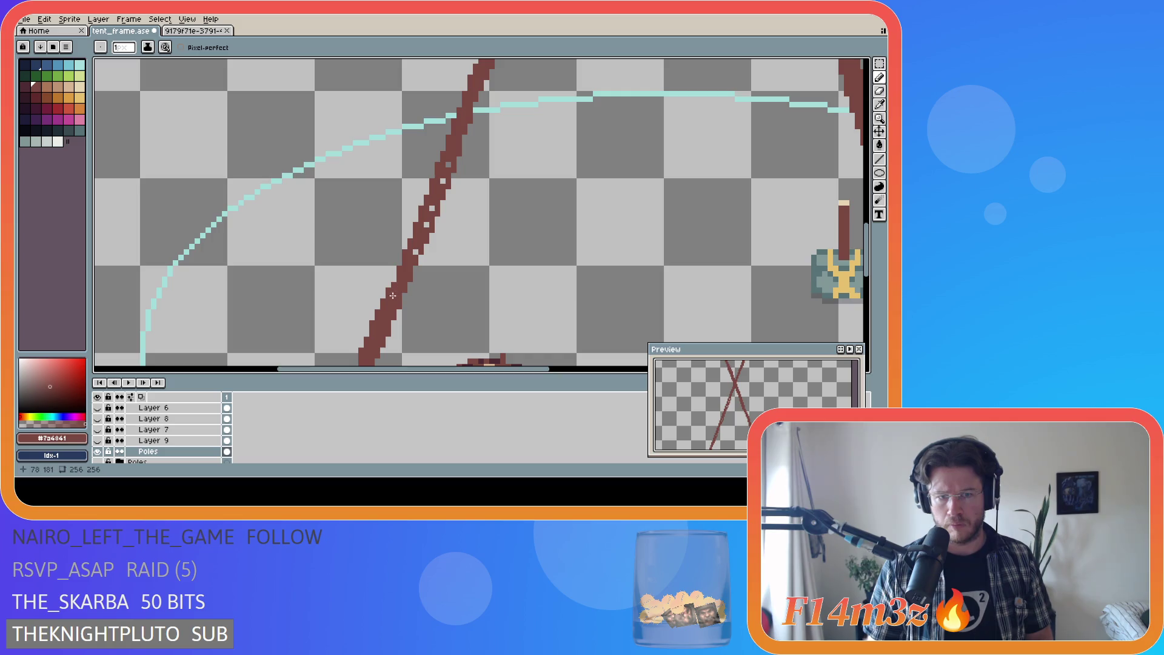
drag(406, 233, 432, 169)
key(ctrl+z)
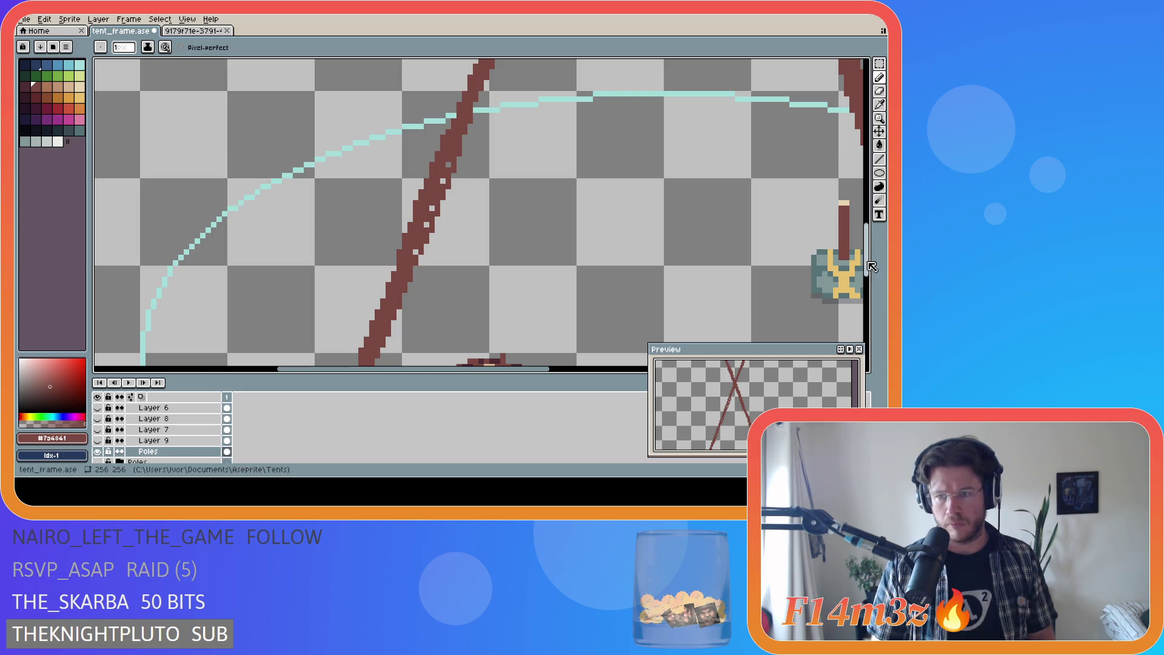
scroll(485, 182, up, 5)
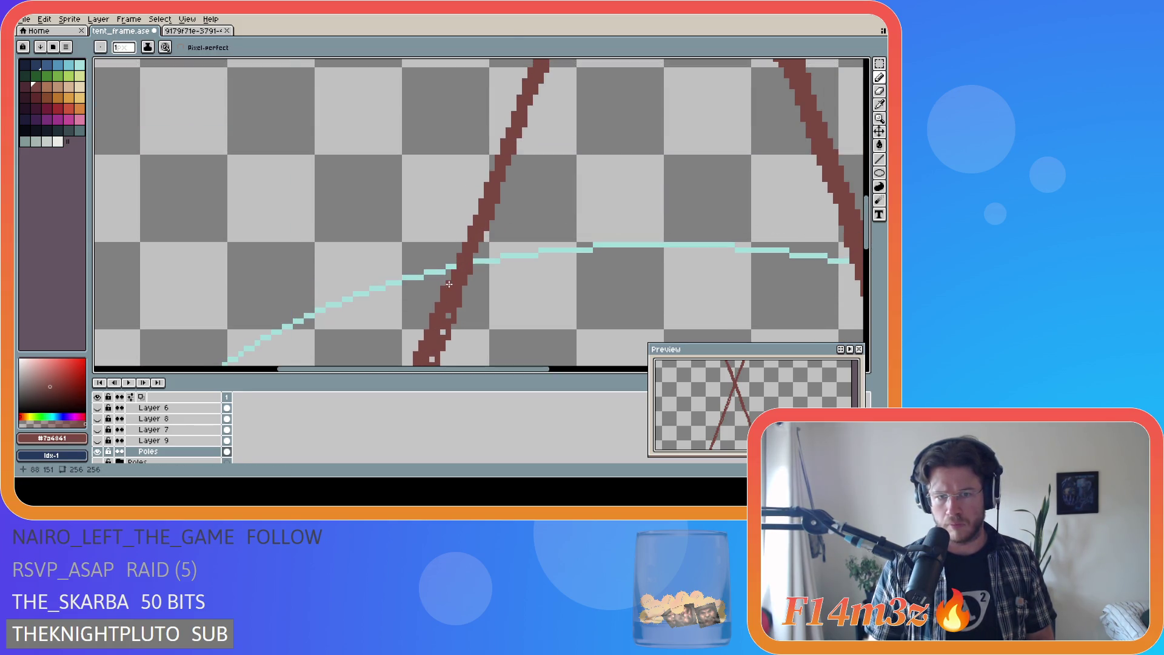
Step: Thicken the left pole's lower and upper parts toward the canvas top
drag(476, 206, 525, 74)
scroll(837, 236, up, 7)
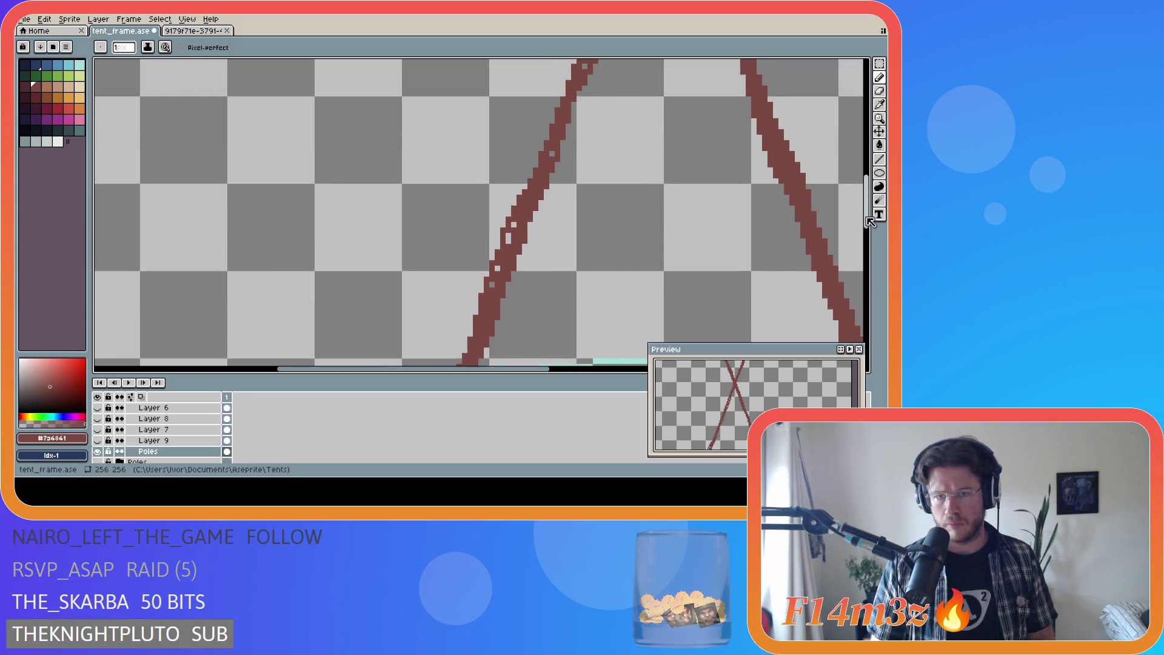
key(ctrl)
drag(494, 362, 553, 196)
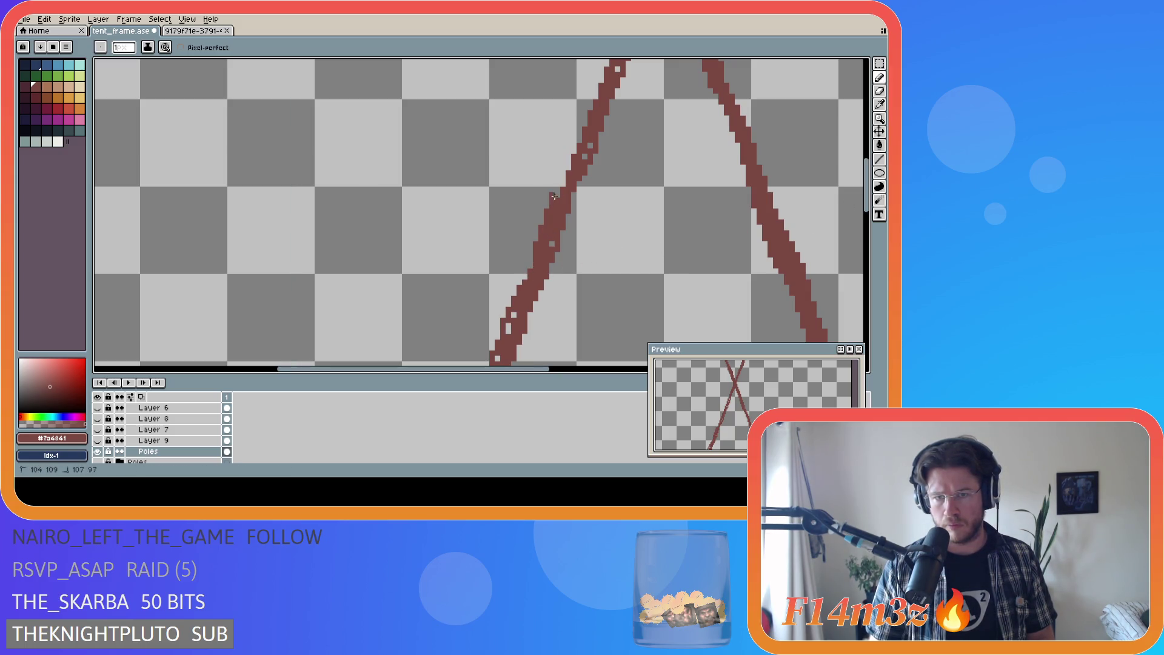
drag(574, 153, 589, 111)
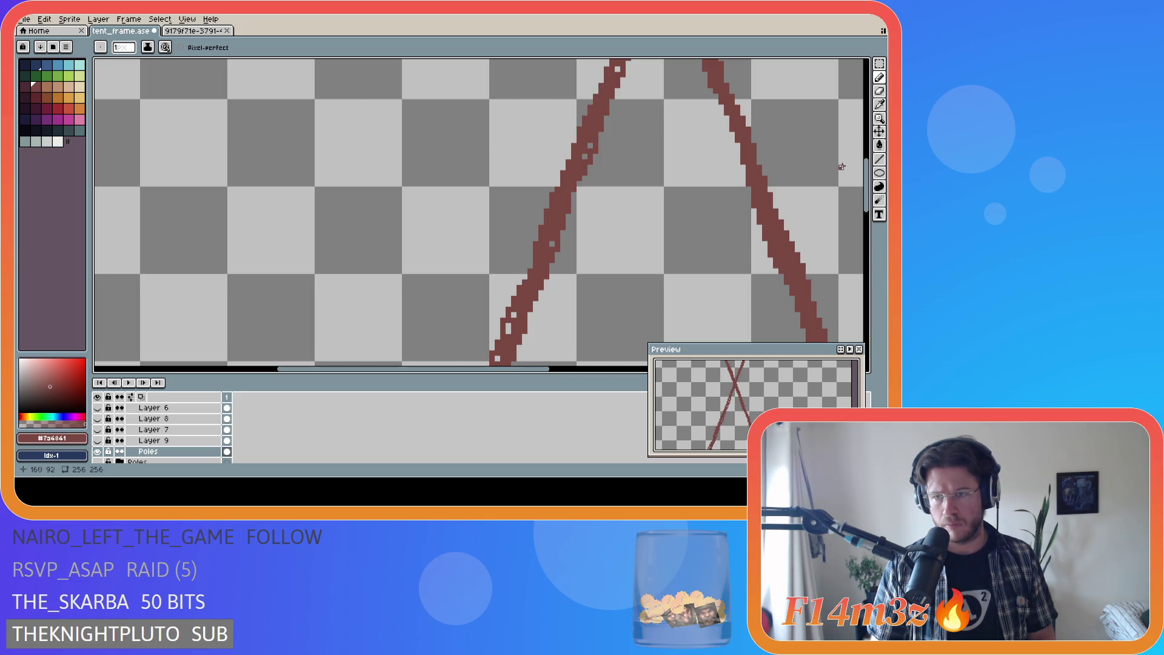
drag(867, 192, 867, 157)
key(b)
Step: Compare a lower thickening stroke with undo and redo, leaving it undone
drag(574, 349, 614, 227)
key(ctrl+z)
key(ctrl+y)
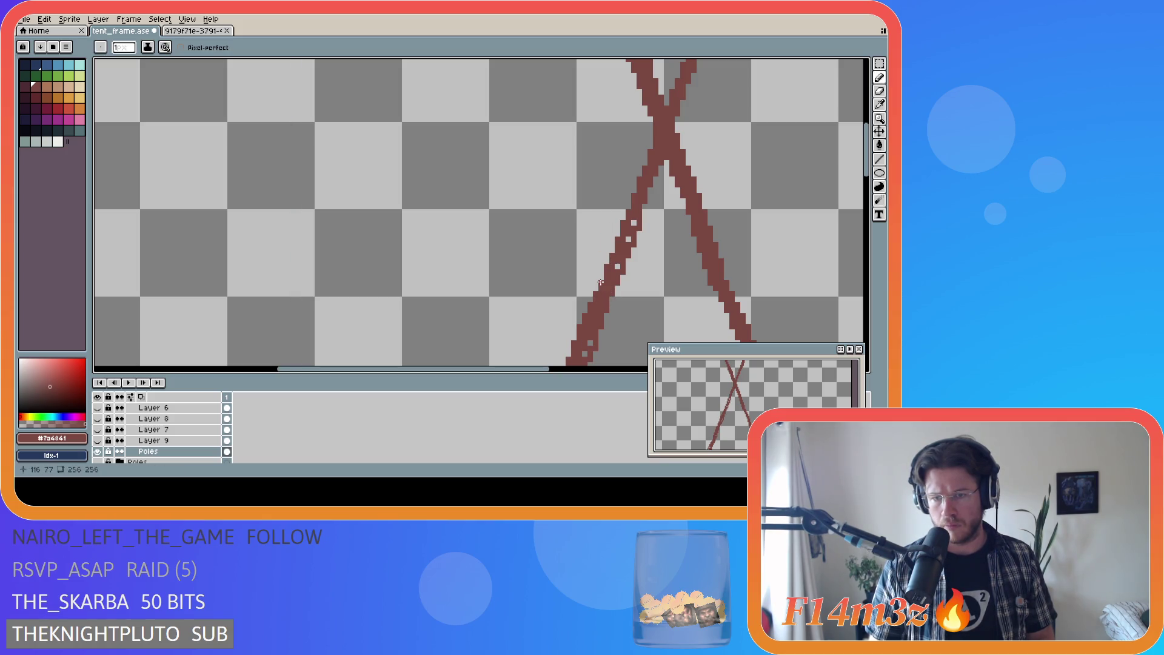
key(ctrl+z)
key(ctrl+y)
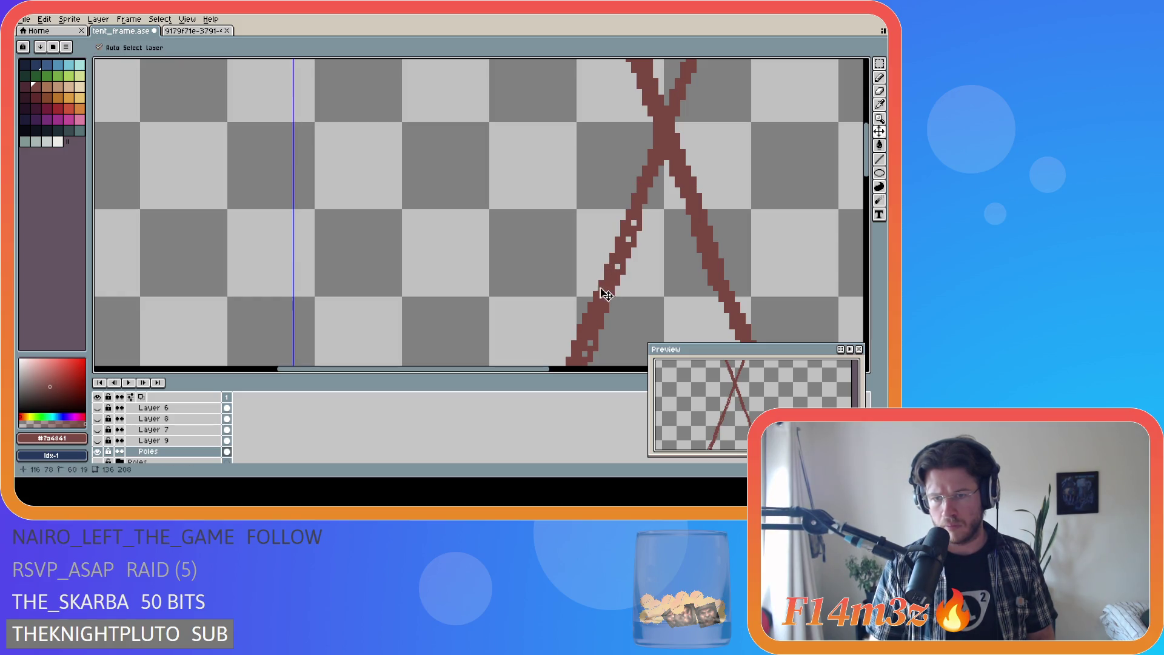
key(ctrl+z)
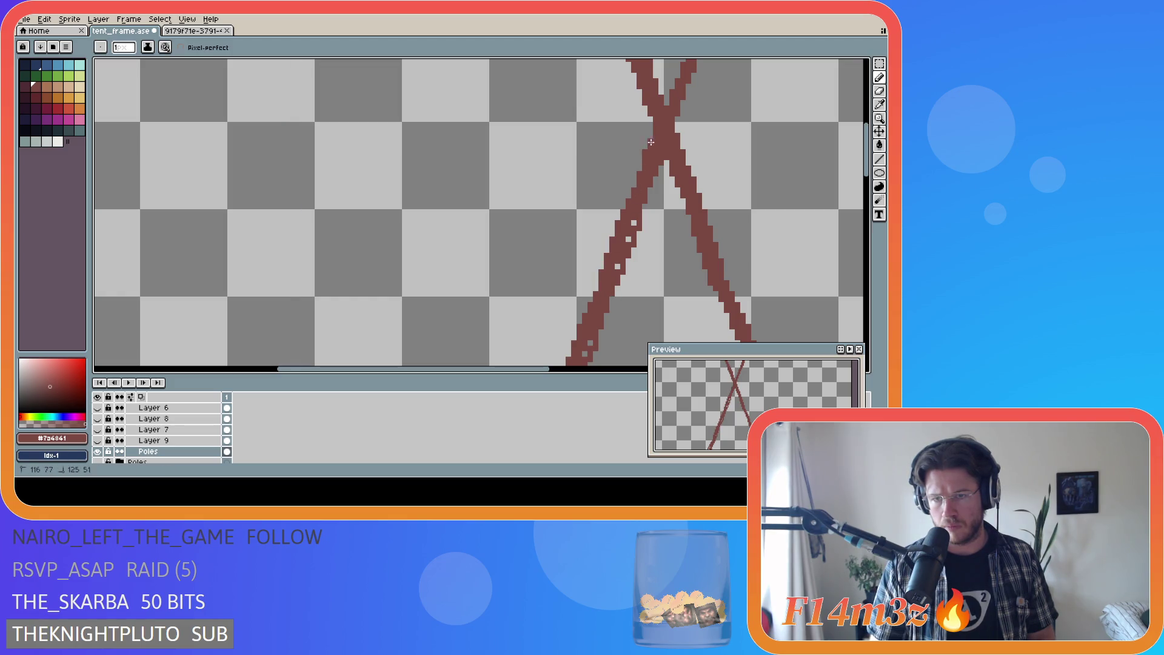
Step: Fill the right pole's light gap pixel and pan around to inspect the poles
scroll(667, 182, up, 5)
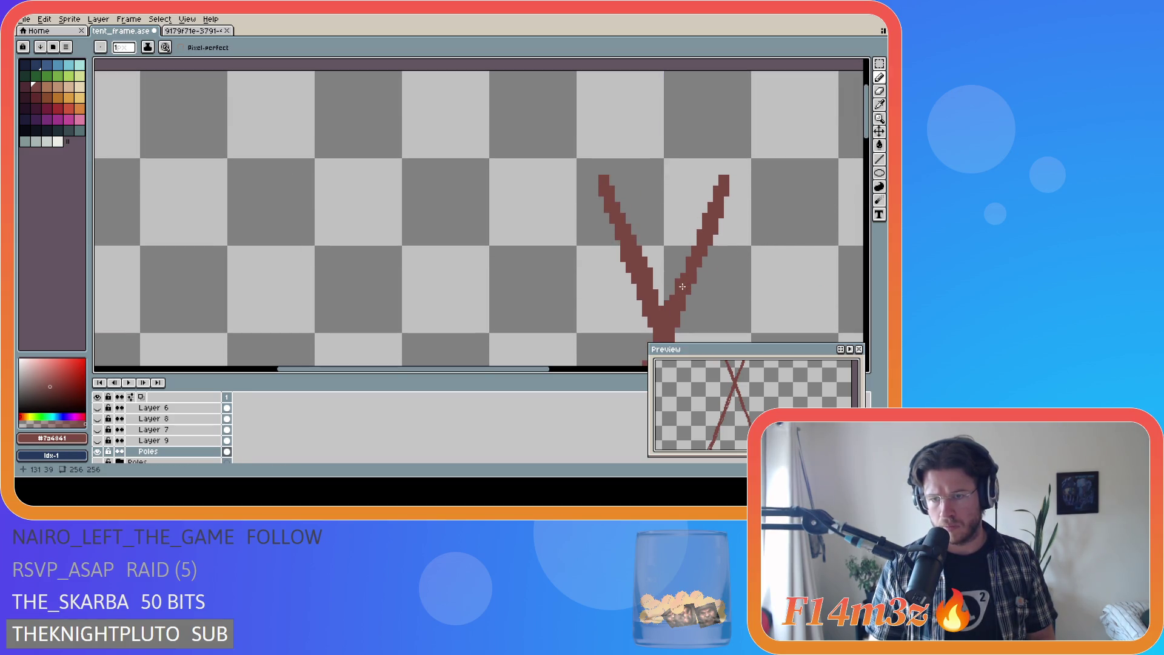
key(ctrl+z)
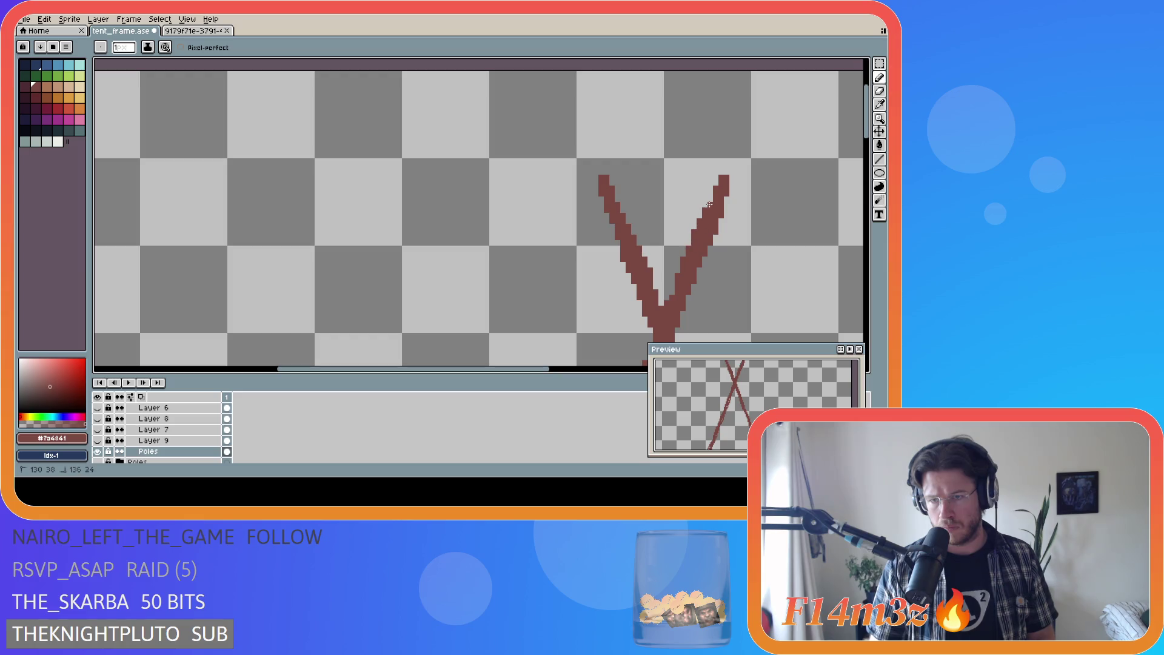
scroll(766, 307, down, 1)
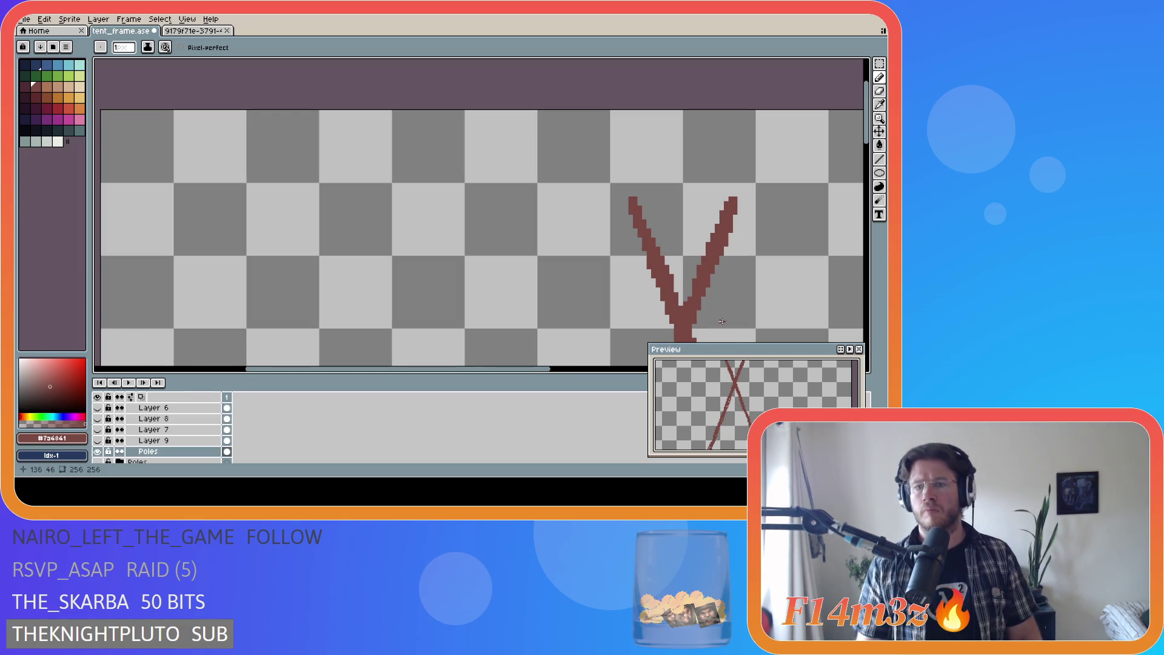
drag(867, 130, 867, 181)
drag(546, 375, 624, 375)
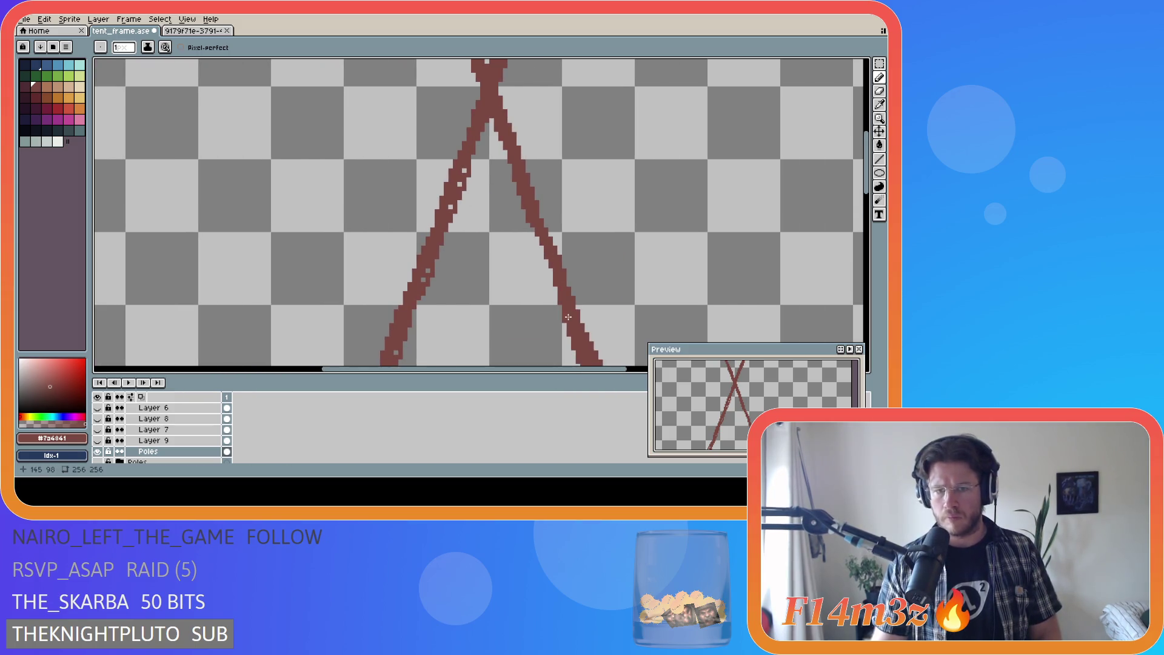
scroll(480, 166, up, 1)
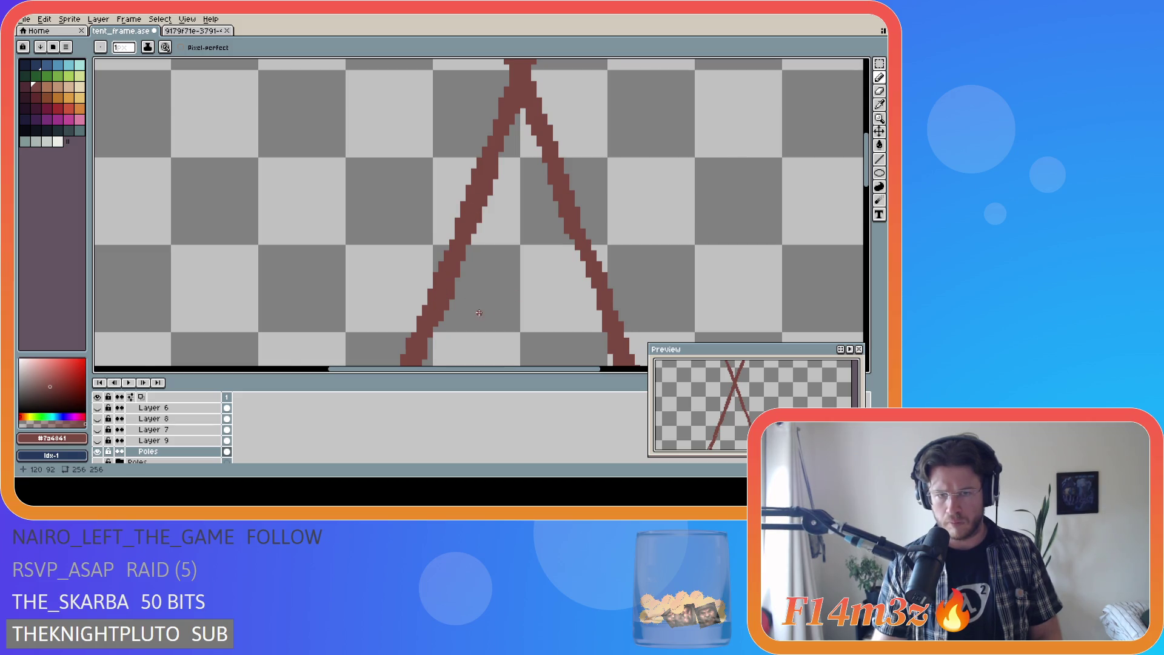
scroll(479, 312, down, 1)
drag(866, 176, 866, 239)
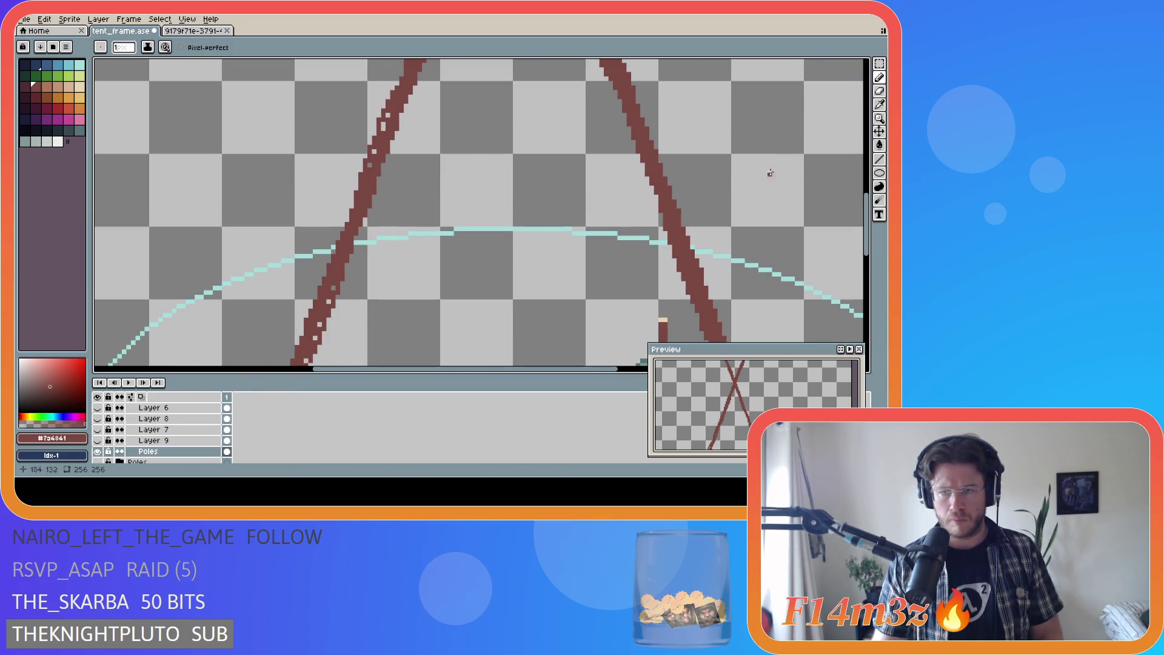
Step: Paint dark red pixels over the left pole's gaps near the ellipse and down to its base
scroll(647, 179, up, 2)
drag(391, 189, 384, 196)
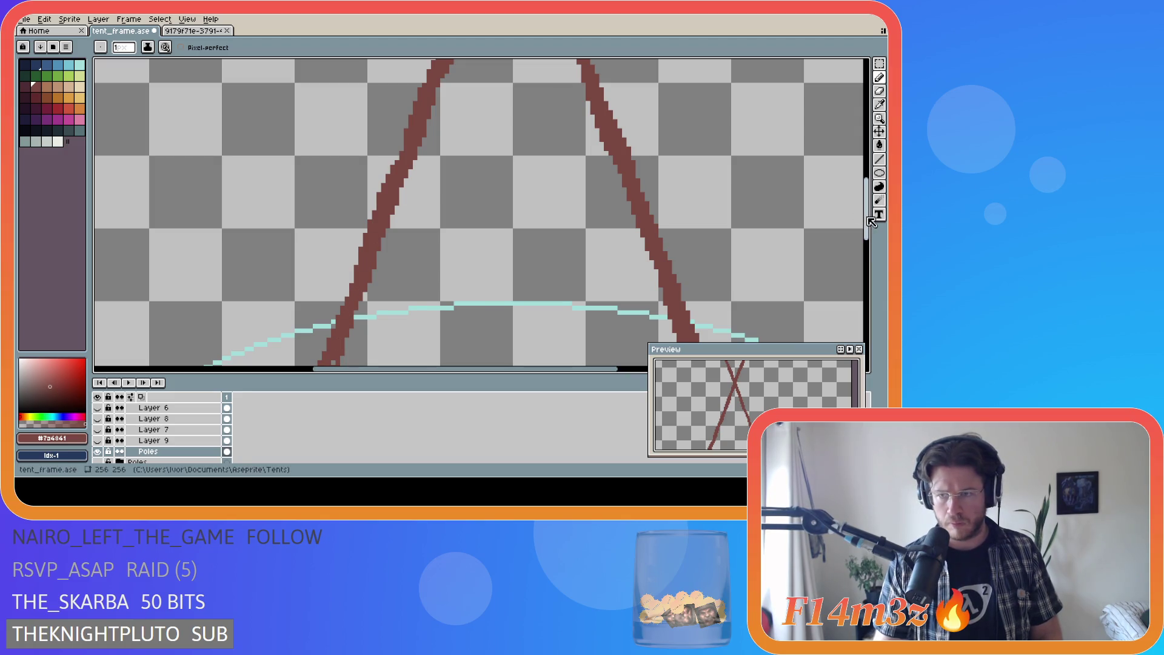
scroll(834, 254, down, 4)
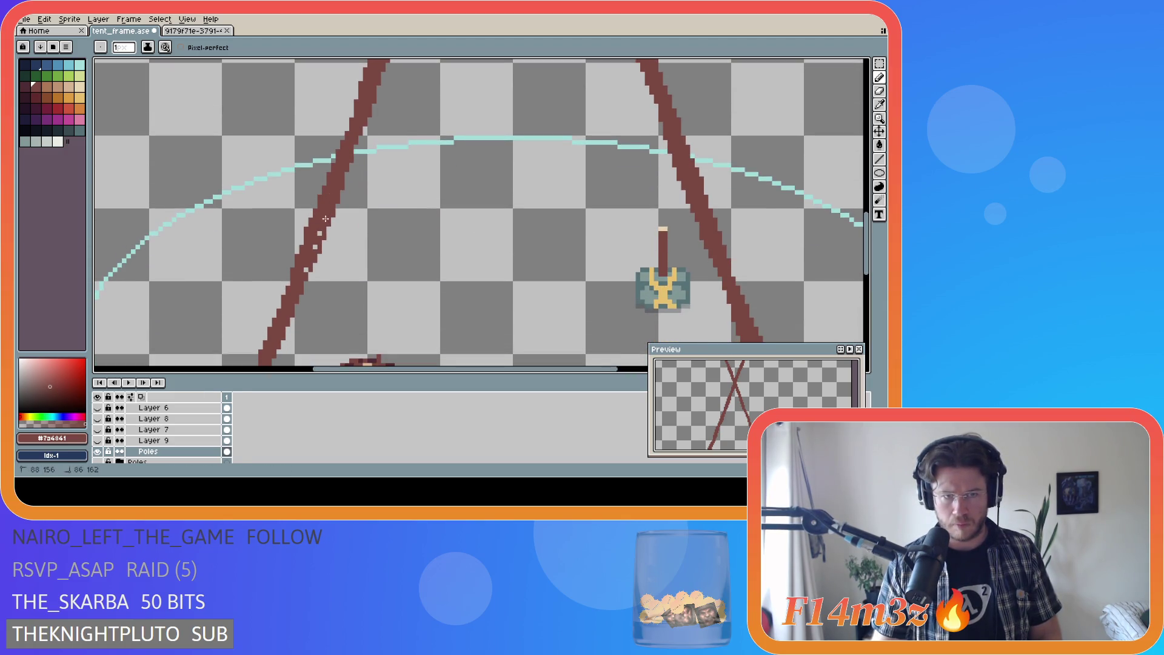
scroll(289, 237, down, 5)
drag(257, 224, 242, 261)
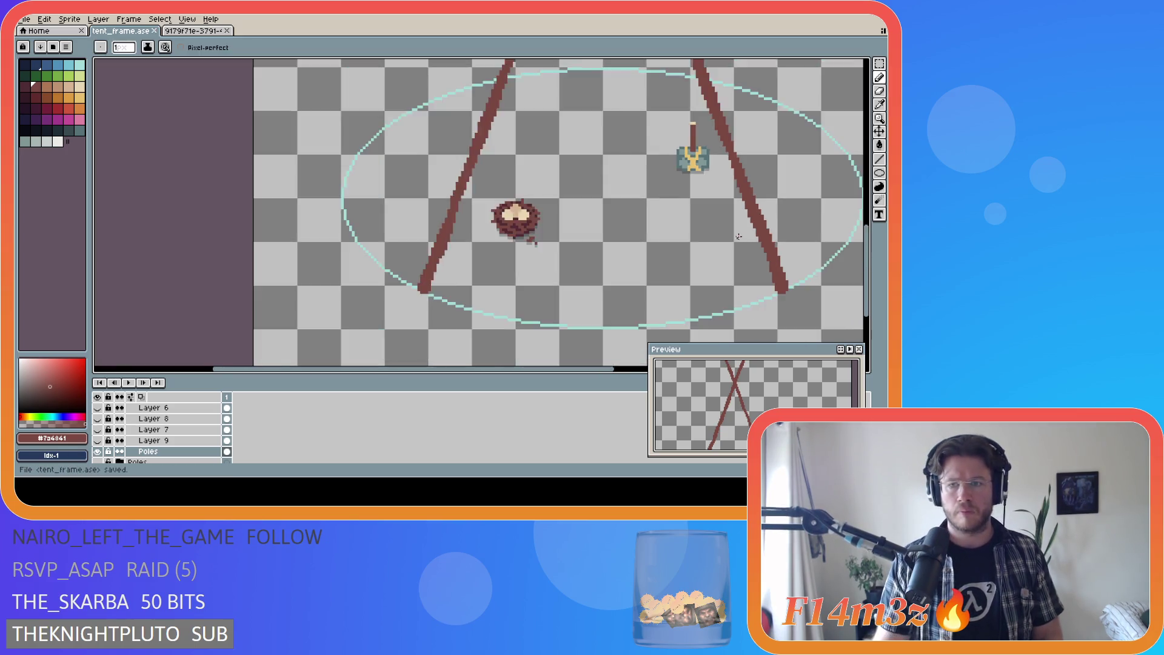
Step: Undo the last pencil stroke on the poles, then redo it
scroll(457, 251, down, 4)
drag(503, 369, 607, 369)
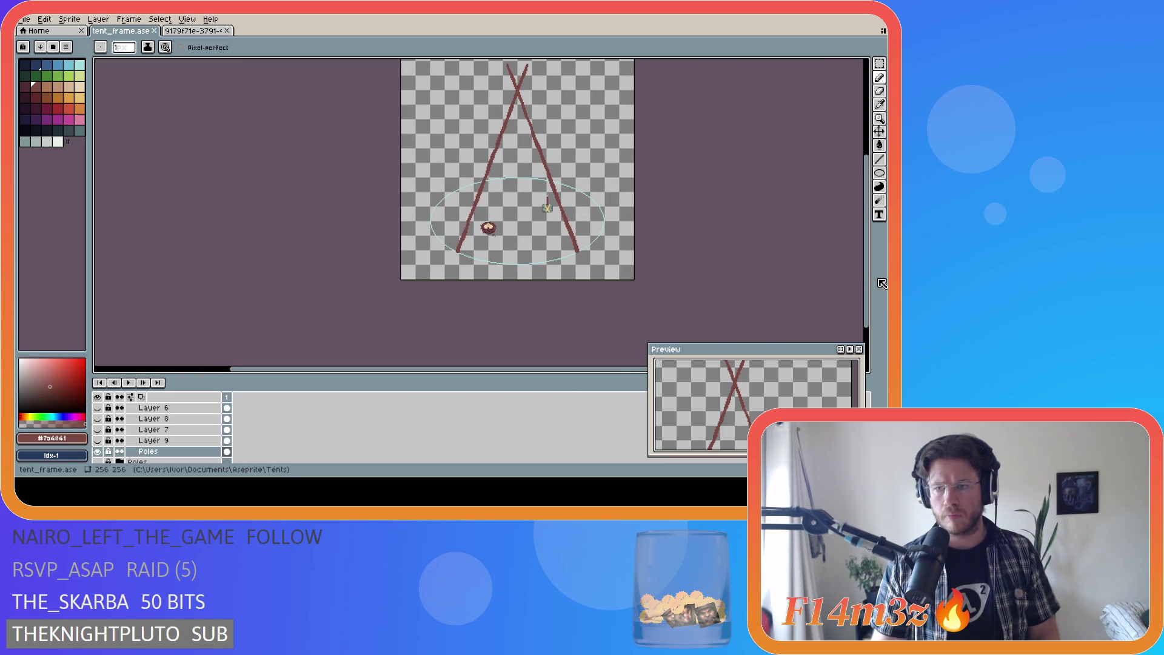
drag(870, 287, 870, 252)
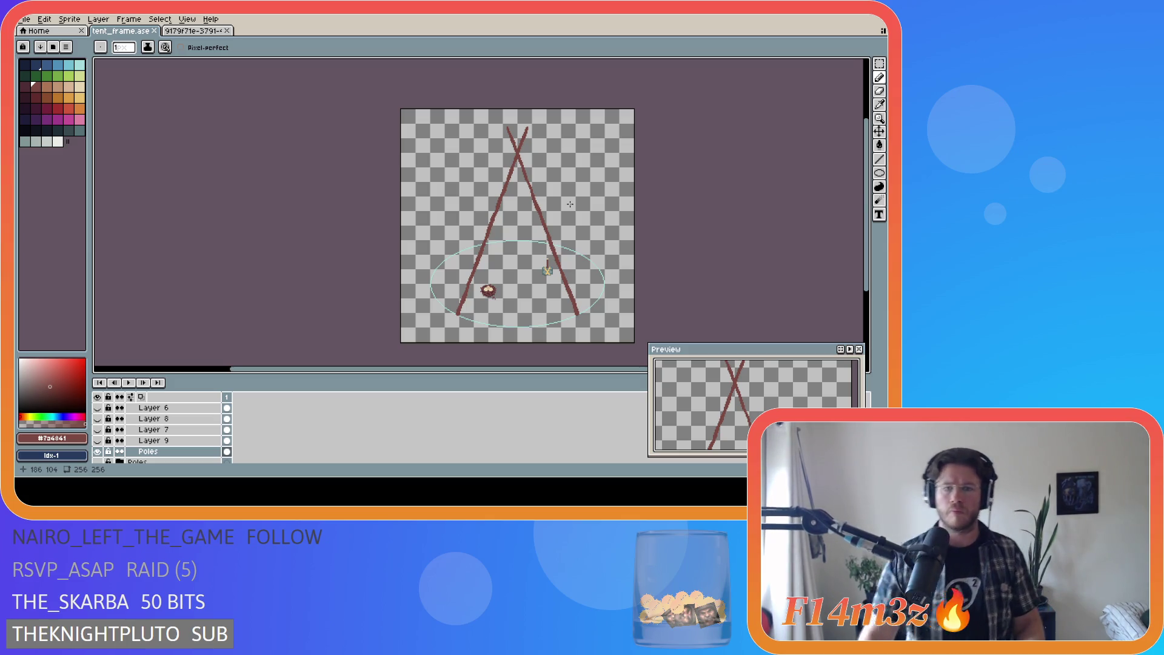
scroll(508, 238, up, 3)
scroll(509, 240, down, 3)
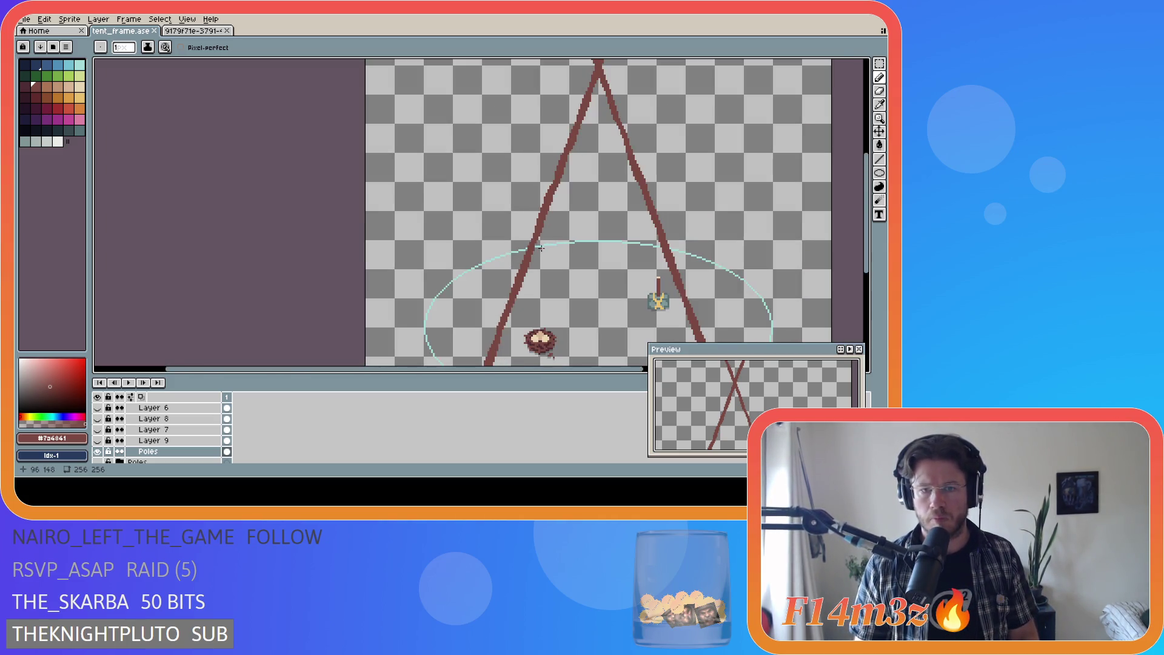
key(v)
key(ctrl+z)
key(ctrl+y)
key(b)
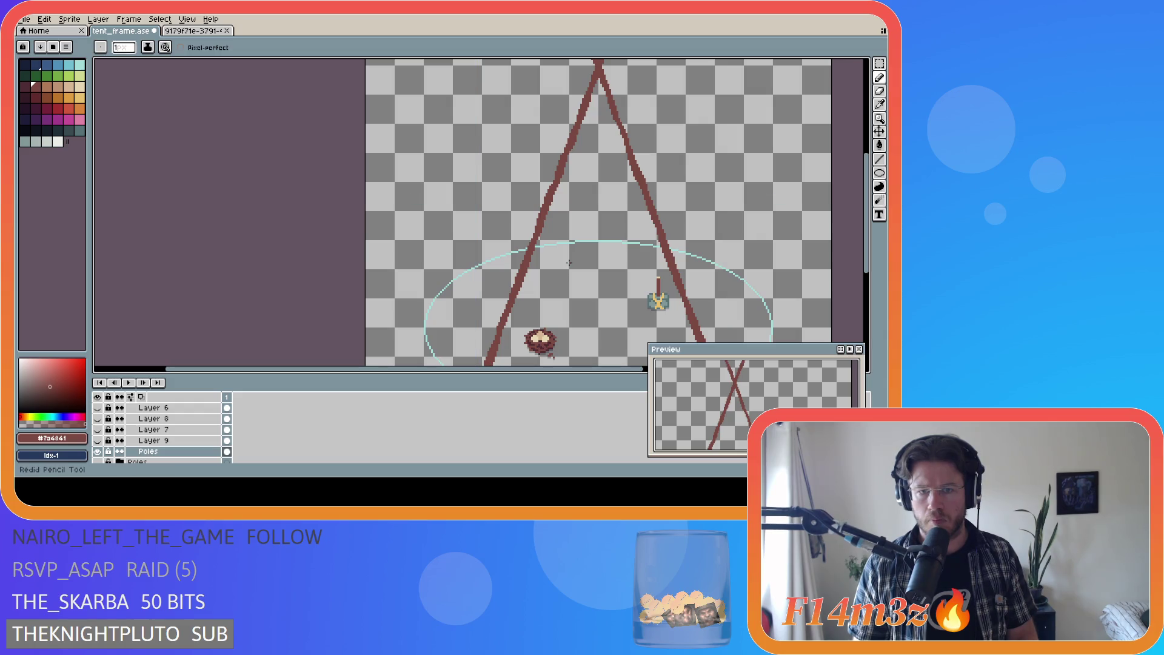
Step: Save the tent frame to tent_frame.ase
scroll(559, 258, down, 2)
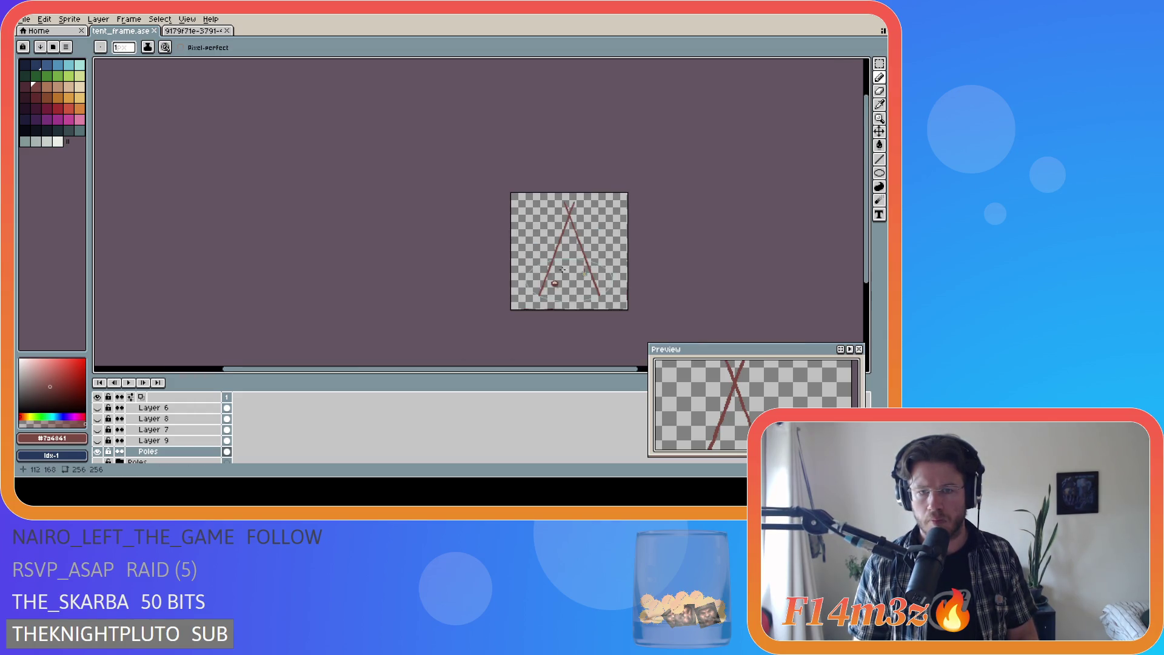
scroll(610, 351, right, 2)
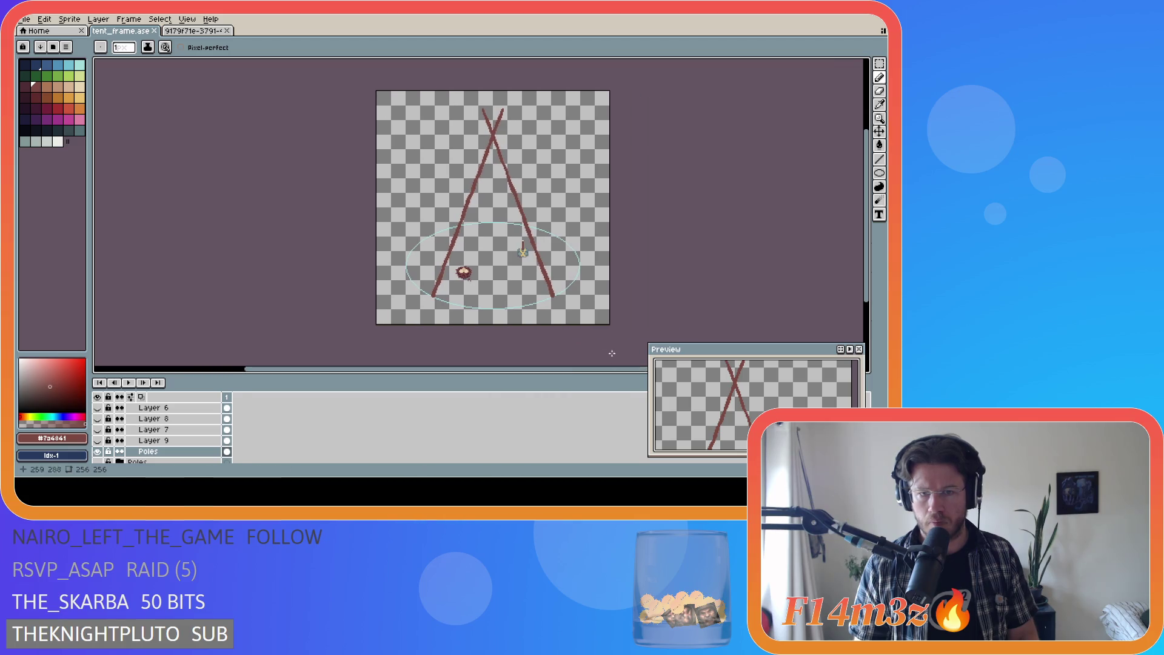
scroll(462, 224, up, 3)
scroll(462, 224, up, 2)
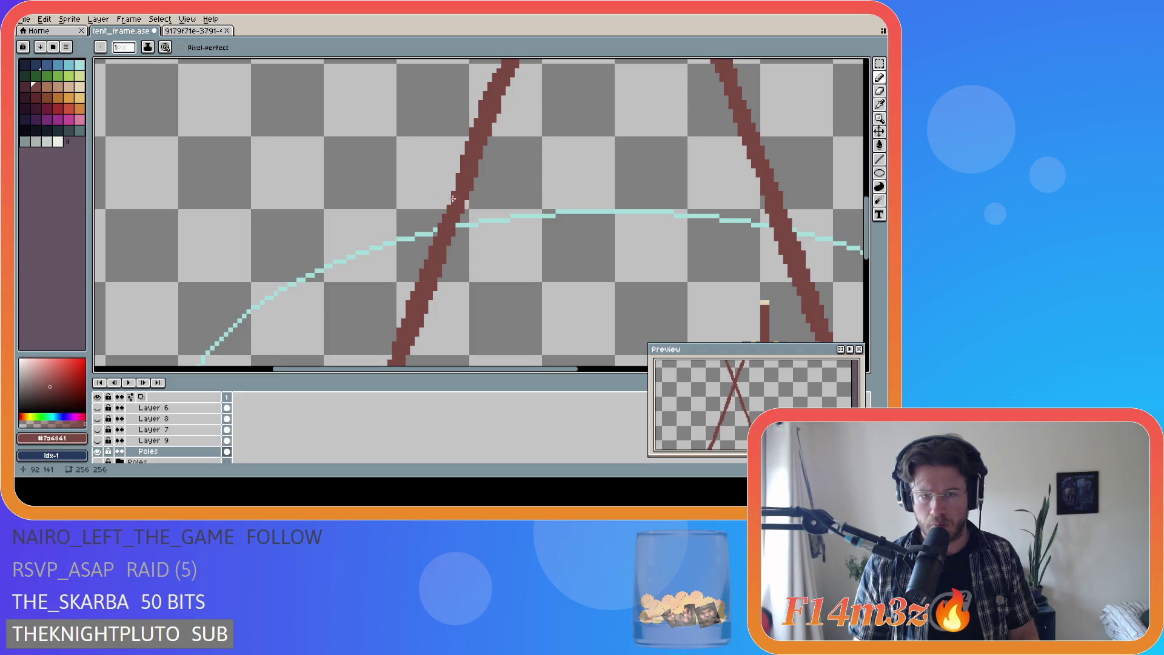
scroll(588, 263, down, 2)
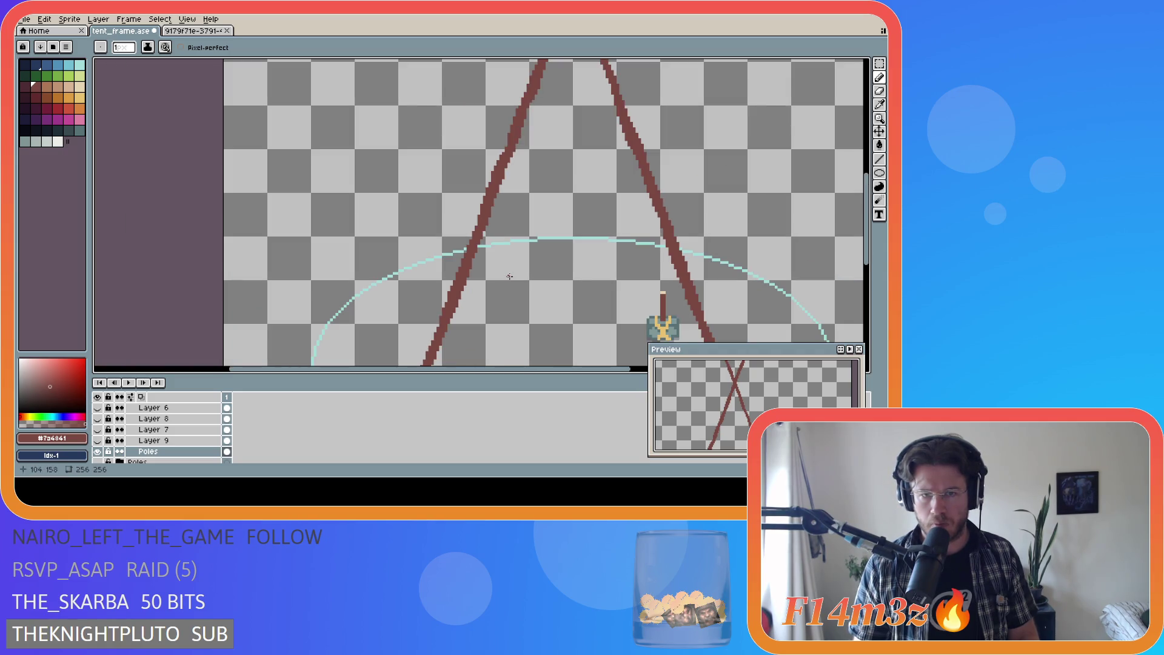
scroll(652, 271, down, 4)
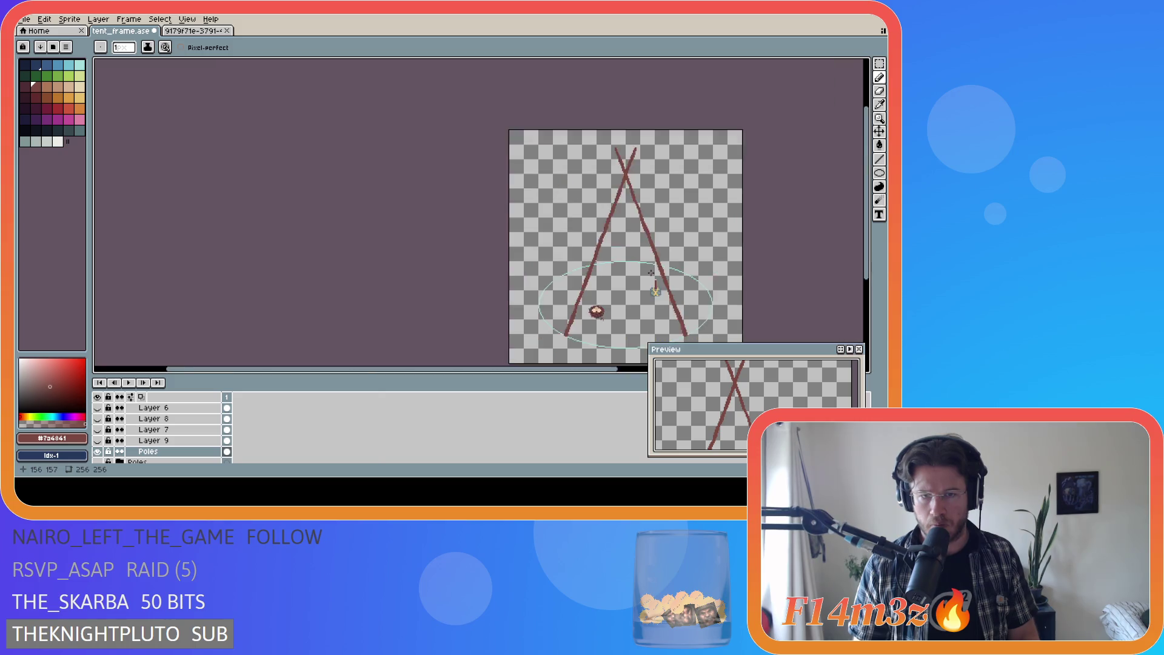
drag(546, 368, 627, 372)
scroll(513, 304, up, 1)
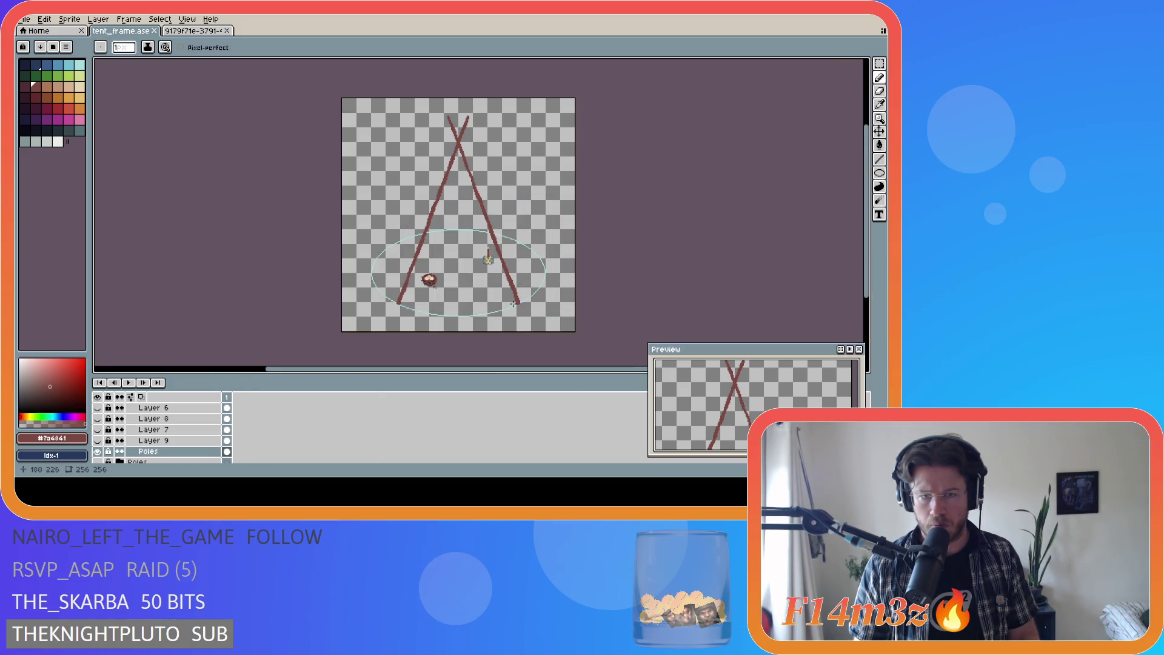
key(ctrl+s)
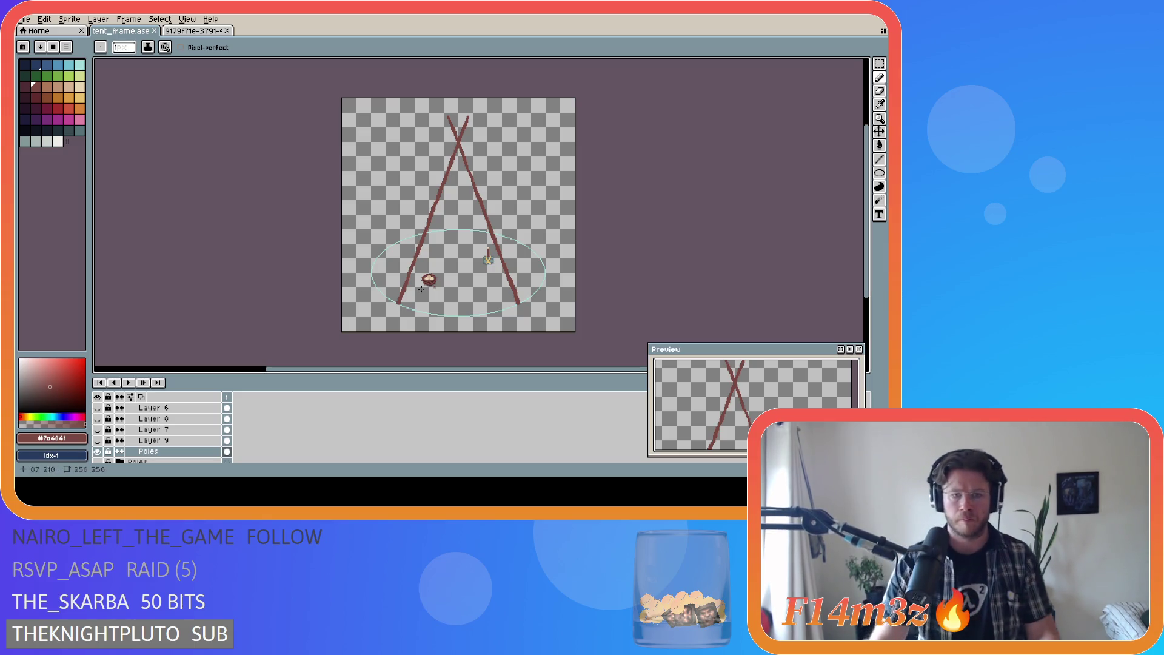
Step: Add a dark-red pixel to the left pole beside the nest sprite
scroll(408, 278, up, 4)
scroll(407, 278, up, 1)
click(408, 272)
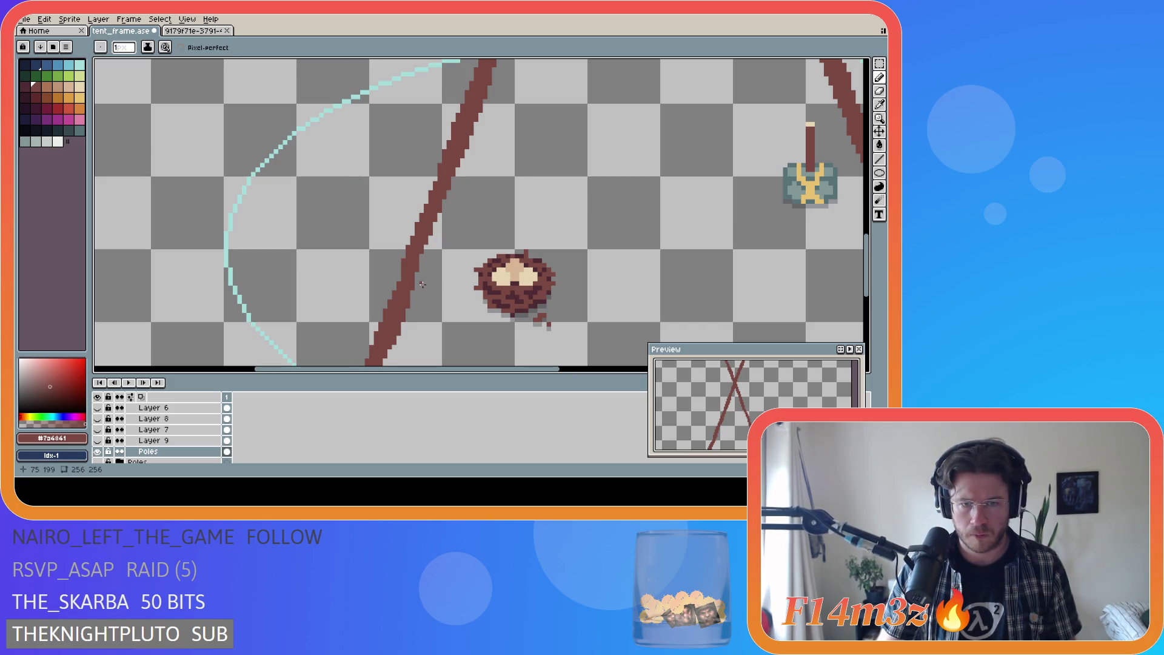
scroll(556, 359, down, 6)
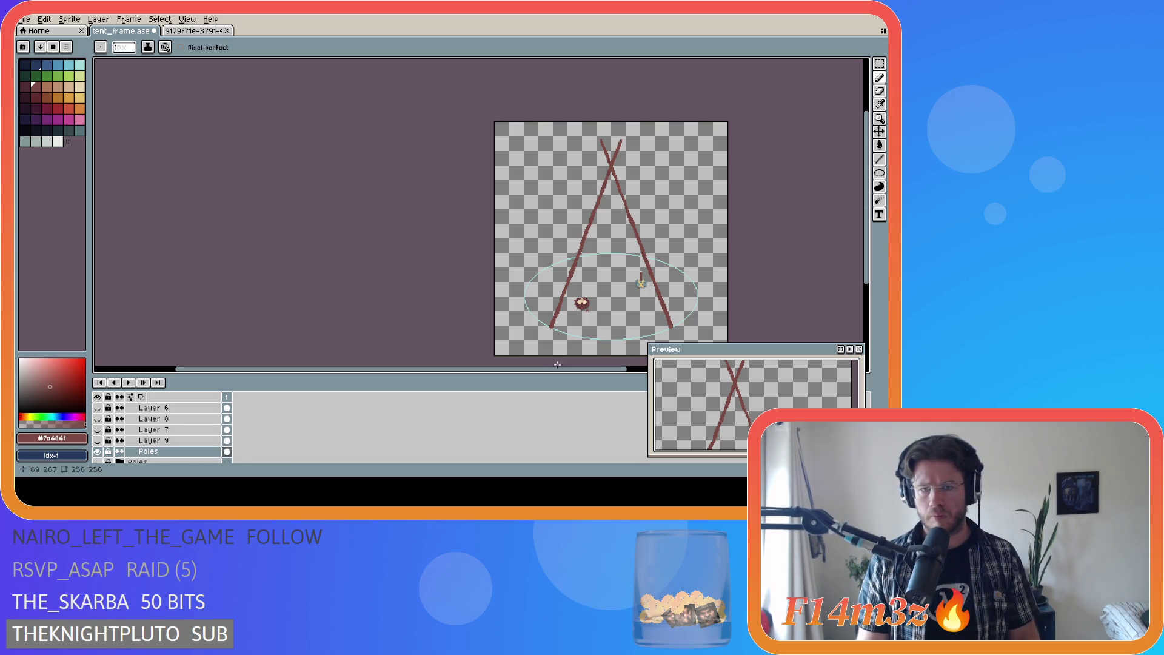
Step: Check the Poles layer's extent with the Move tool, then return to the Pencil
key(v)
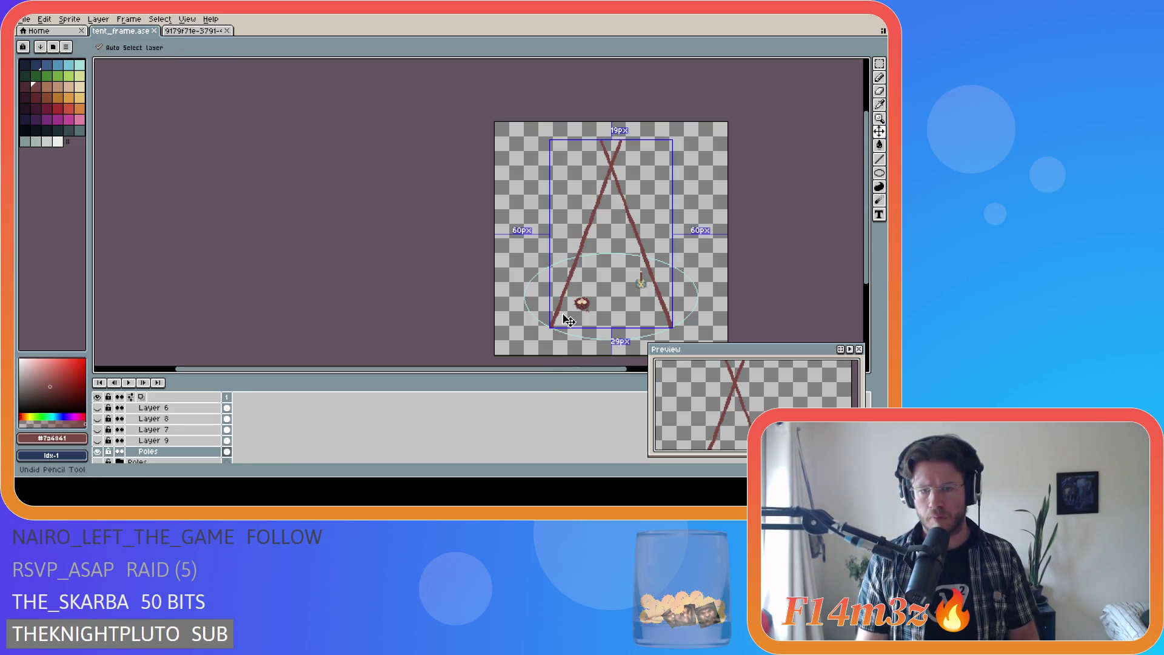
key(b)
scroll(562, 313, up, 3)
scroll(562, 313, up, 1)
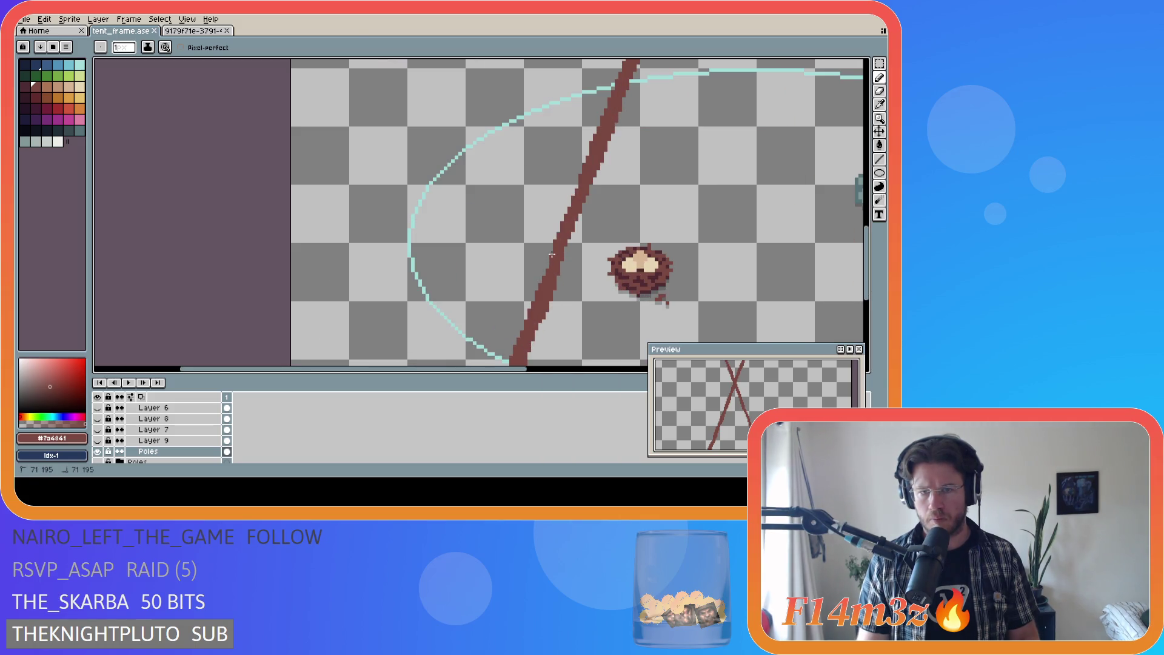
Step: Save tent_frame.ase with the latest left-pole edits
scroll(615, 298, down, 5)
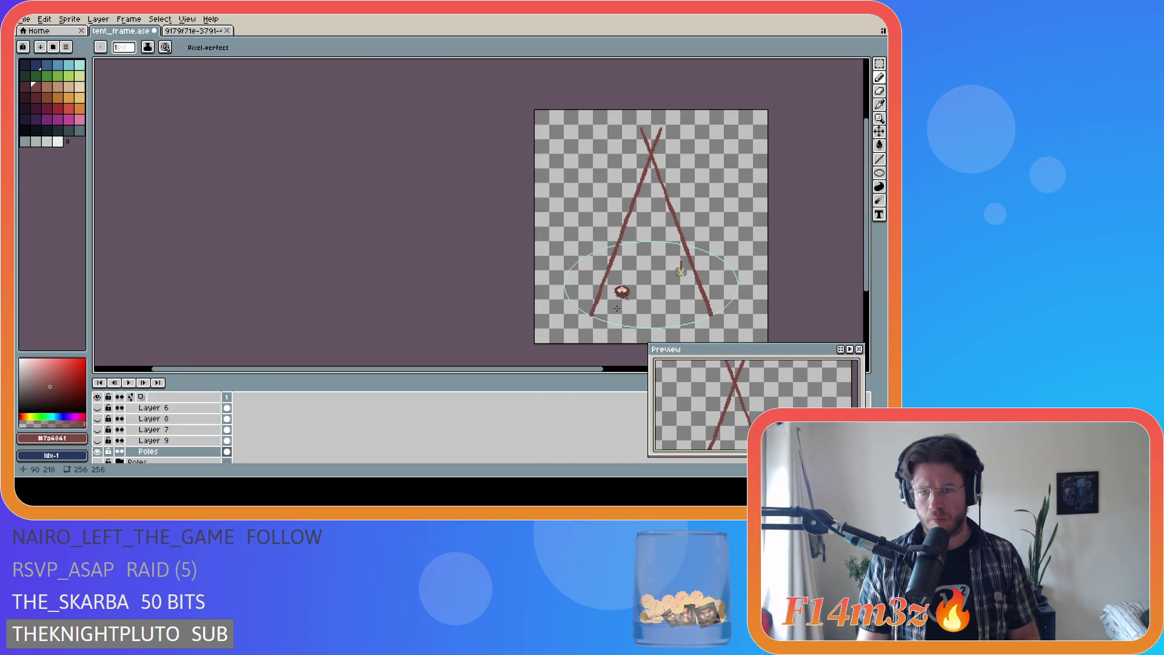
scroll(594, 308, up, 3)
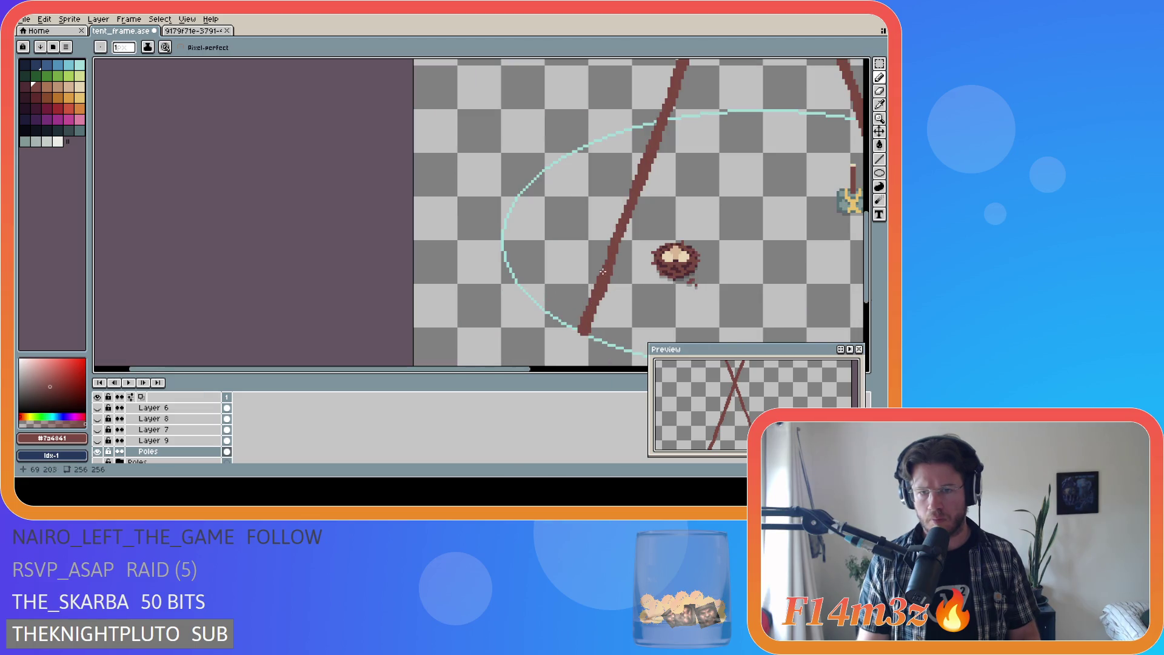
scroll(601, 291, down, 4)
scroll(591, 327, up, 2)
scroll(582, 357, down, 1)
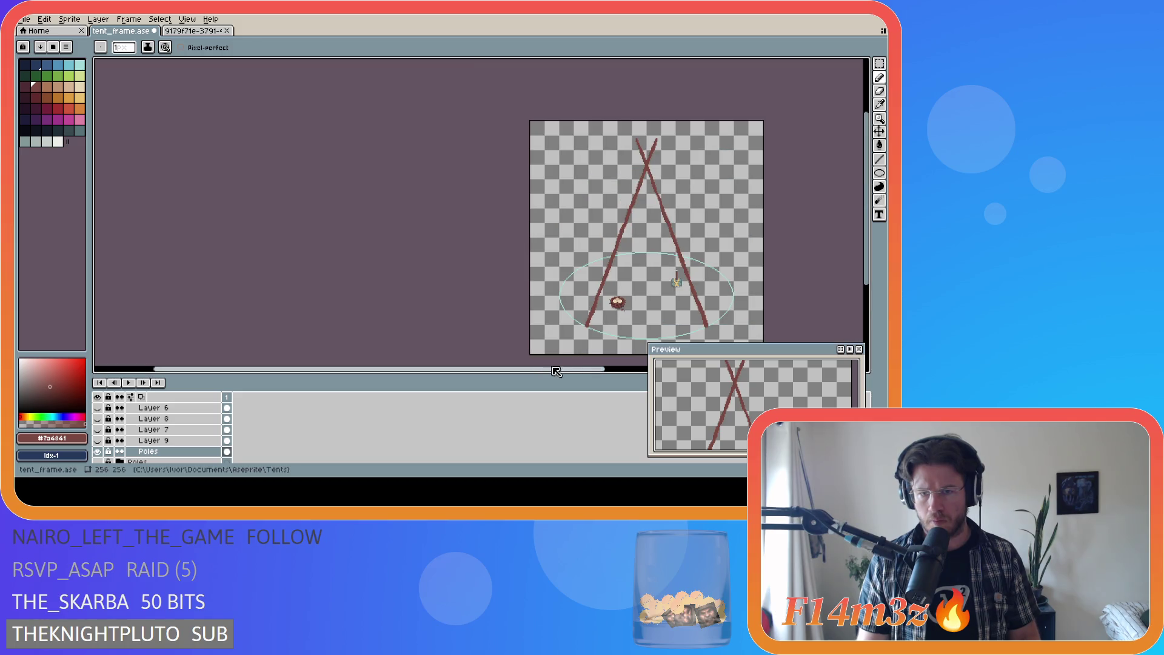
drag(563, 363, 661, 372)
key(ctrl+s)
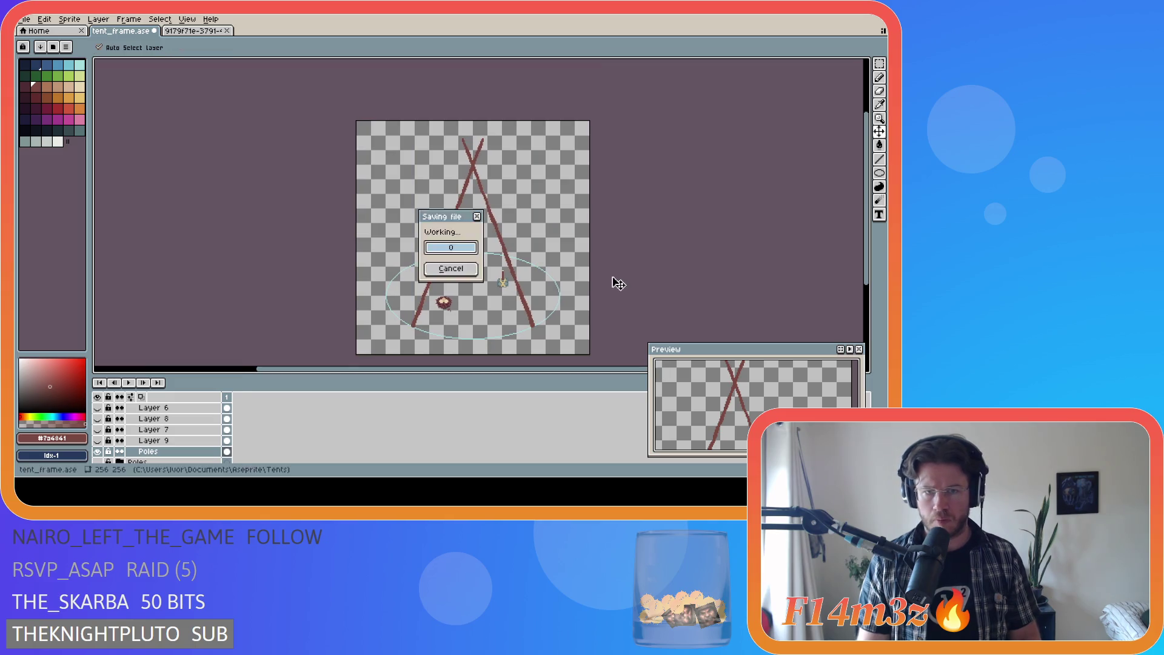
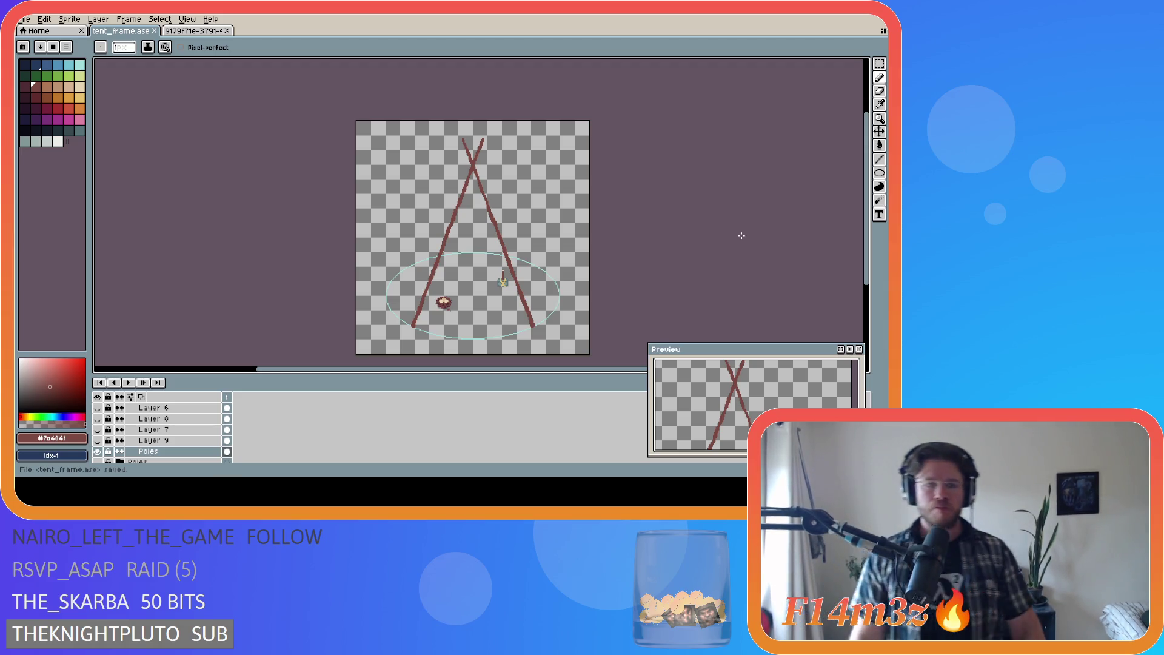
Step: Hide the Poles layer and move Layer 9 above Layer 6
click(98, 452)
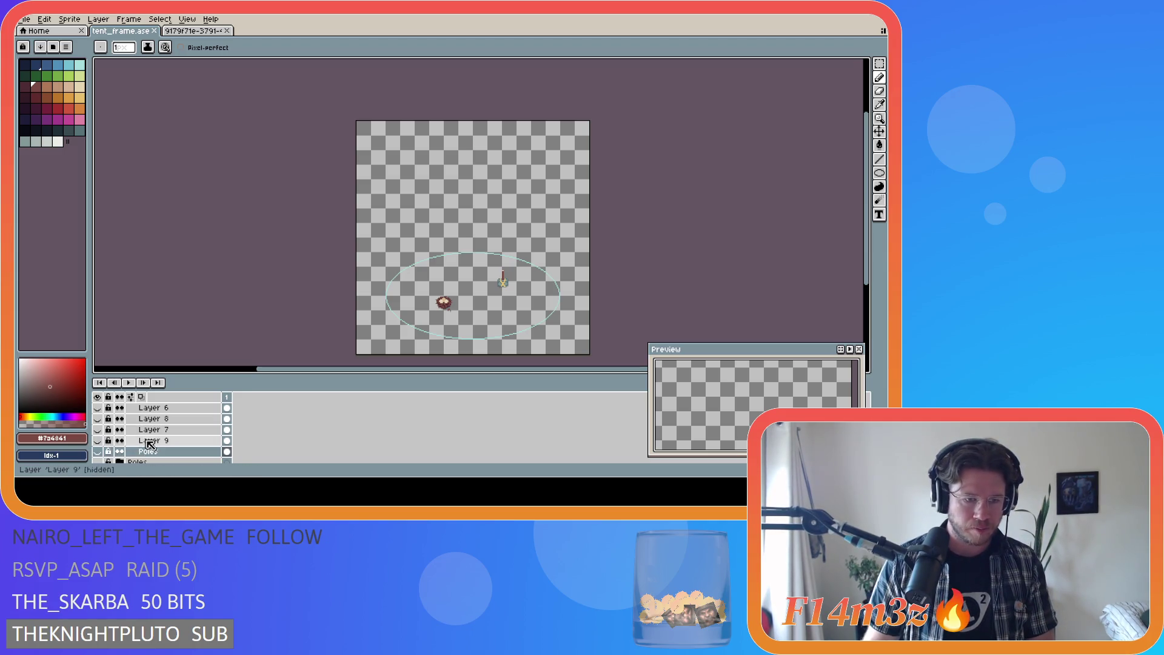
click(156, 441)
mouse_move(155, 441)
mouse_down()
mouse_move(155, 407)
mouse_move(156, 428)
mouse_up()
Step: Show Layer 7's thin crossed tent lines and make it the active layer, zoomed in
click(97, 451)
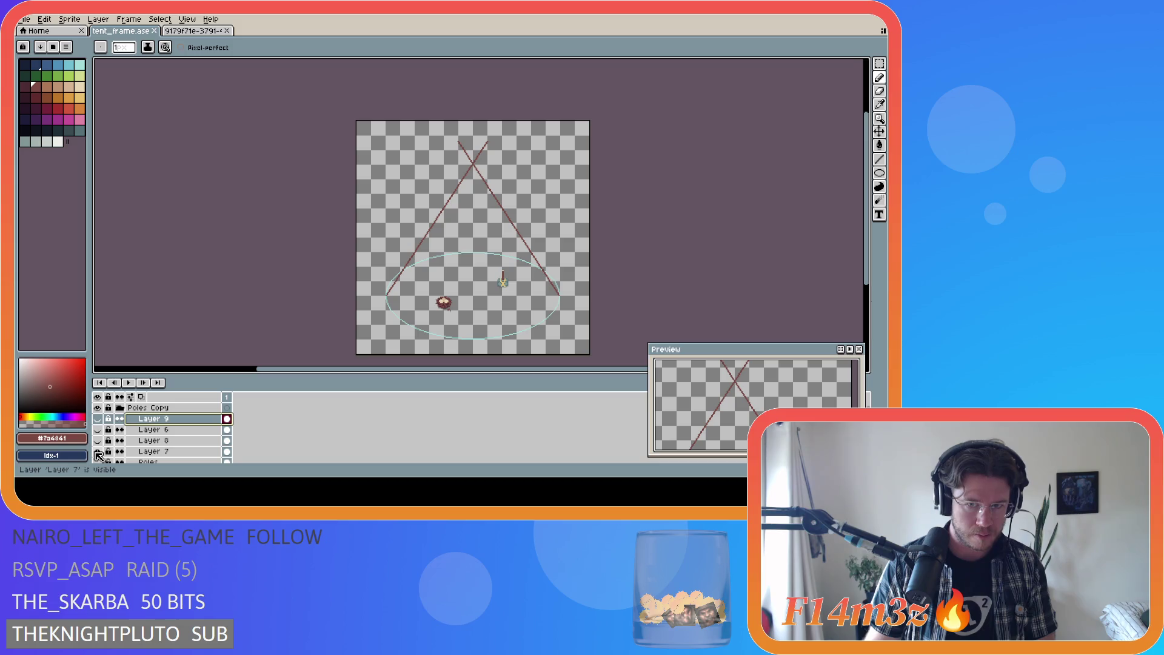
click(148, 452)
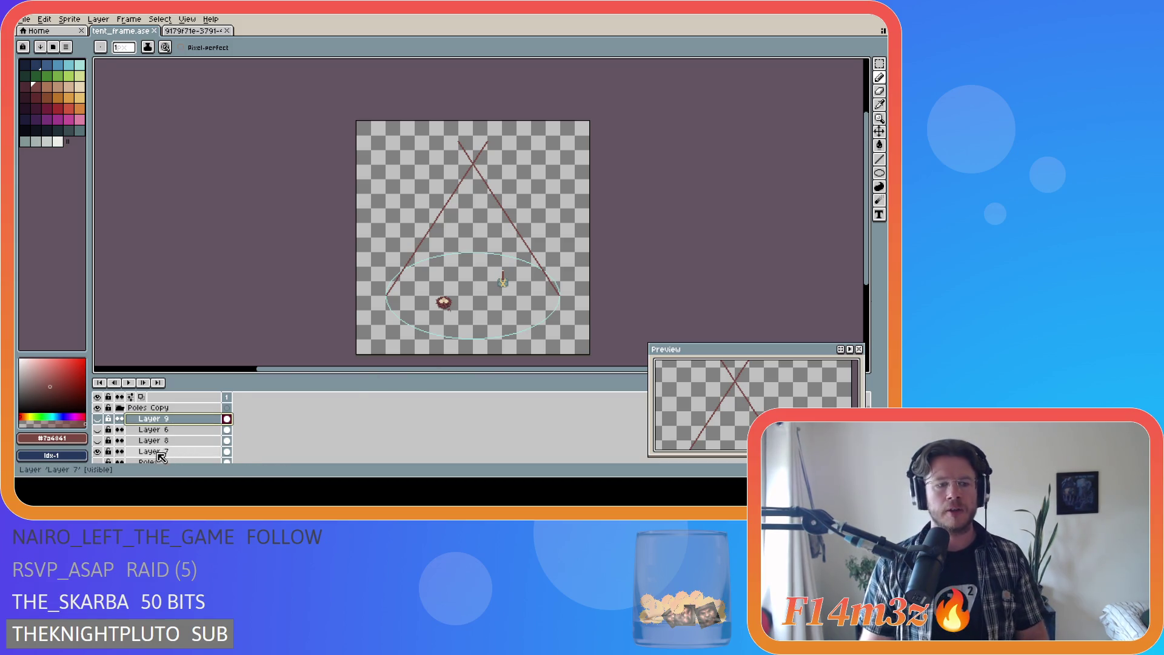
scroll(600, 269, up, 4)
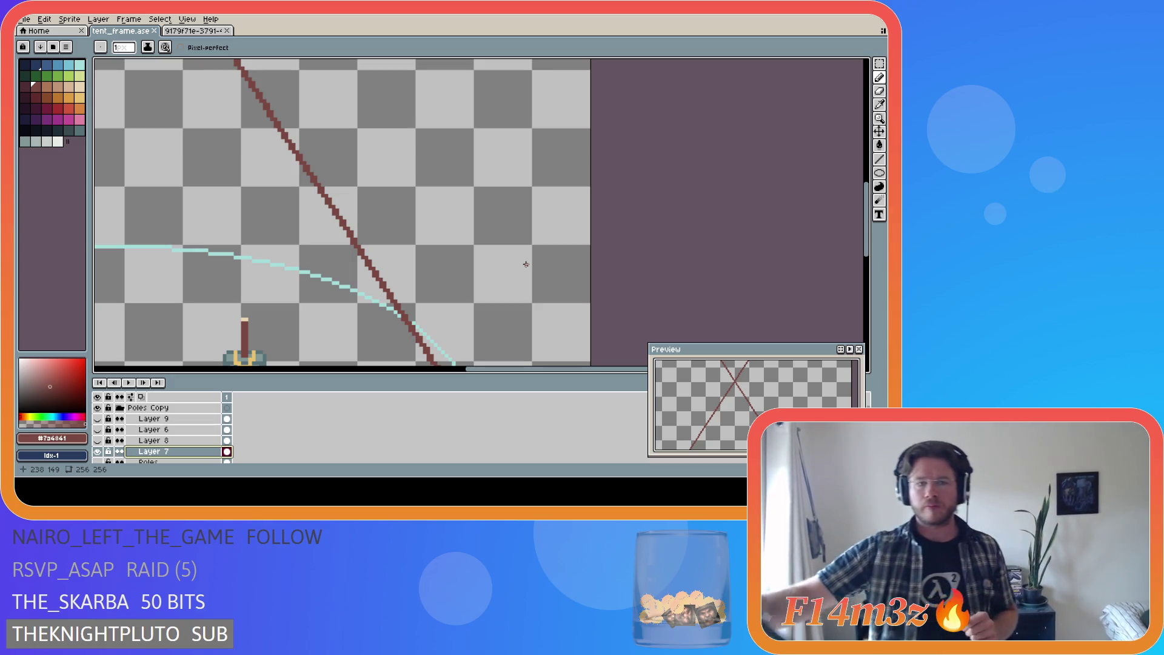
Step: Add brown lines alongside the right pole on Layer 7, undoing a stray dab at its end
scroll(489, 290, down, 1)
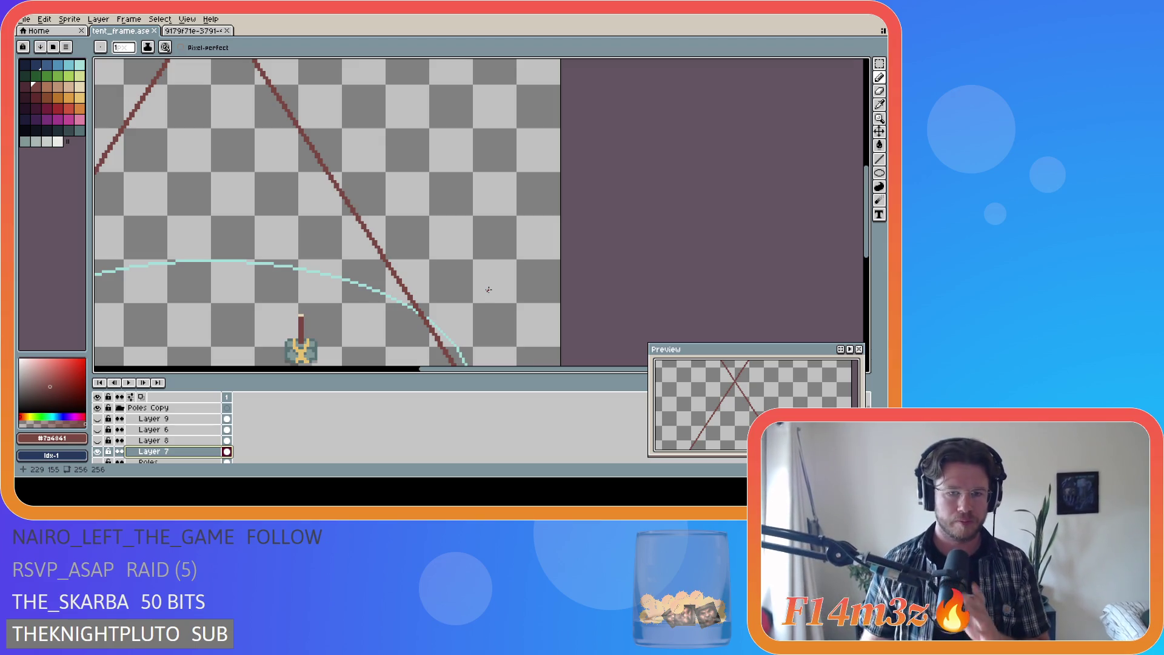
drag(866, 239, 867, 268)
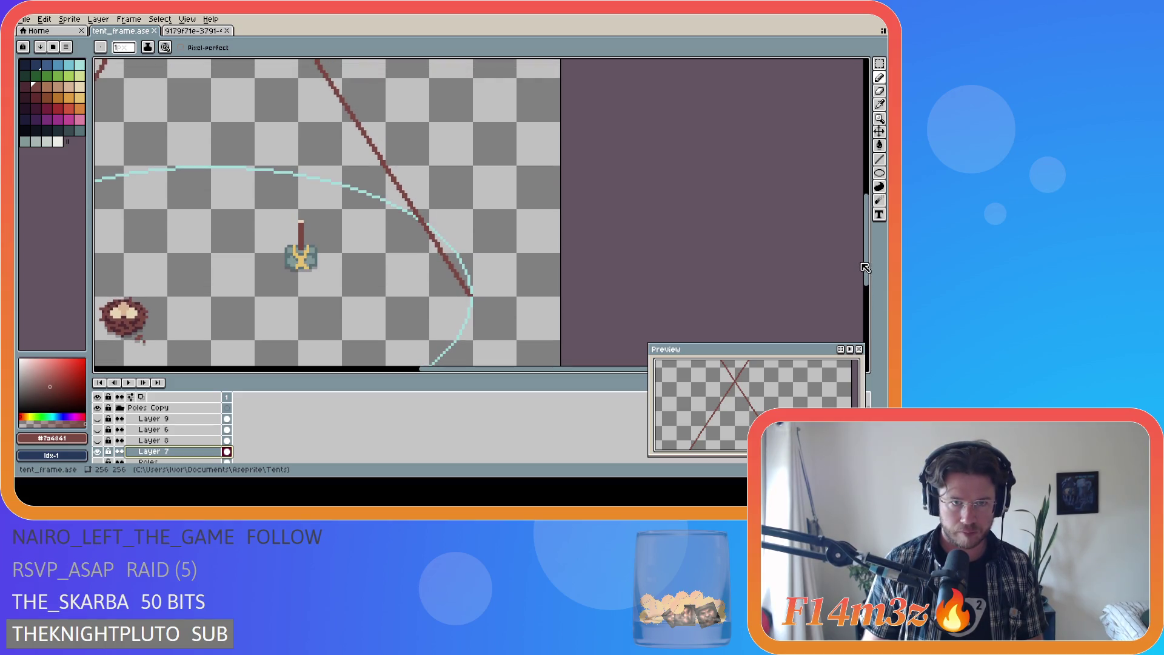
scroll(515, 304, up, 2)
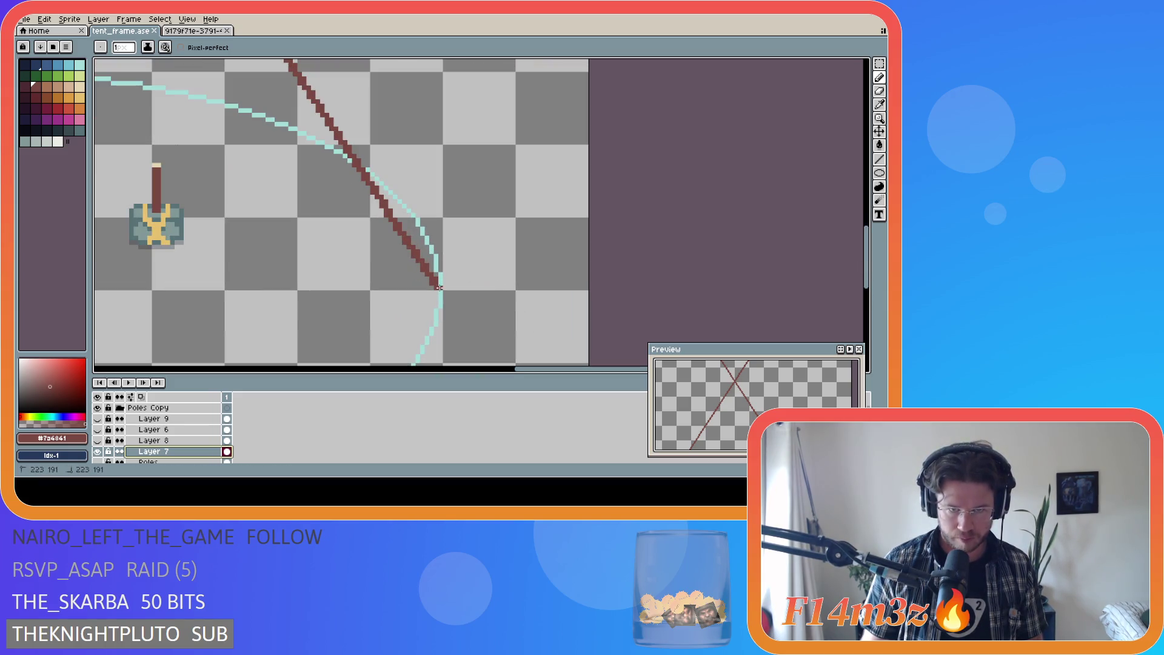
click(444, 277)
key(ctrl+z)
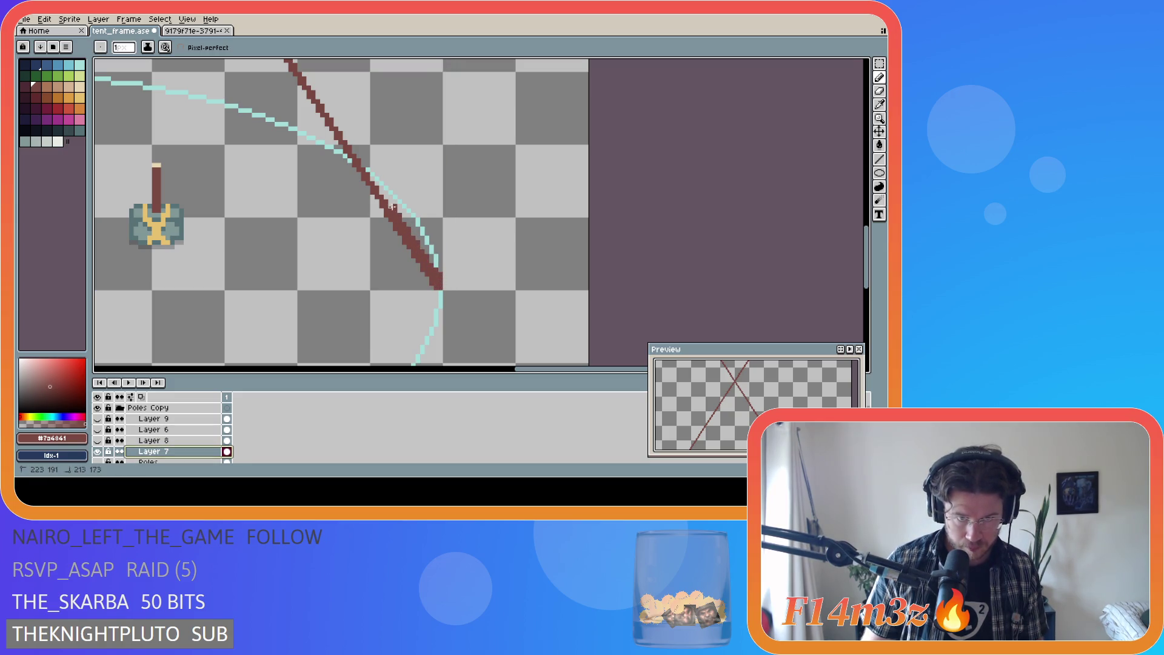
drag(362, 163, 329, 115)
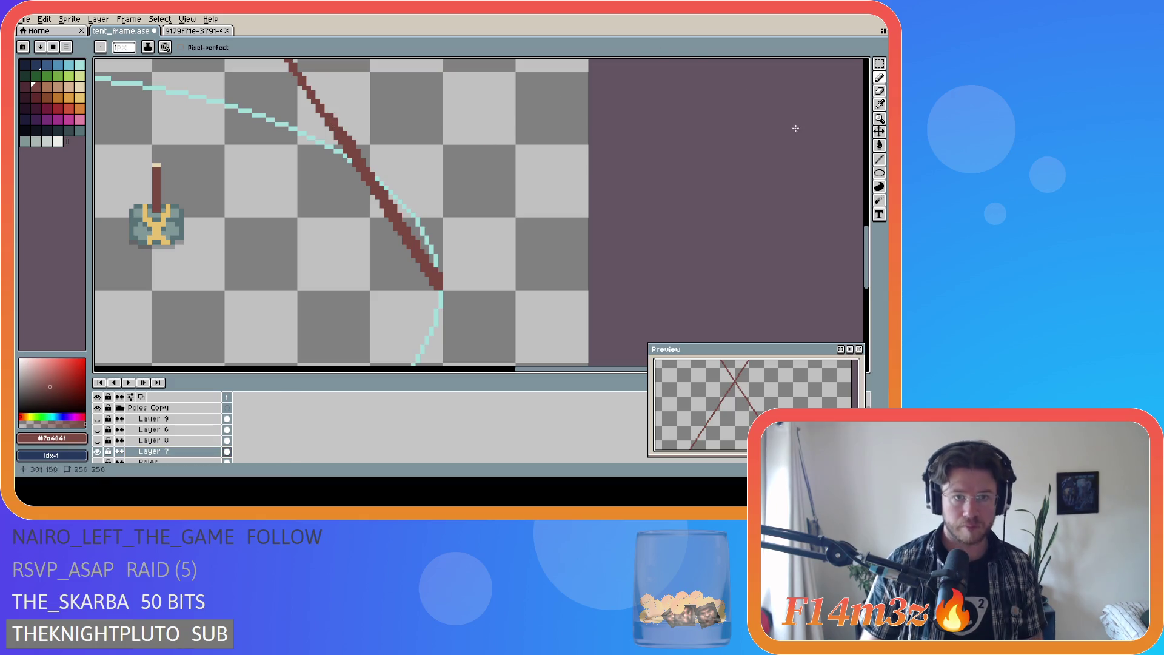
drag(871, 255, 871, 217)
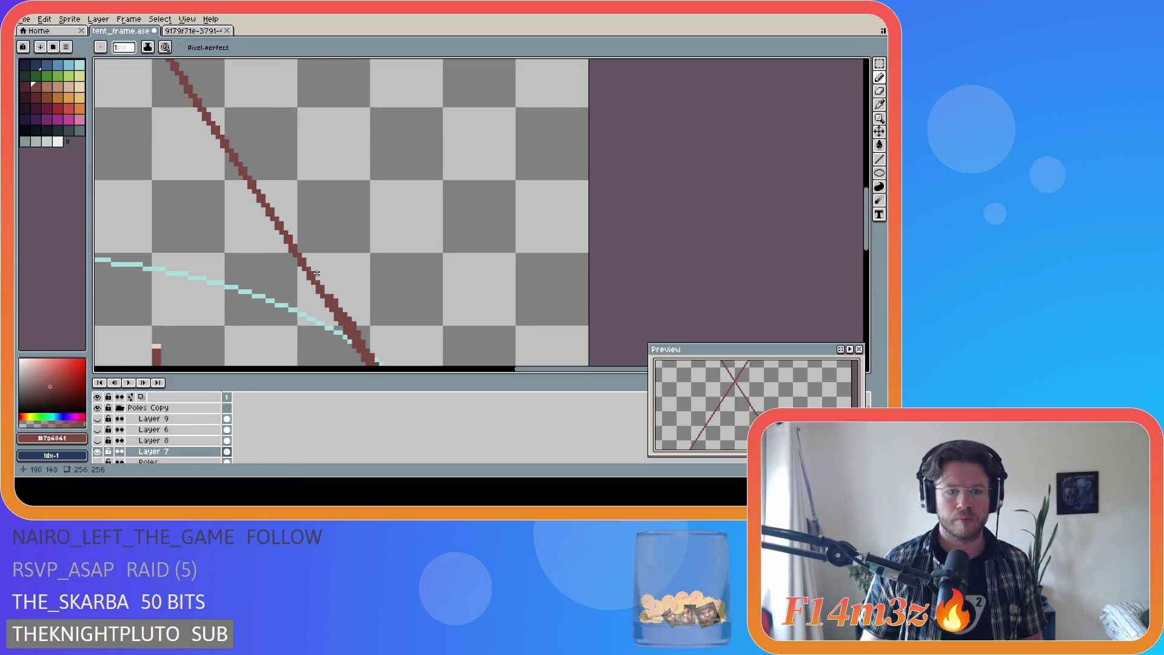
mouse_move(319, 276)
mouse_down()
mouse_move(176, 63)
mouse_move(330, 291)
mouse_move(241, 162)
mouse_up()
drag(213, 118, 190, 77)
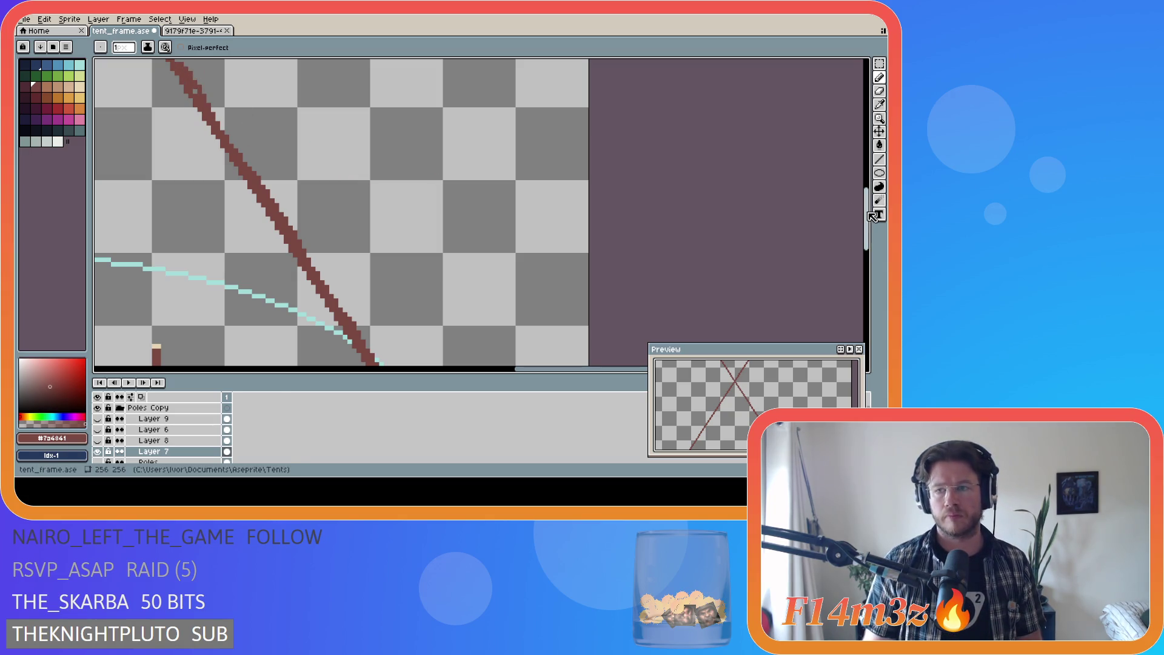
Step: Extend the thickening lines down the right pole to its base at the ellipse
scroll(264, 328, up, 3)
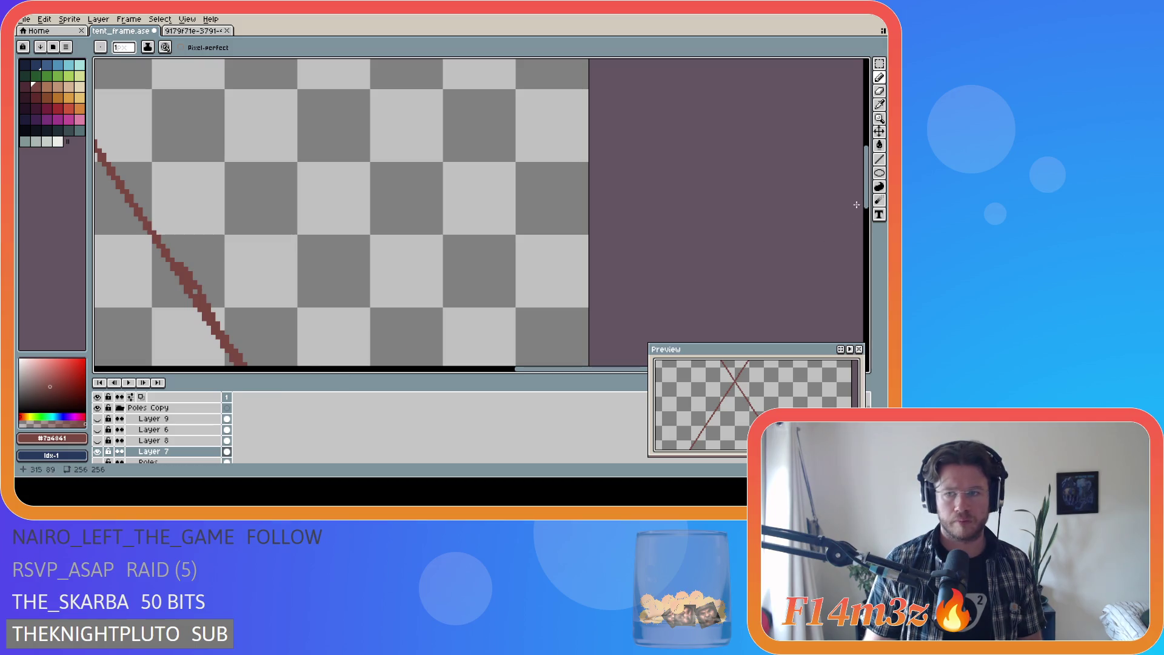
scroll(856, 205, down, 5)
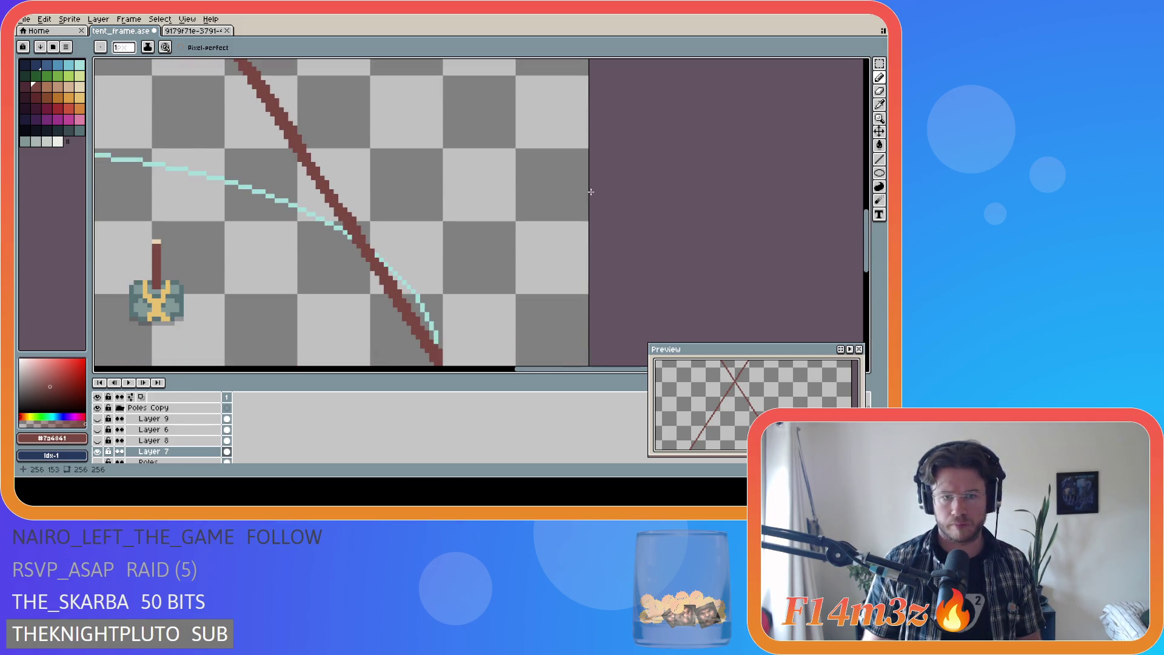
scroll(612, 256, down, 1)
scroll(616, 258, up, 1)
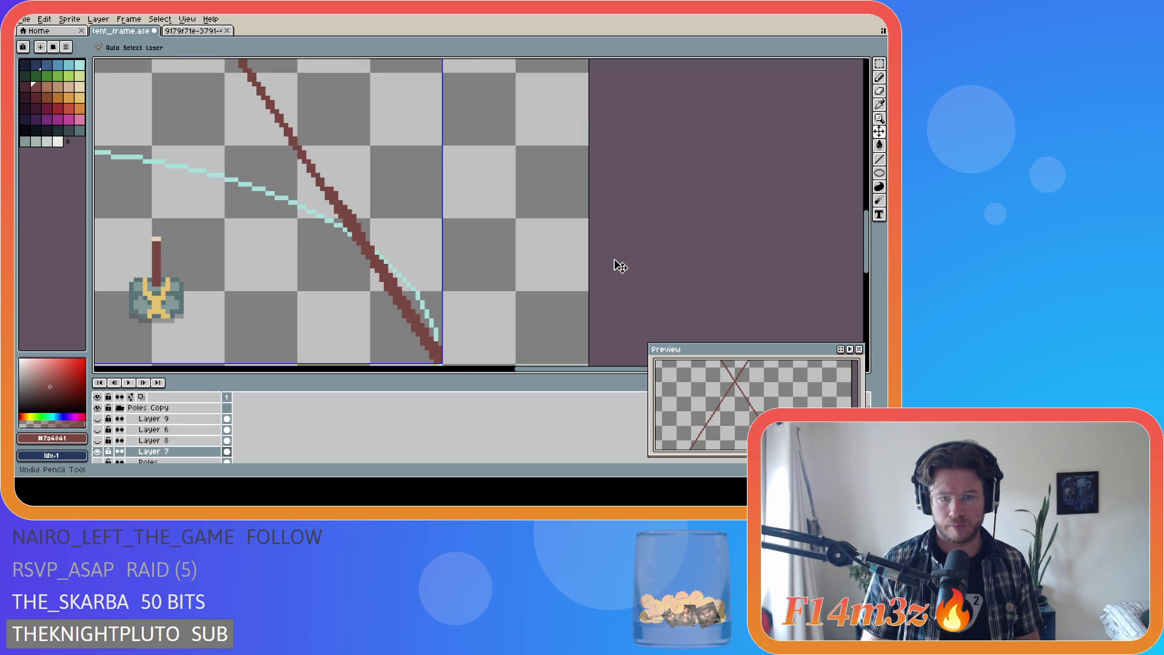
scroll(868, 256, down, 1)
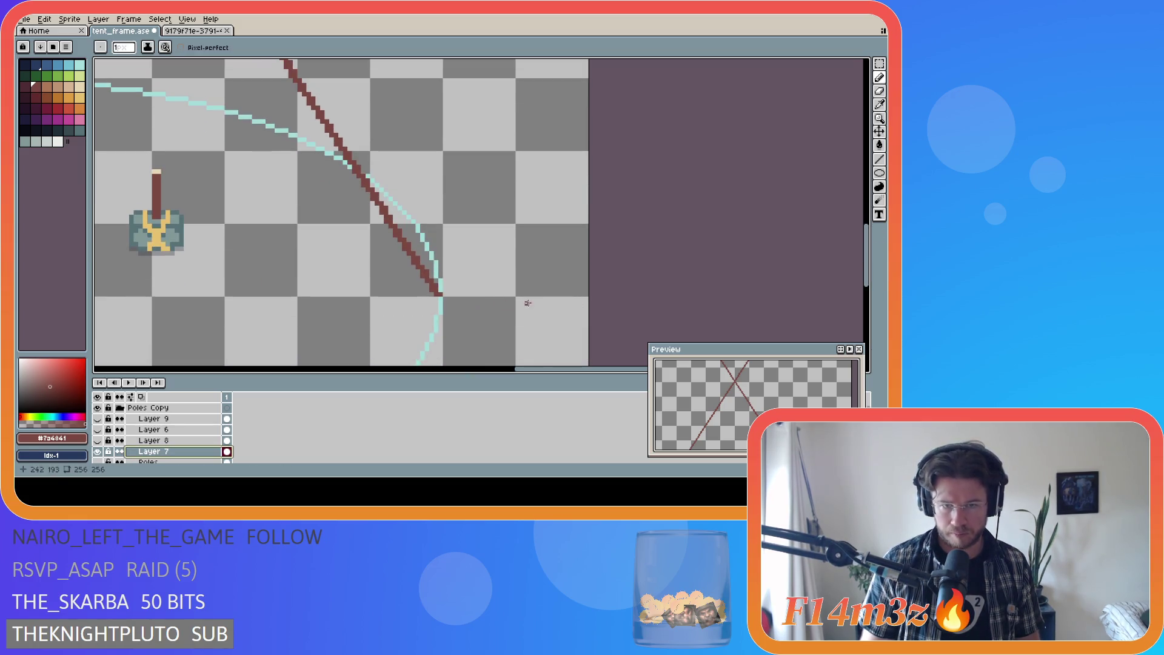
drag(409, 245, 438, 293)
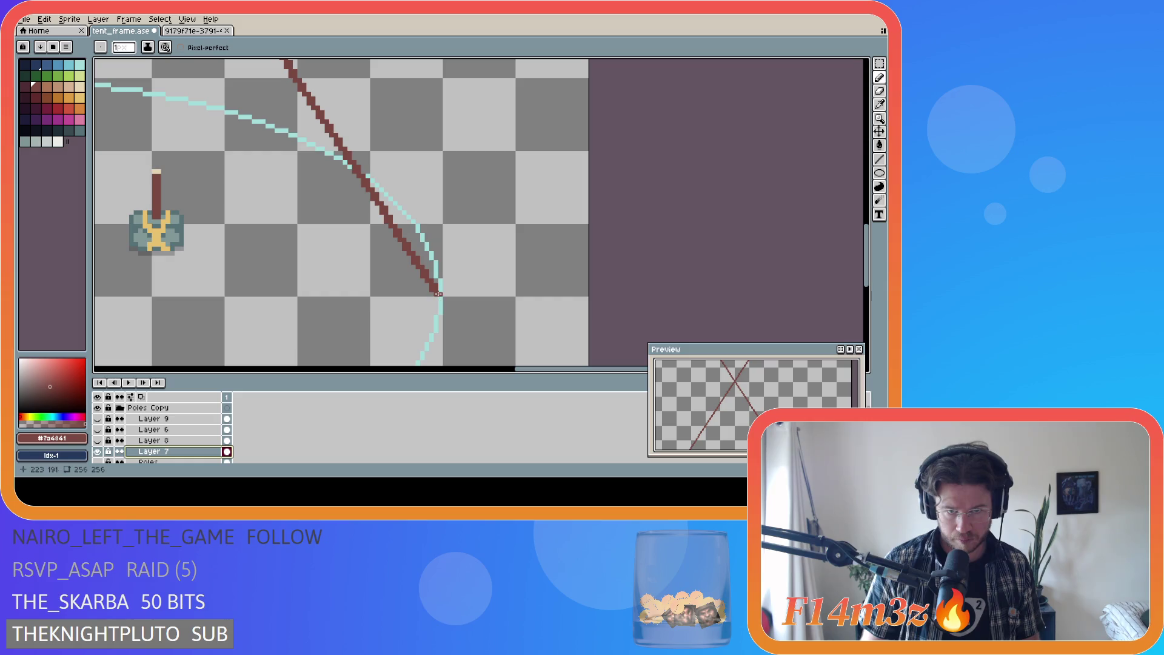
mouse_move(397, 221)
mouse_down()
mouse_move(319, 94)
mouse_move(441, 293)
mouse_up()
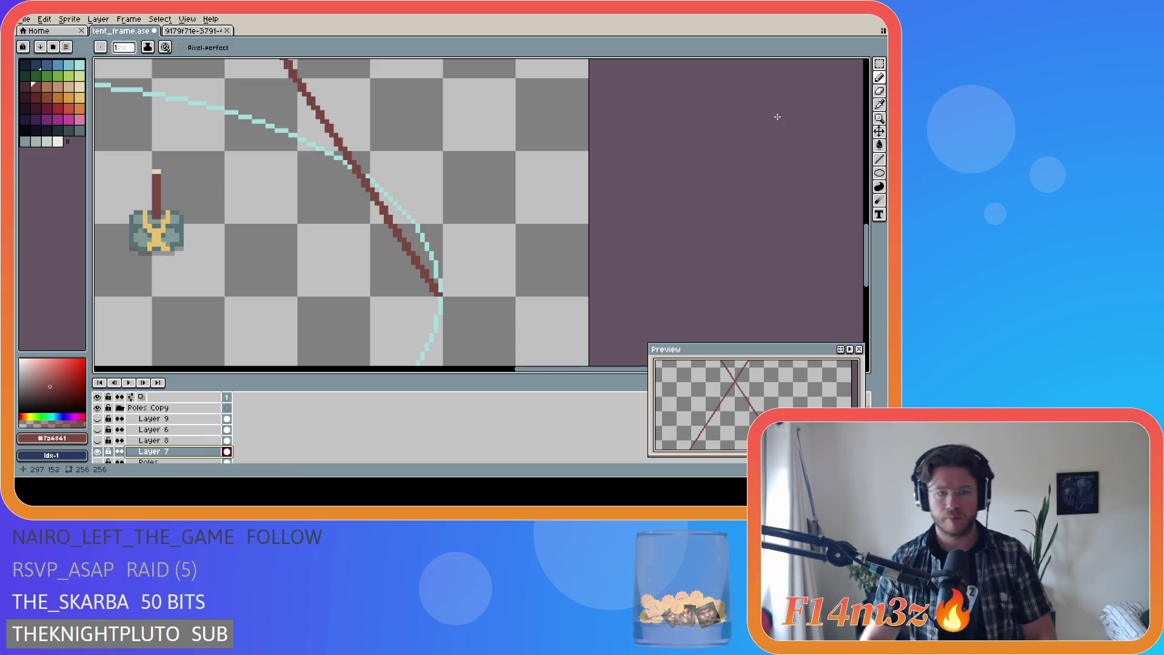
scroll(595, 337, up, 2)
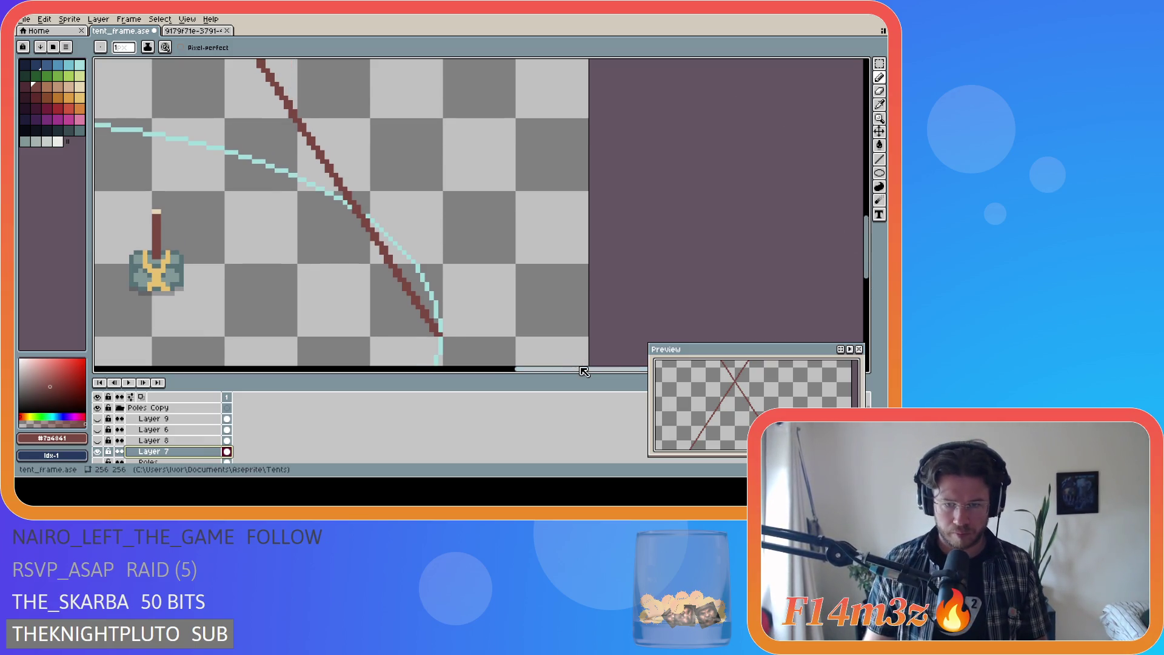
scroll(564, 358, left, 2)
Step: Draw more lines thickening the right pole's middle section up to the canvas top
click(472, 333)
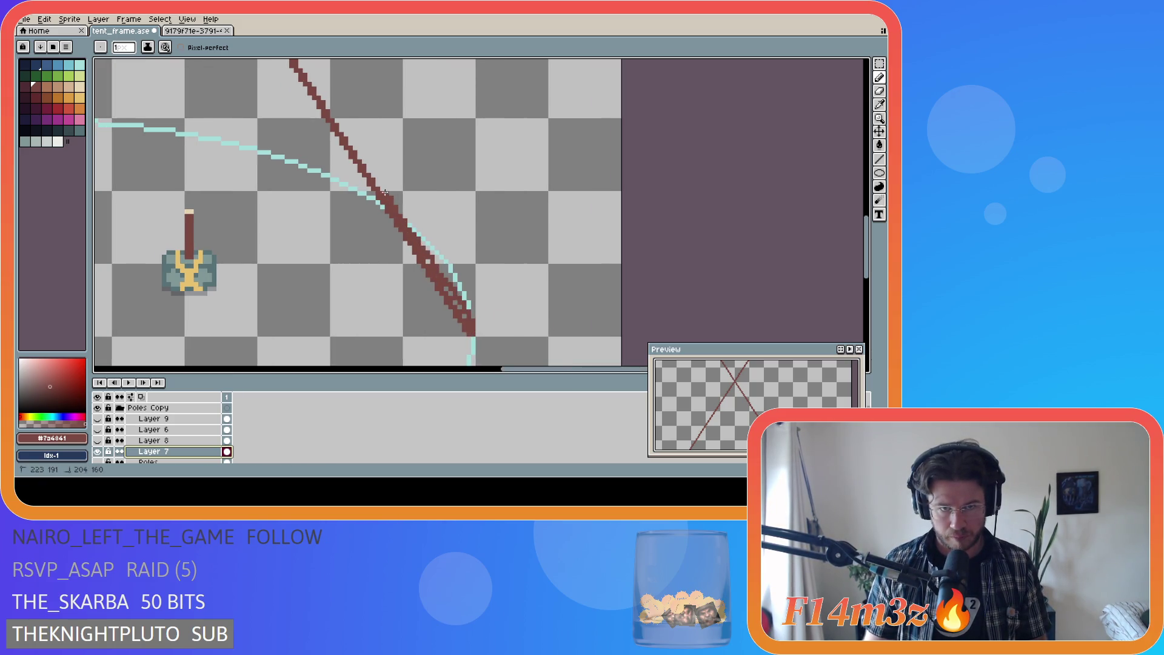
drag(340, 124, 294, 58)
drag(868, 276, 866, 240)
drag(294, 229, 204, 93)
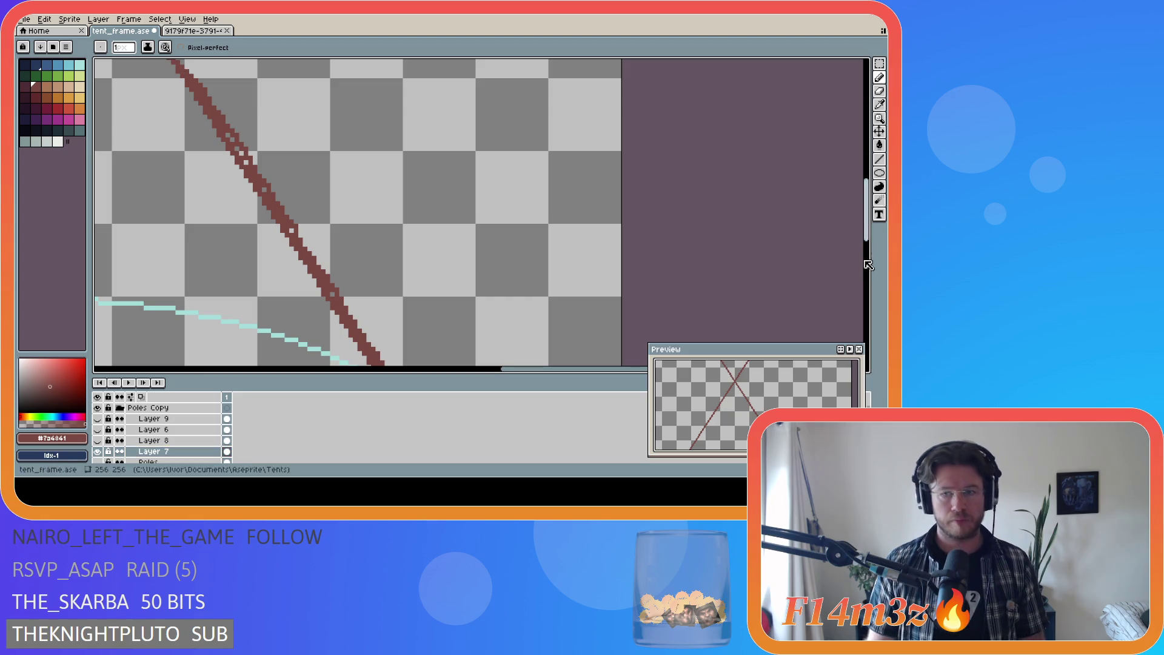
drag(867, 210, 867, 171)
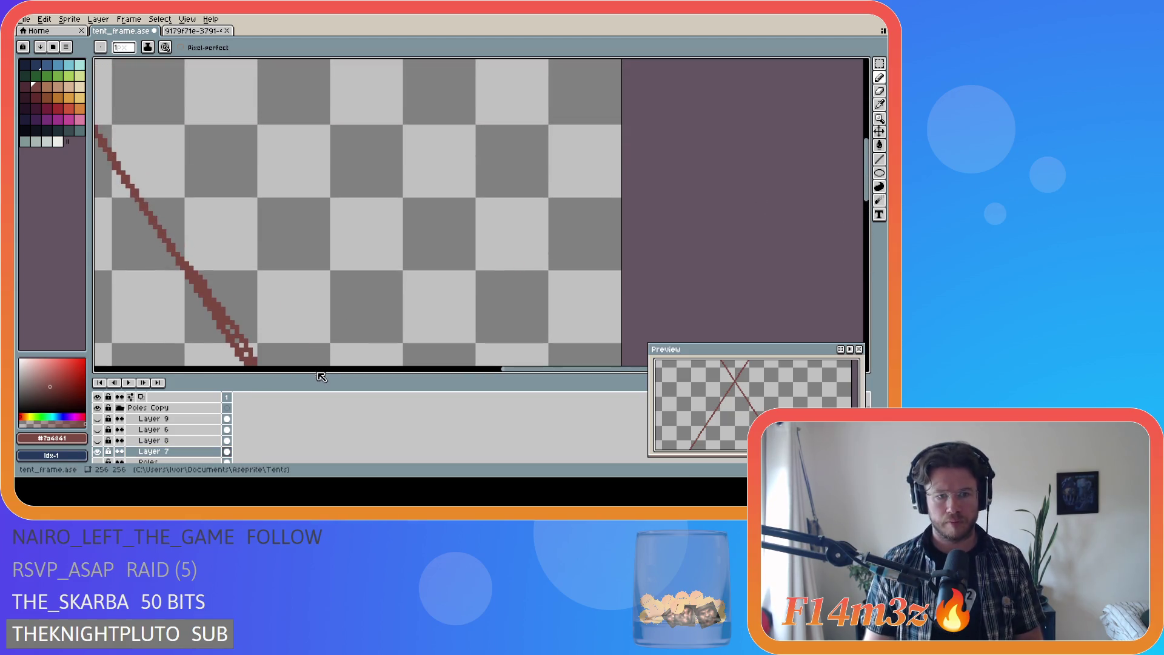
drag(503, 368, 447, 370)
scroll(702, 273, down, 2)
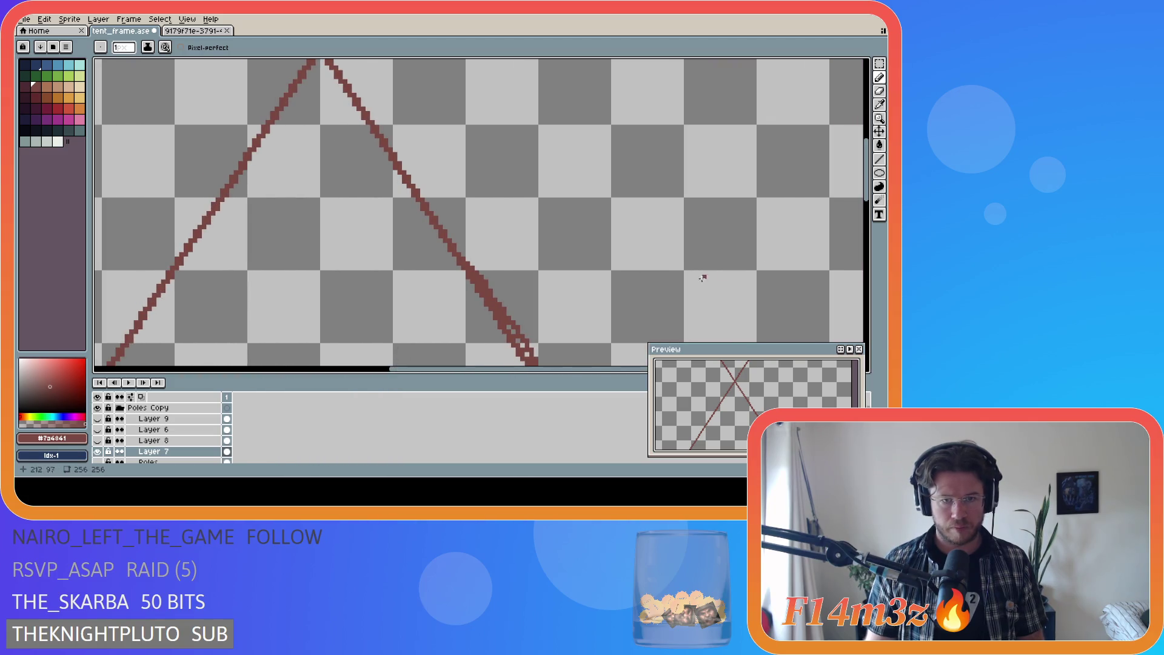
Step: Thicken both diagonals near the crossing with Pencil strokes on the Layer 7 cel
scroll(799, 181, up, 2)
key(v)
key(b)
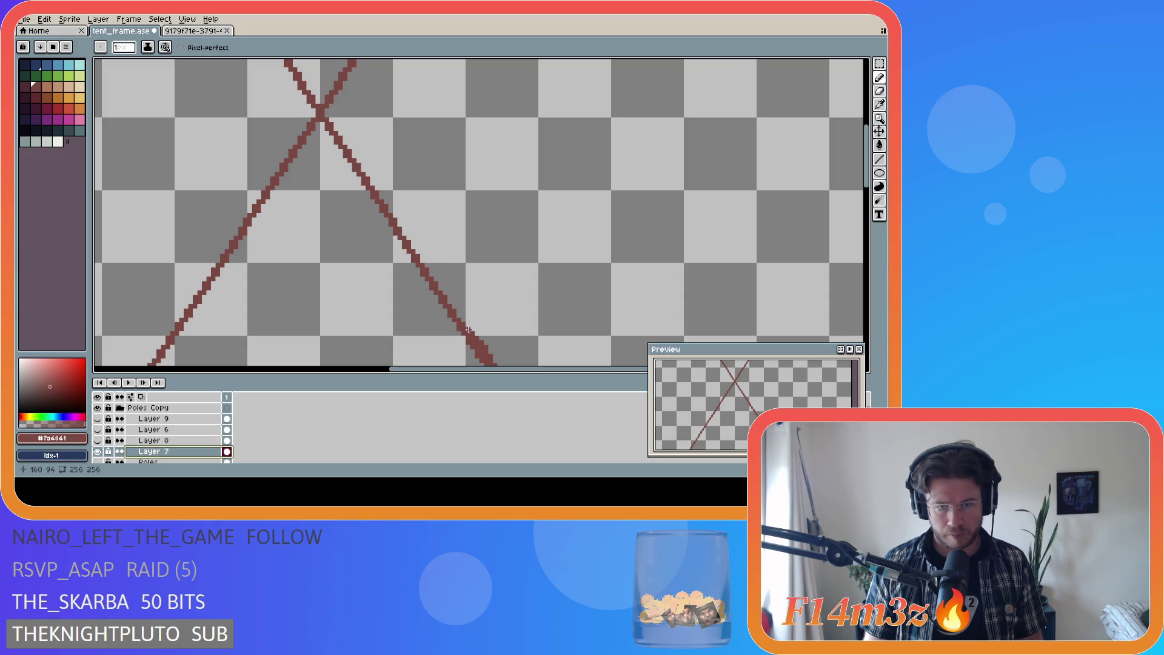
drag(462, 318, 361, 161)
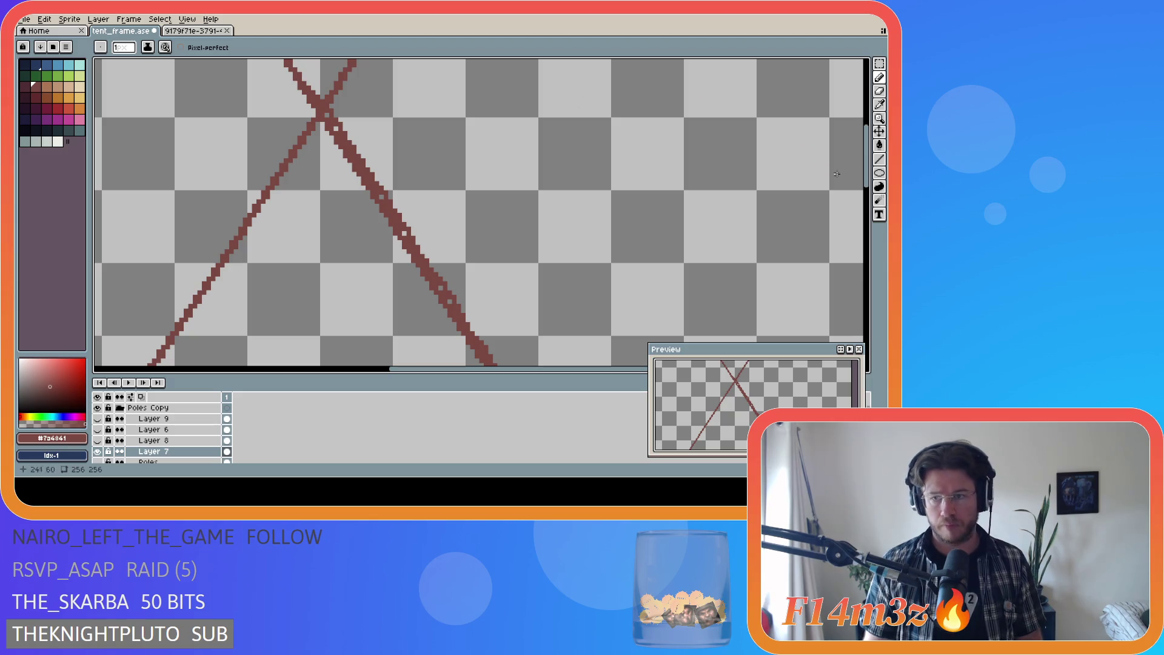
drag(867, 171, 867, 137)
click(227, 451)
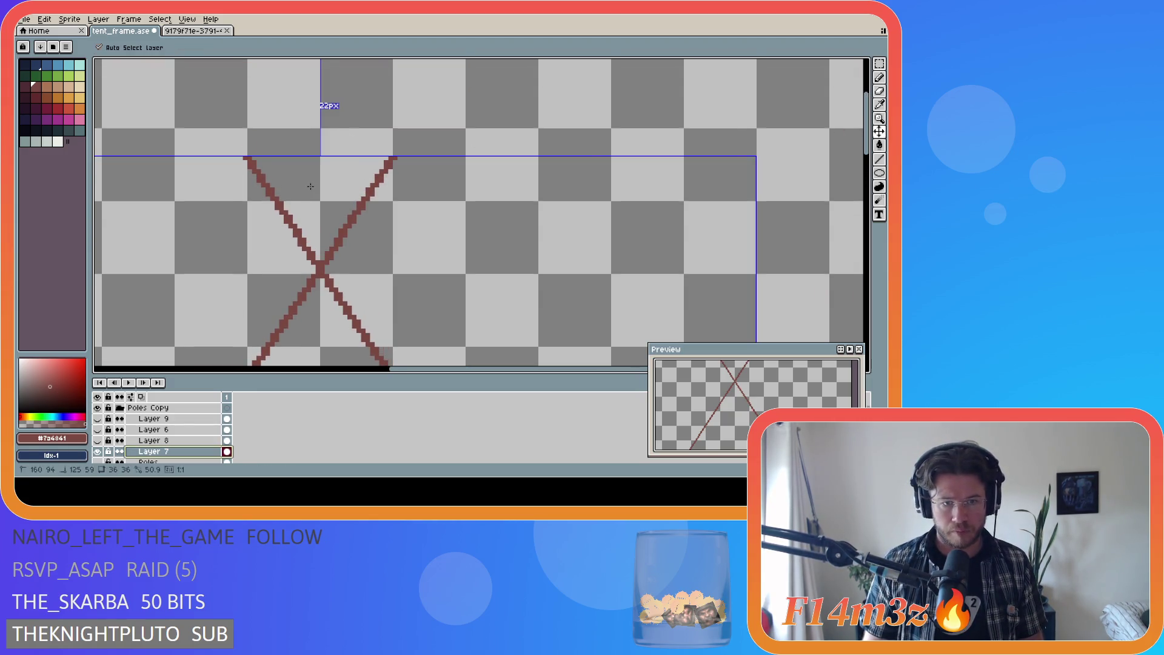
drag(308, 245, 278, 197)
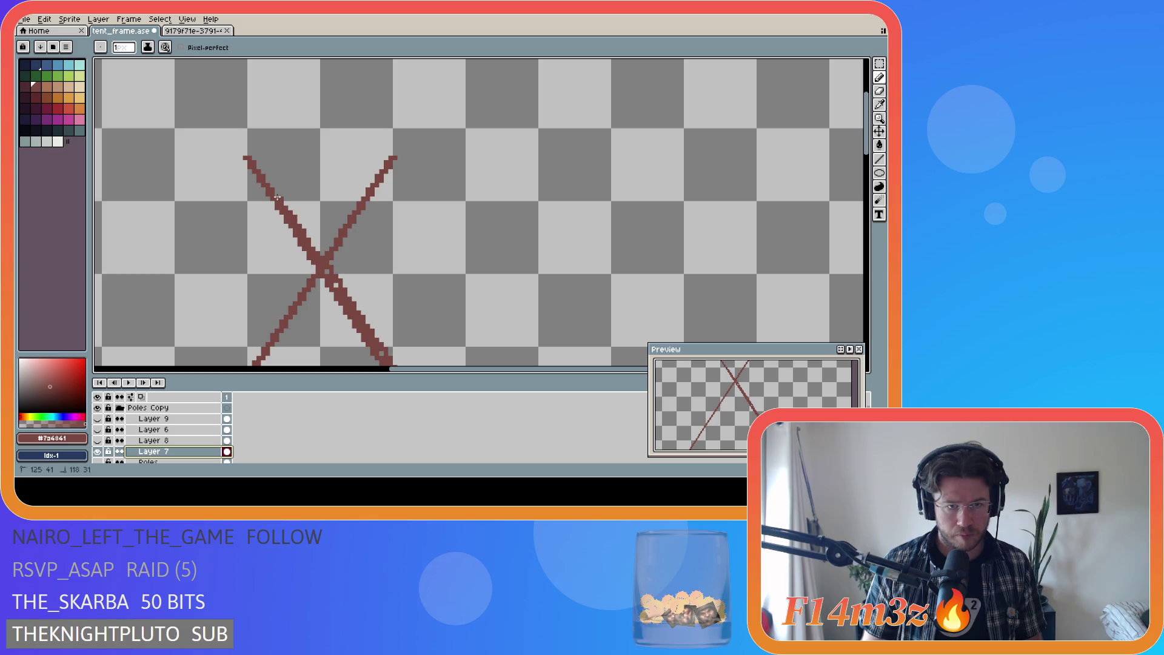
drag(251, 158, 264, 178)
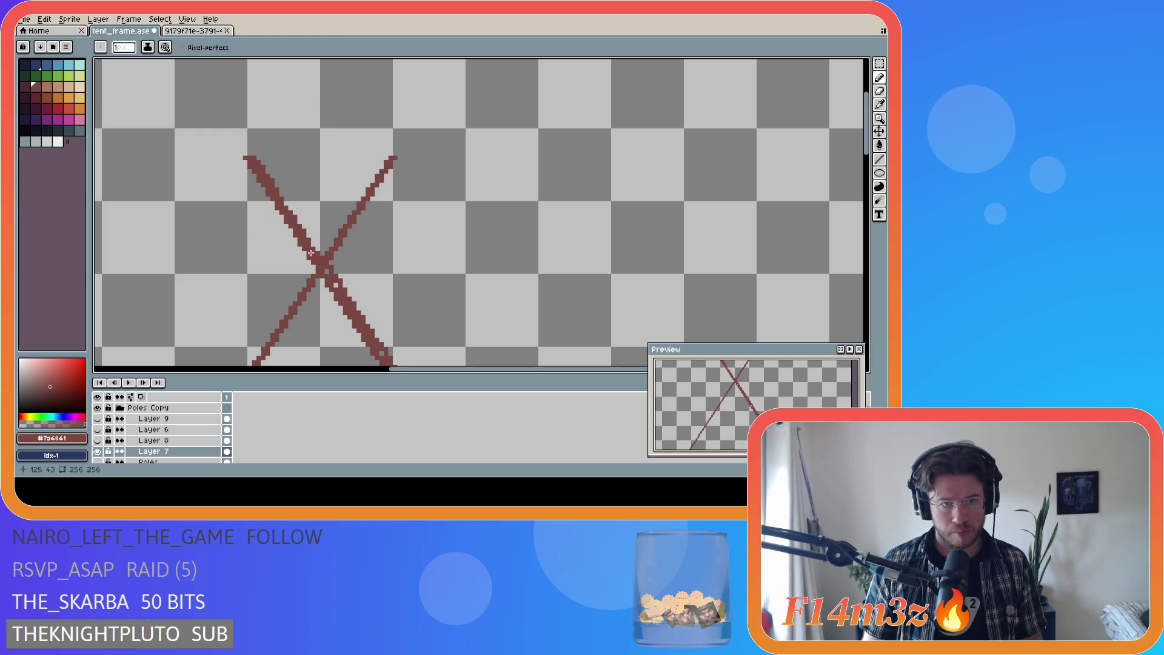
drag(867, 151, 867, 293)
drag(592, 368, 617, 369)
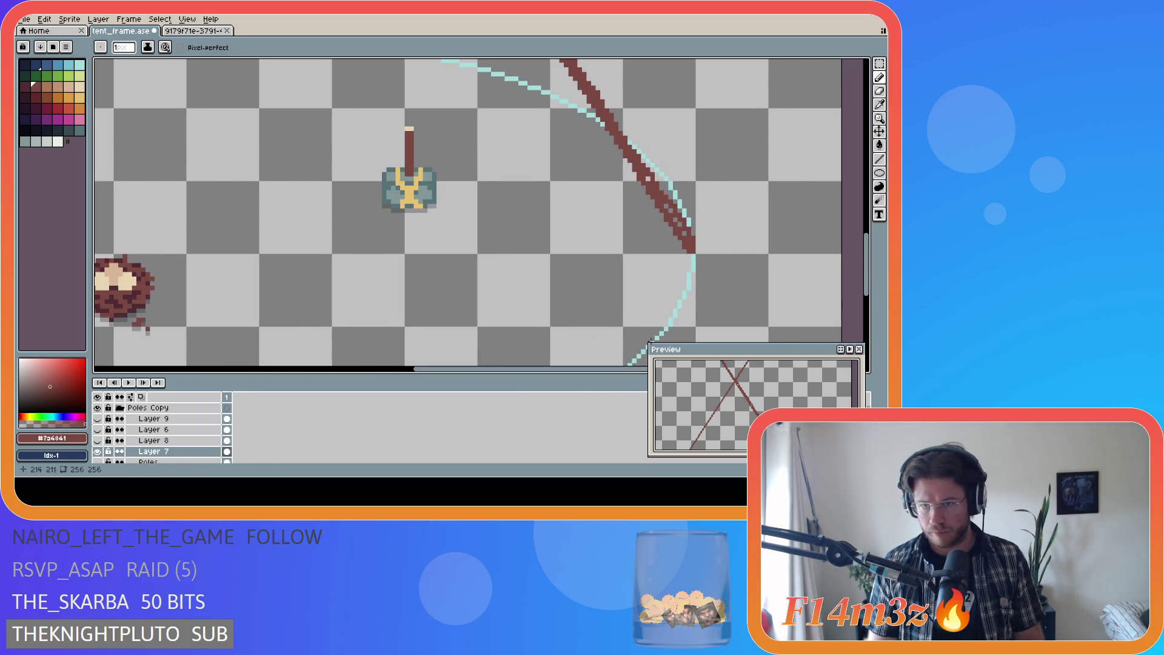
Step: Draw a second line along the right pole, undoing a stray dab and a misplaced stroke
click(697, 247)
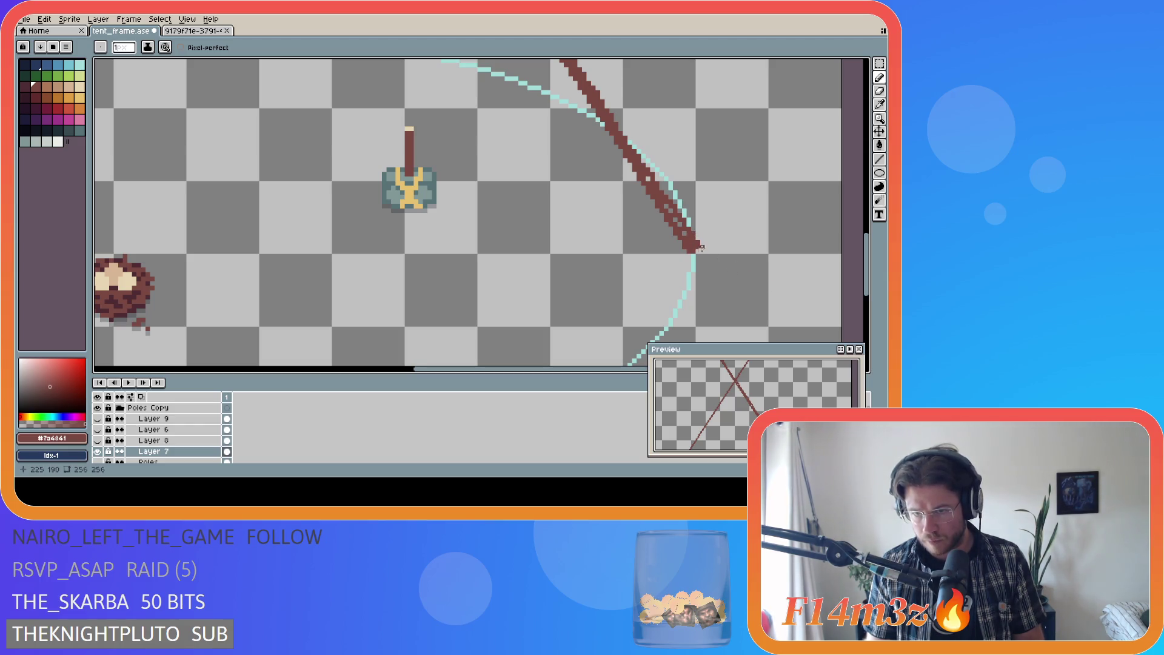
key(ctrl+z)
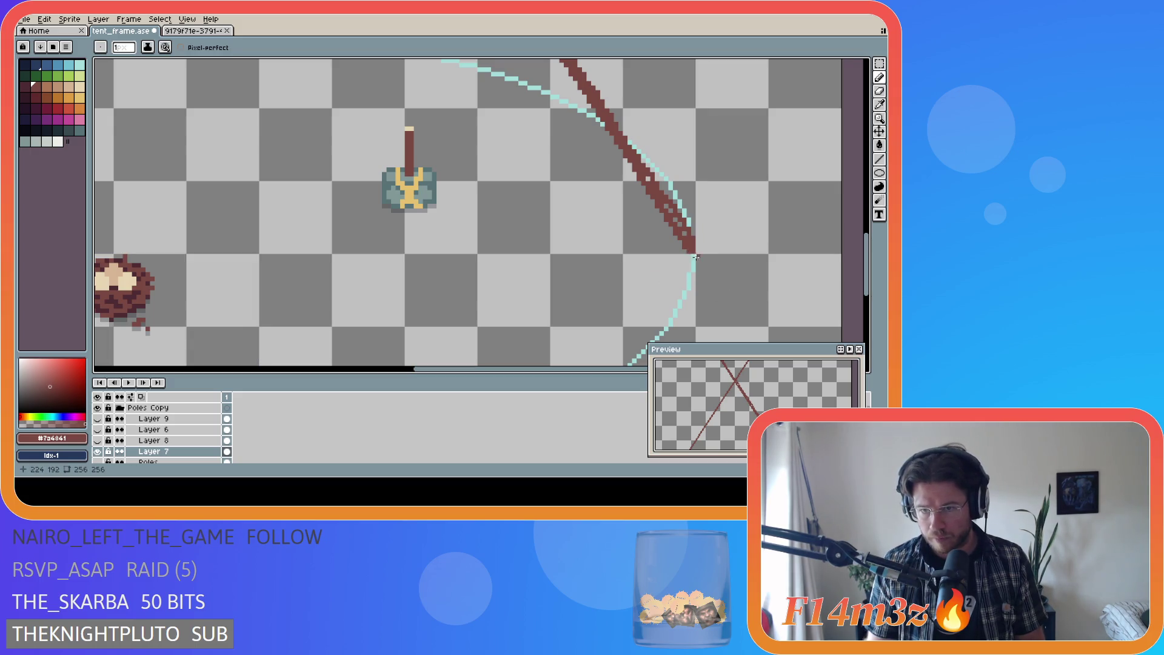
key(e)
key(b)
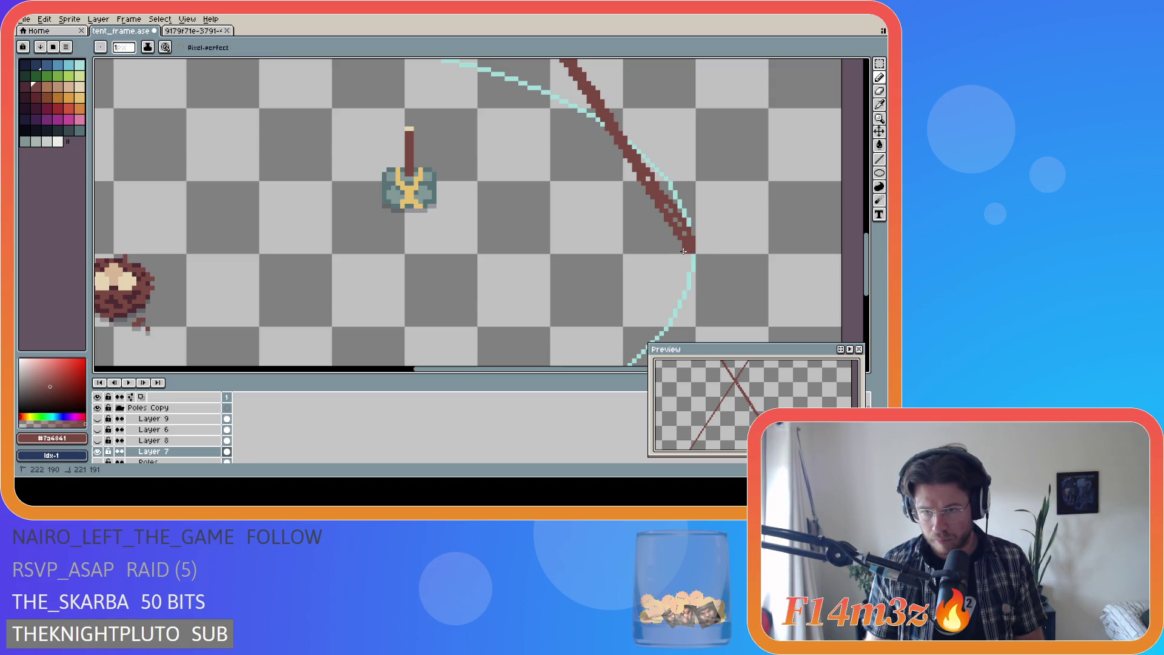
drag(678, 244, 553, 58)
drag(864, 252, 863, 209)
drag(559, 266, 516, 210)
key(ctrl+z)
Step: Redraw the second line beside the right pole and thicken its lower length, then zoom out
drag(551, 262, 426, 65)
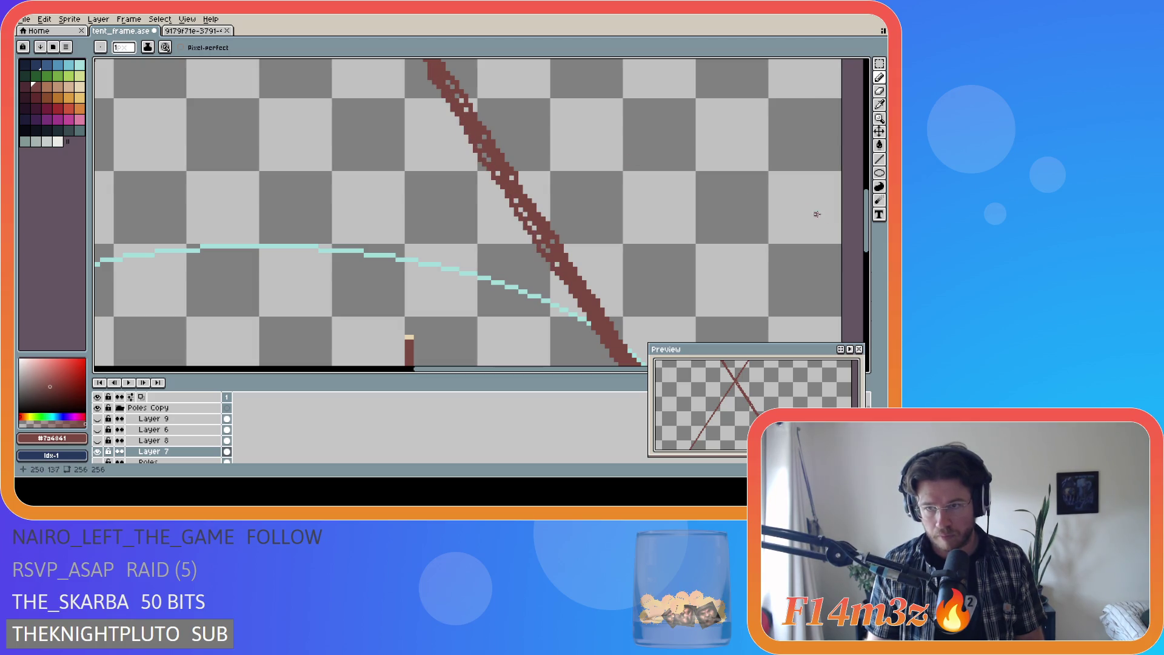
drag(861, 233, 860, 188)
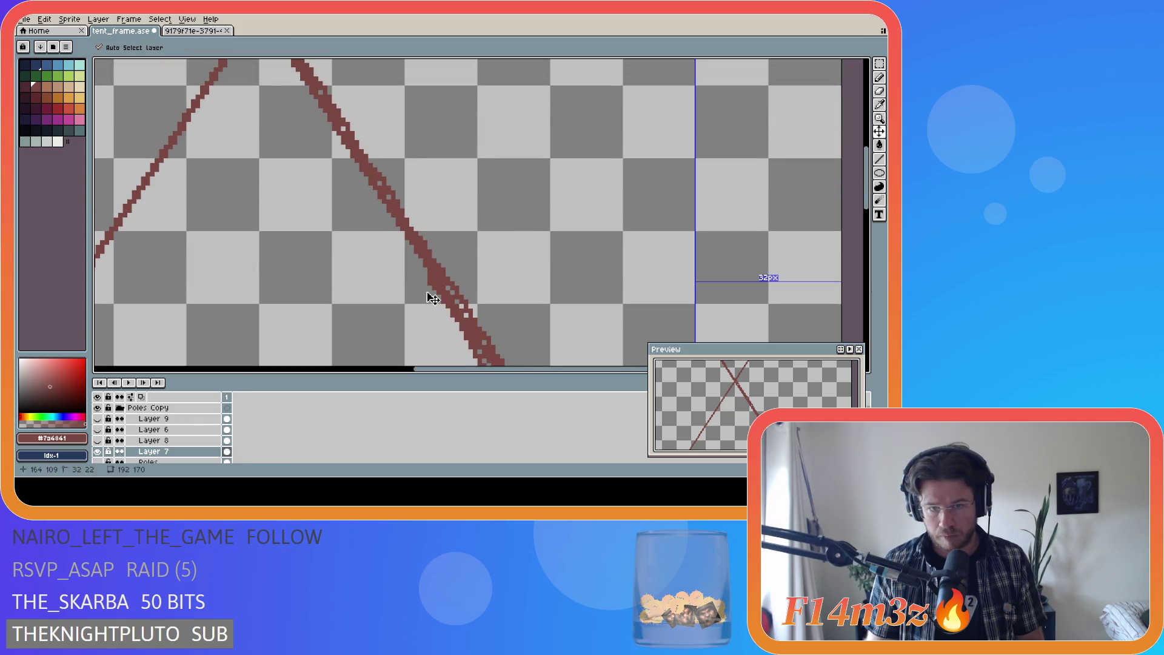
drag(430, 278, 303, 87)
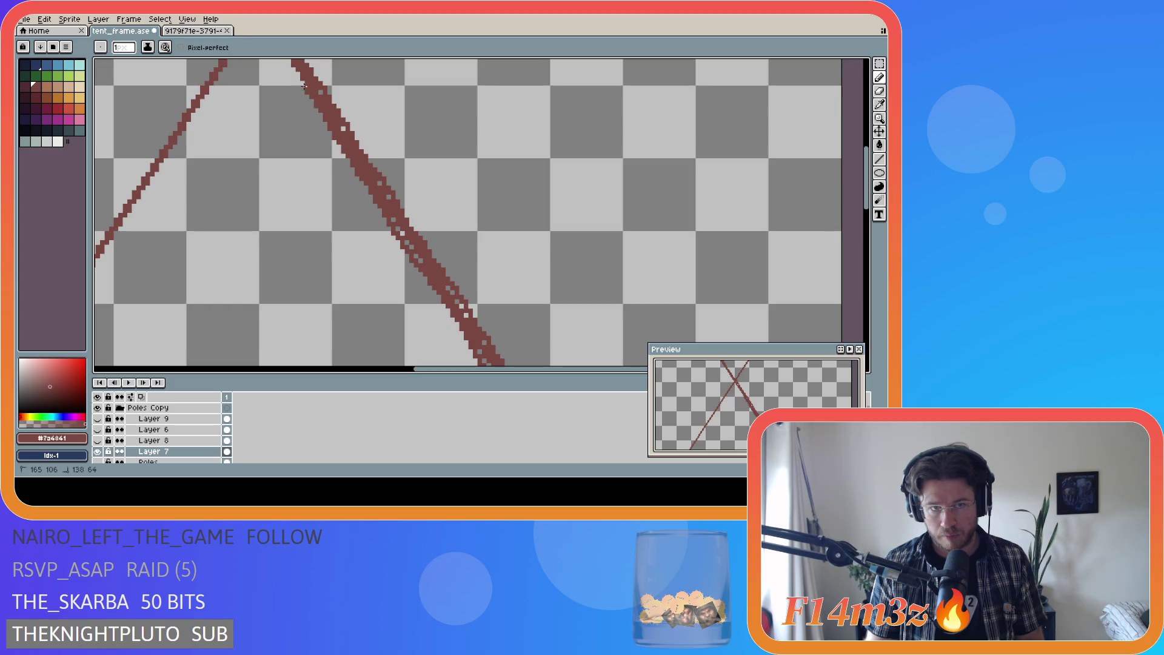
drag(865, 178, 866, 135)
key(v)
key(b)
mouse_move(321, 300)
mouse_down()
mouse_move(287, 274)
mouse_move(197, 127)
mouse_up()
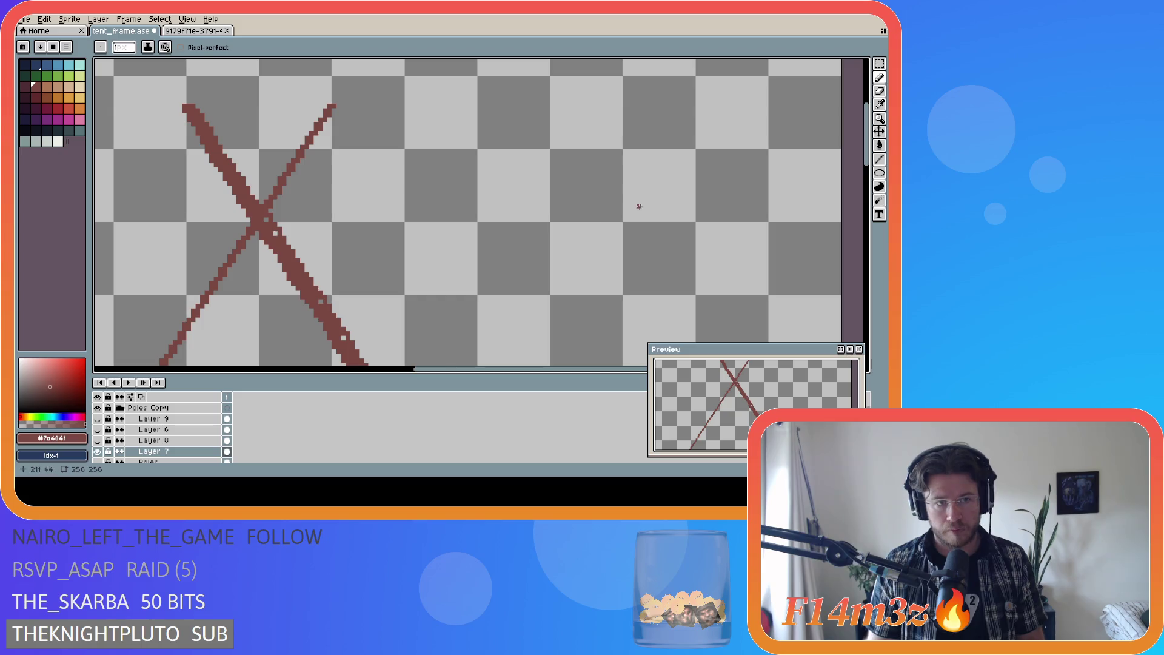
scroll(639, 206, down, 4)
scroll(705, 228, down, 2)
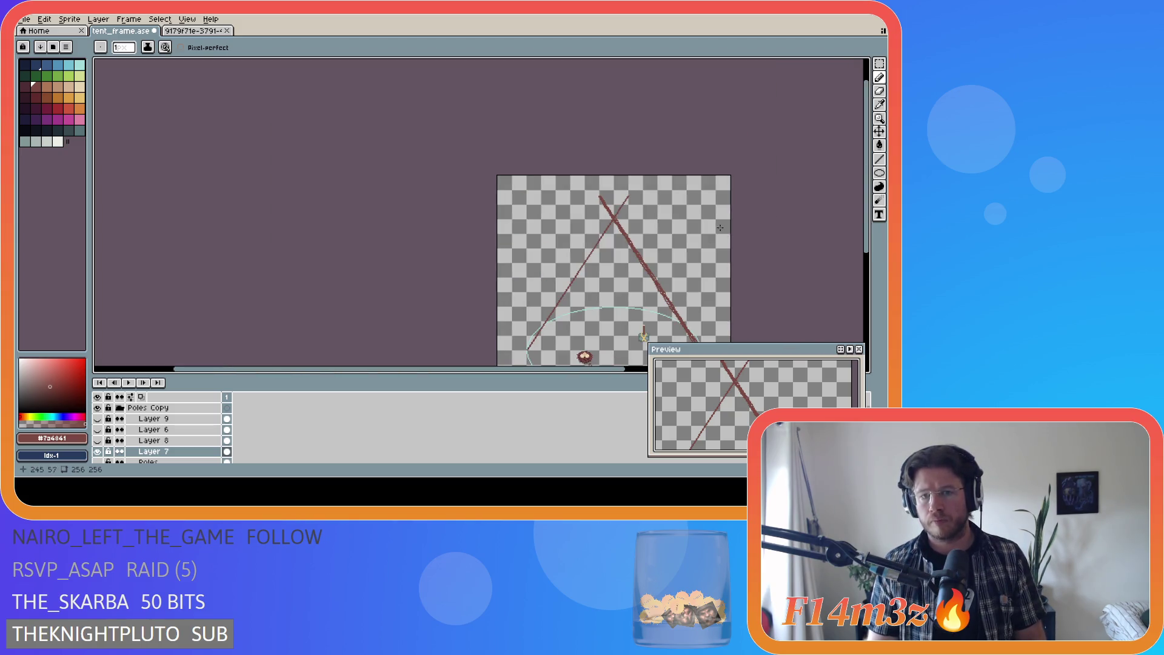
Step: Fill the hollow stretches and single gap pixels along the right pole
scroll(533, 322, right, 5)
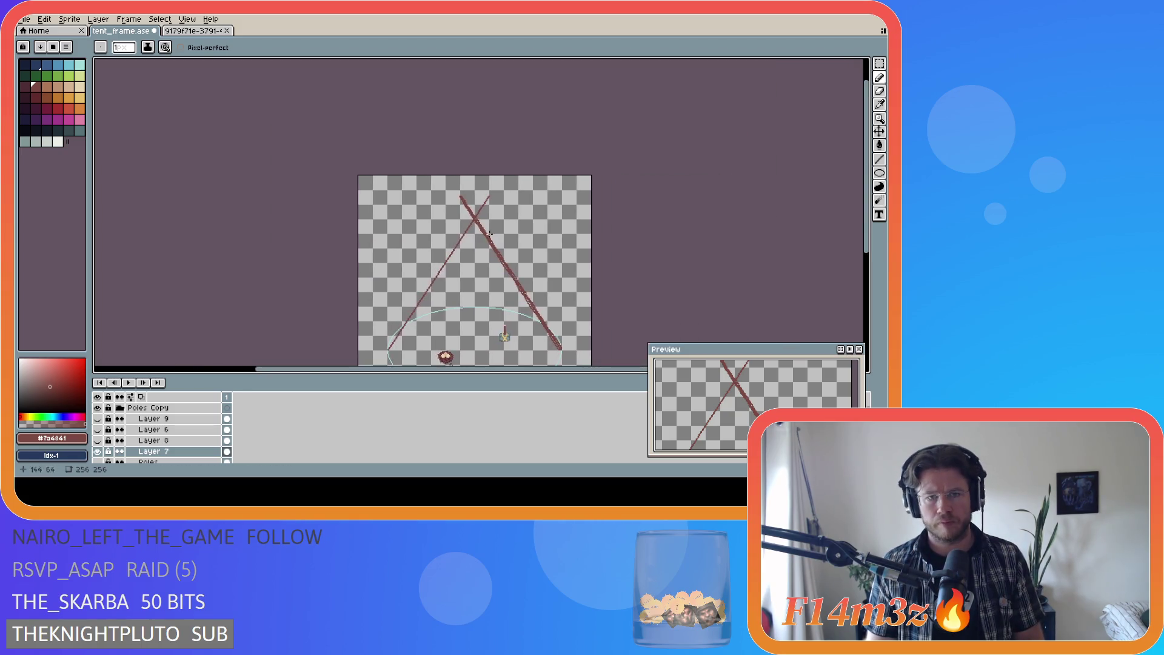
scroll(474, 215, up, 4)
scroll(474, 215, up, 1)
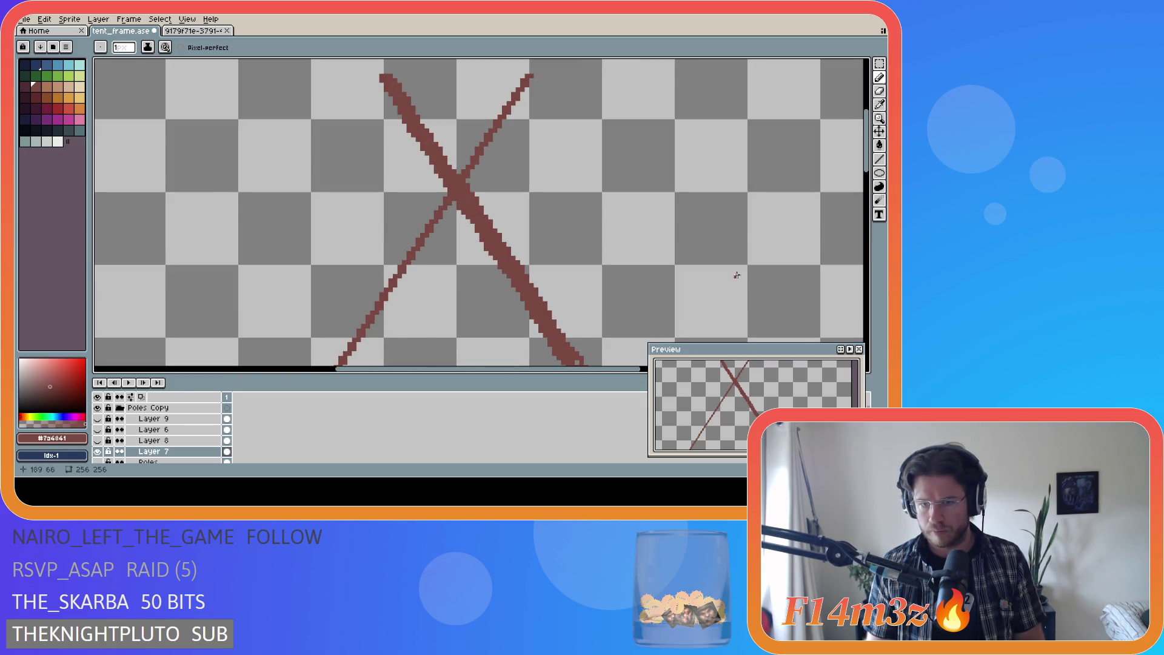
drag(866, 142, 865, 194)
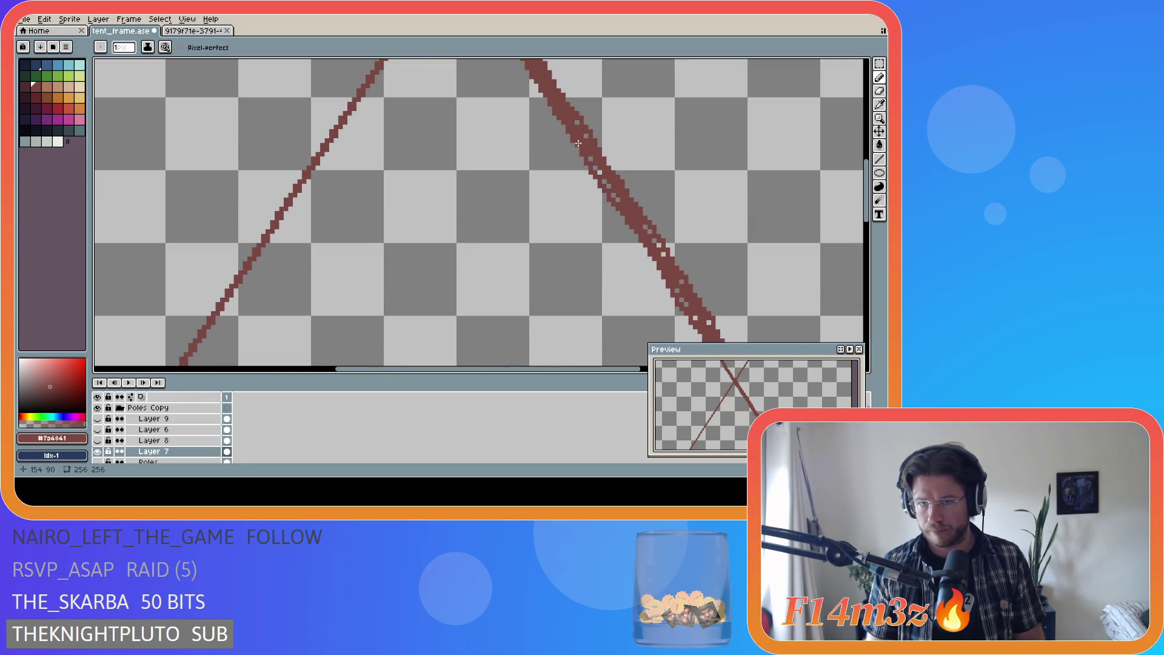
drag(576, 122, 665, 259)
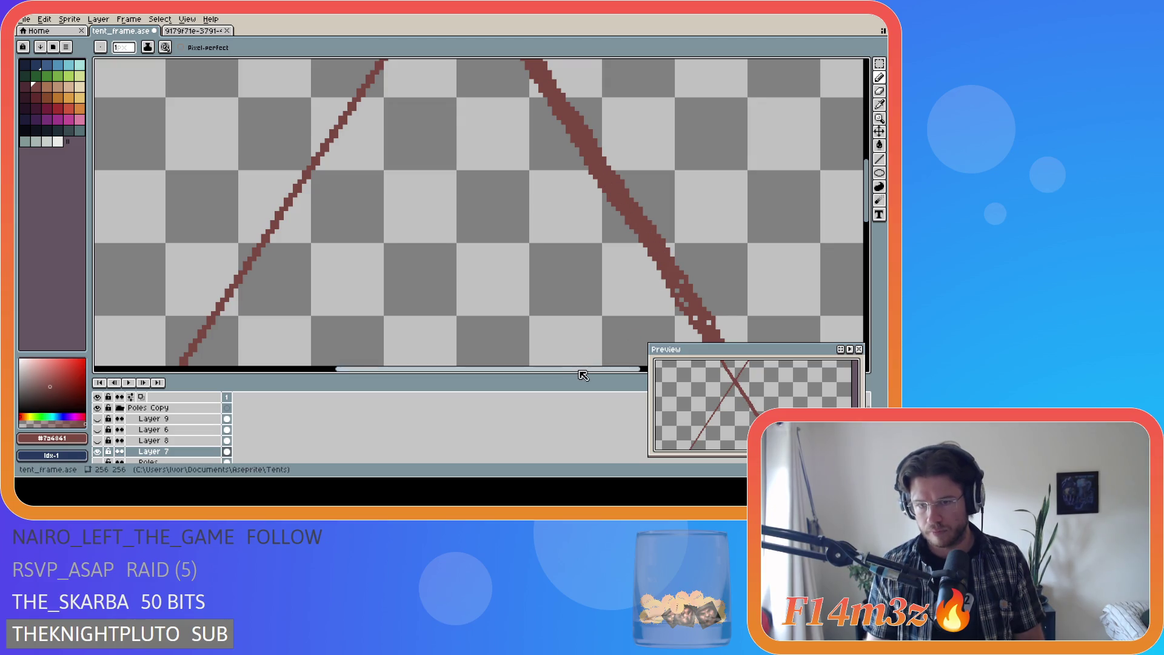
drag(580, 370, 632, 369)
drag(866, 214, 866, 248)
drag(545, 125, 559, 144)
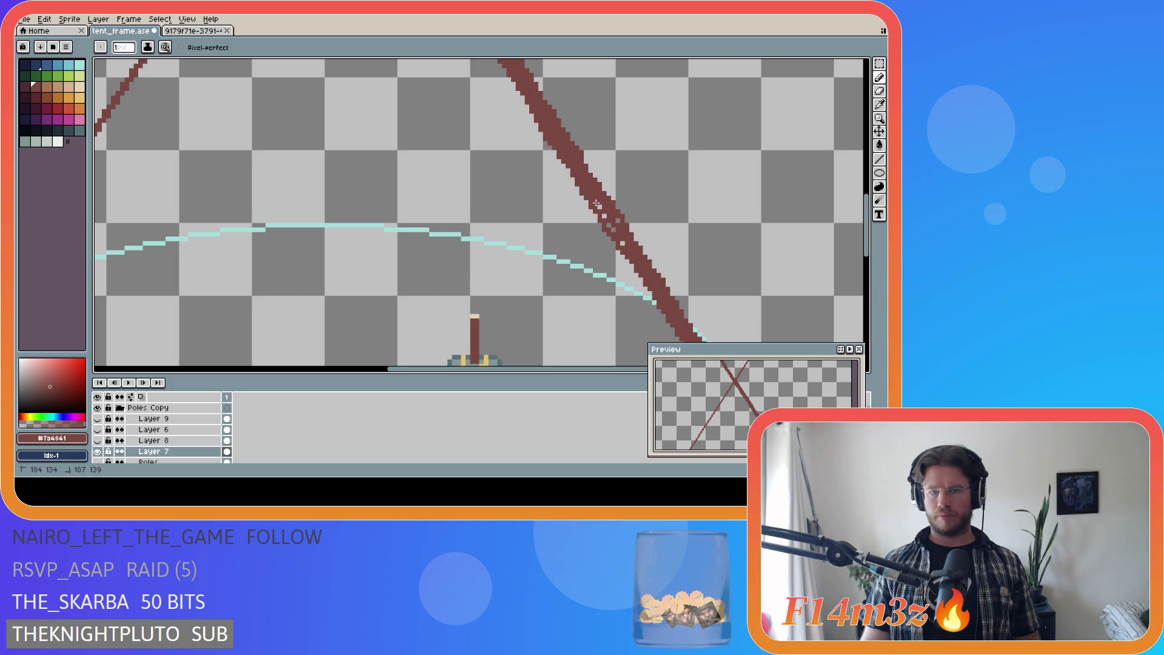
click(617, 222)
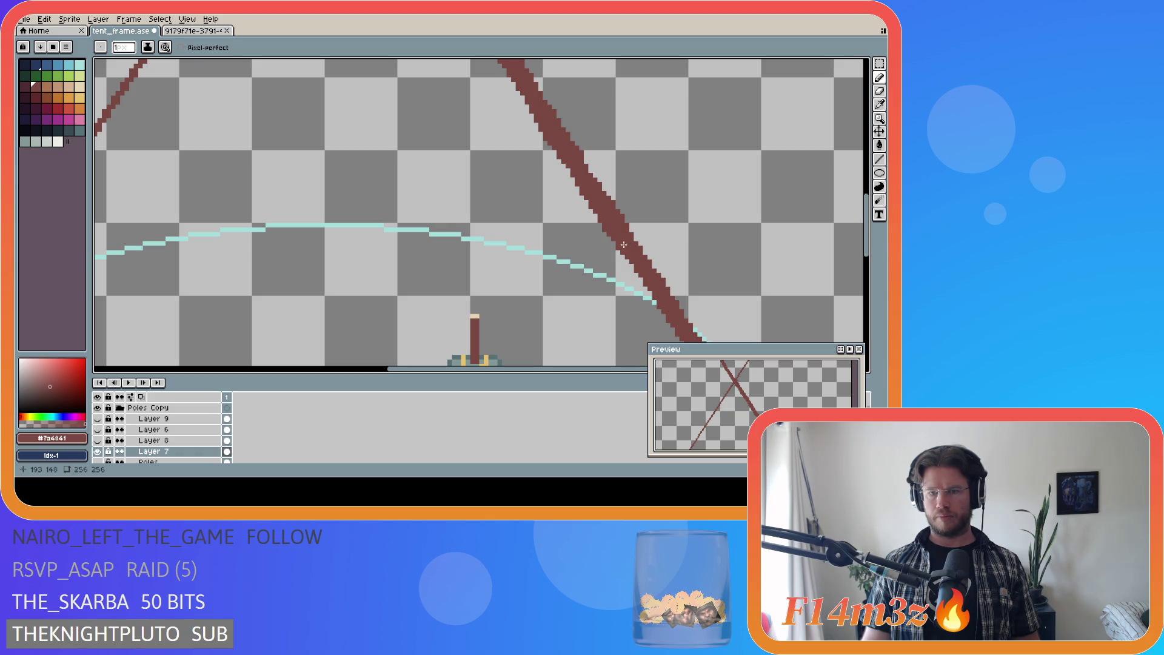
drag(602, 368, 663, 368)
scroll(822, 230, down, 4)
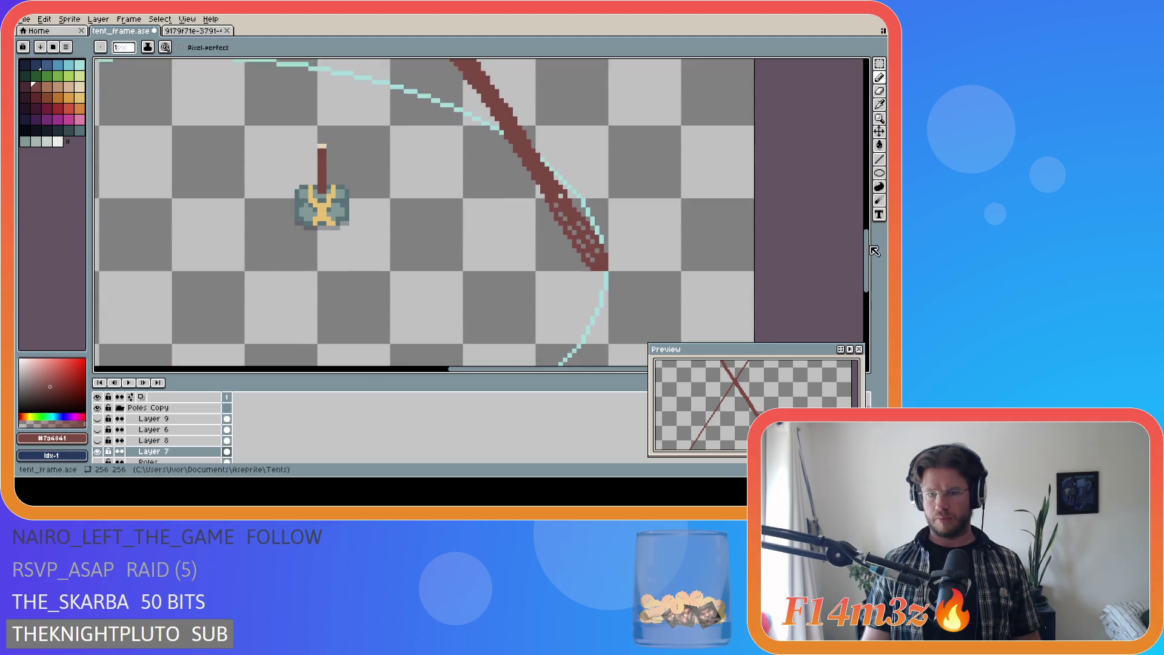
drag(558, 244, 595, 305)
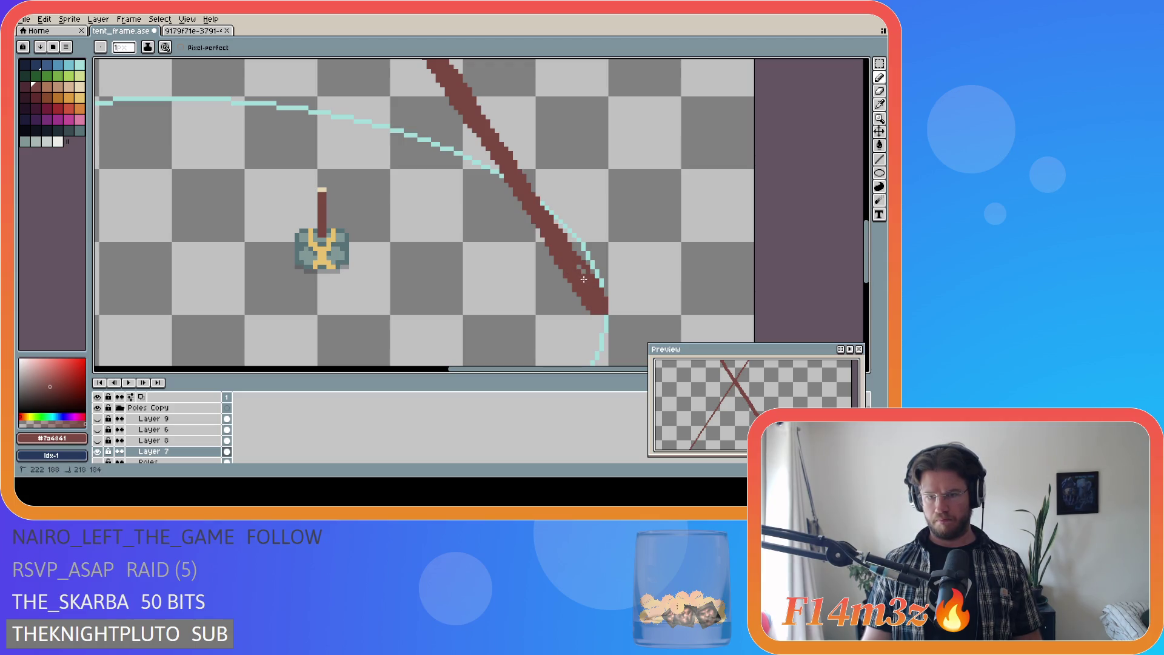
Step: Save tent_frame.ase and zoom in and out to review the poles
key(ctrl+s)
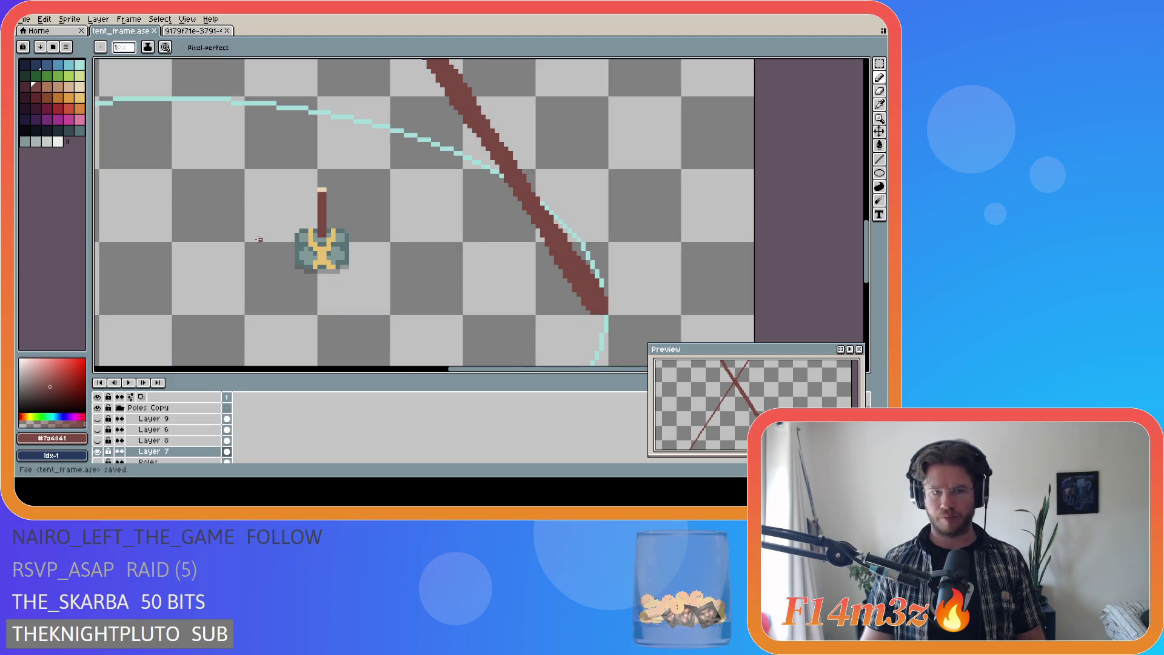
scroll(296, 239, down, 4)
scroll(299, 269, down, 1)
drag(445, 368, 364, 364)
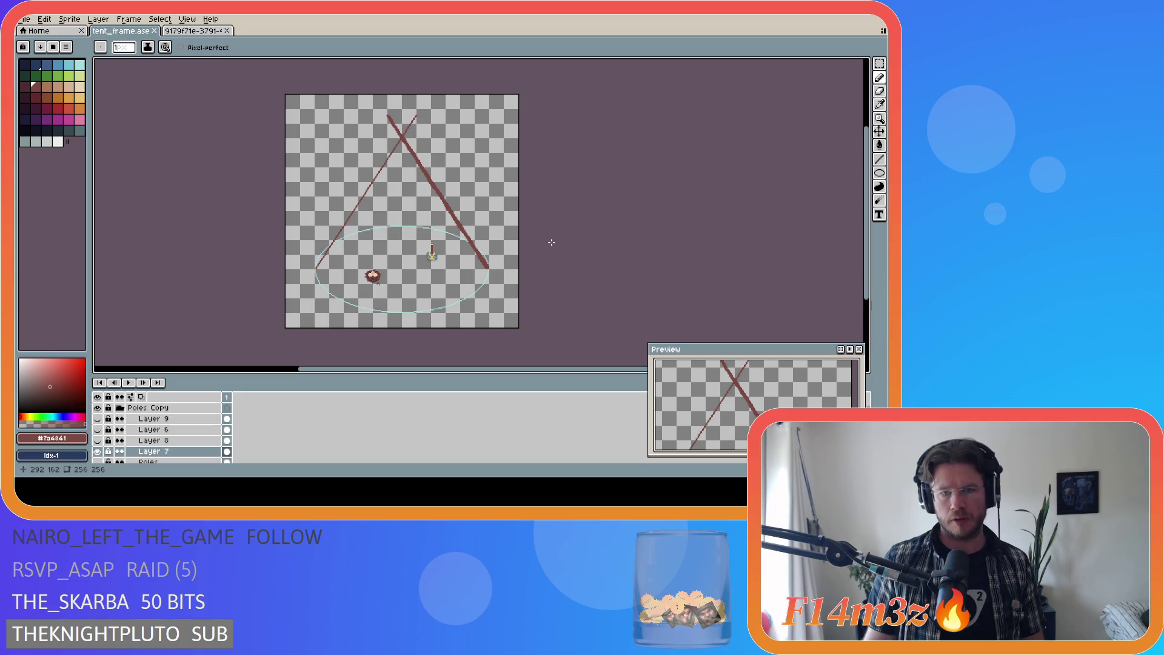
scroll(488, 264, up, 5)
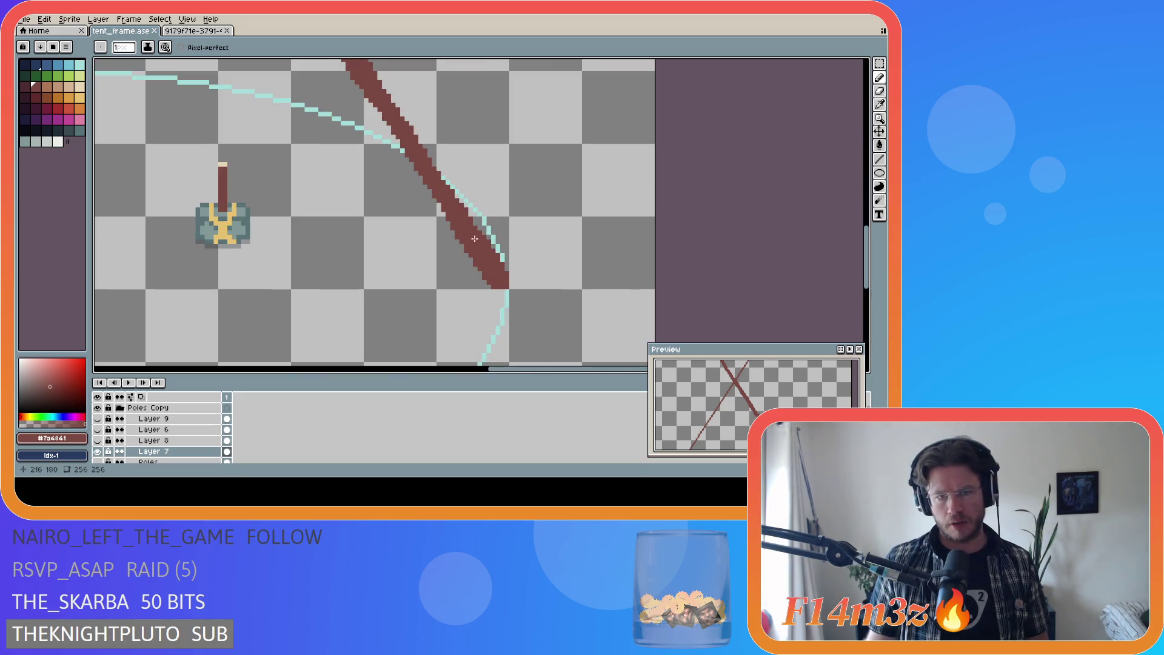
scroll(403, 226, down, 5)
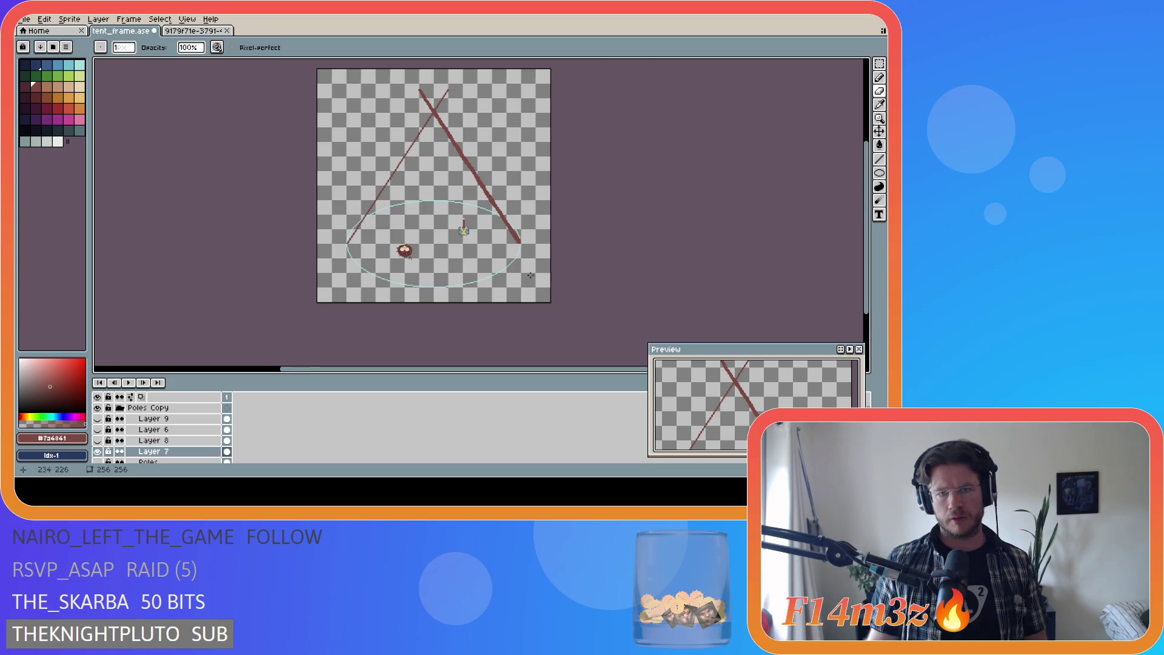
scroll(499, 253, up, 4)
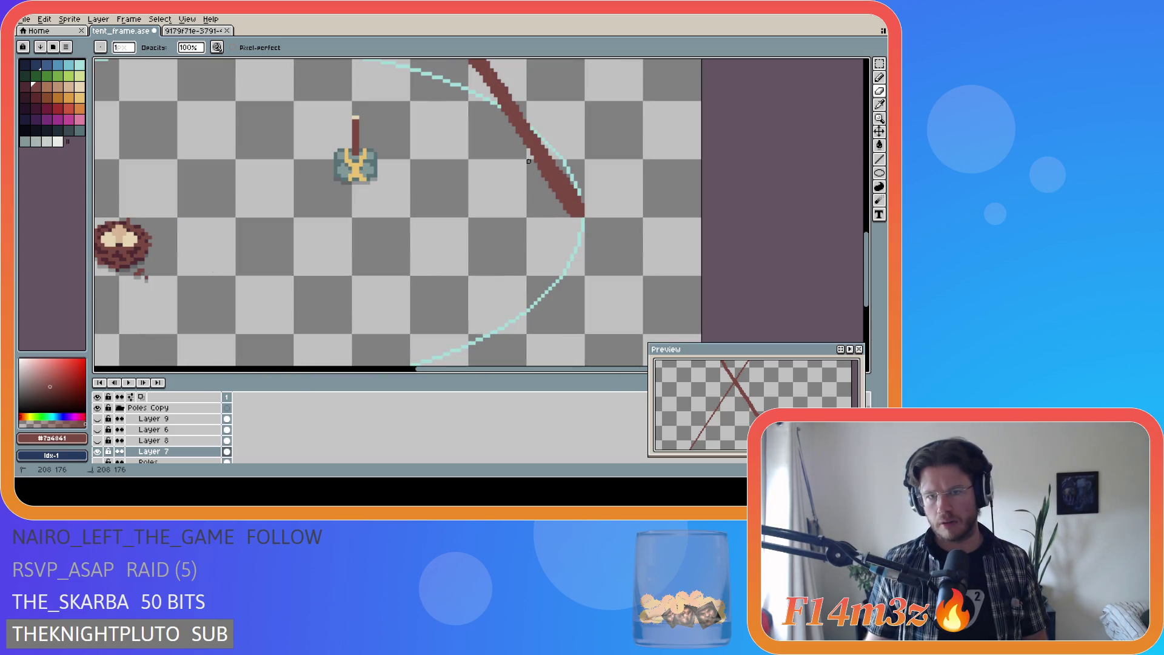
scroll(594, 281, down, 4)
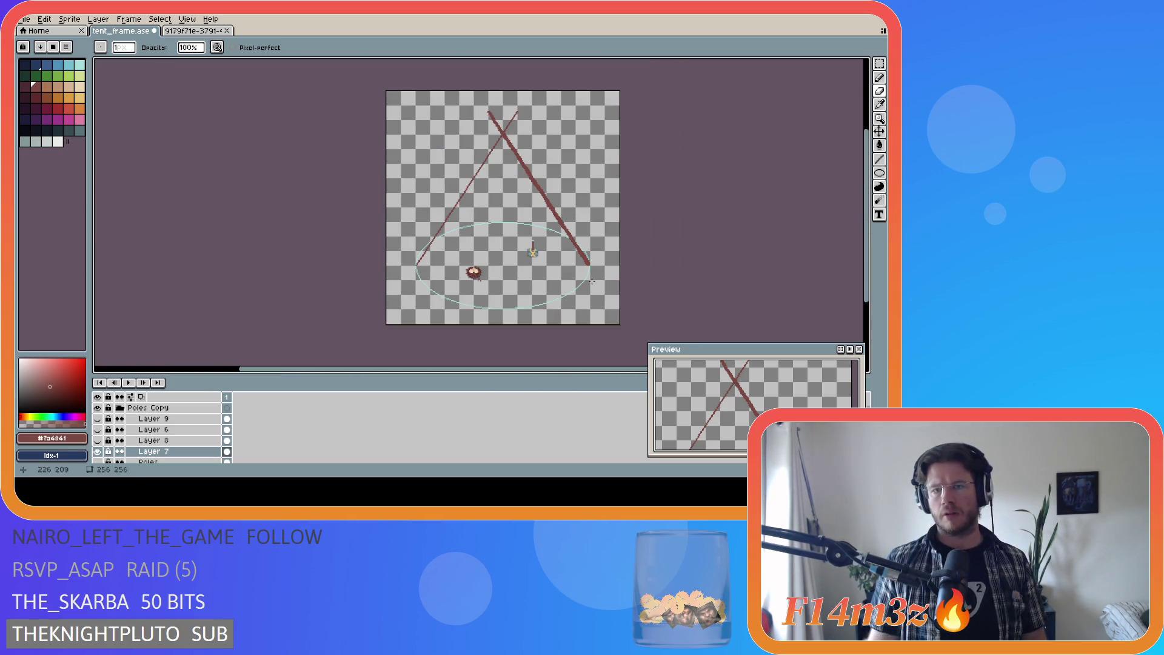
scroll(553, 208, up, 5)
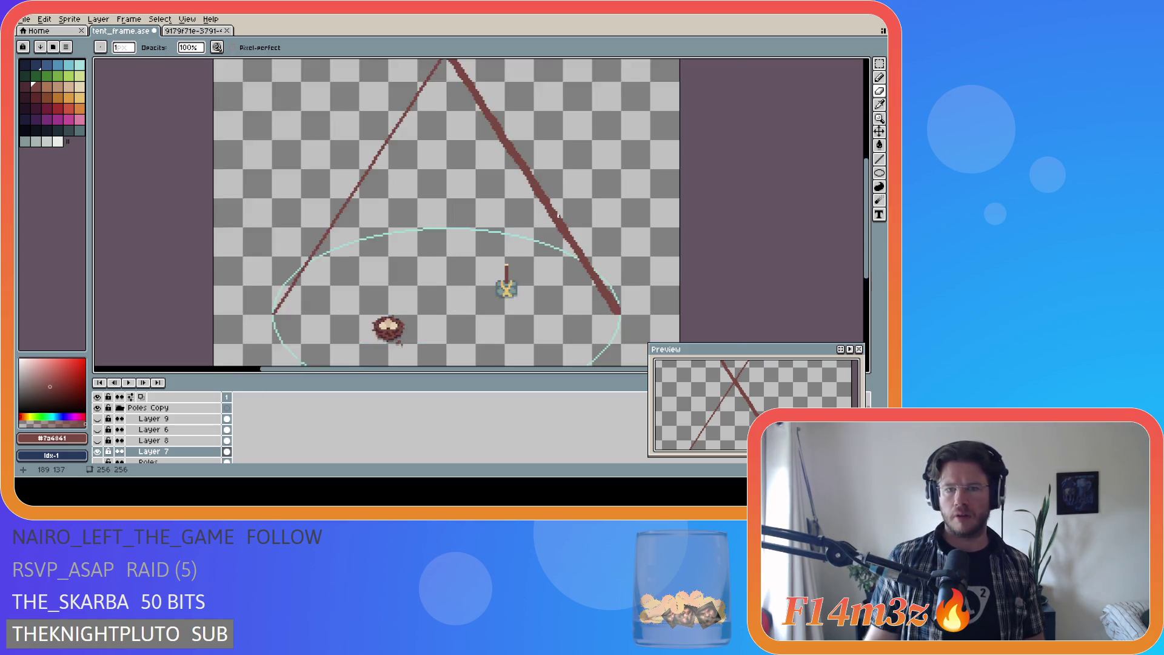
scroll(542, 184, down, 4)
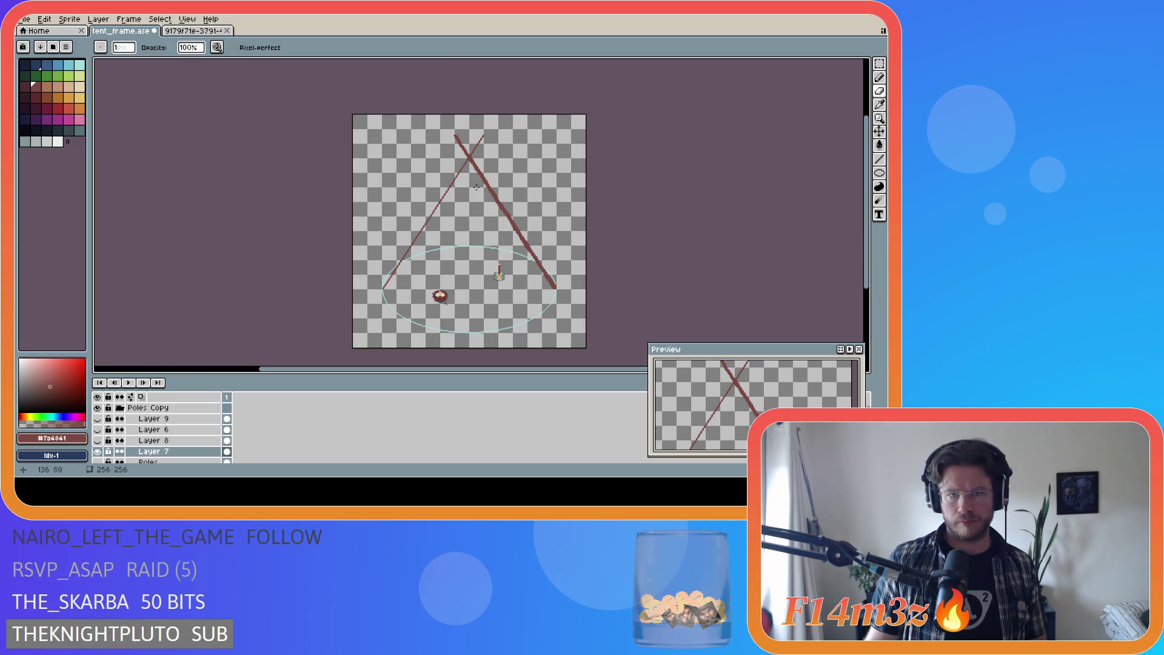
scroll(472, 179, up, 4)
Step: Touch up a pixel where the poles cross and save tent_frame.ase again
drag(457, 128, 460, 127)
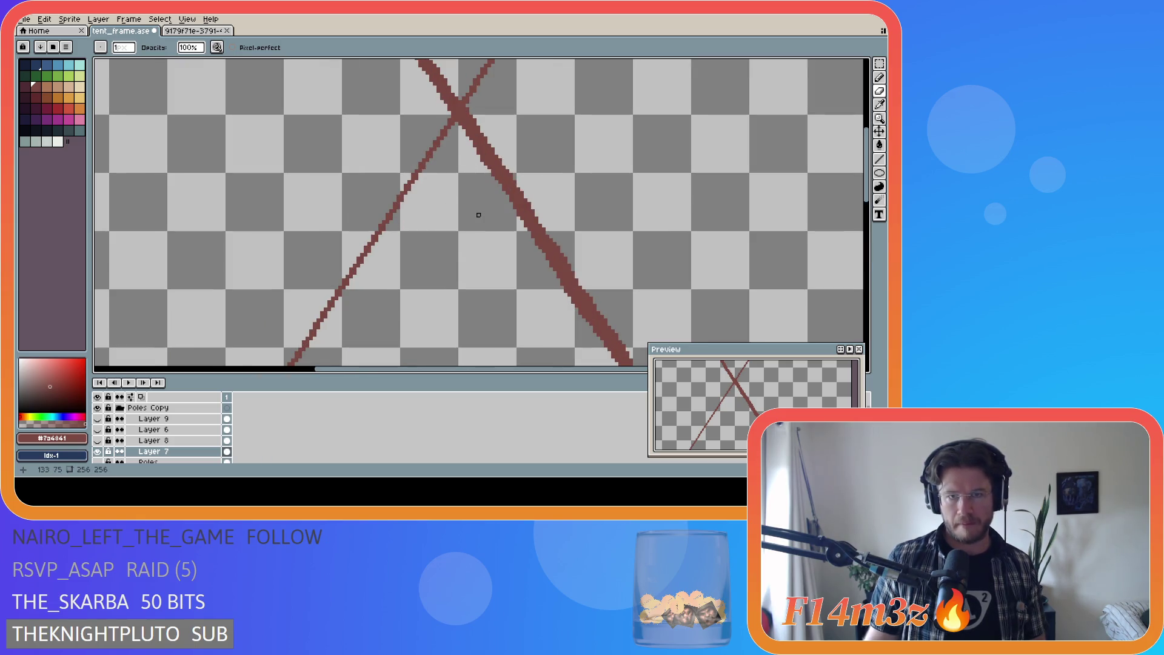
scroll(479, 215, down, 4)
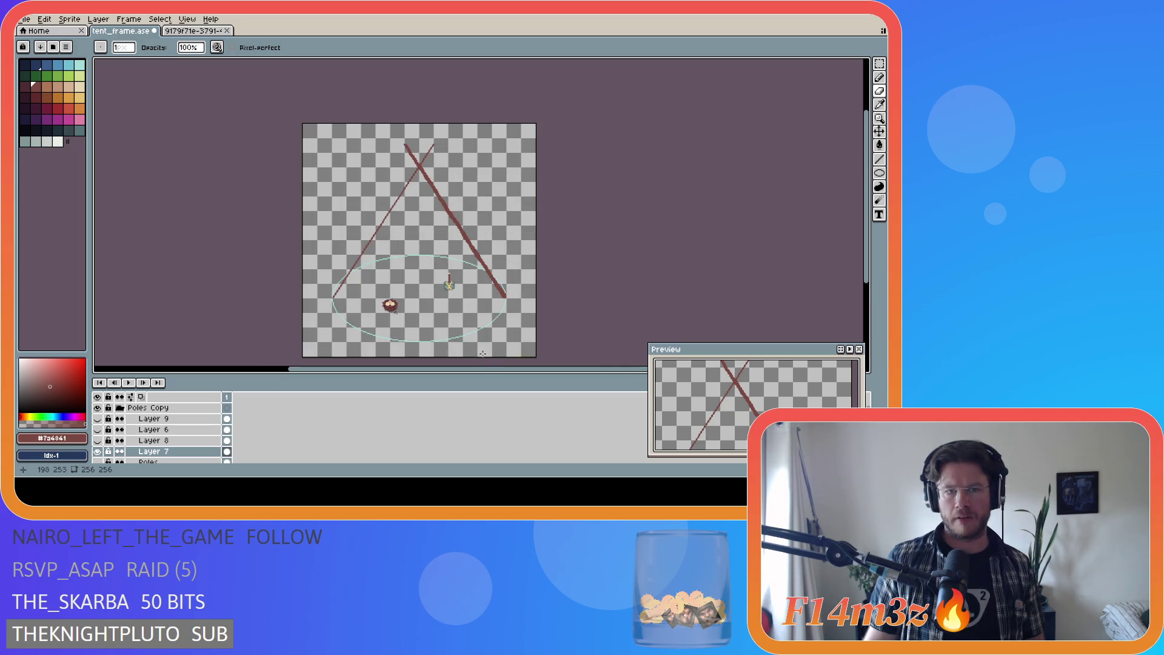
scroll(451, 189, up, 3)
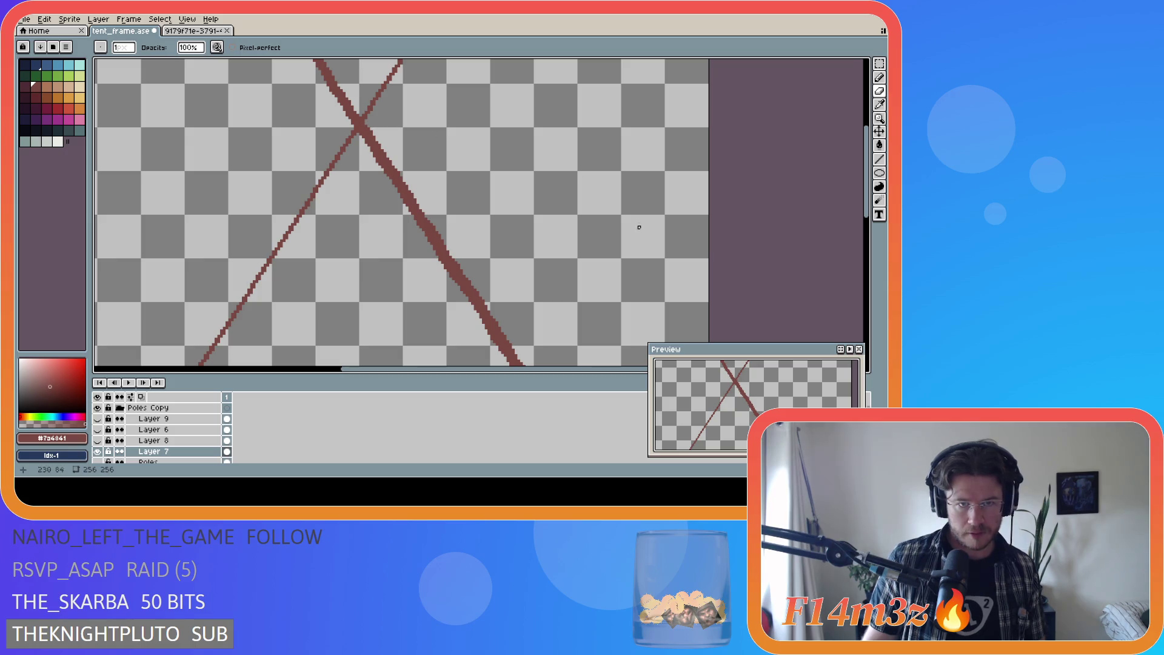
scroll(489, 205, down, 4)
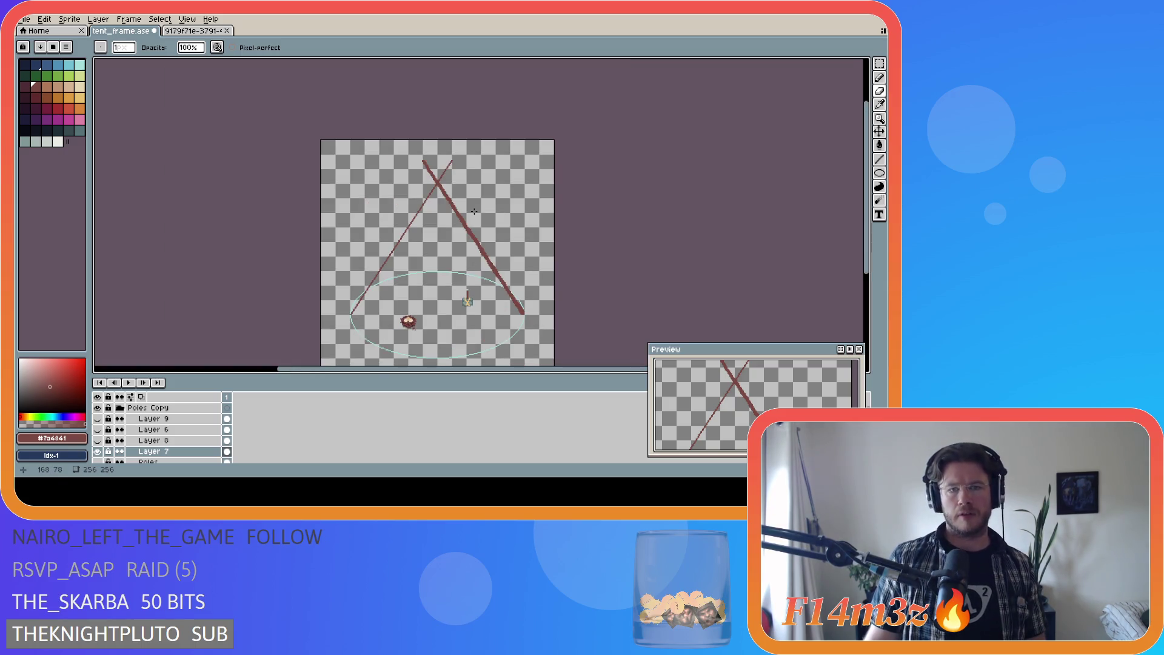
scroll(470, 234, up, 1)
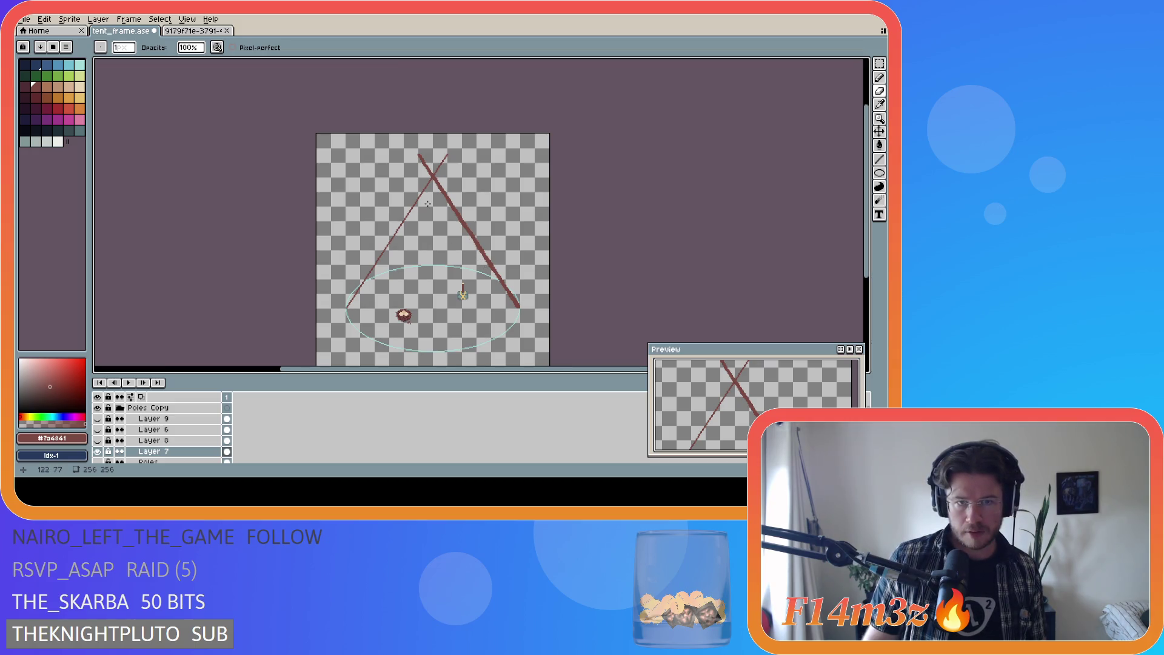
scroll(419, 179, up, 2)
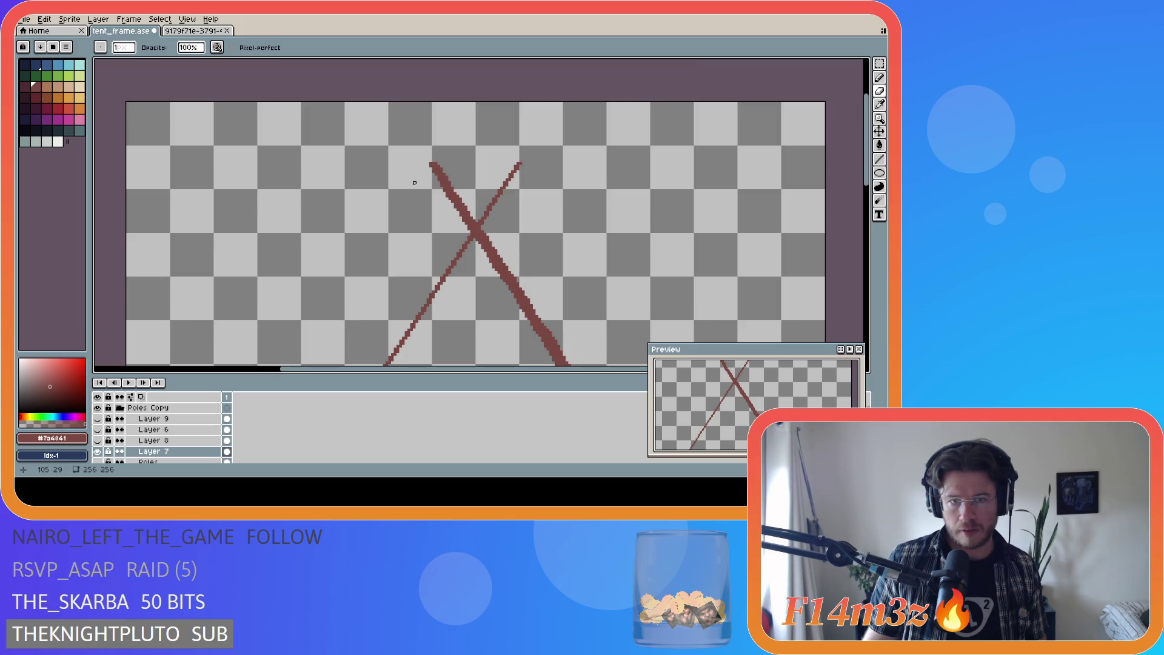
scroll(425, 177, down, 2)
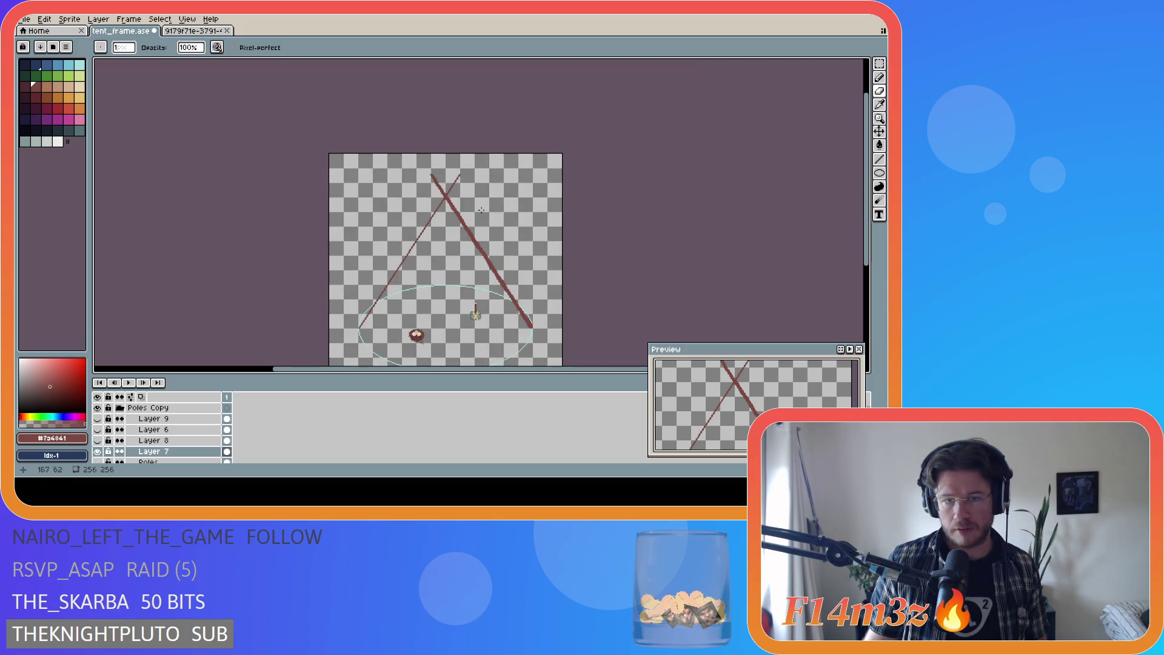
scroll(594, 190, up, 2)
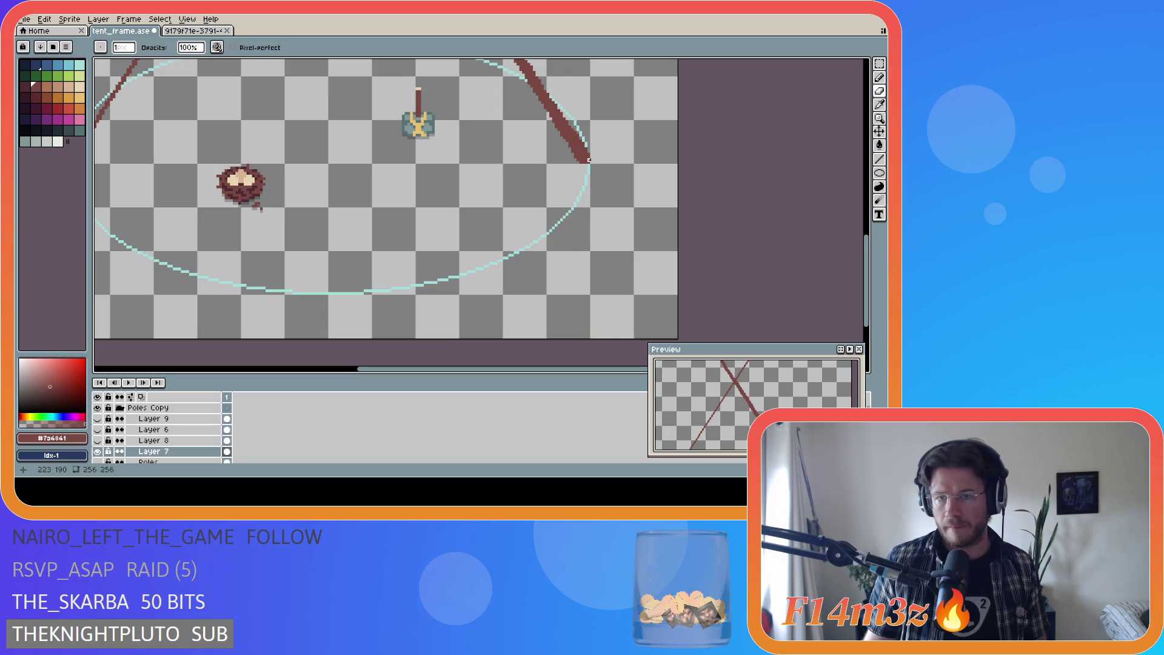
scroll(619, 176, down, 2)
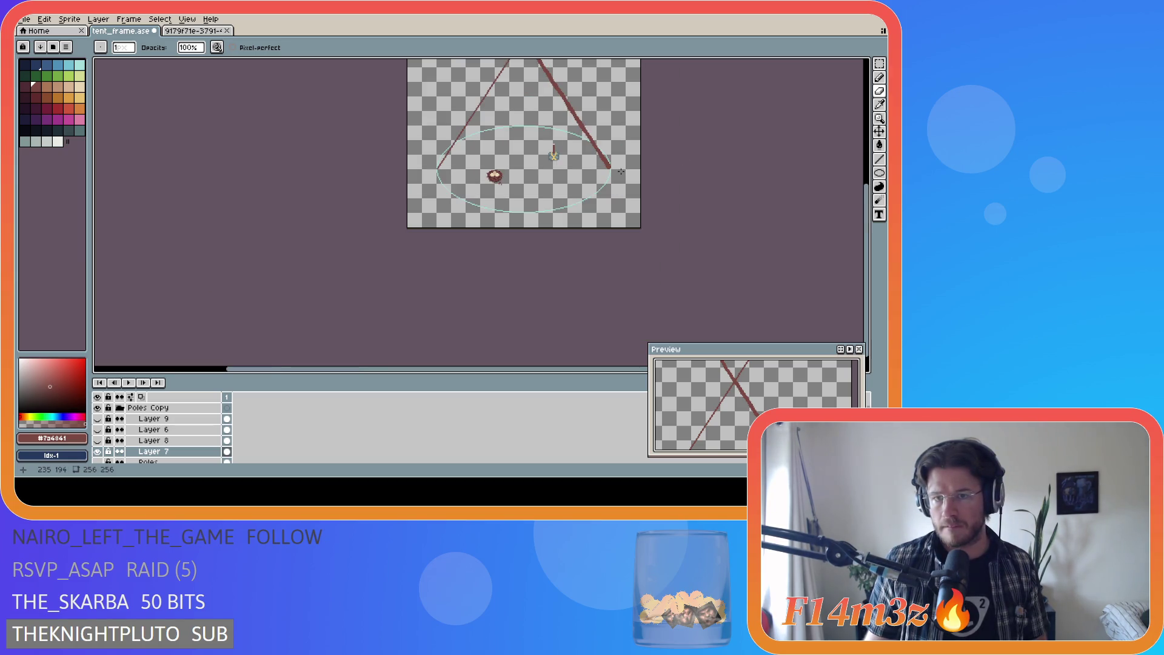
key(ctrl+s)
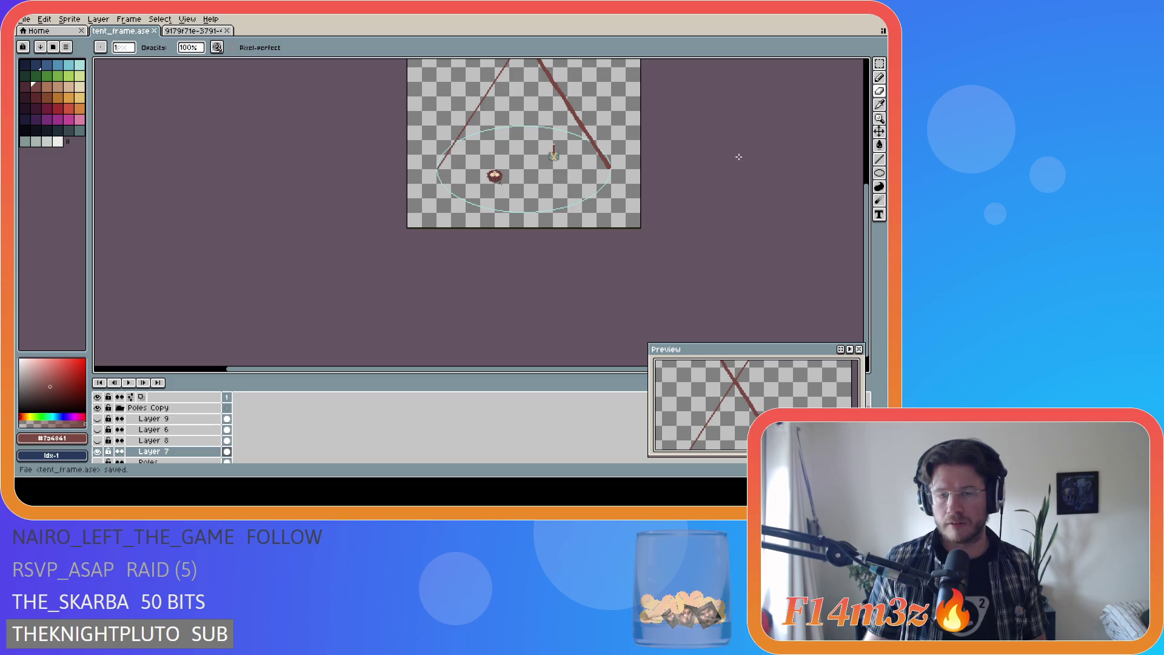
Step: Zoom in and try a straight stroke along the left pole from its lower end
drag(865, 209, 869, 161)
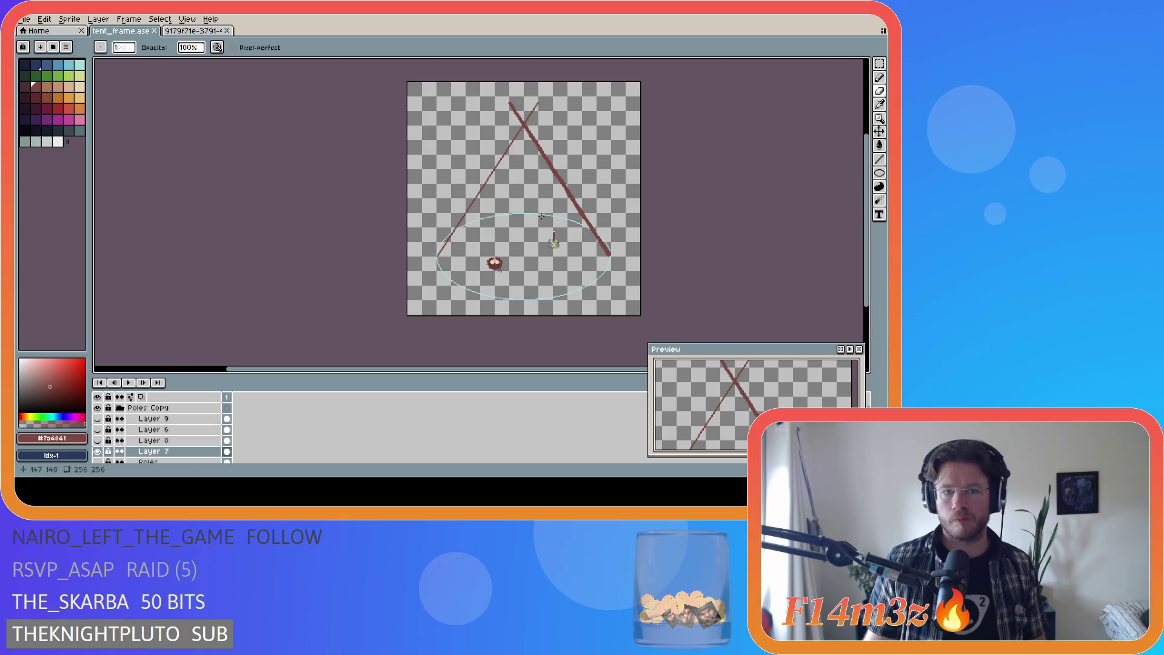
scroll(415, 270, up, 5)
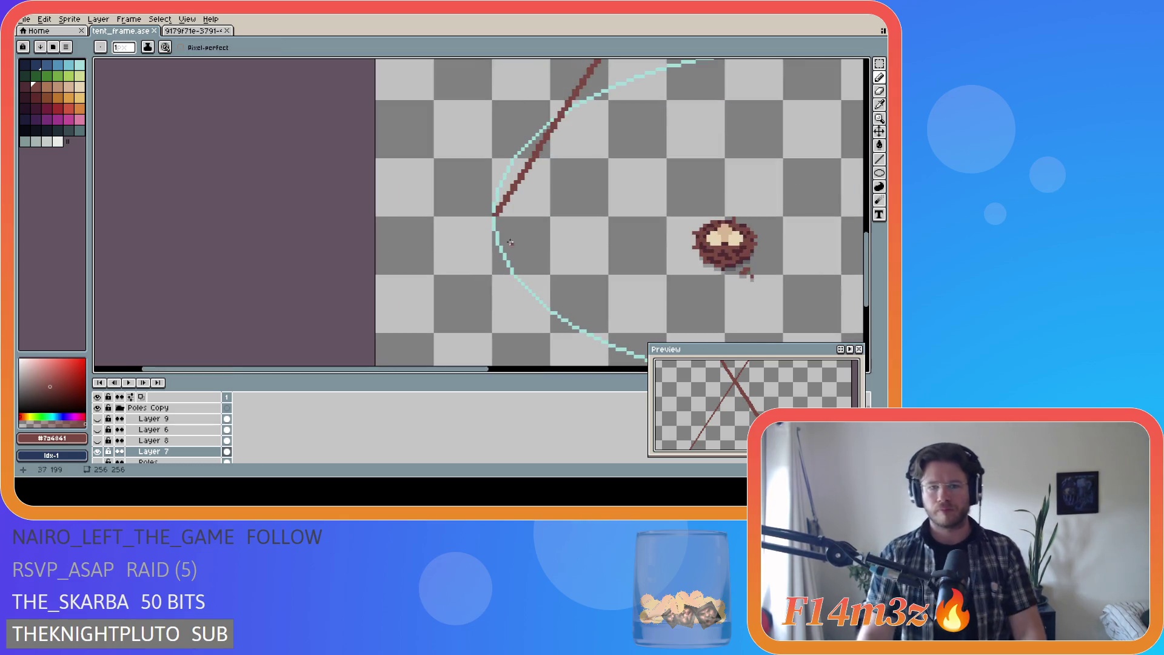
drag(478, 371, 531, 371)
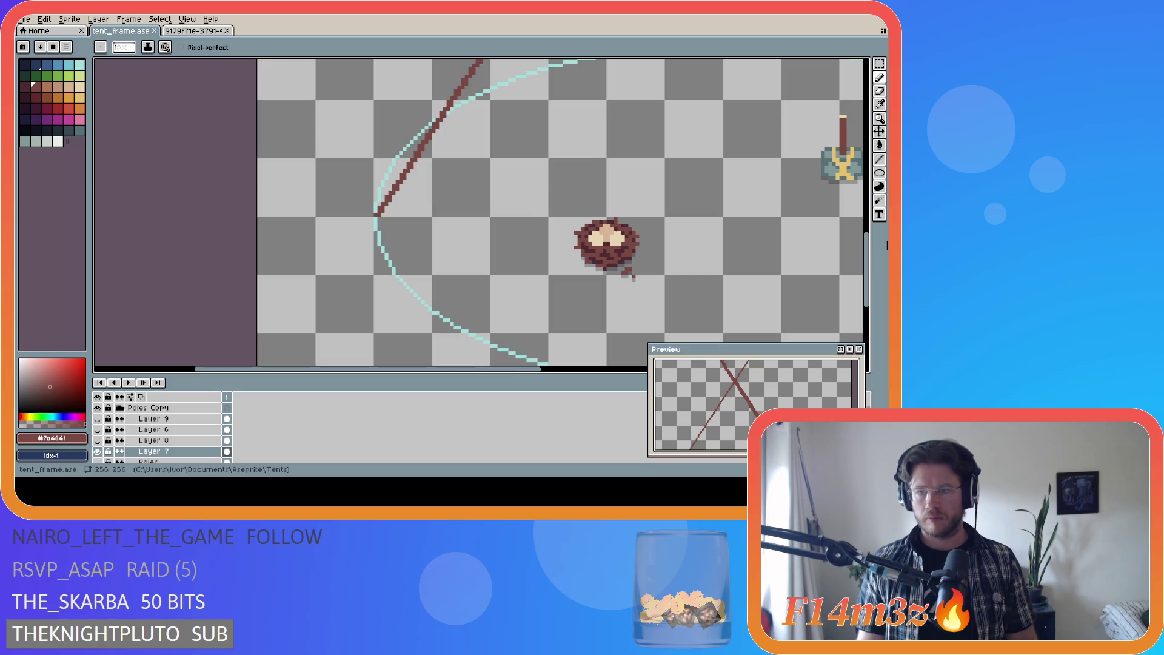
scroll(828, 267, up, 2)
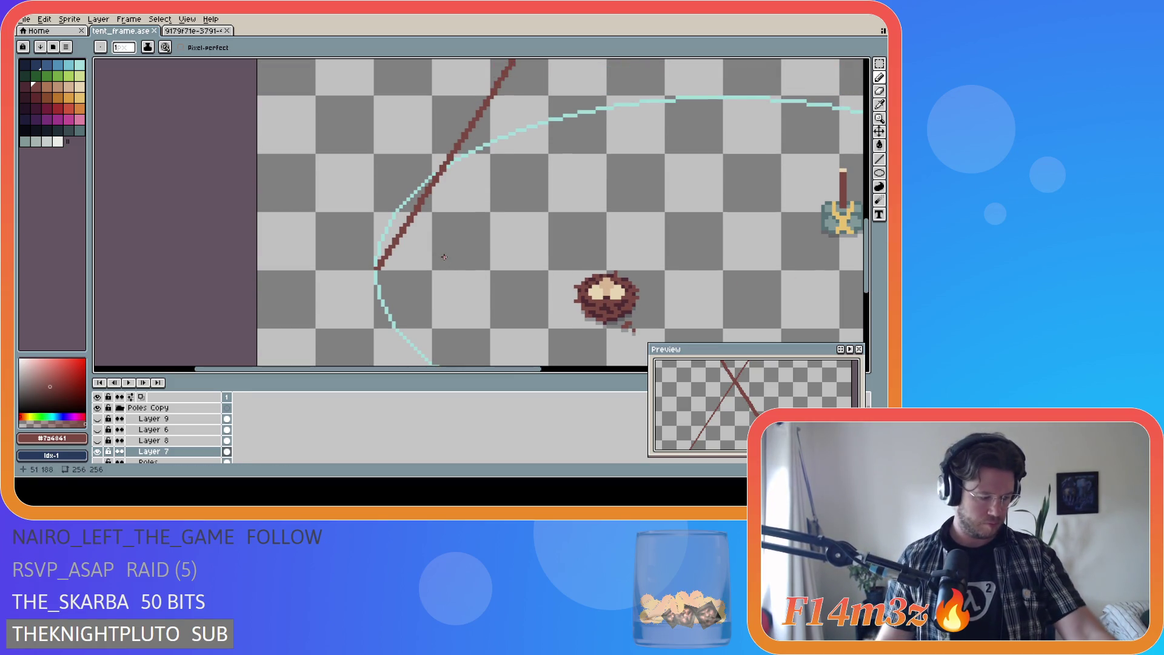
click(374, 269)
mouse_move(374, 269)
mouse_down()
mouse_move(405, 250)
mouse_move(375, 269)
mouse_move(404, 245)
mouse_move(374, 267)
mouse_move(403, 245)
mouse_move(422, 209)
mouse_move(374, 267)
mouse_move(410, 233)
mouse_move(505, 76)
mouse_up()
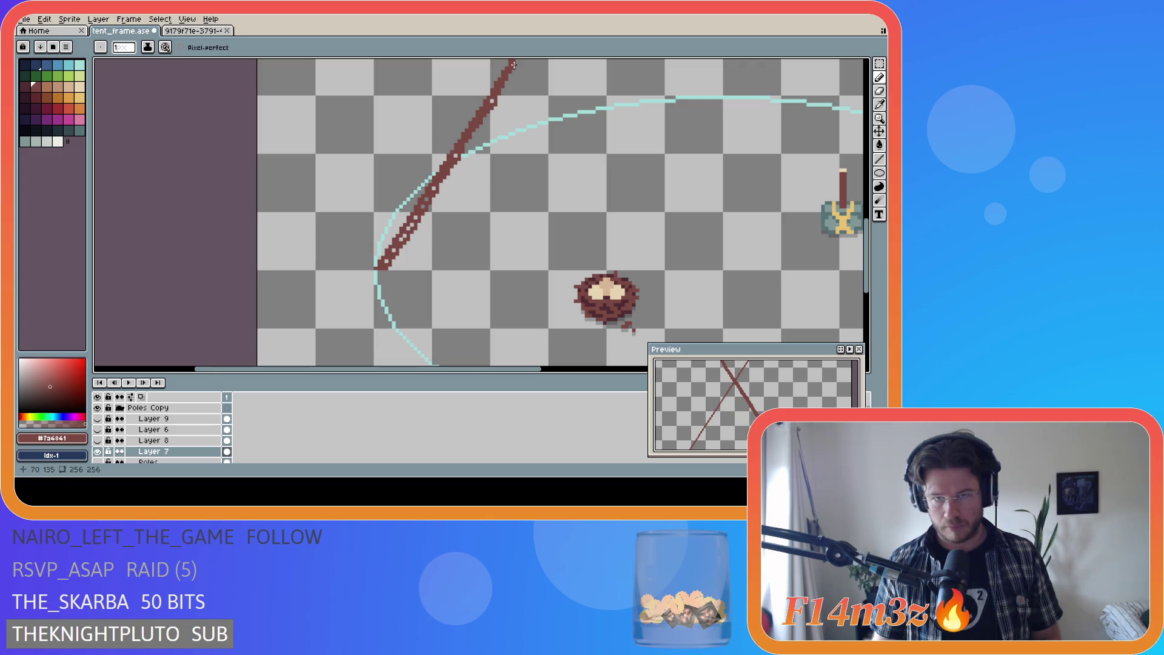
scroll(593, 228, up, 3)
Step: Thicken the left pole from its base upward with two Pencil strokes
key(v)
key(b)
drag(413, 364, 500, 234)
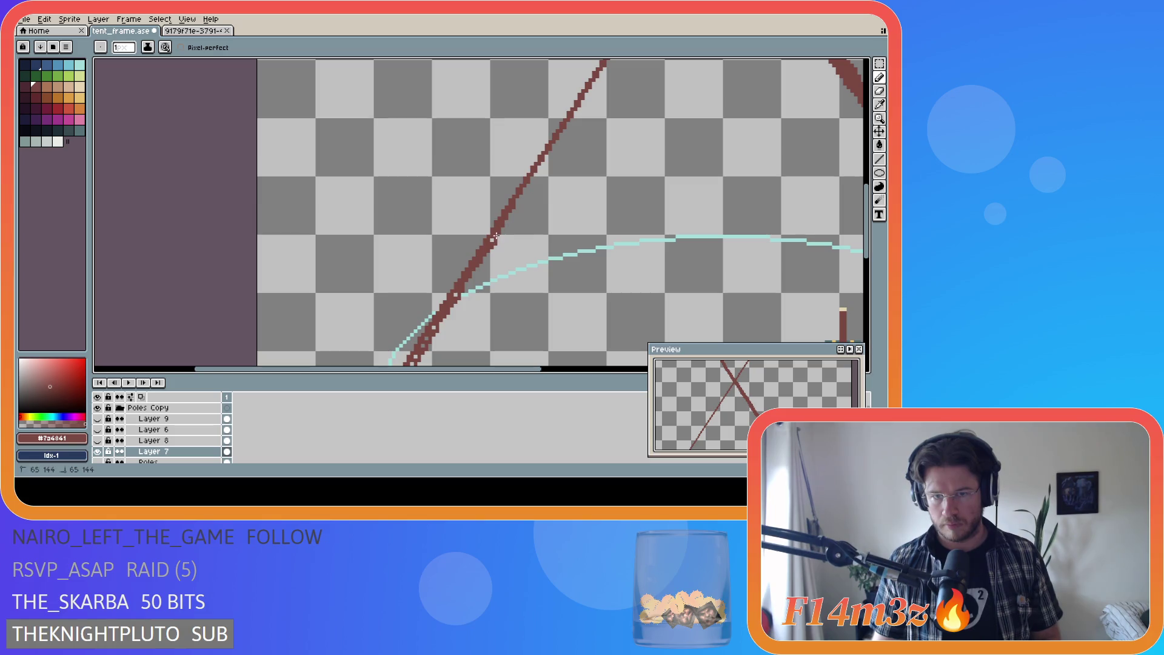
drag(508, 217, 606, 61)
drag(867, 204, 867, 158)
drag(496, 370, 574, 370)
key(ctrl)
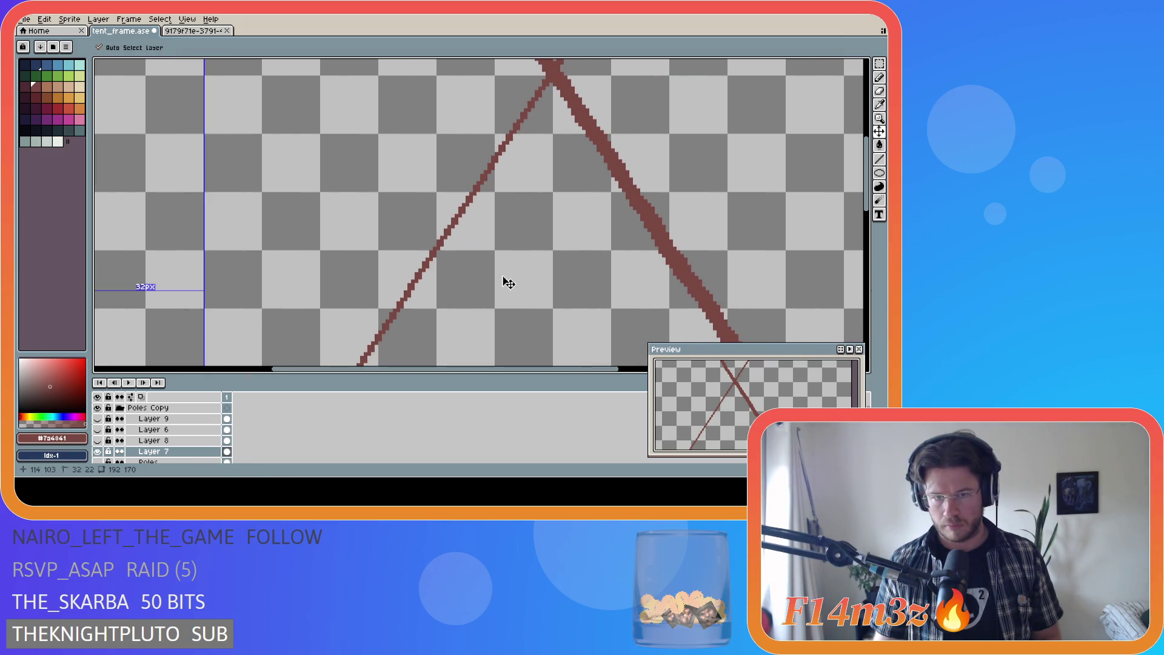
Step: Thicken the upper left pole and the right pole's tip above the crossing
drag(363, 362, 540, 96)
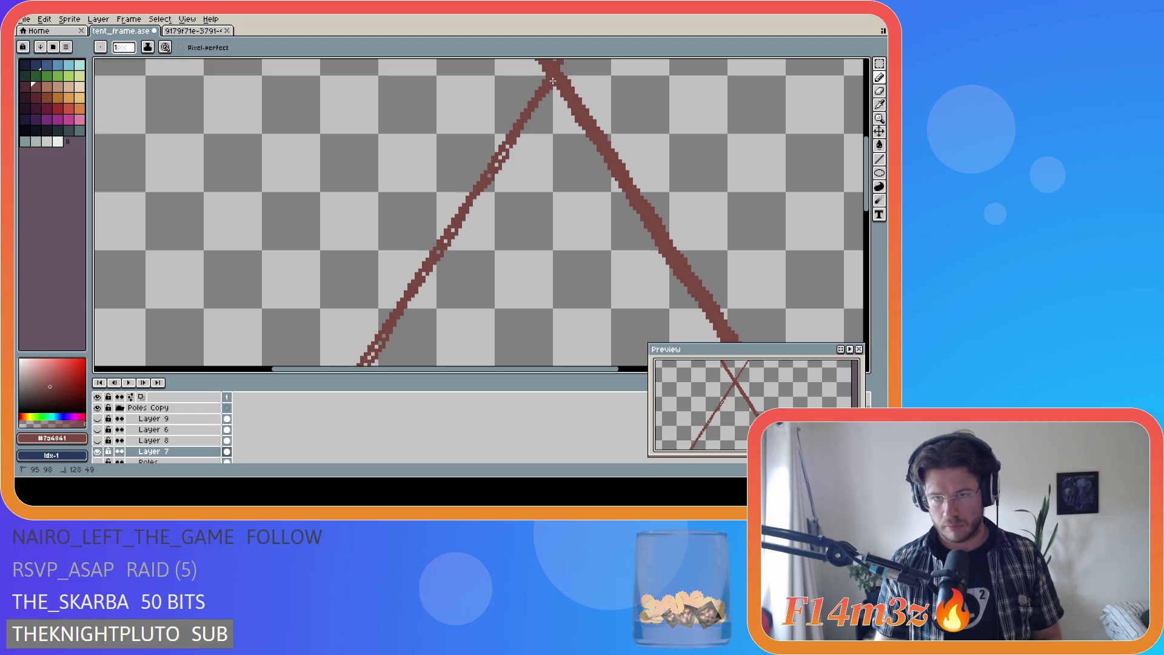
drag(868, 204, 869, 168)
key(ctrl)
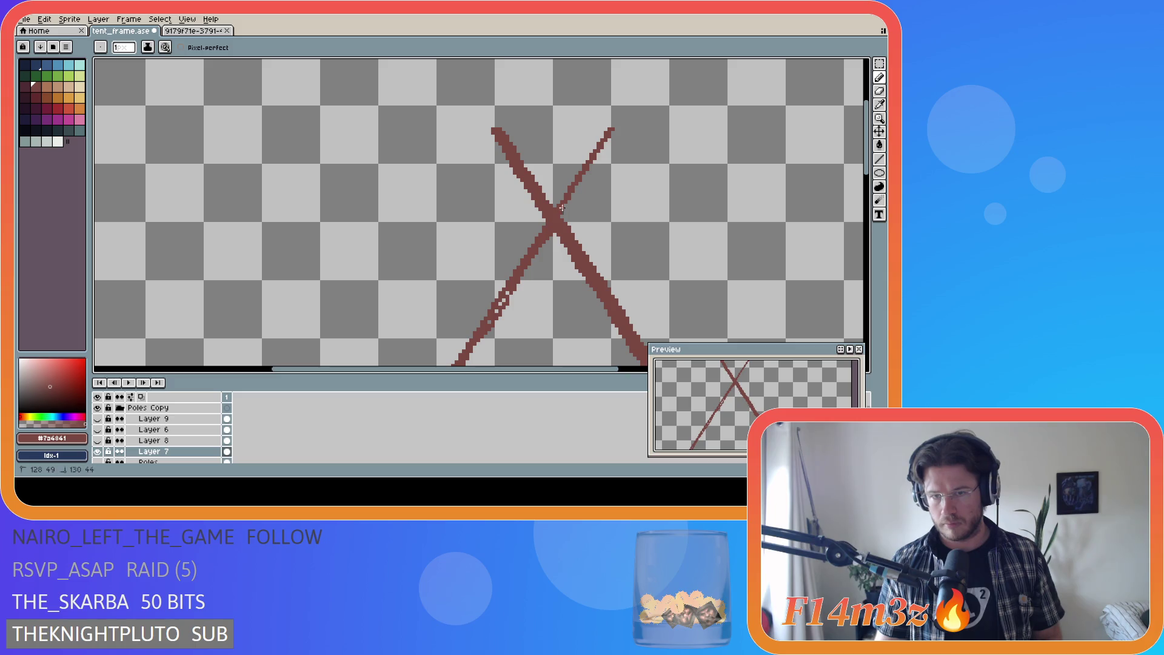
drag(563, 209, 612, 131)
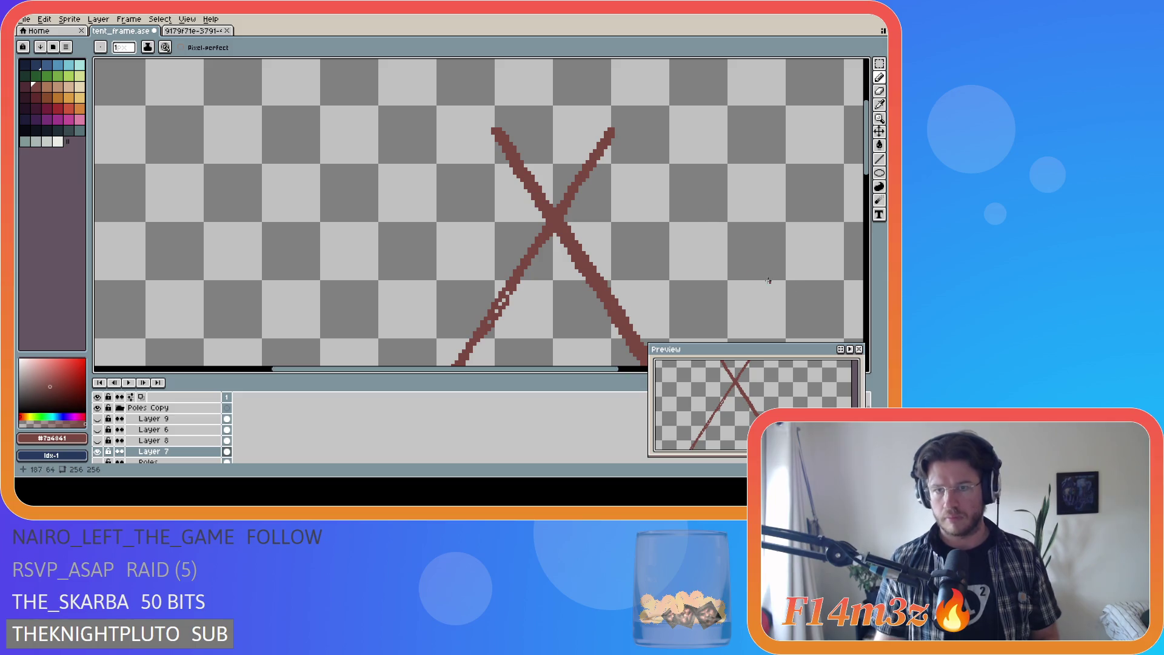
Step: Save tent_frame.ase and pan and zoom across the canvas to review both poles
key(ctrl+s)
drag(870, 166, 871, 285)
drag(330, 375, 287, 375)
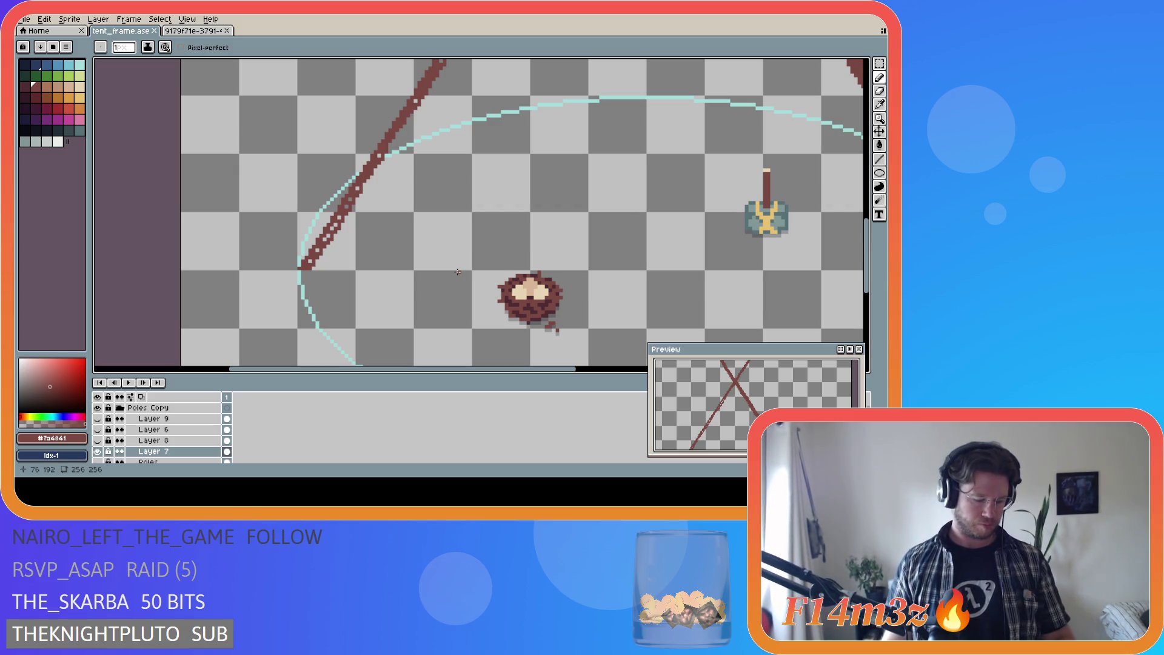
mouse_move(403, 369)
mouse_down()
mouse_move(573, 368)
mouse_move(388, 359)
mouse_move(594, 360)
mouse_move(424, 345)
mouse_move(437, 329)
mouse_up()
mouse_move(502, 371)
mouse_down()
mouse_move(606, 373)
mouse_move(482, 369)
mouse_move(619, 372)
mouse_up()
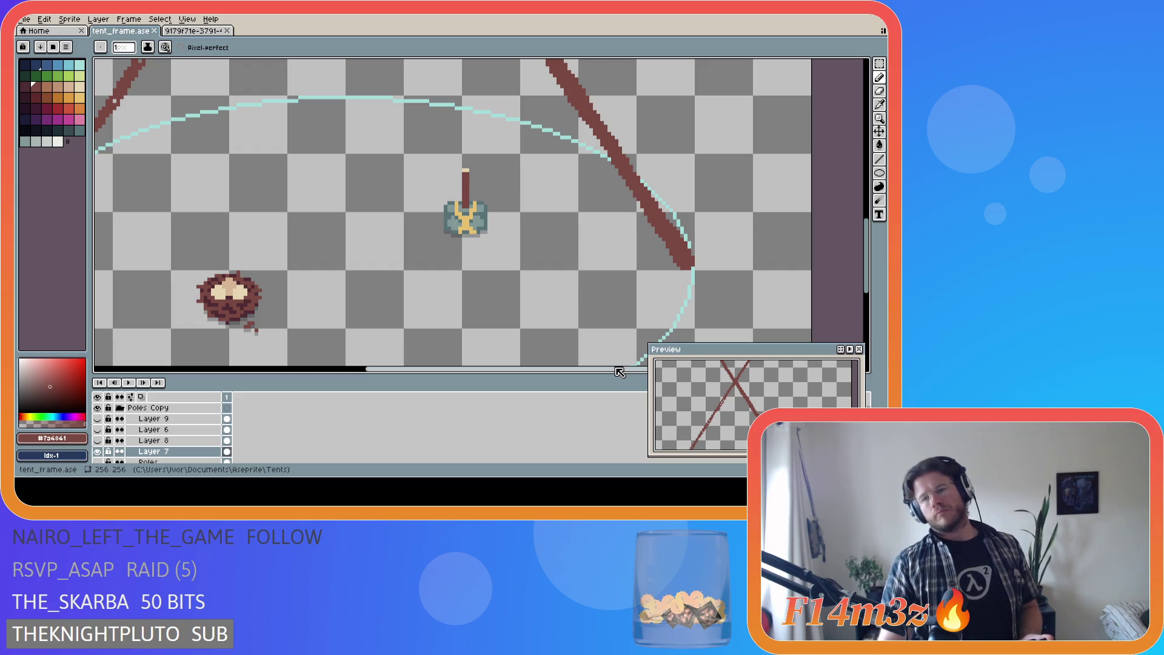
mouse_move(620, 372)
mouse_down()
mouse_move(477, 358)
mouse_move(449, 338)
mouse_up()
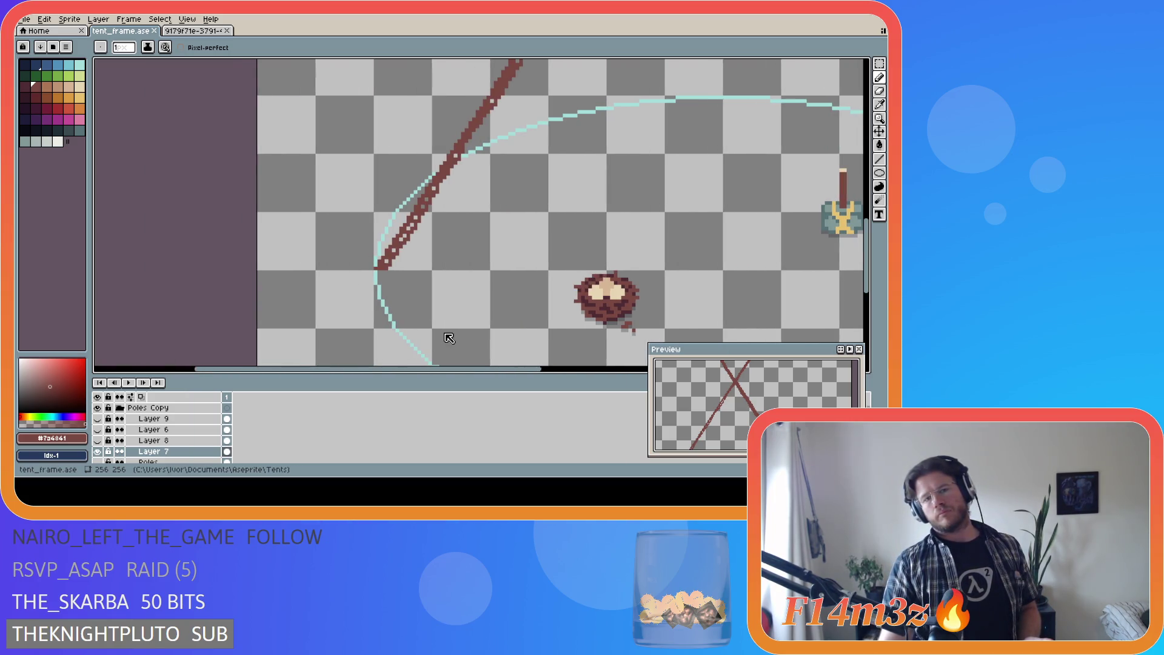
scroll(449, 337, down, 2)
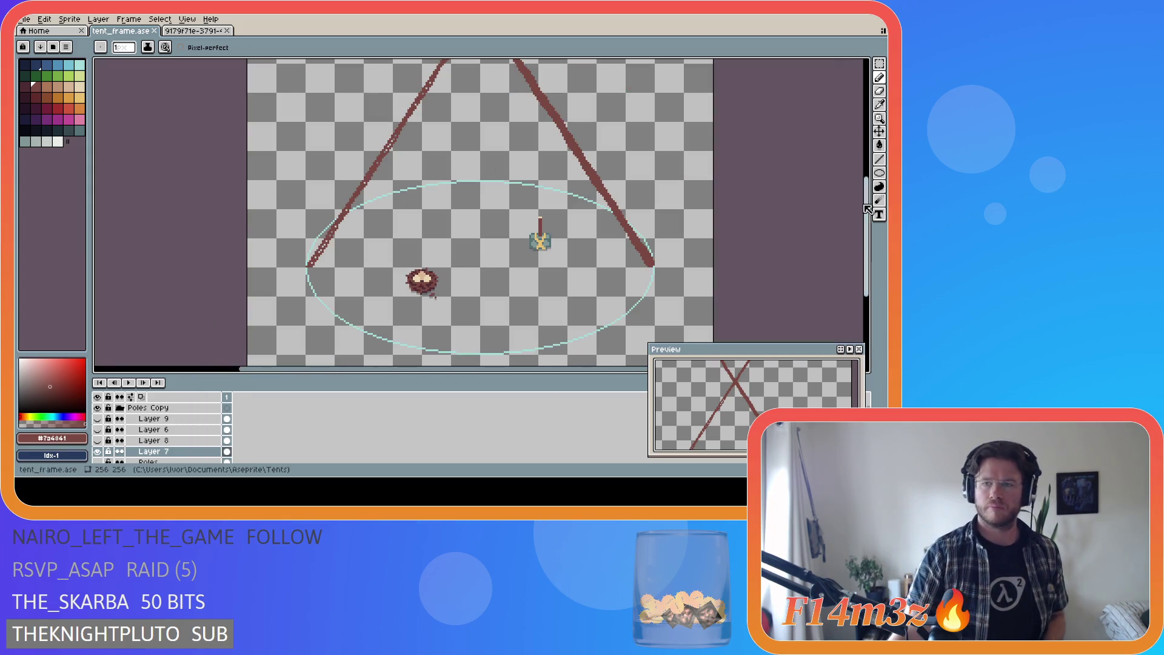
mouse_move(866, 213)
mouse_down()
mouse_move(872, 145)
mouse_move(877, 208)
mouse_up()
scroll(303, 242, up, 2)
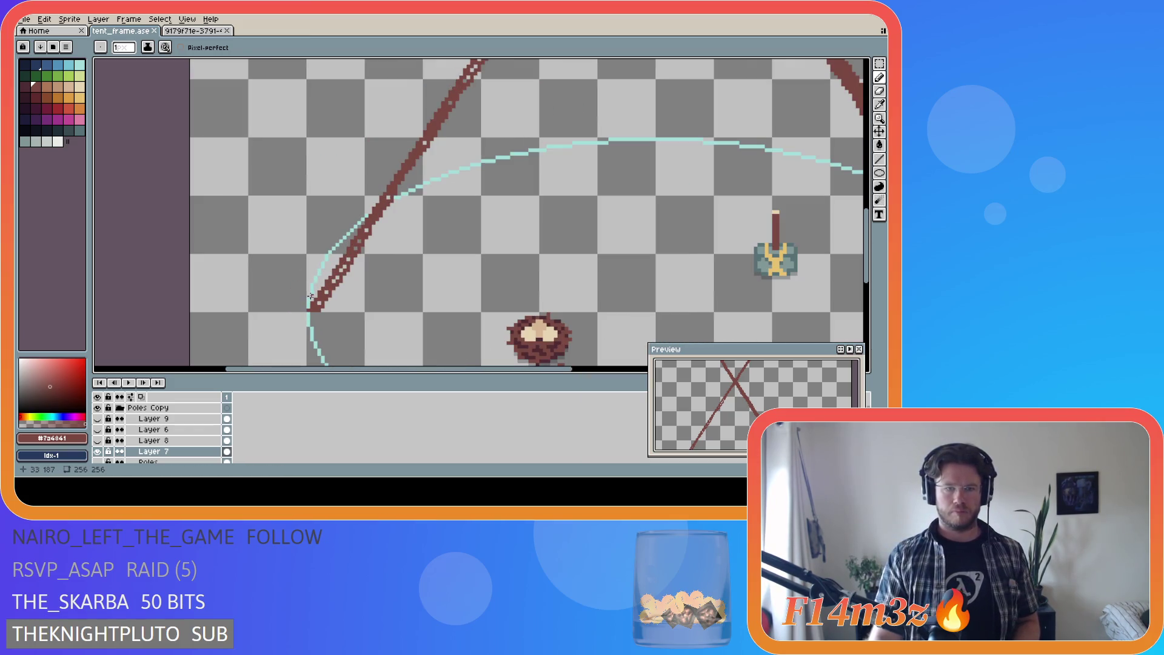
scroll(310, 297, up, 1)
drag(491, 368, 457, 370)
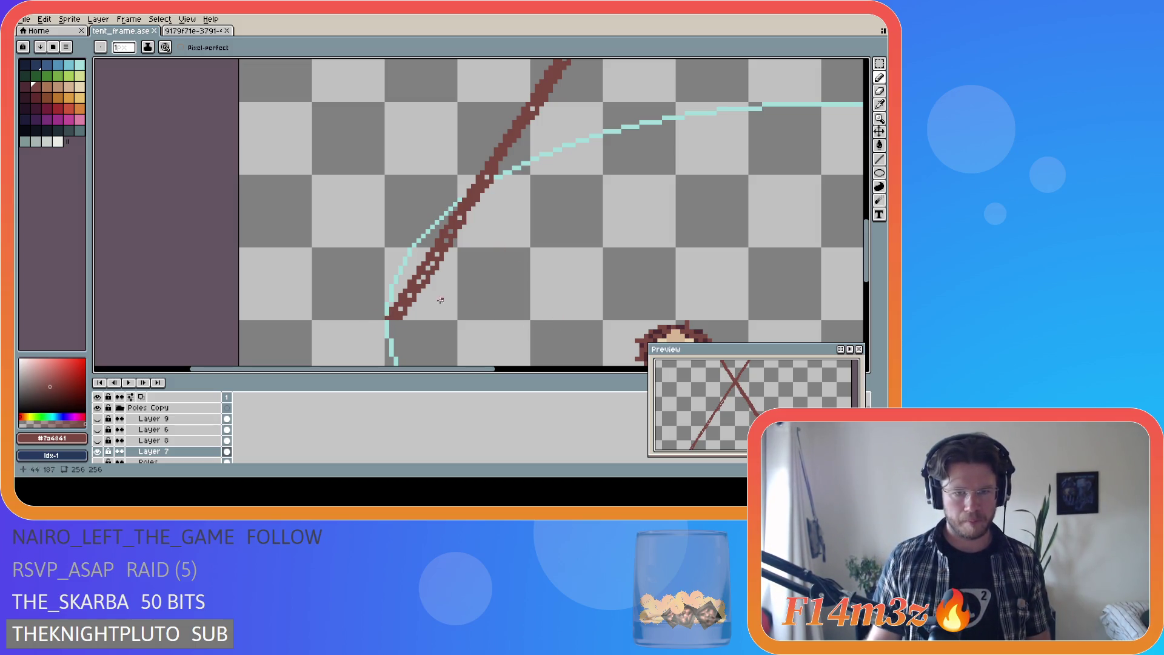
Step: Thicken the left pole's lower section and continue higher toward the crossing
click(389, 317)
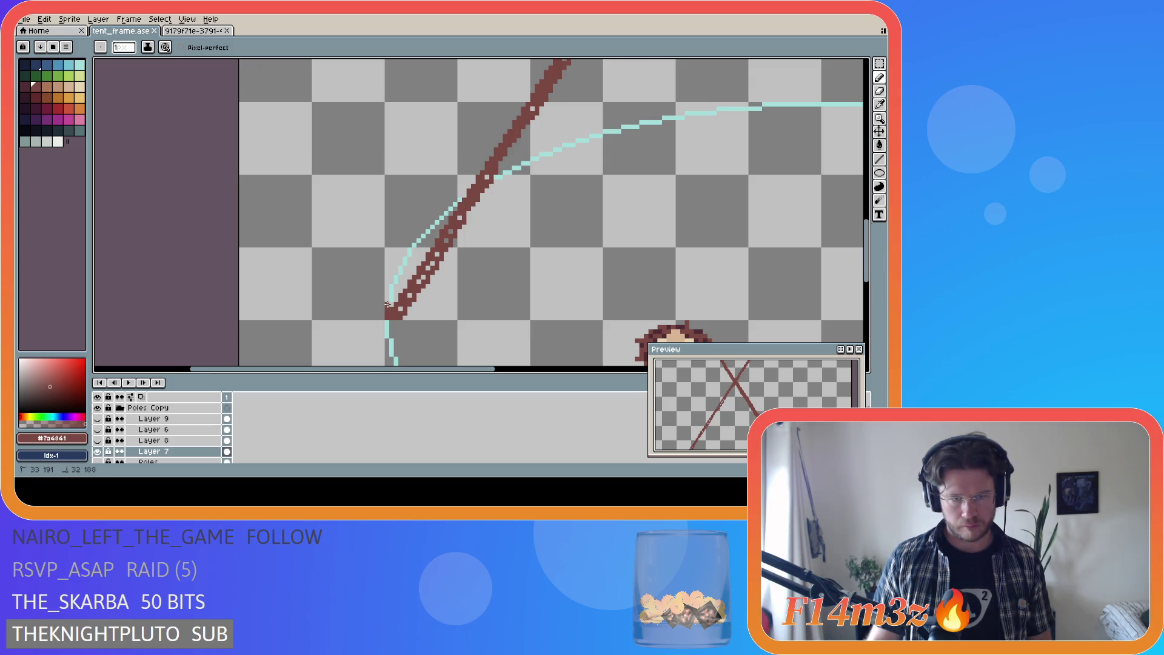
drag(397, 287, 550, 60)
drag(867, 244, 867, 213)
drag(486, 370, 530, 374)
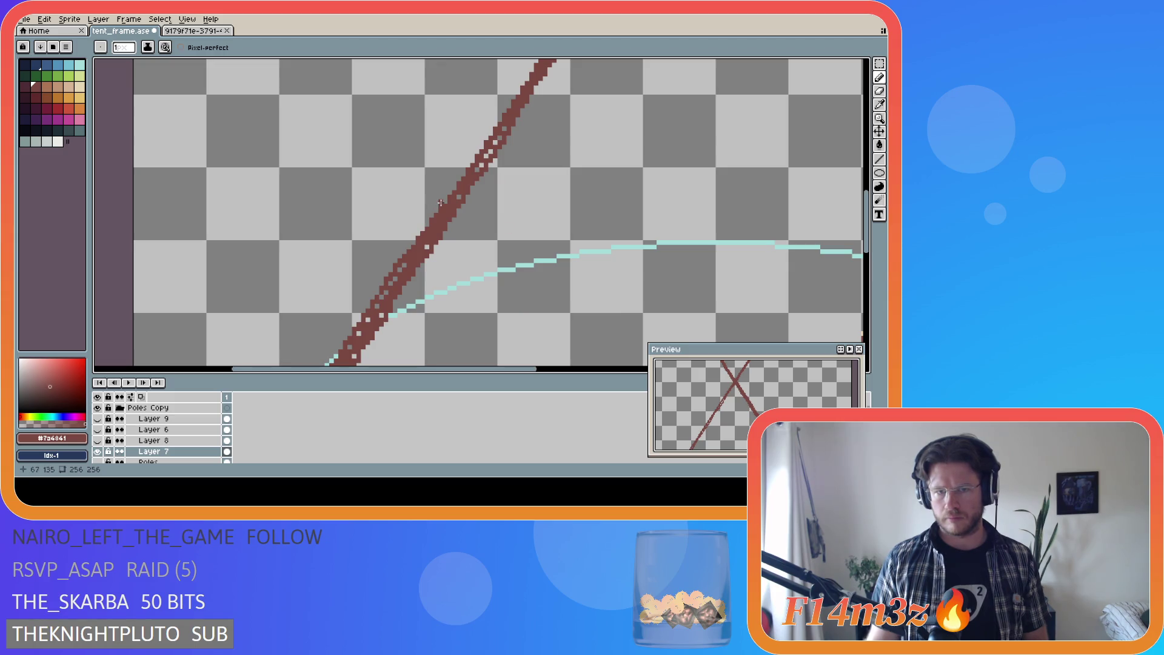
drag(483, 144, 540, 58)
drag(867, 241, 867, 217)
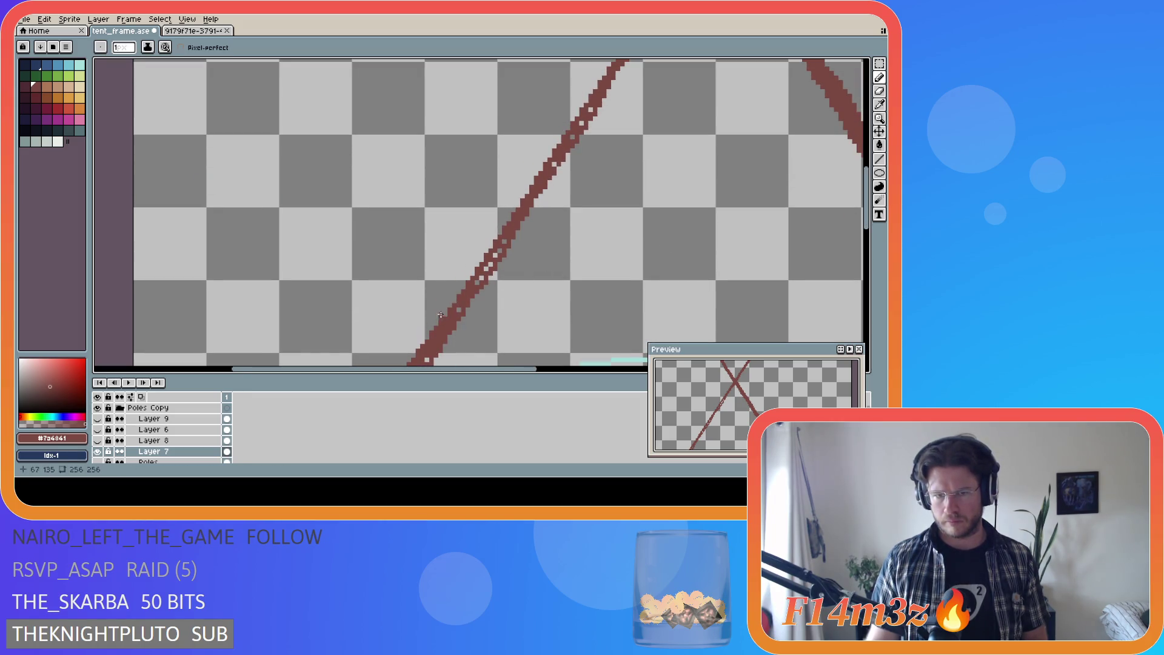
Step: Fill the left pole's hollow middle stretch, abandoning a trial straight line on its notched part
drag(450, 304, 605, 72)
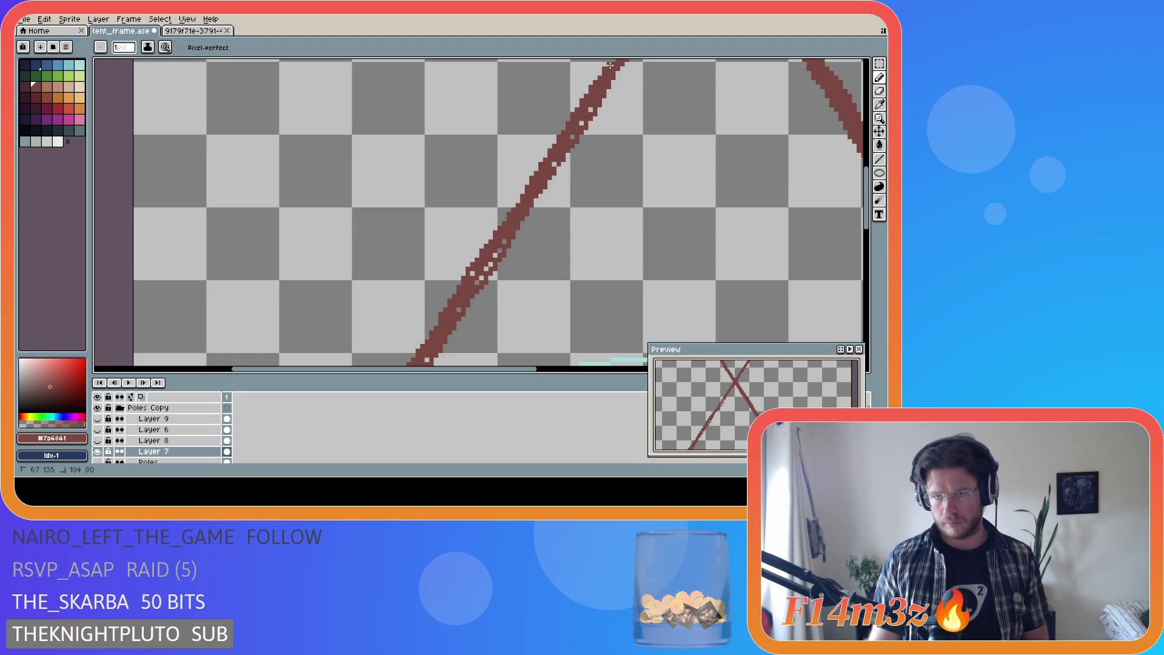
scroll(636, 236, up, 4)
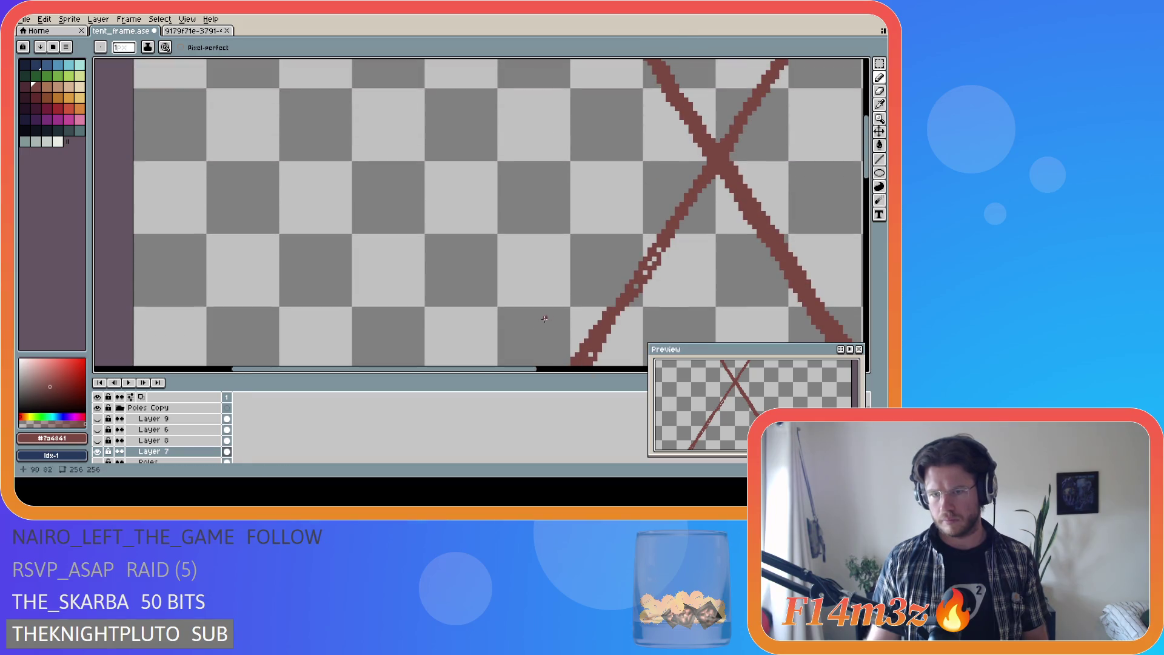
drag(525, 371, 610, 371)
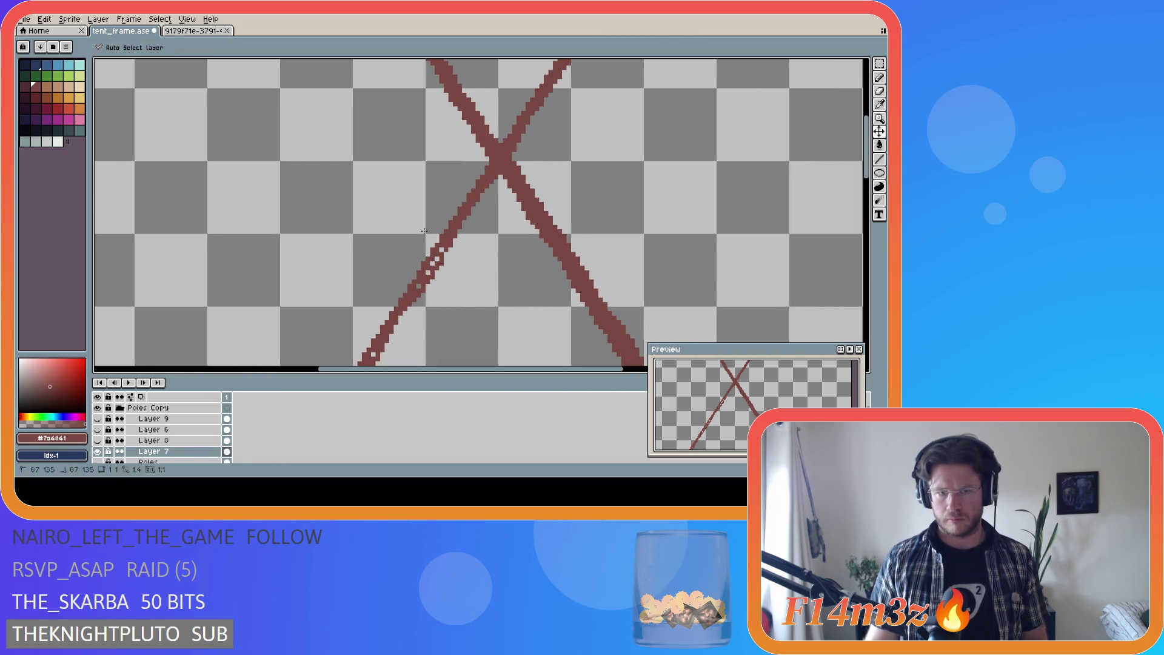
mouse_move(391, 310)
mouse_down()
mouse_move(485, 169)
mouse_move(394, 305)
mouse_move(437, 243)
mouse_up()
mouse_move(482, 166)
mouse_down()
mouse_move(393, 317)
mouse_move(495, 152)
mouse_up()
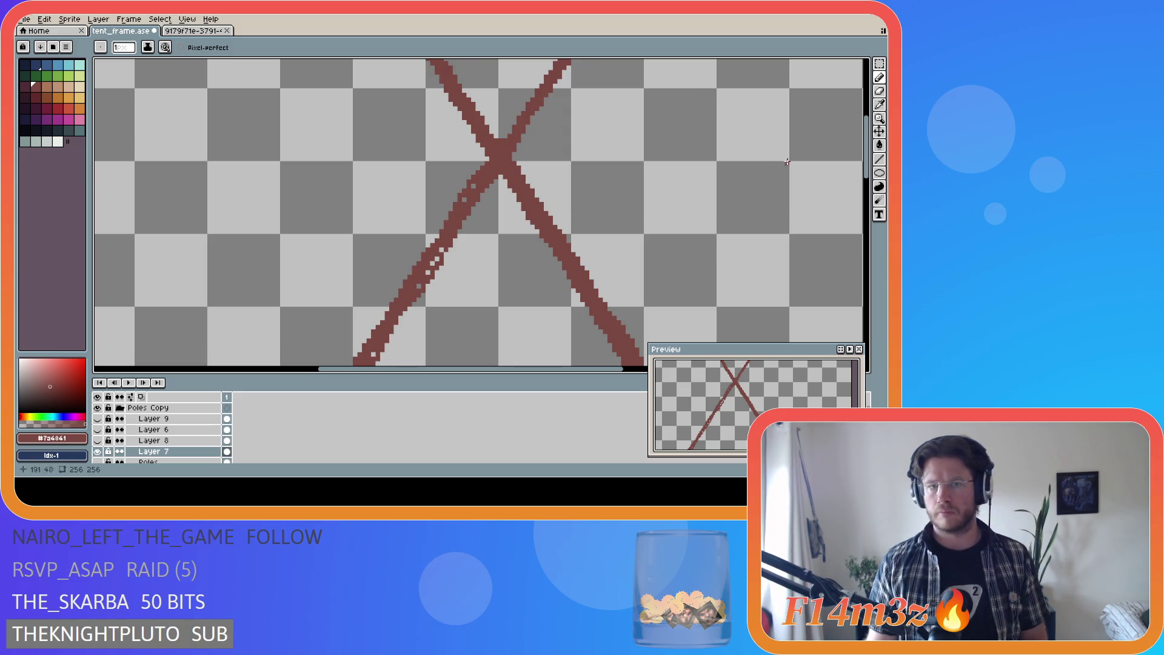
Step: With the Pencil, thicken the X's right arm tip, fill lower-left gaps, and thicken the left tent pole
scroll(684, 194, up, 3)
key(b)
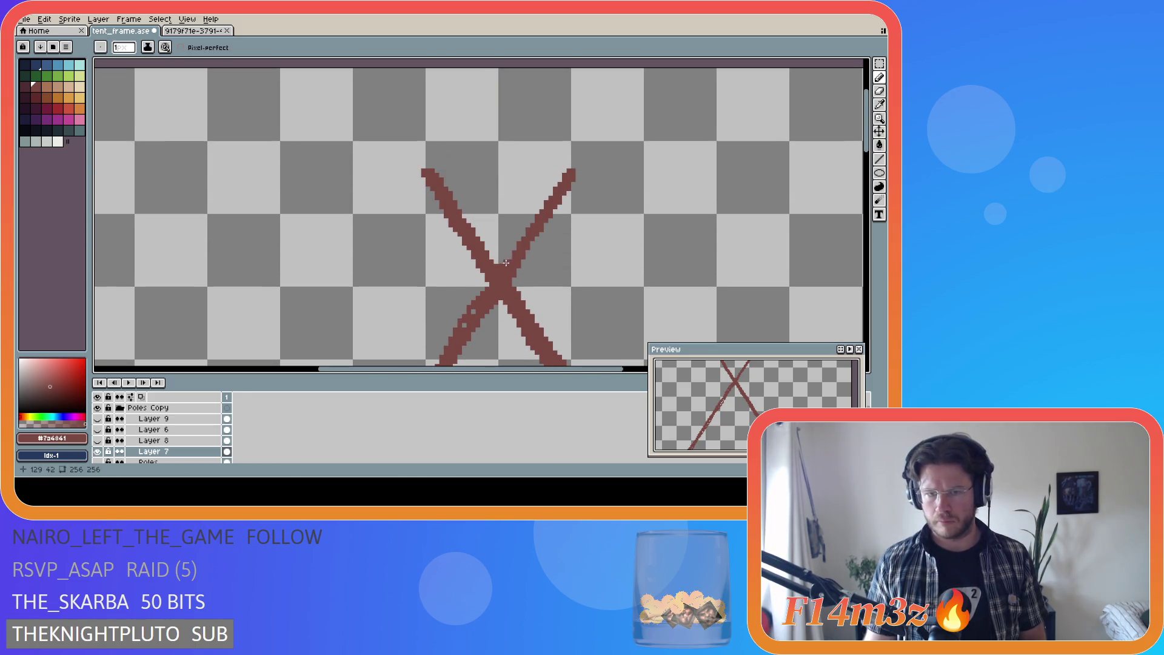
drag(515, 243, 536, 211)
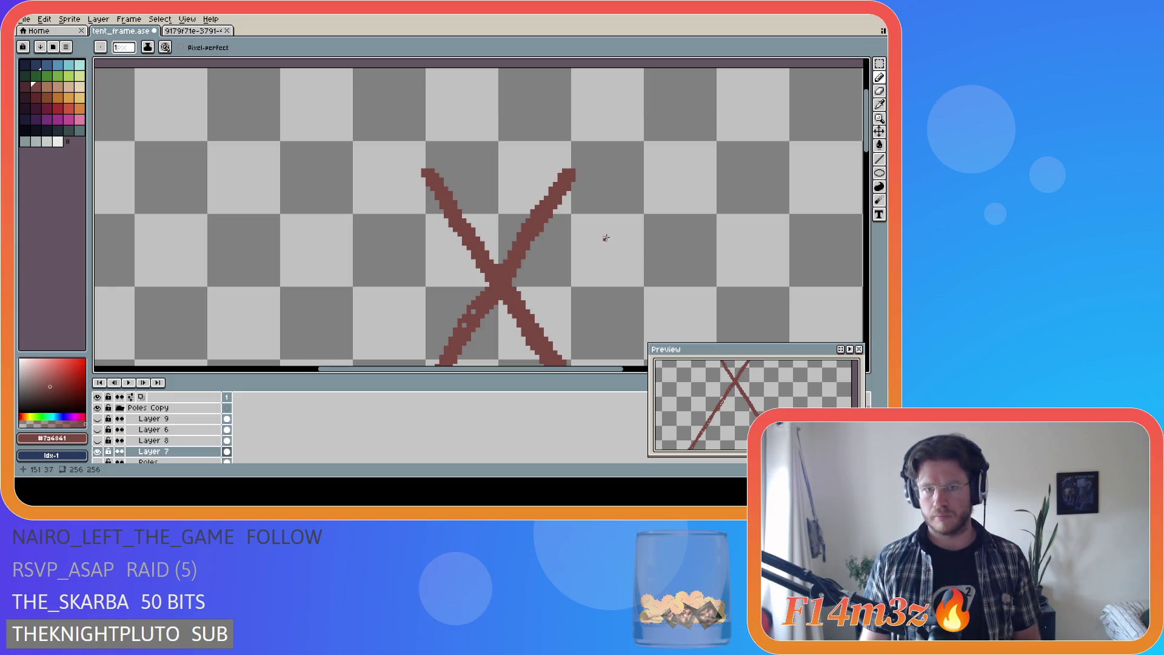
scroll(601, 305, down, 3)
scroll(530, 344, up, 3)
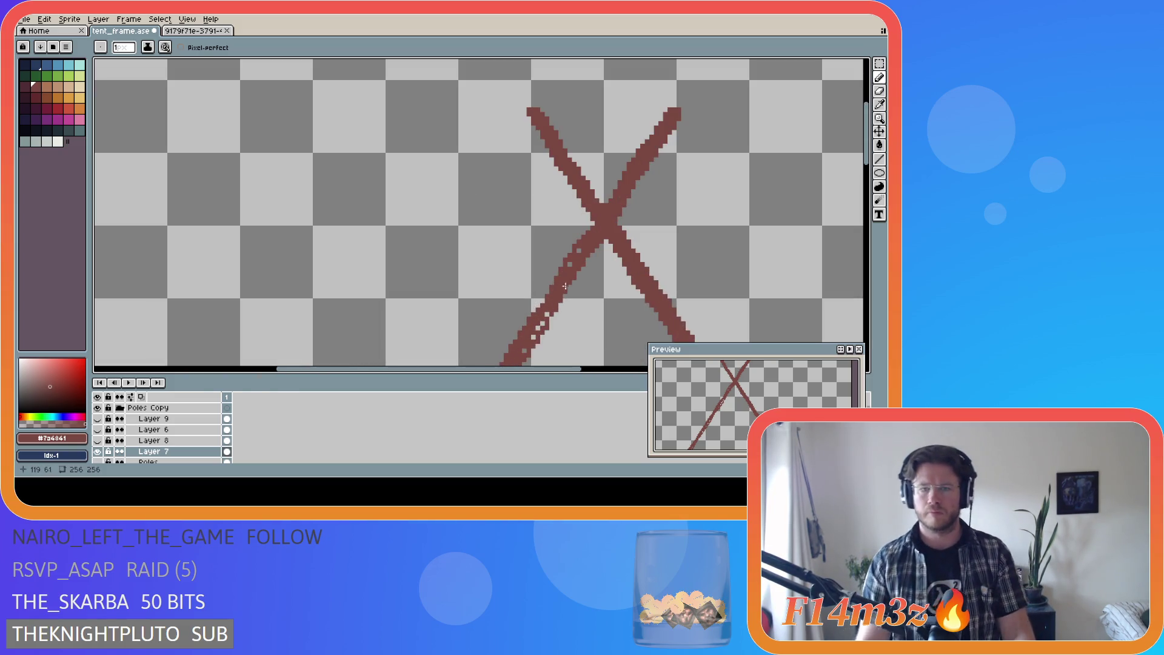
drag(576, 255, 541, 324)
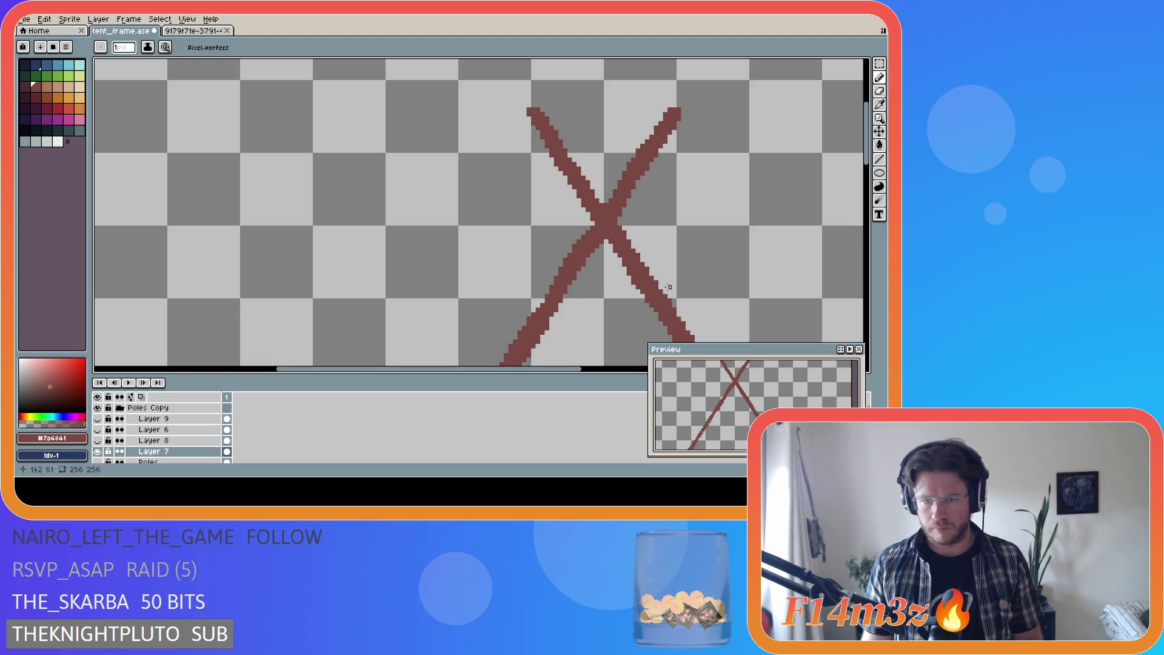
scroll(515, 163, down, 5)
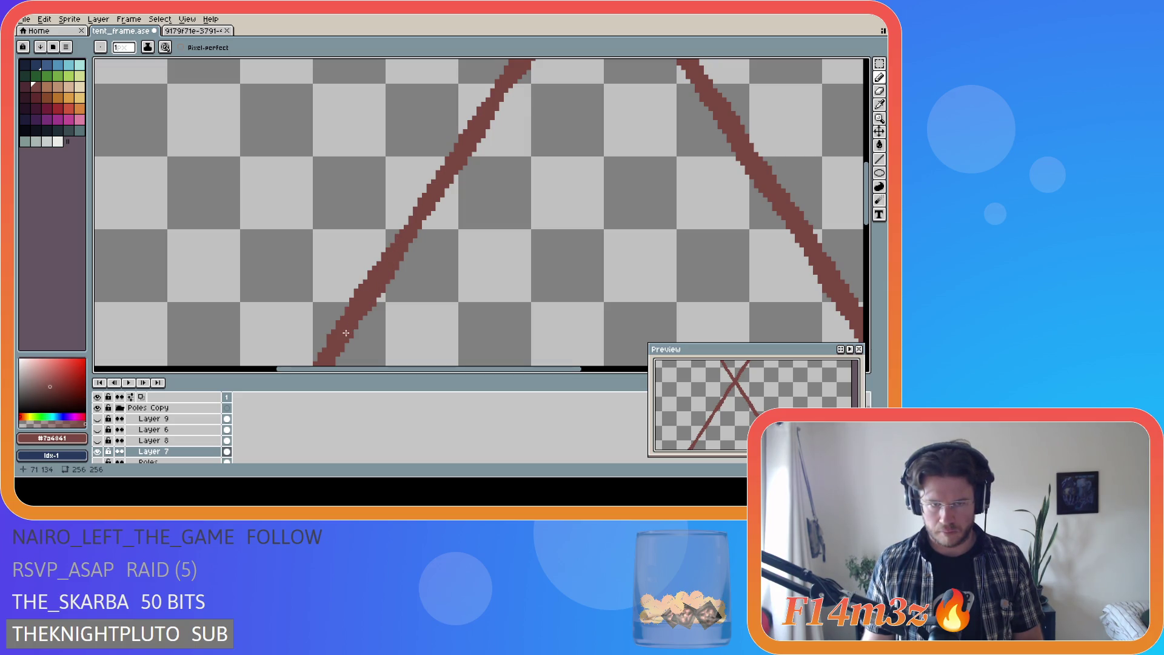
scroll(341, 125, down, 5)
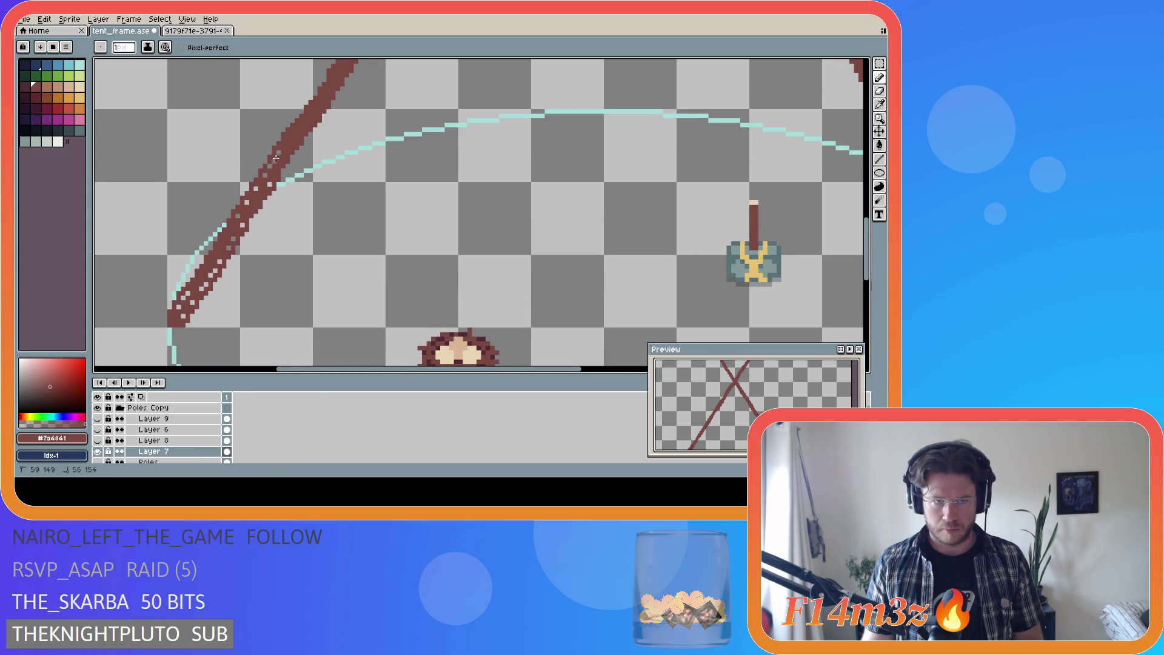
drag(273, 163, 190, 303)
key(ctrl+0)
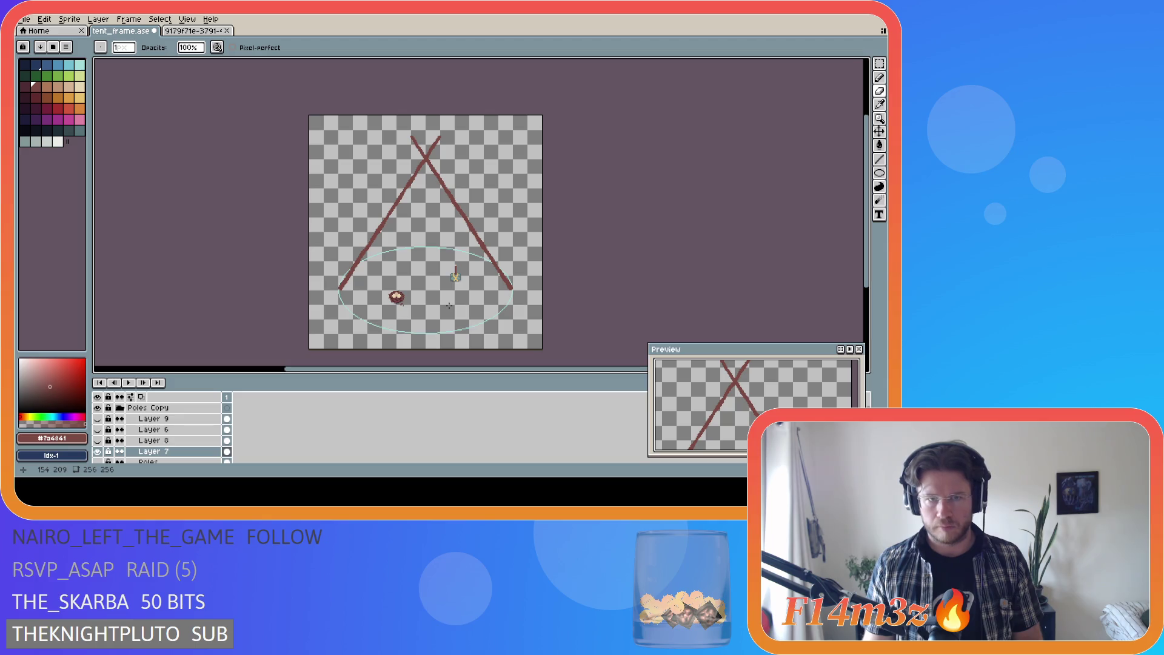
Step: Erase the stray pixels at the poles' top tip and save tent_frame.ase
scroll(442, 132, up, 3)
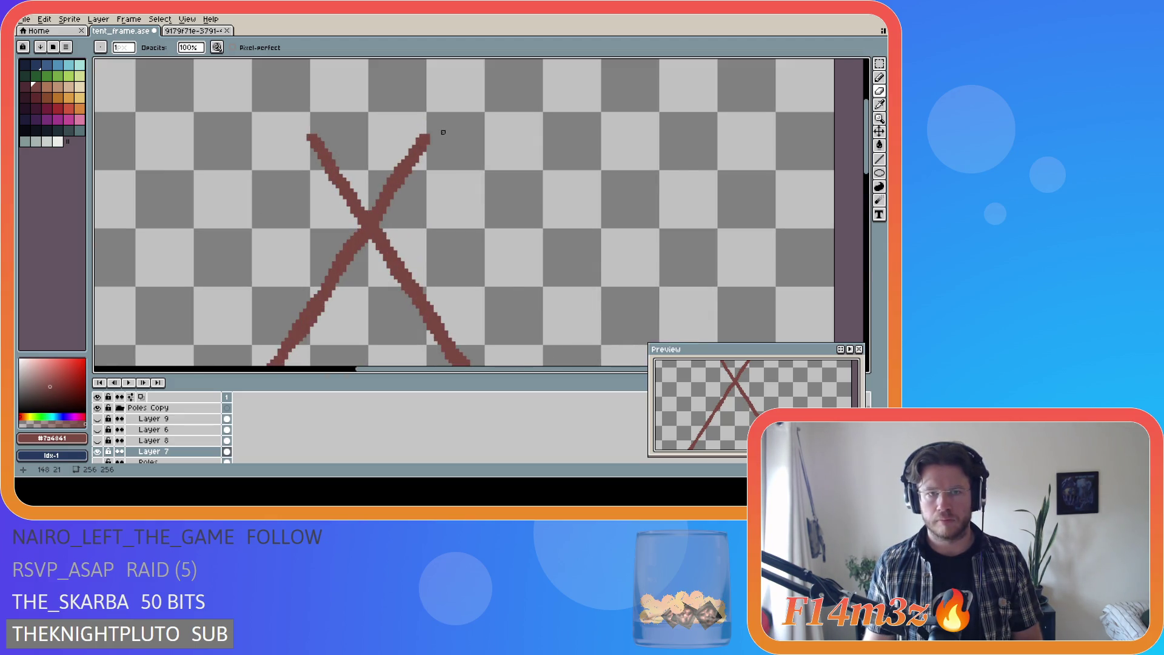
key(e)
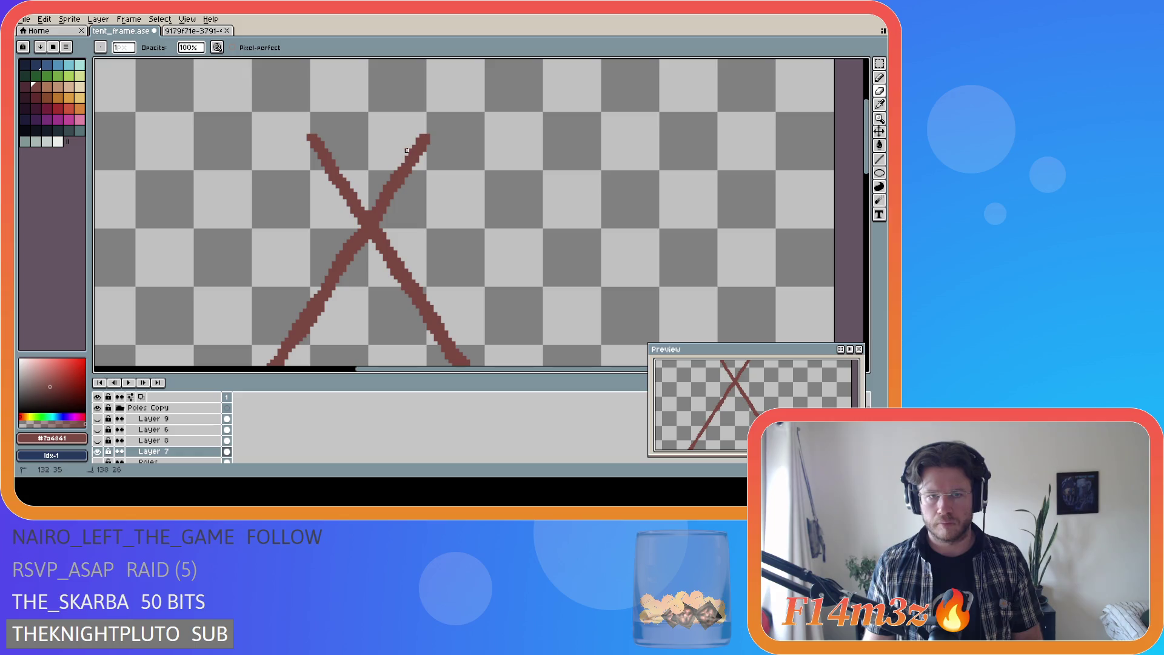
scroll(512, 245, down, 3)
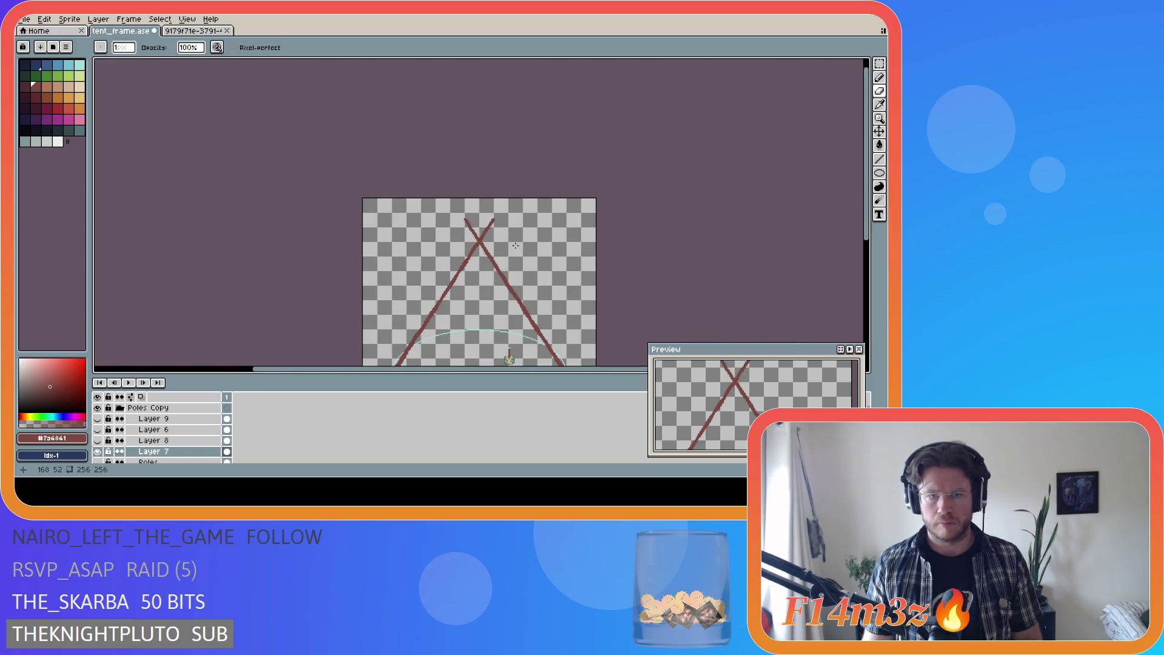
scroll(582, 200, up, 3)
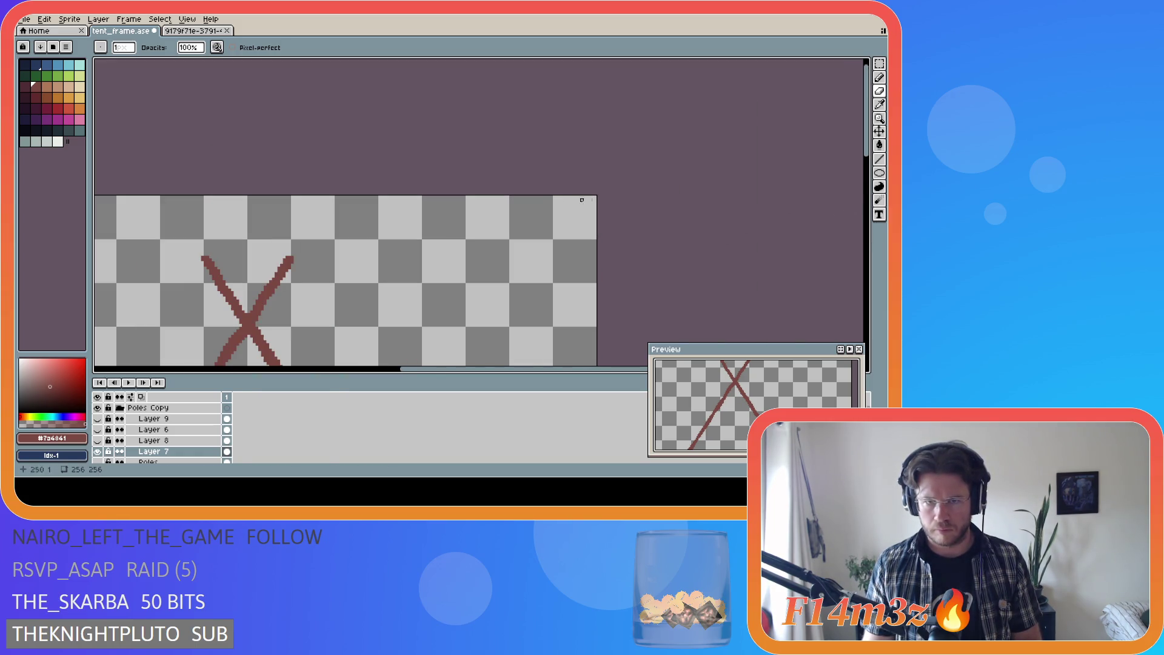
drag(288, 255, 287, 257)
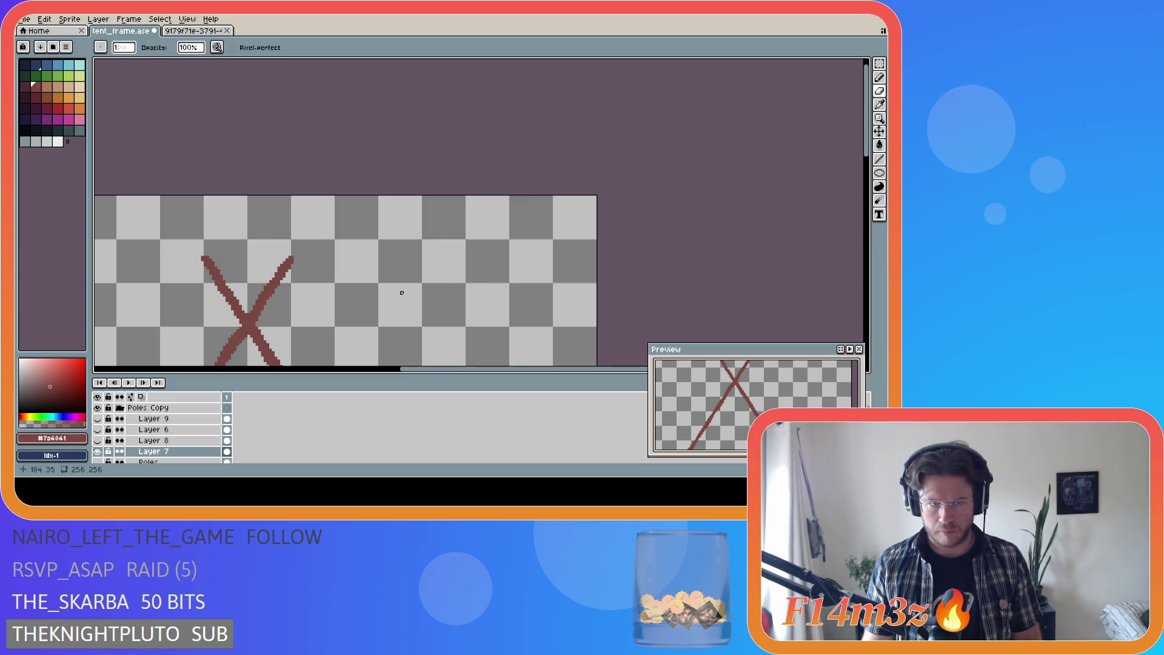
scroll(400, 294, down, 4)
drag(385, 361, 358, 372)
scroll(450, 326, up, 1)
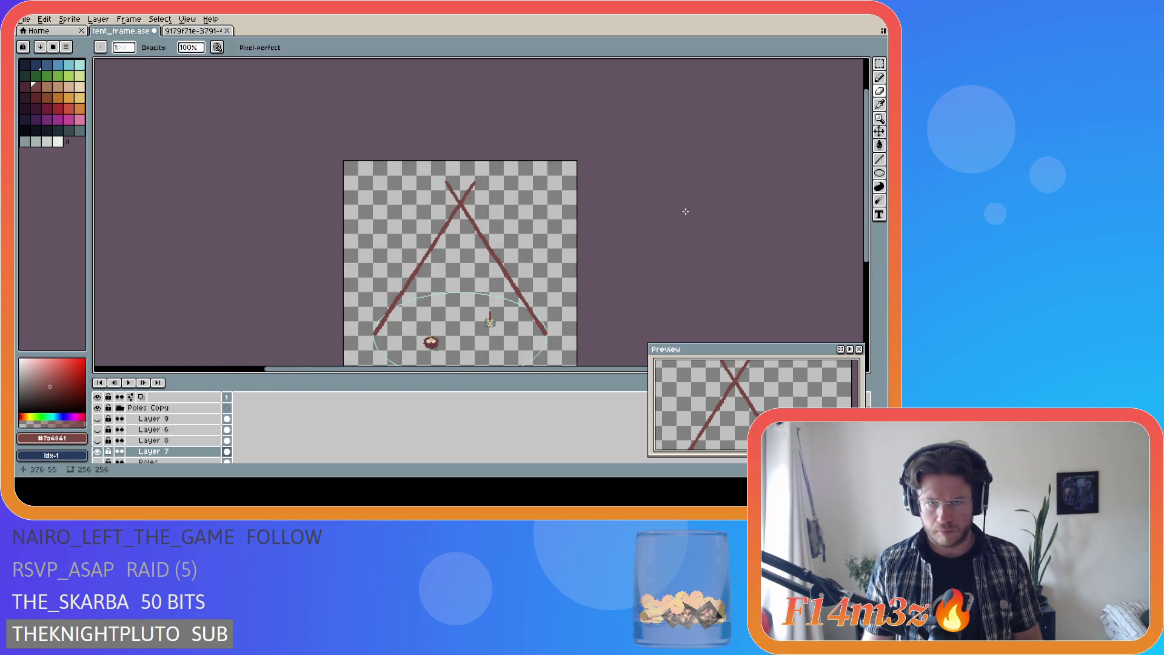
drag(865, 217, 866, 228)
key(ctrl+s)
Step: Scroll and pan across the canvas to inspect the thickened tent poles
scroll(452, 200, up, 5)
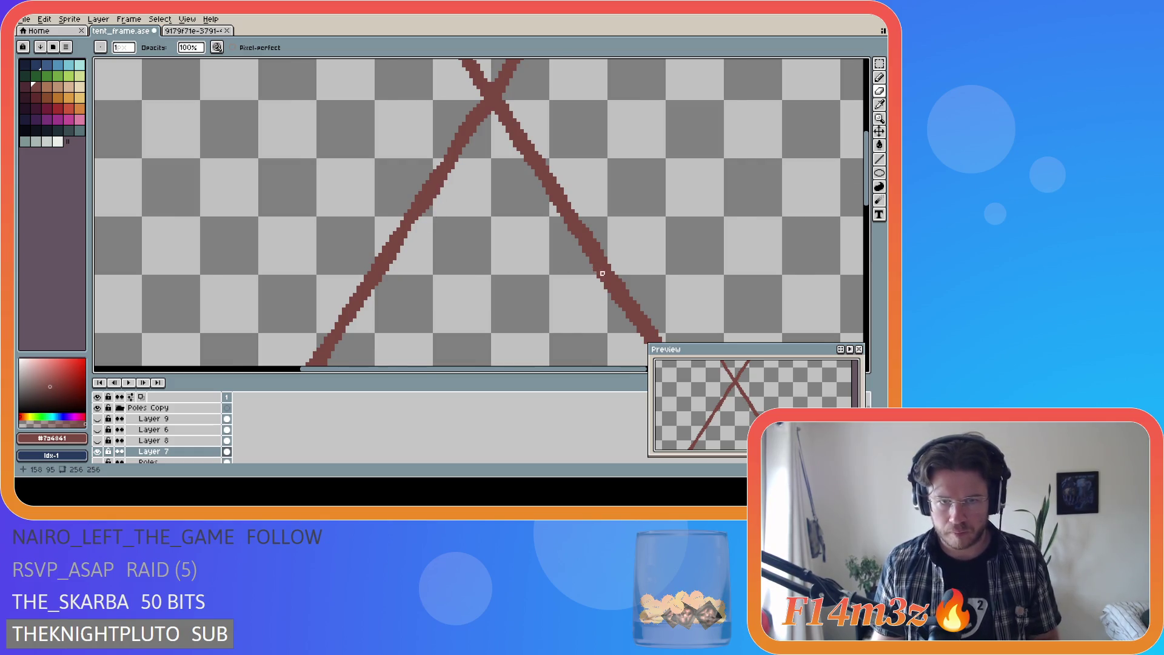
scroll(542, 266, down, 4)
scroll(542, 266, up, 2)
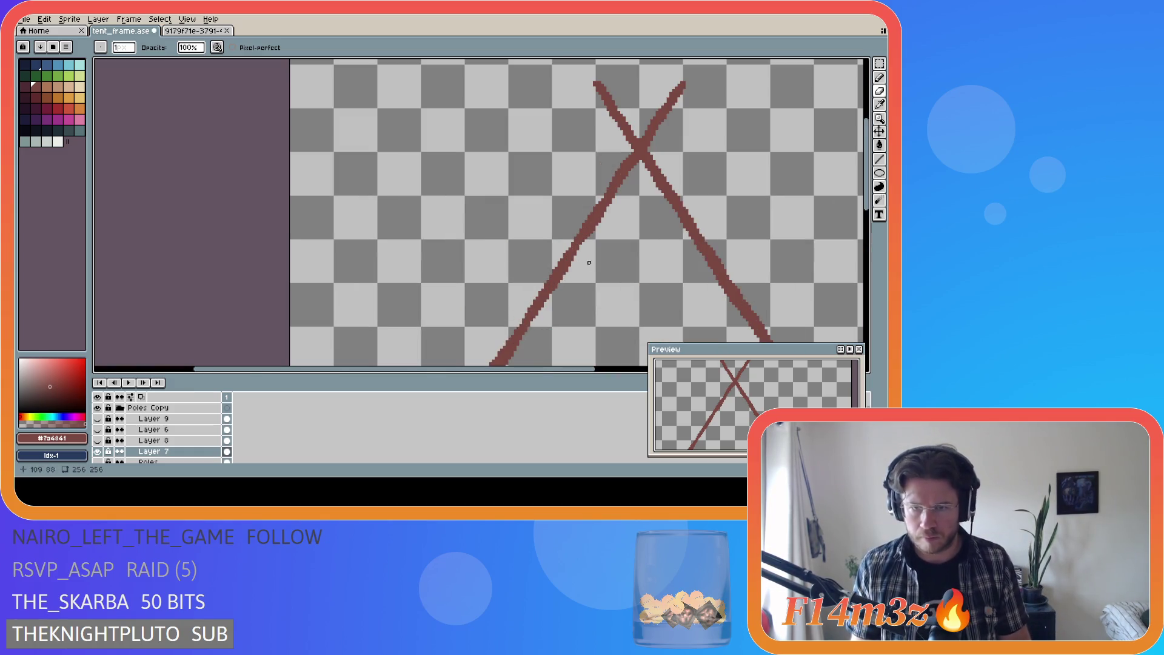
scroll(567, 347, down, 2)
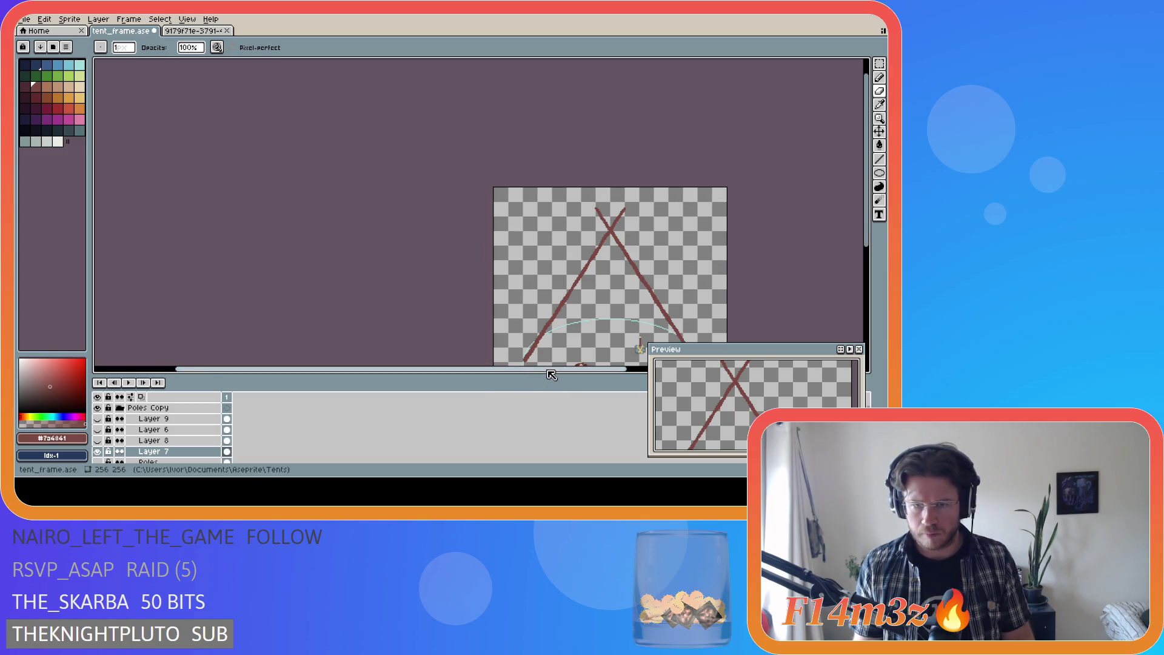
drag(545, 370, 588, 370)
scroll(519, 271, up, 3)
scroll(519, 272, up, 1)
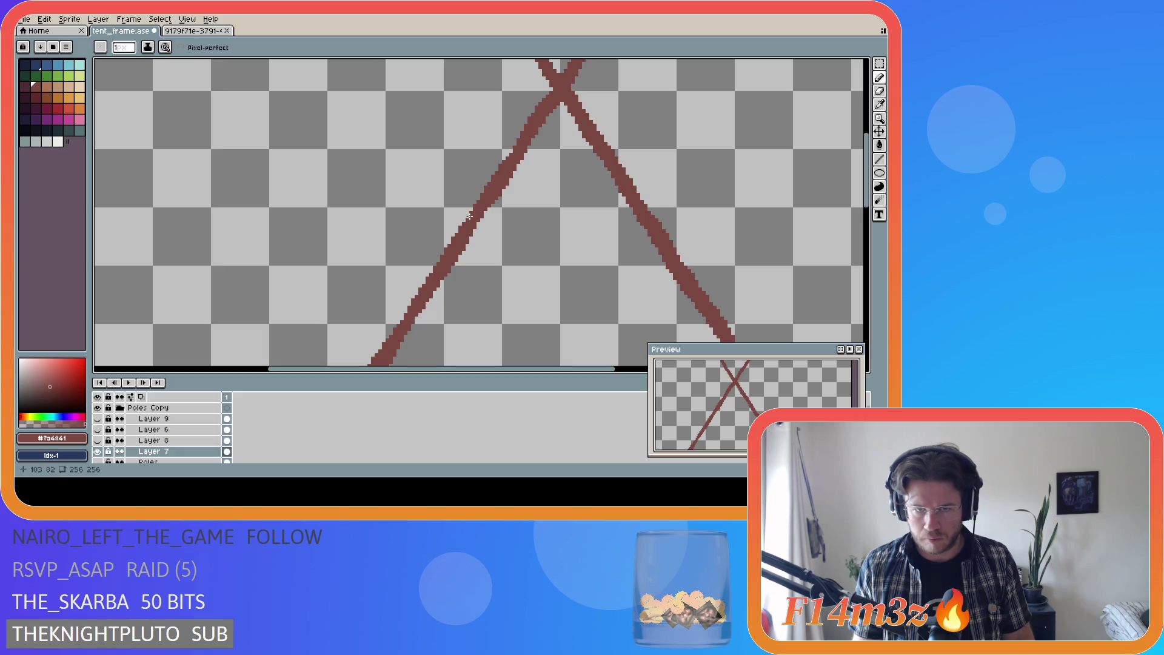
scroll(427, 272, down, 5)
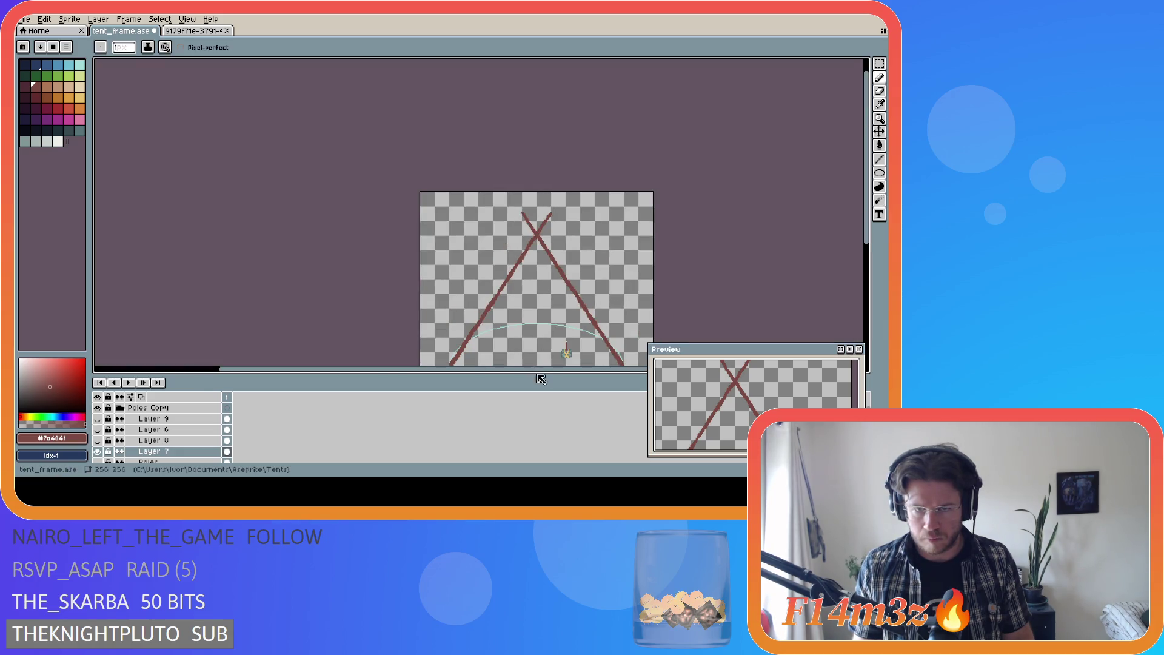
drag(556, 368, 603, 369)
Step: Compare the recent erase and pencil strokes by undoing and redoing them, then save tent_frame.ase
drag(866, 158, 866, 180)
key(ctrl+a)
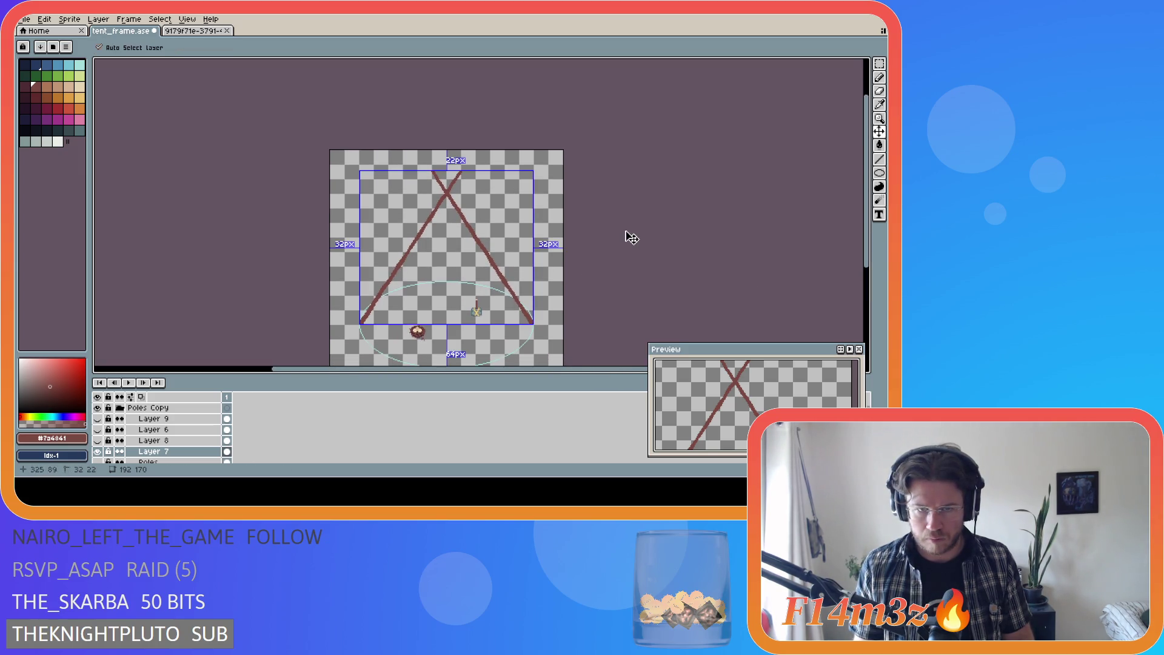
key(ctrl+d)
scroll(503, 256, up, 2)
key(ctrl)
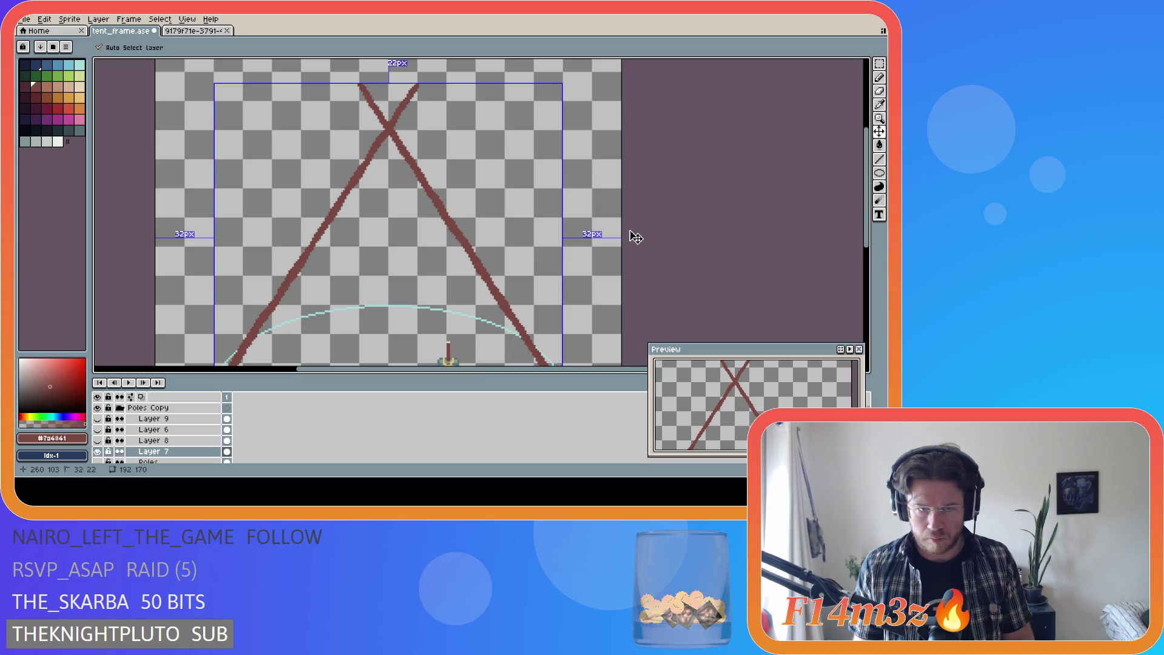
key(ctrl+z)
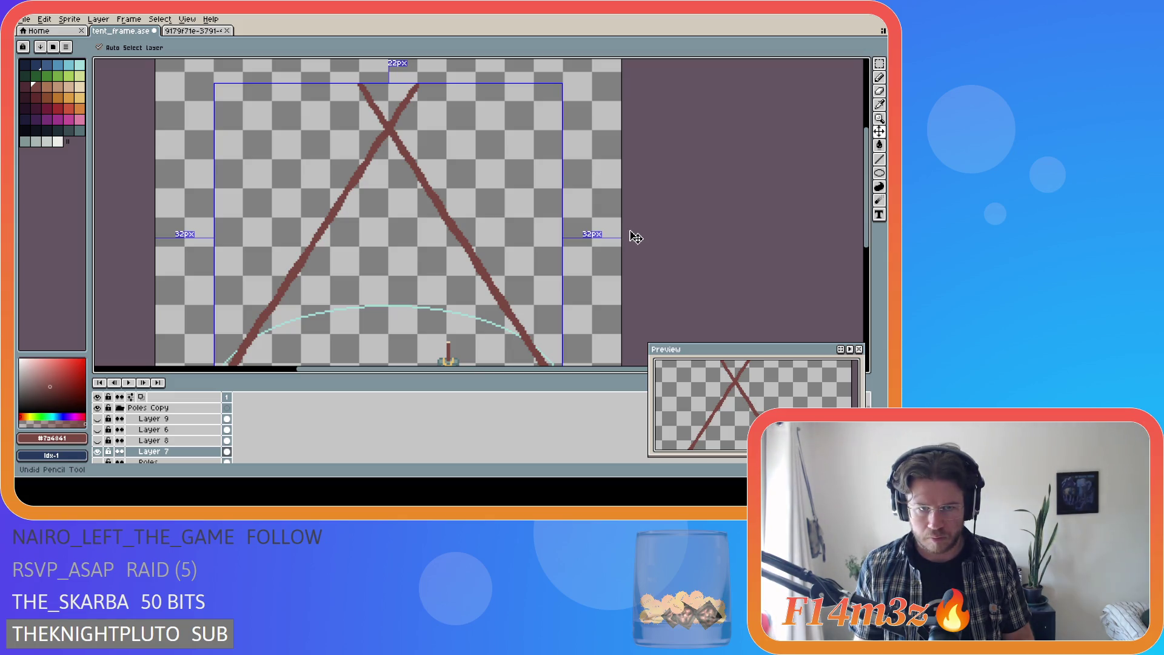
key(ctrl+y)
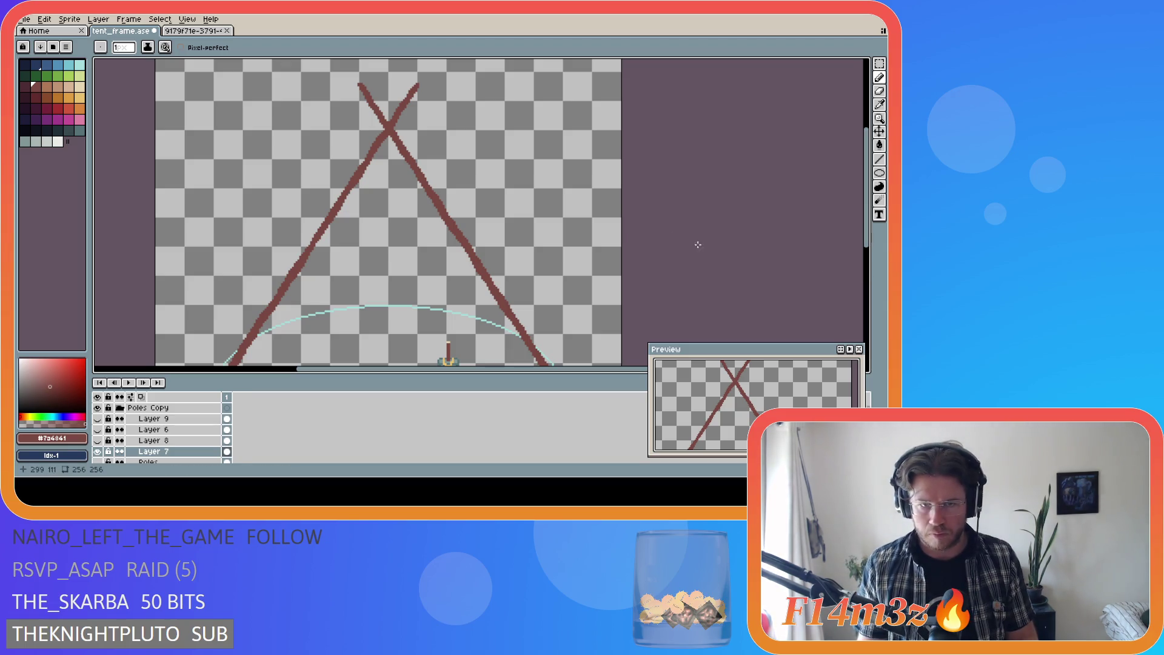
scroll(586, 236, down, 1)
key(v)
key(ctrl+z)
key(b)
key(ctrl+y)
key(ctrl+s)
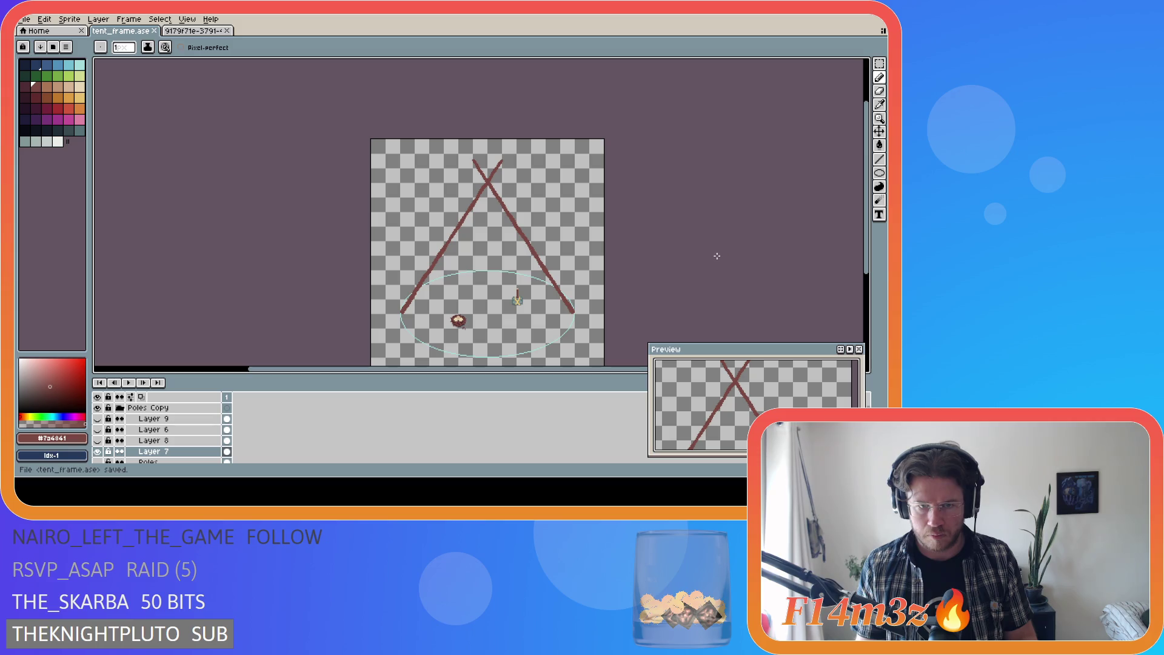
Step: Touch up a pixel on the left pole with the Pencil and save tent_frame.ase again
scroll(470, 249, up, 4)
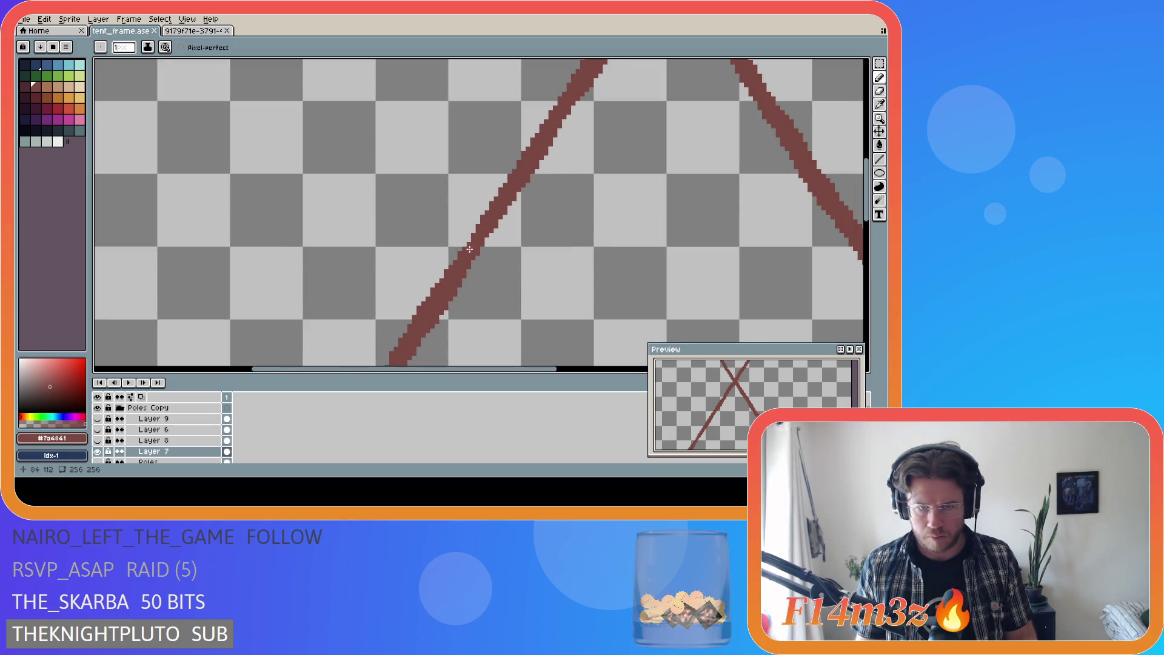
click(490, 242)
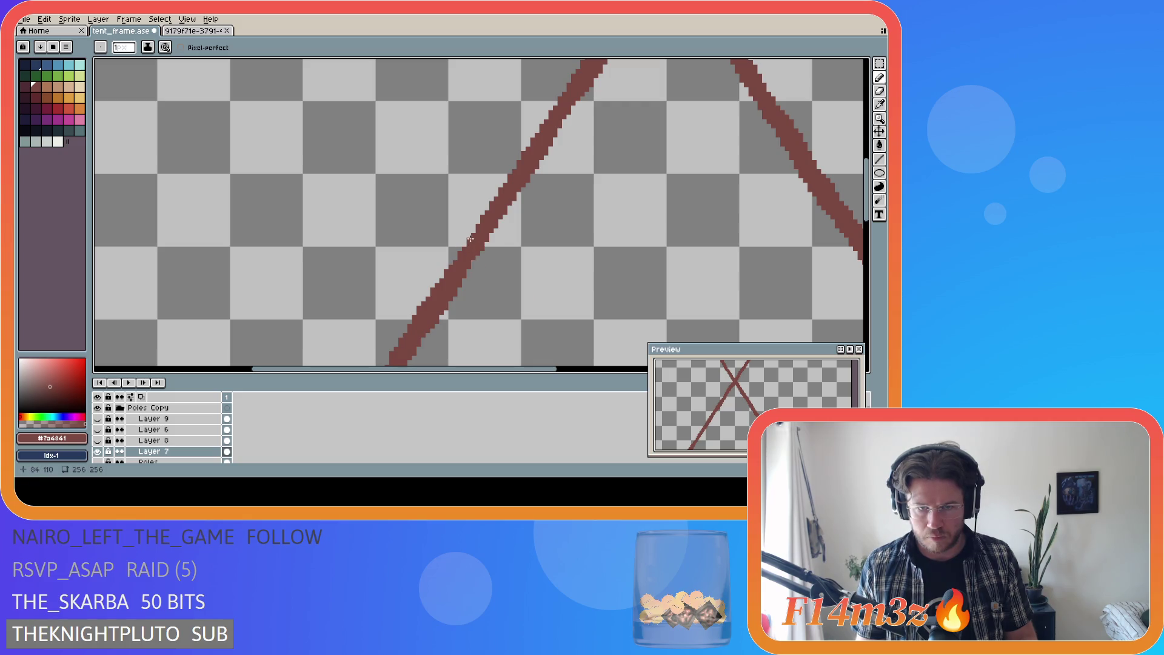
scroll(567, 317, down, 6)
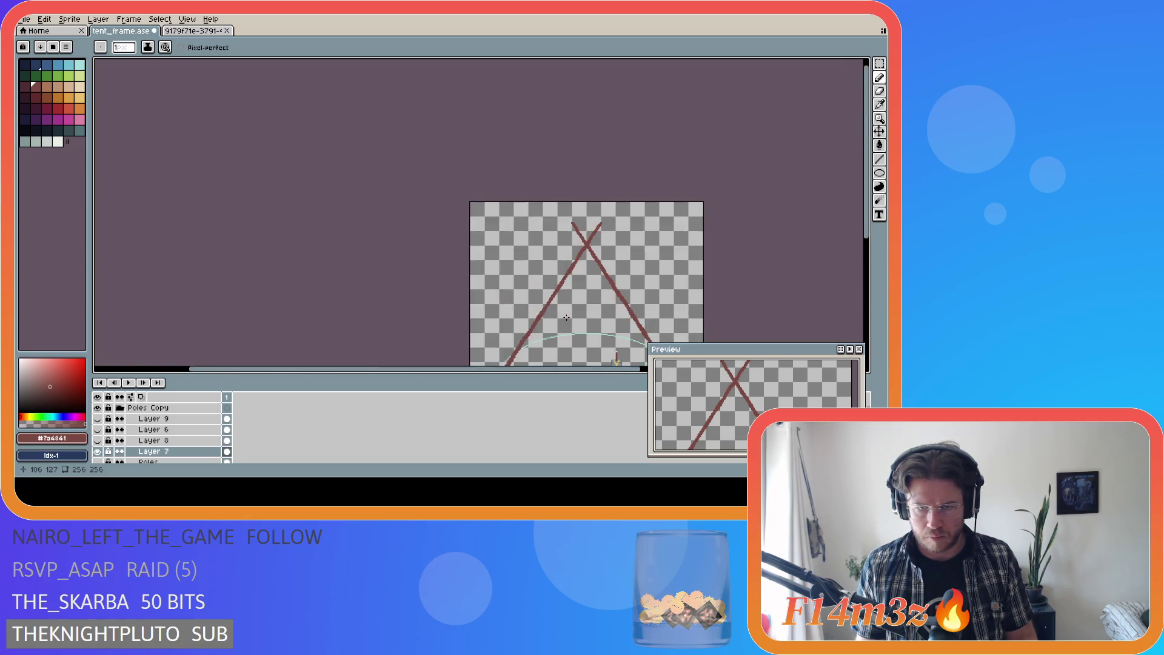
drag(556, 373, 606, 373)
scroll(730, 253, up, 1)
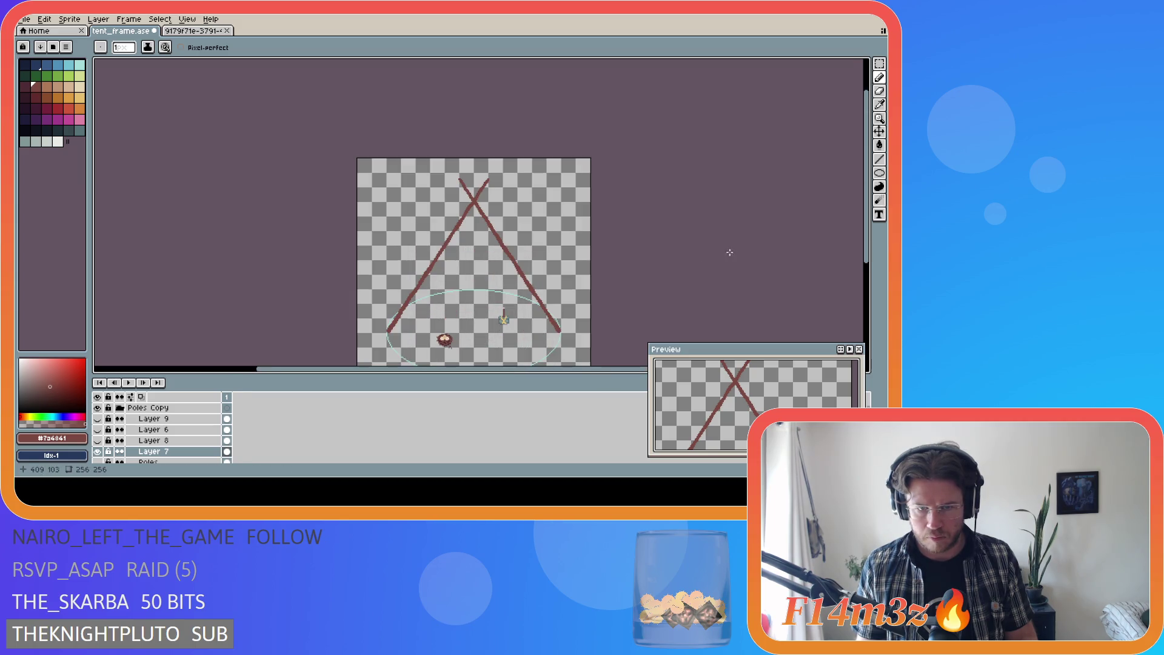
key(v)
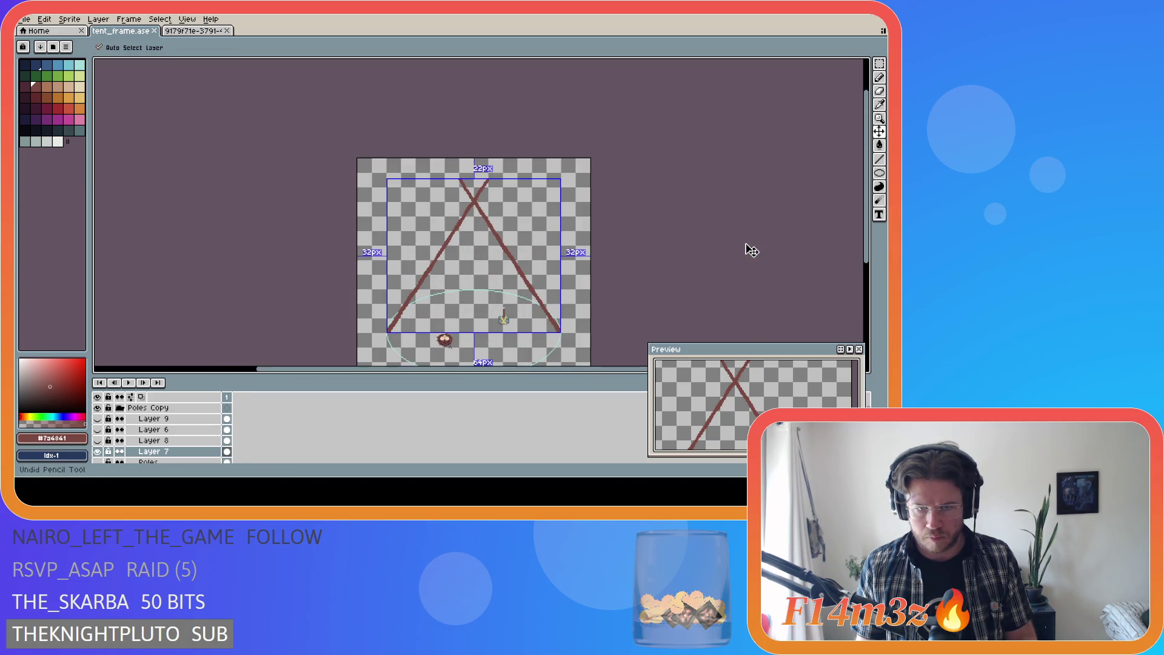
key(b)
key(ctrl+s)
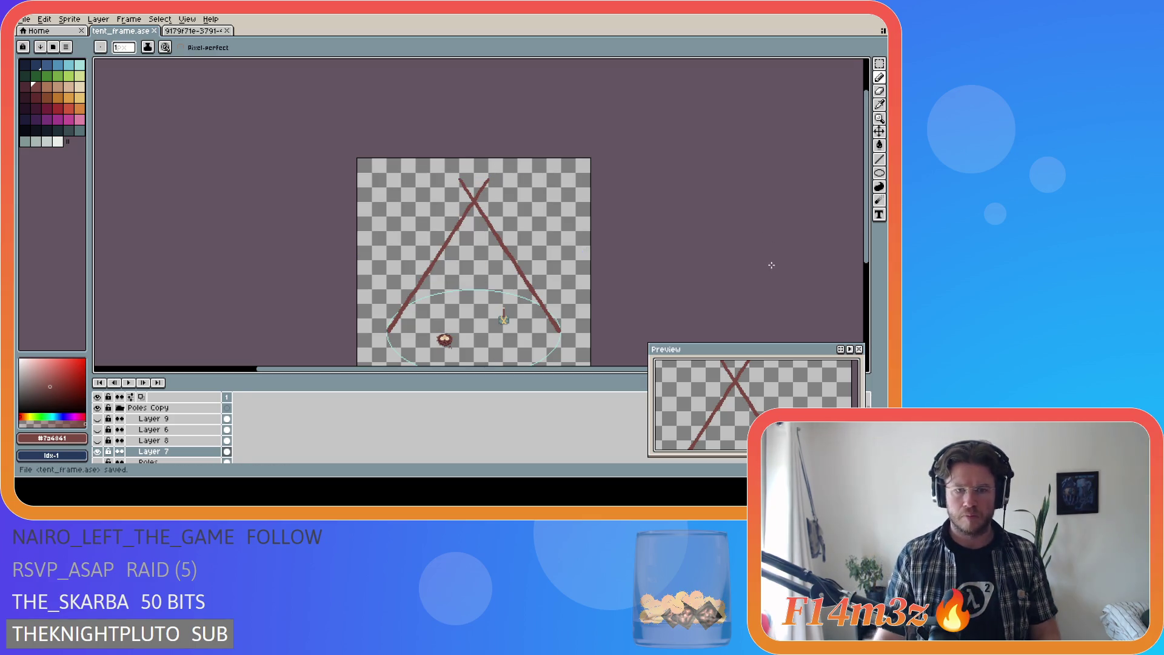
scroll(419, 330, up, 3)
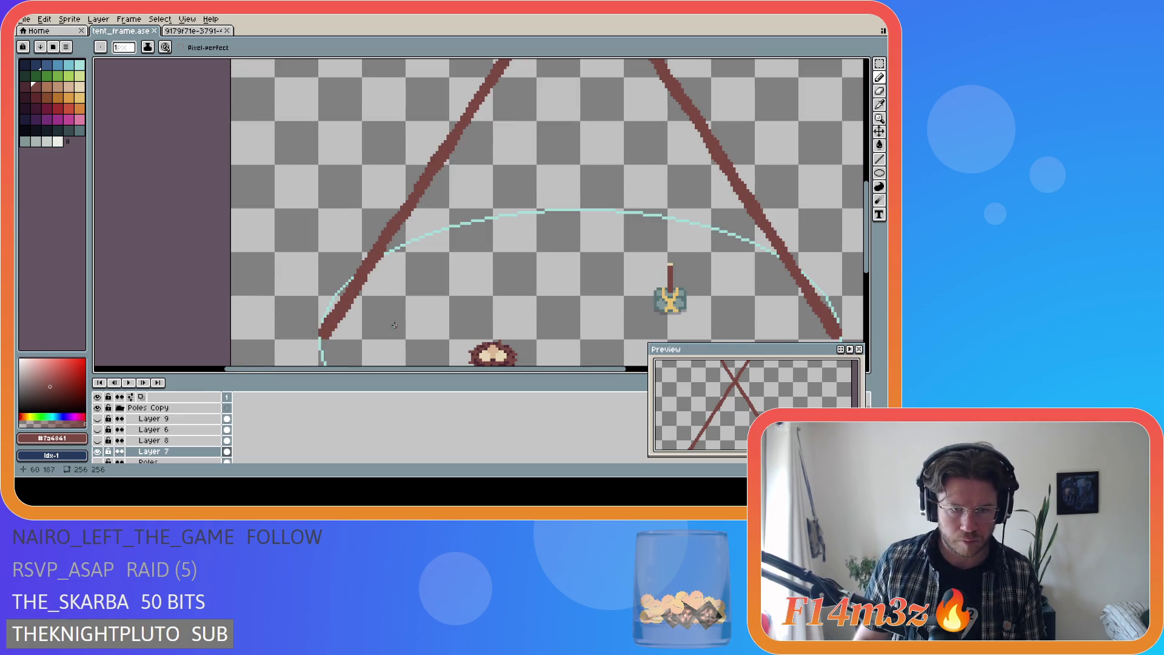
scroll(394, 325, up, 1)
key(e)
scroll(463, 320, down, 4)
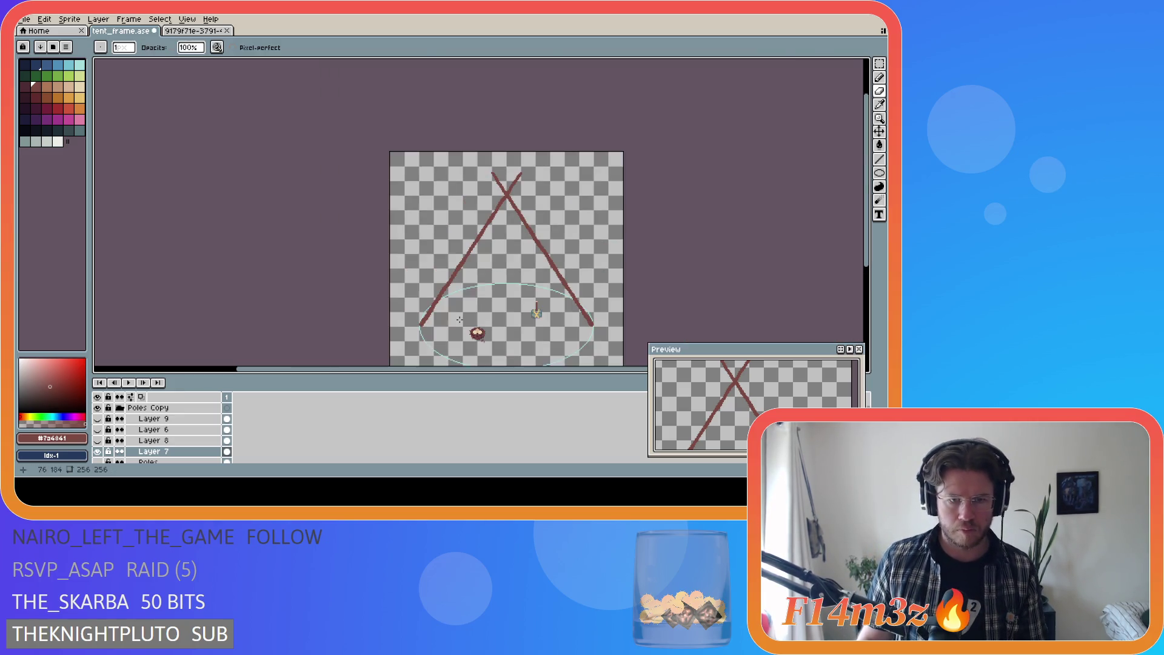
drag(480, 370, 538, 376)
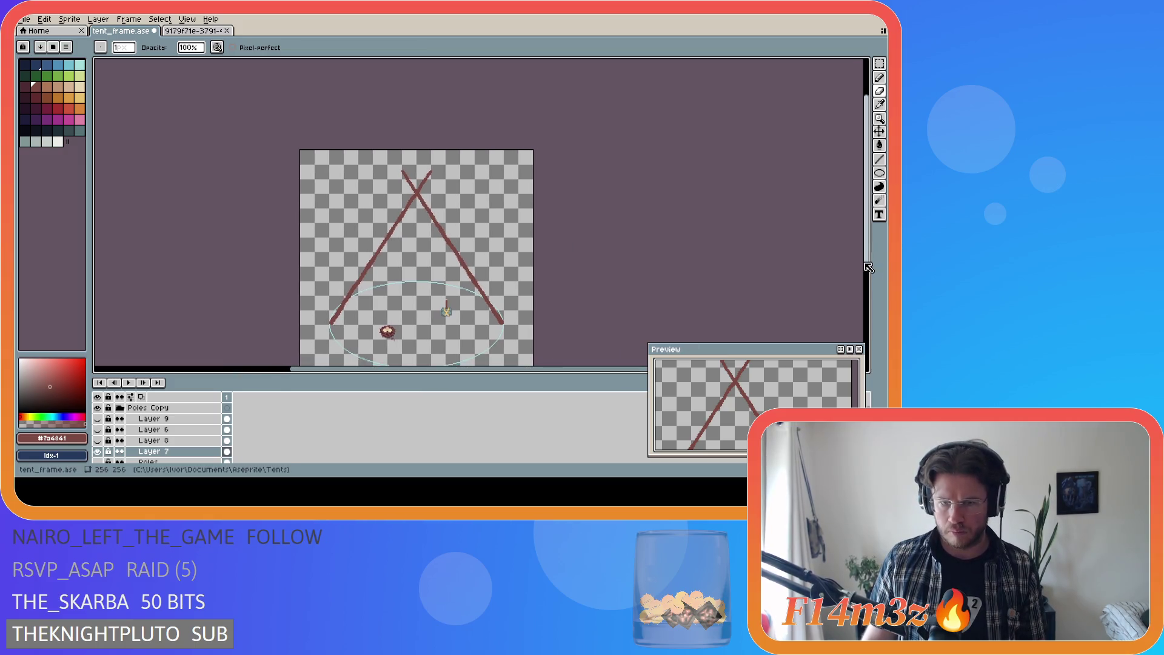
scroll(663, 285, down, 2)
key(ctrl)
key(ctrl)
key(ctrl+s)
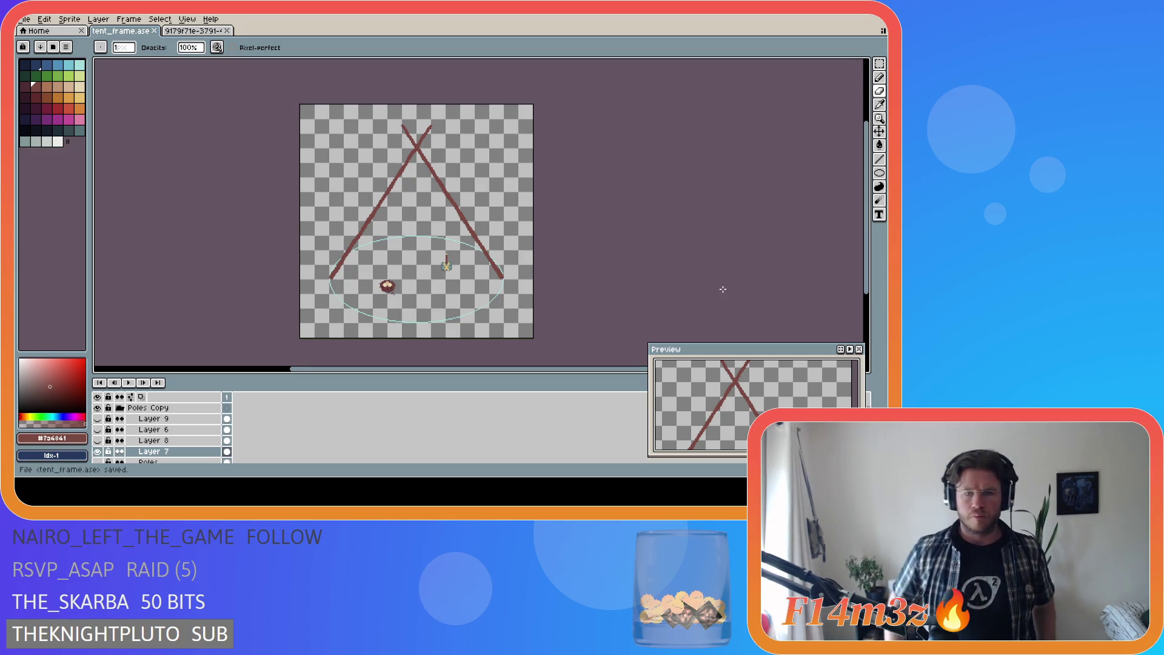
scroll(639, 296, up, 3)
scroll(639, 297, down, 1)
scroll(697, 282, up, 1)
scroll(685, 290, down, 2)
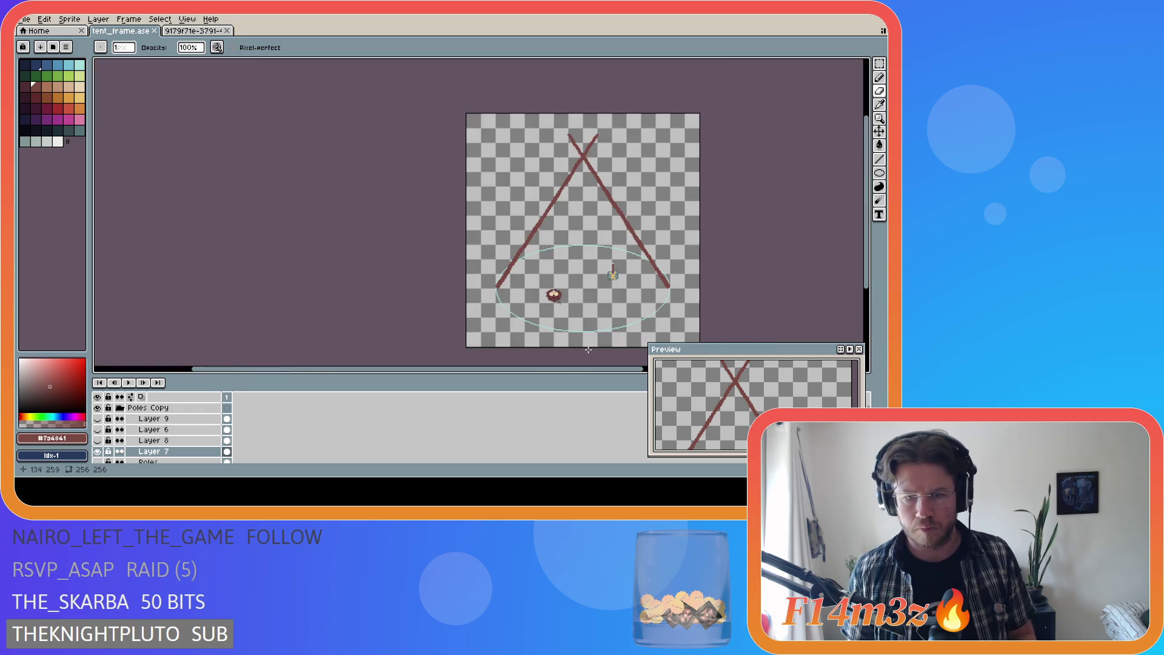
drag(565, 368, 631, 368)
key(ctrl+s)
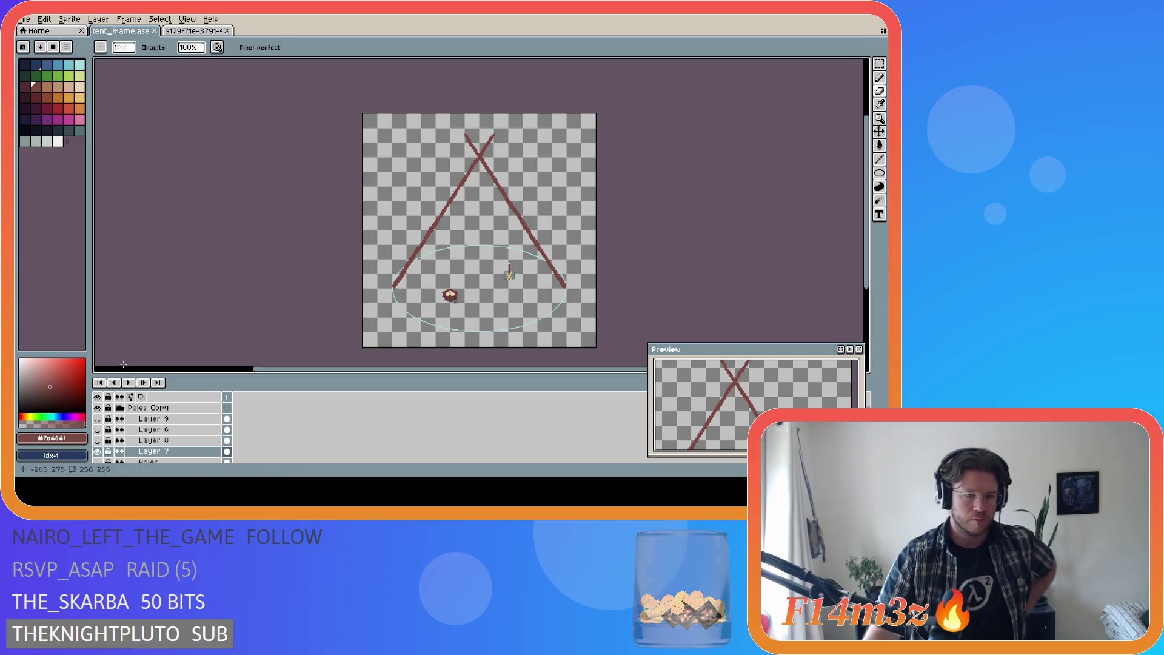
Step: Hide Layer 4's orange tent fill and save tent_frame.ase
scroll(158, 427, down, 5)
click(98, 424)
click(98, 425)
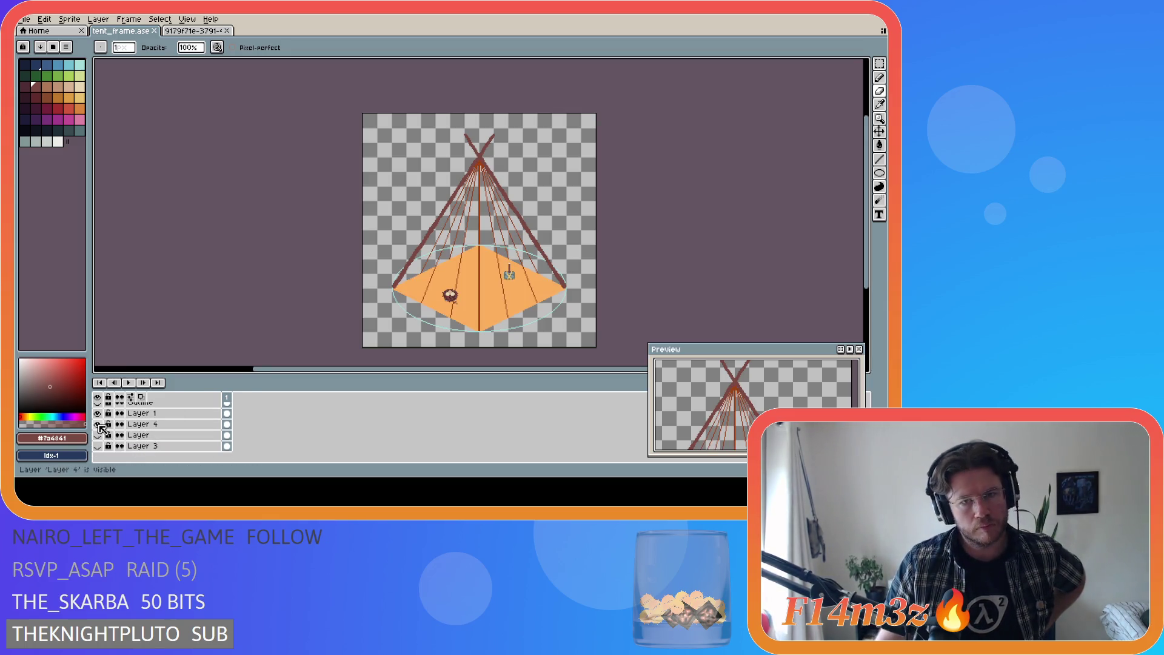
click(99, 425)
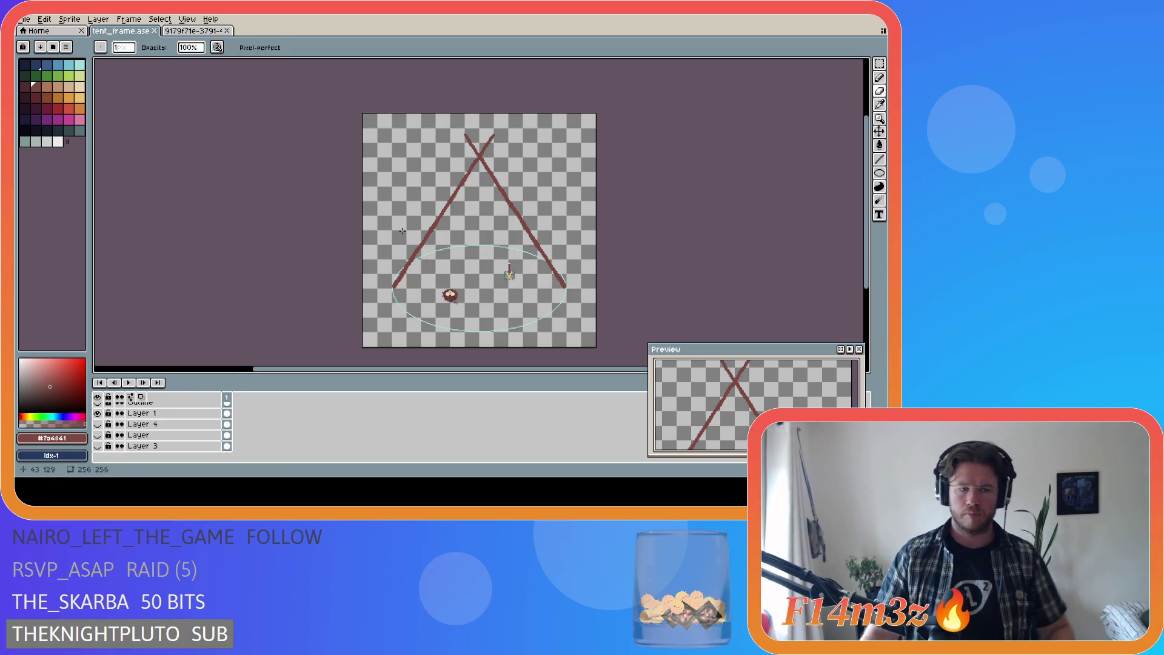
key(ctrl+s)
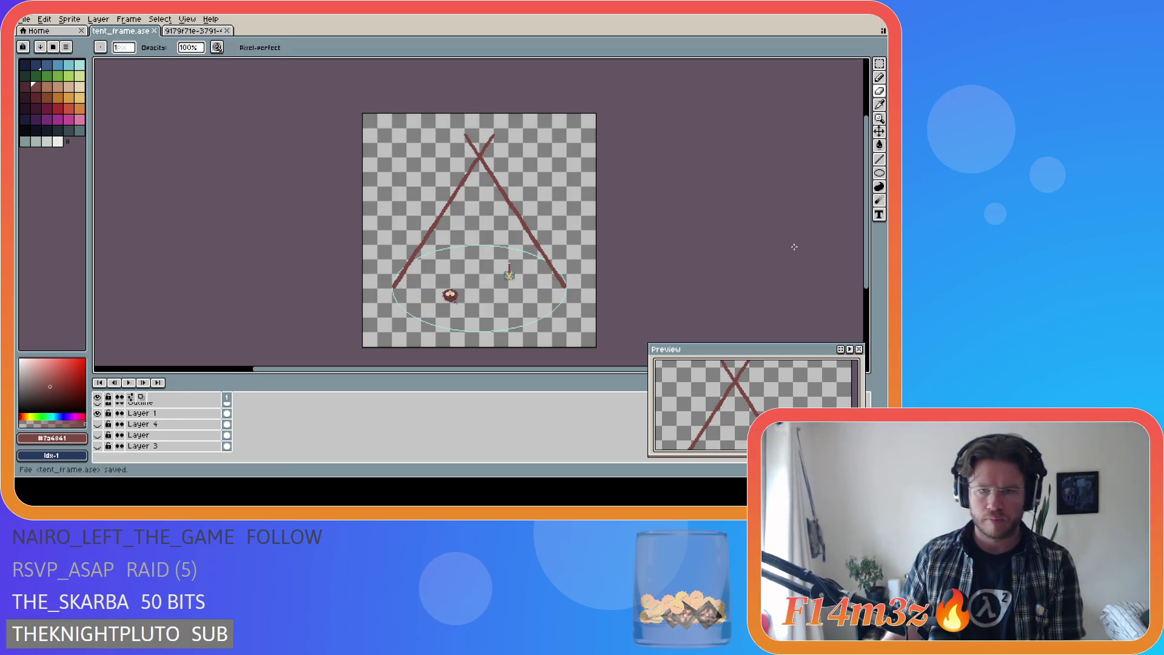
Step: Hide Layer 7's red X lines, leaving Layers 8 and 6 hidden after previewing them
scroll(152, 428, down, 3)
click(111, 435)
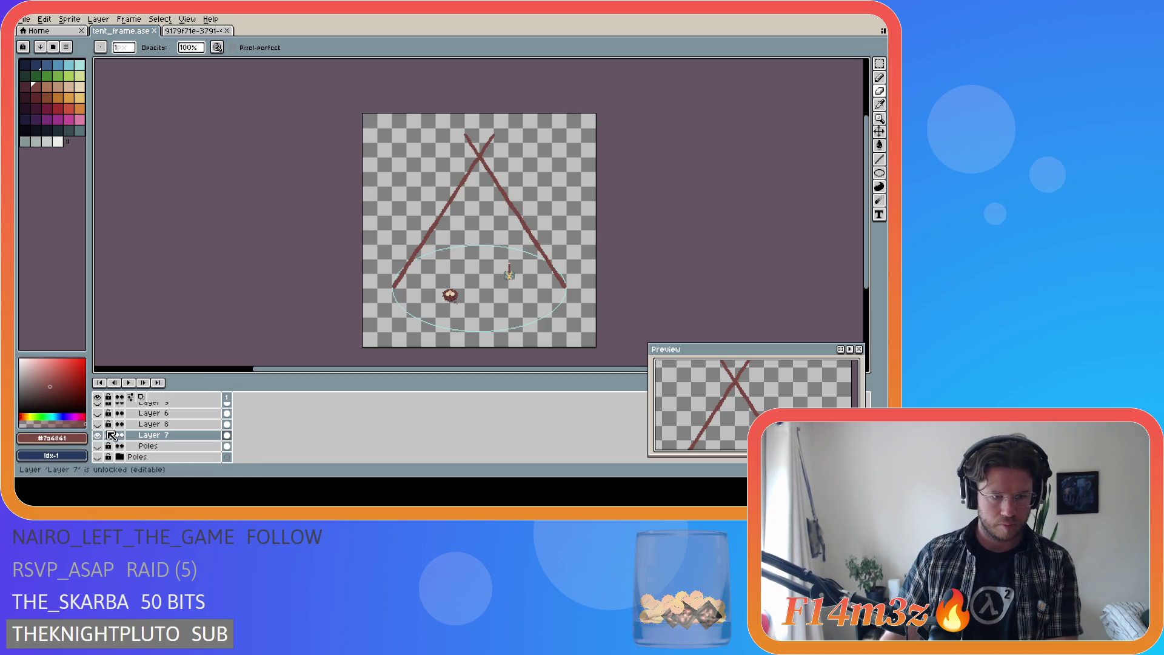
click(97, 435)
click(98, 424)
click(99, 424)
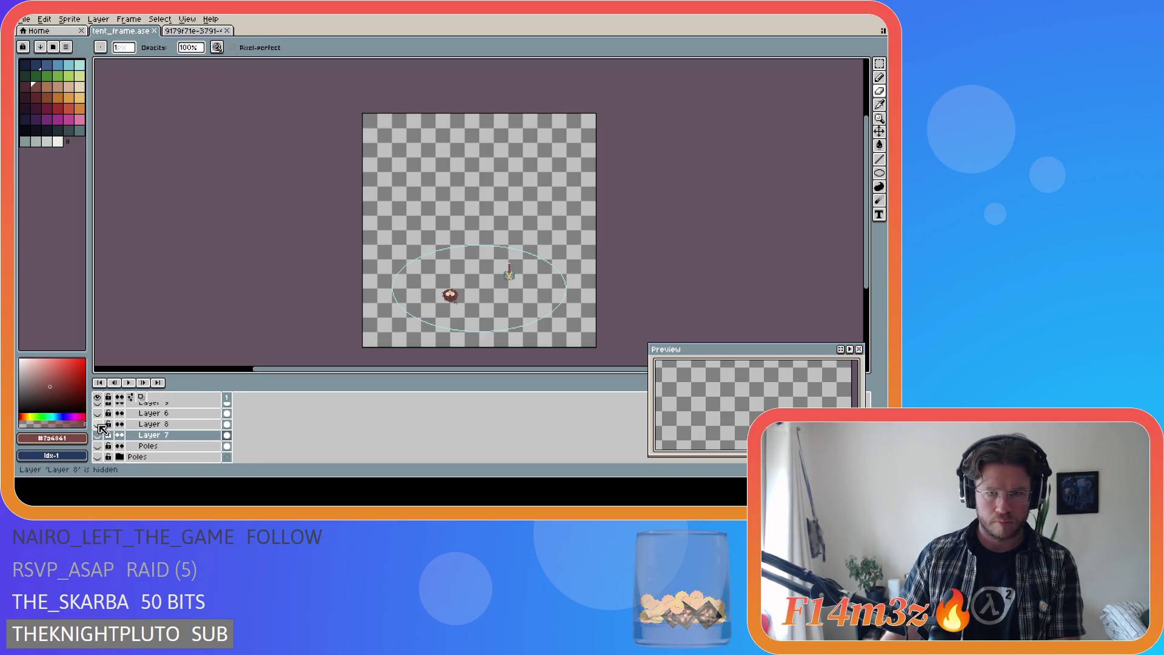
click(98, 414)
click(98, 414)
Step: Move Layer 6 below Layer 8 and make its red pole lines visible
click(155, 413)
drag(158, 418, 156, 433)
click(98, 425)
click(97, 424)
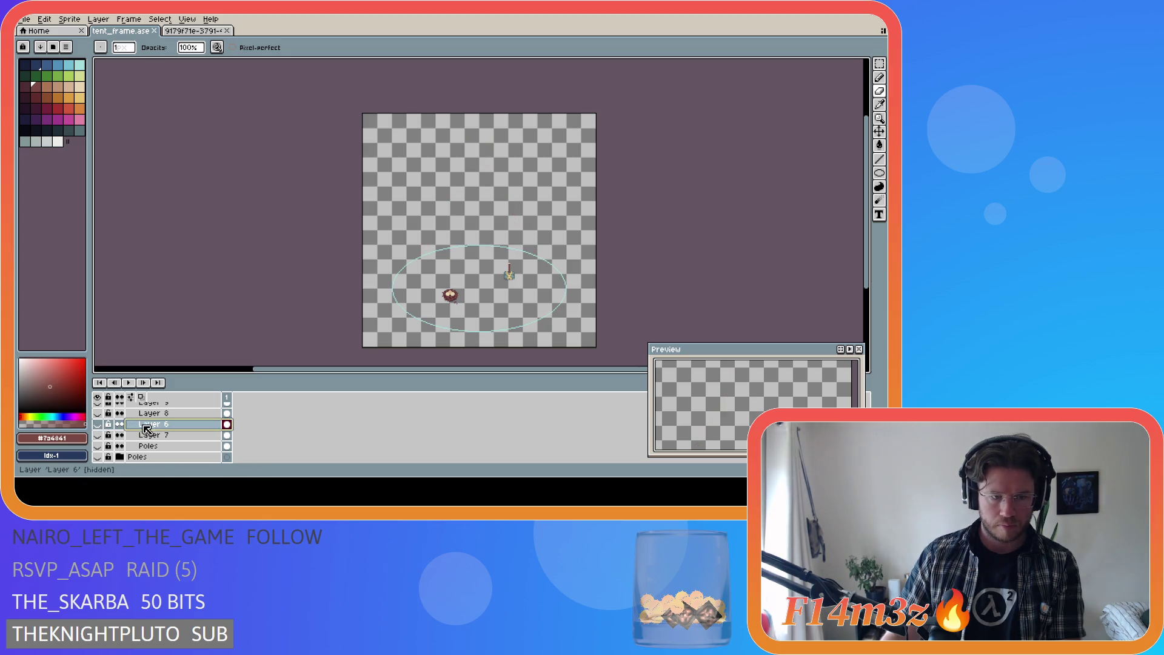
click(97, 425)
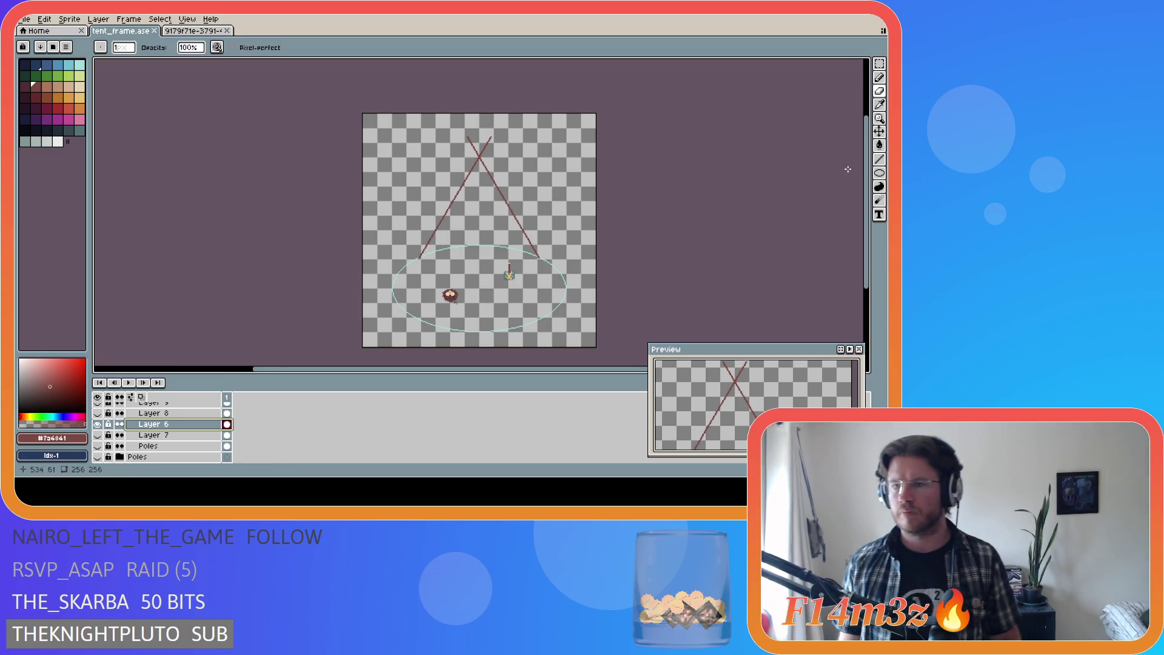
click(879, 77)
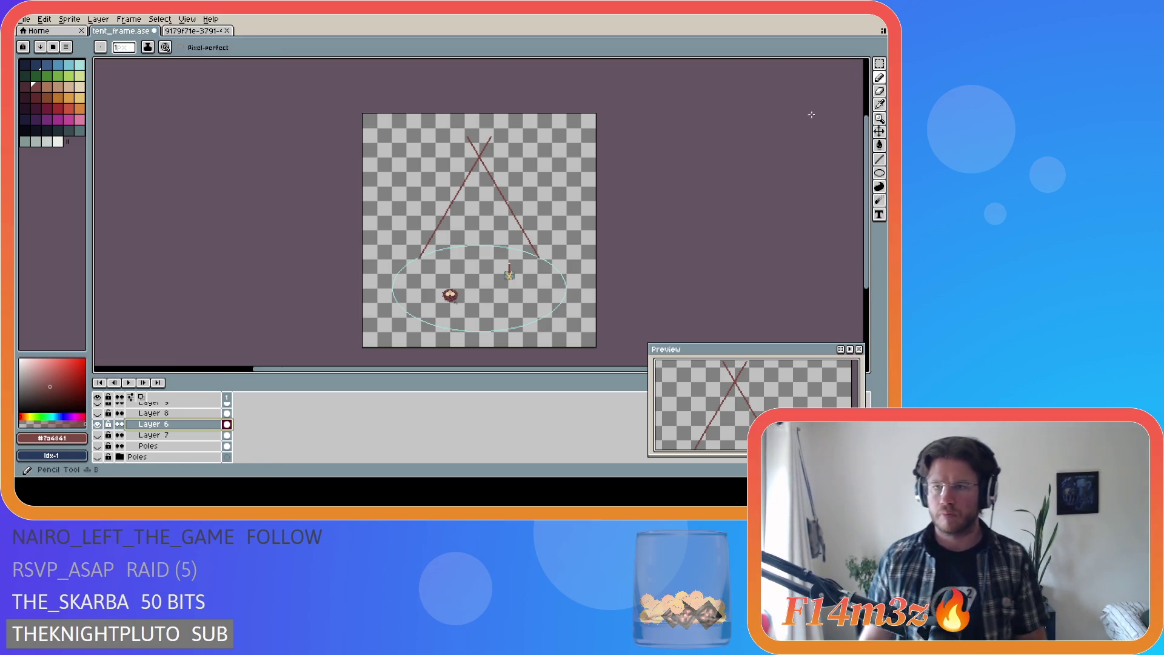
Step: Add pixels near the left pole's base and discard the short line stub there
scroll(537, 214, up, 2)
scroll(869, 243, up, 3)
scroll(870, 243, down, 2)
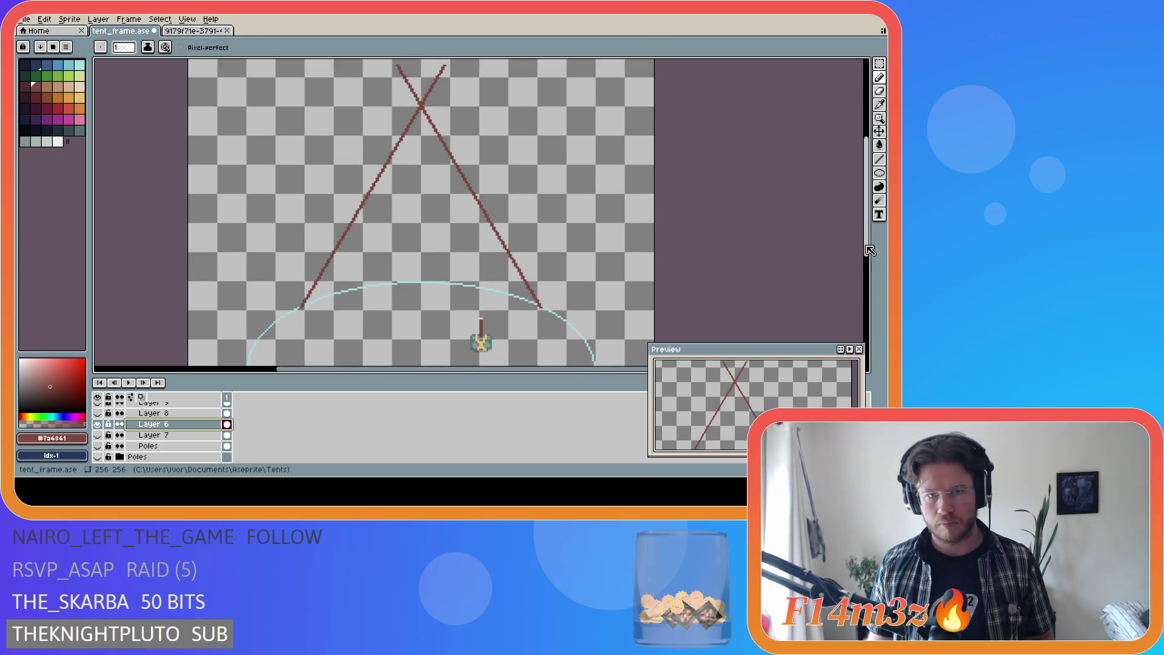
scroll(846, 240, up, 2)
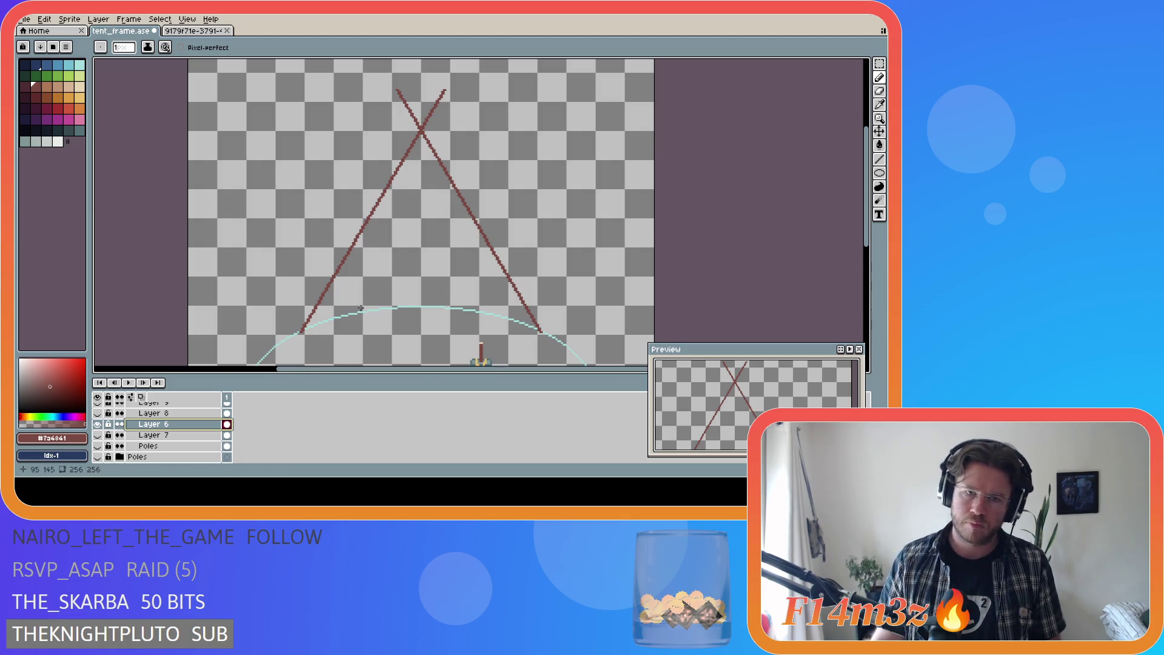
scroll(299, 333, up, 1)
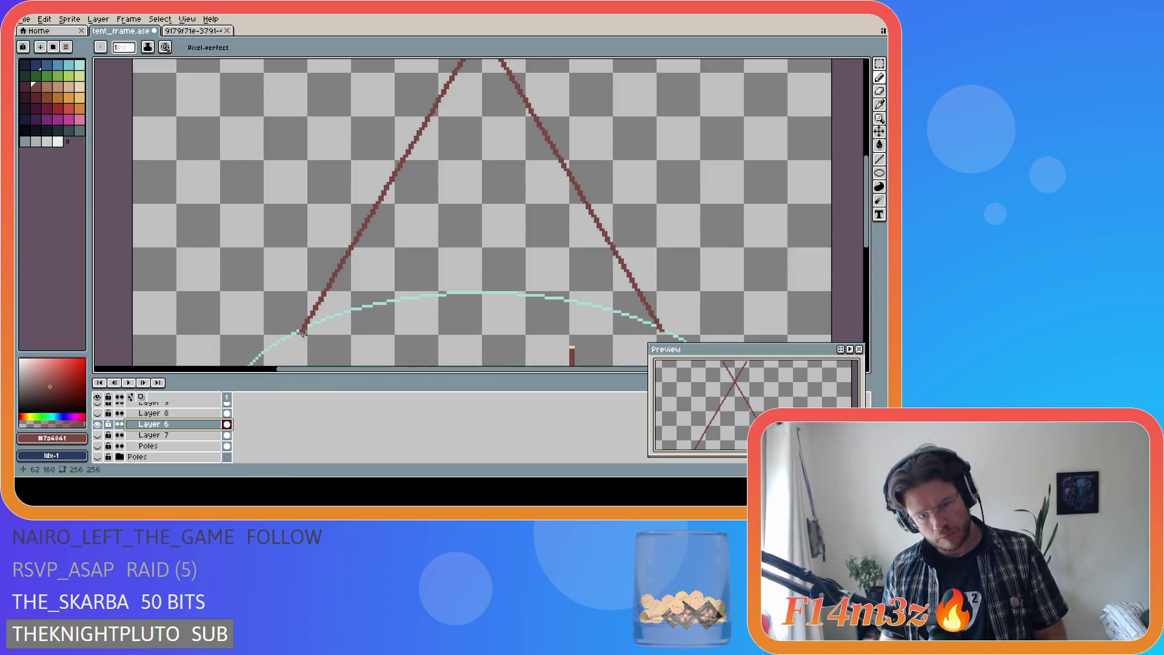
click(304, 330)
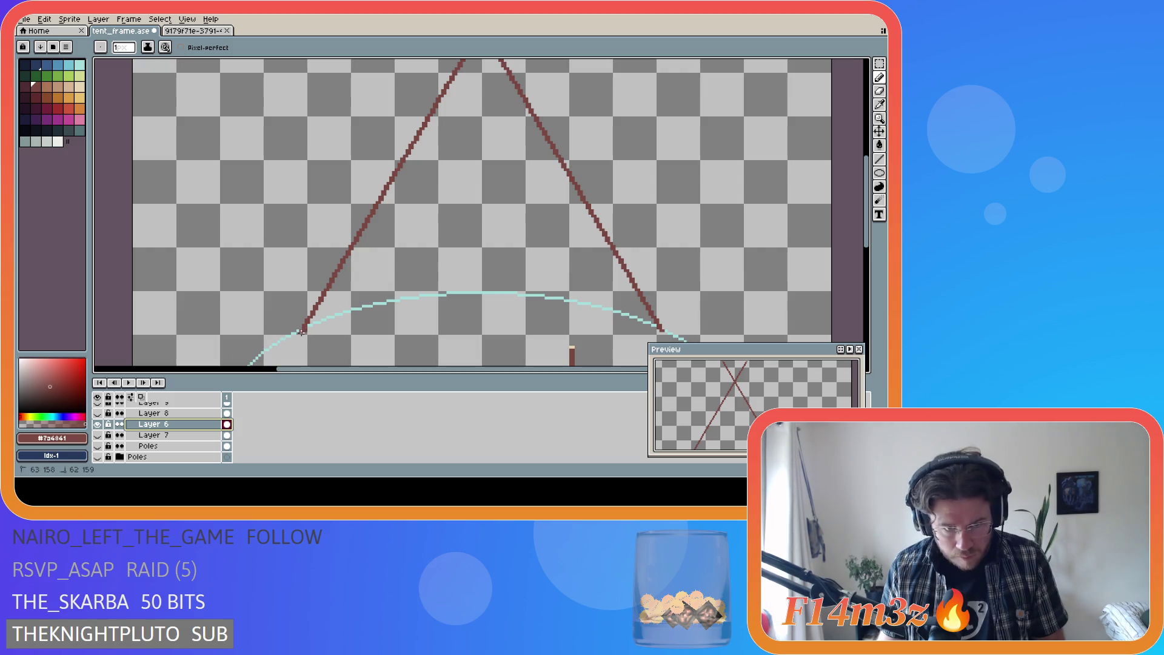
drag(306, 309, 306, 313)
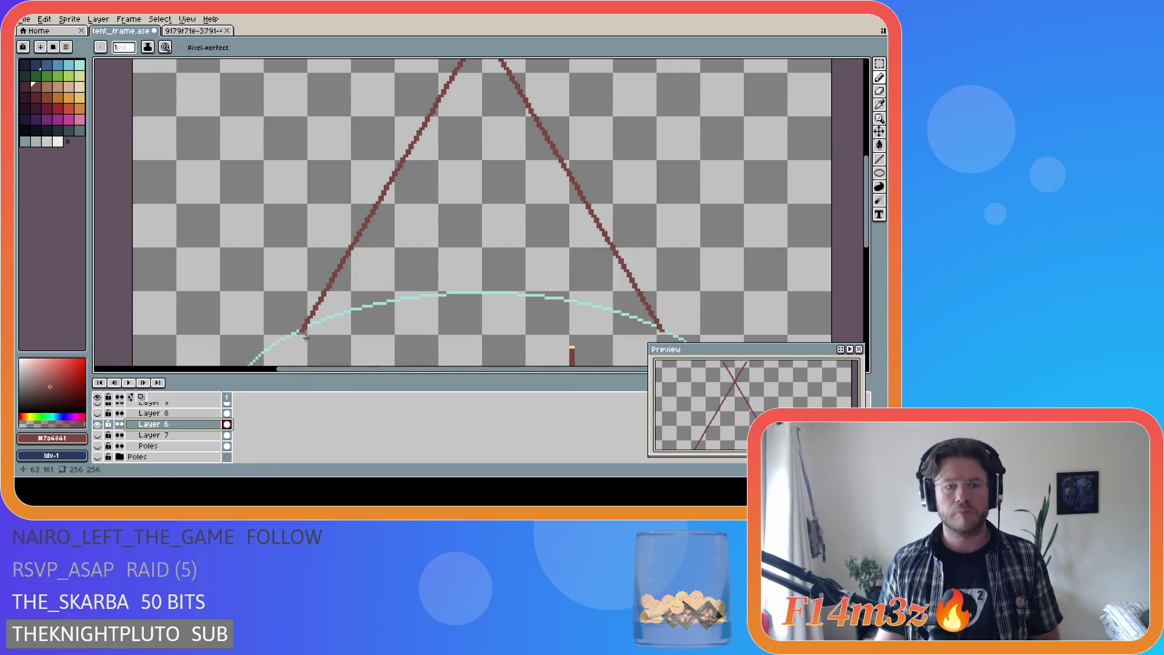
scroll(308, 315, up, 2)
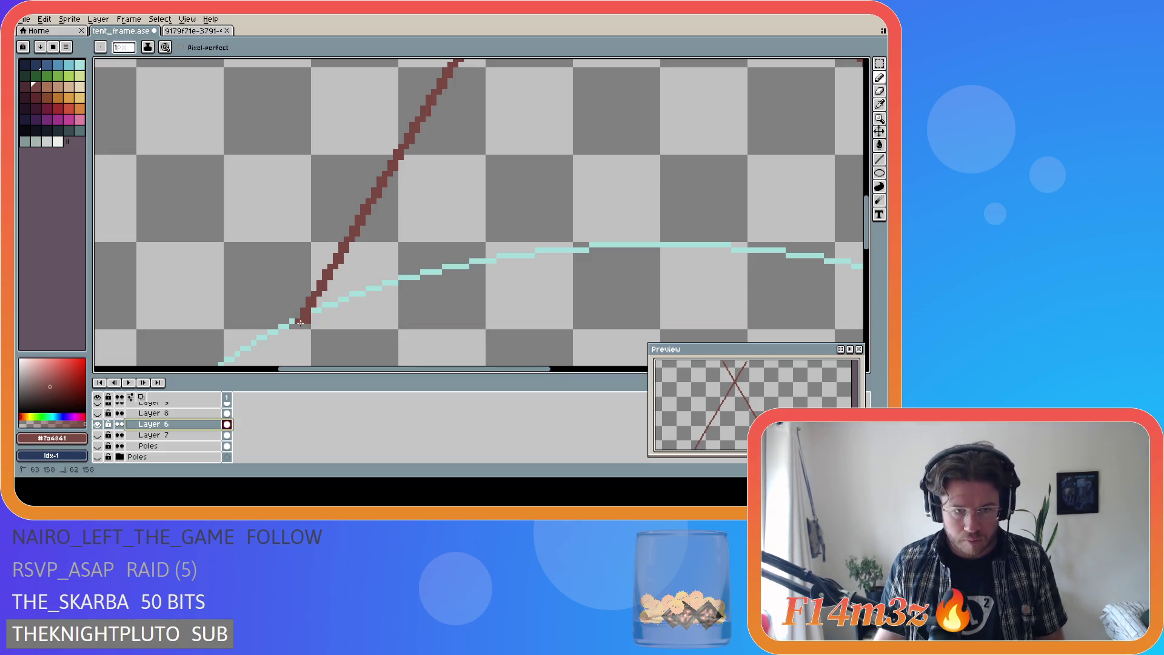
drag(291, 316, 306, 322)
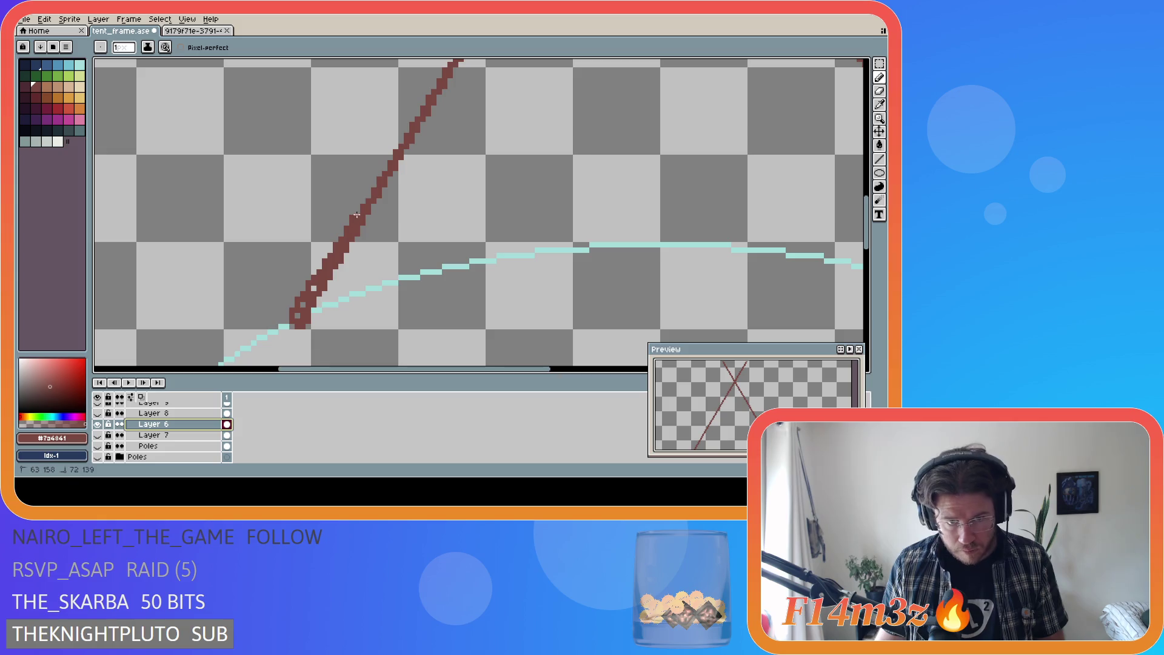
Step: Draw a second line up the left pole, thickening its lower part toward the crossing
drag(384, 159, 447, 60)
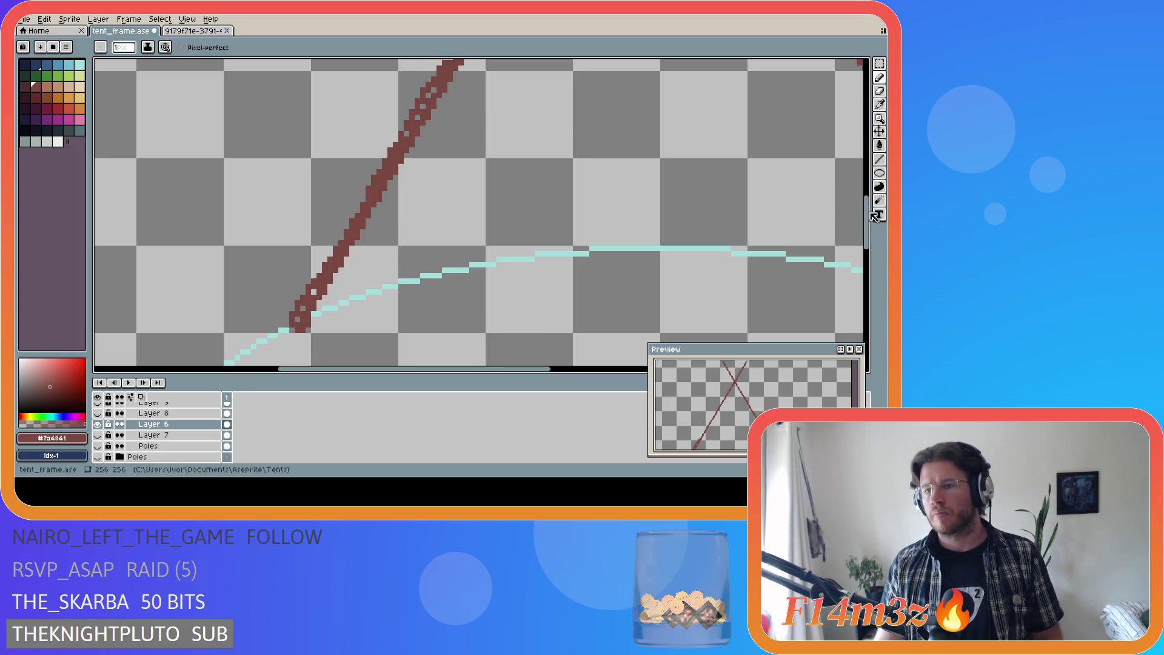
scroll(450, 280, up, 5)
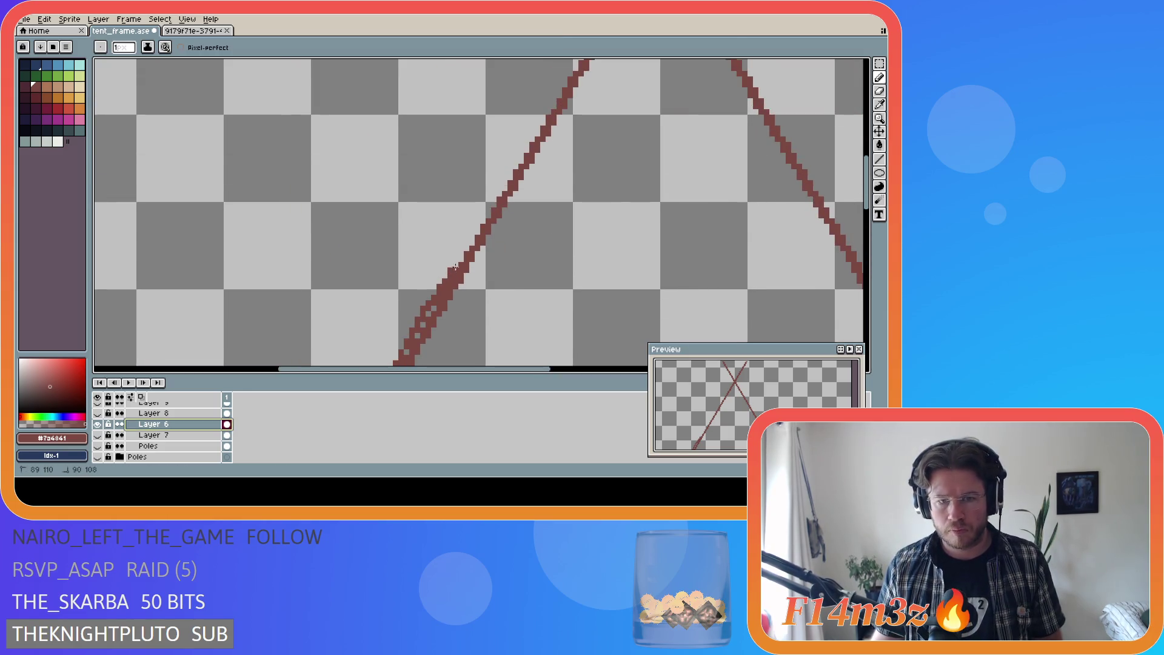
drag(516, 165, 543, 120)
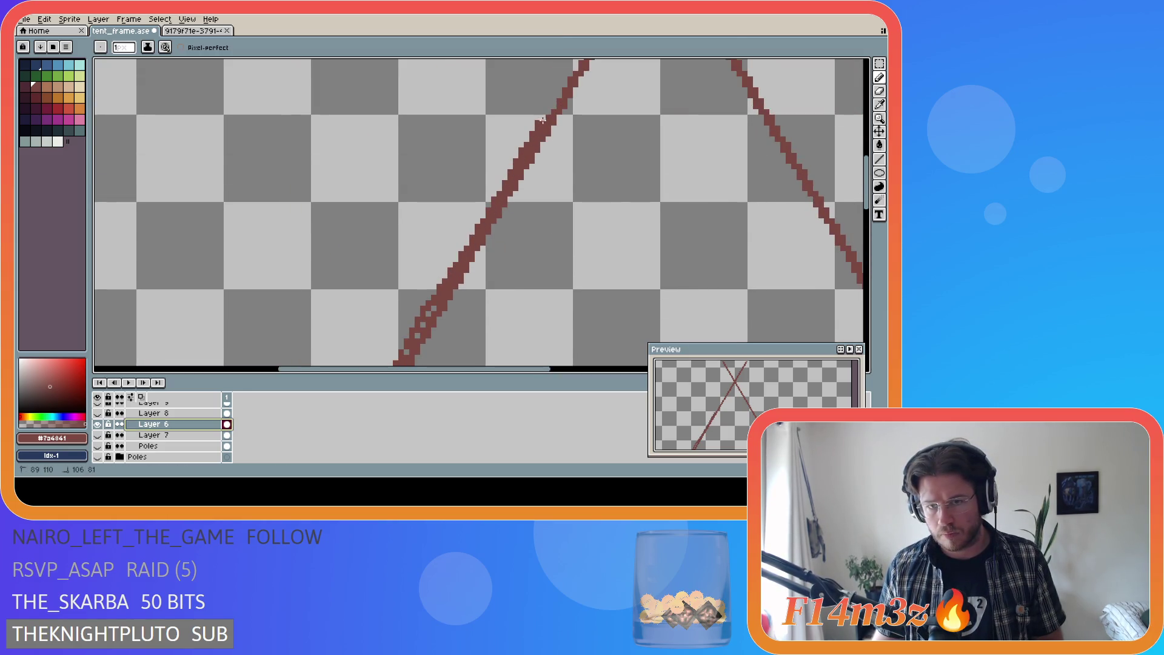
key(ctrl+z)
scroll(711, 217, up, 5)
key(v)
key(b)
drag(584, 288, 543, 355)
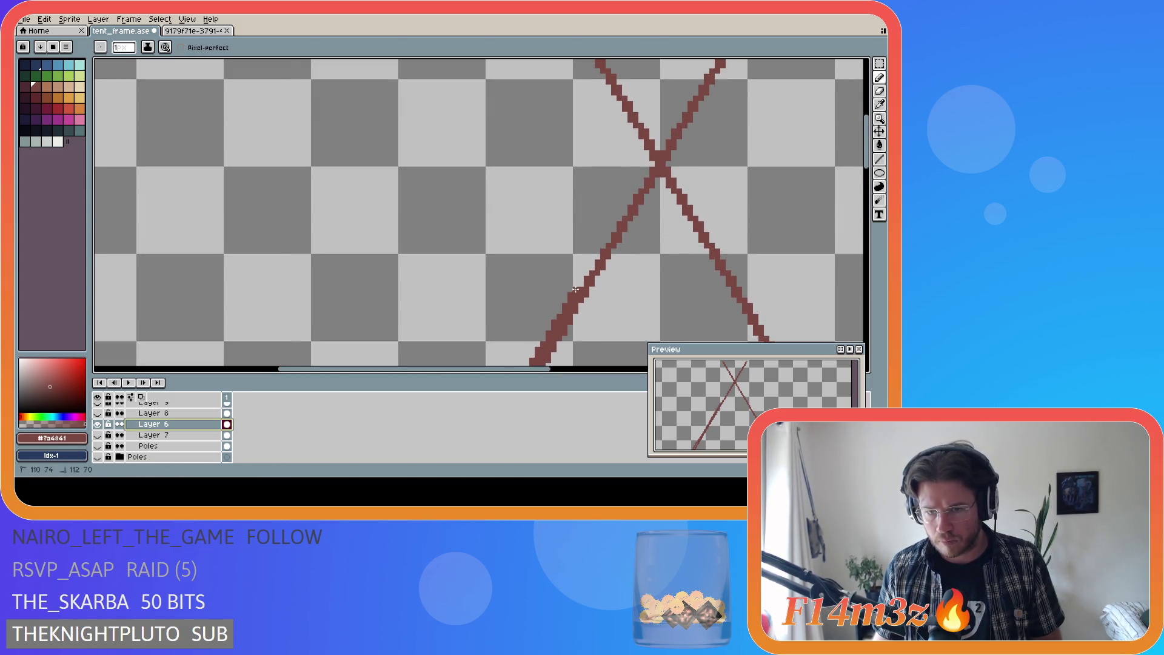
drag(590, 258, 646, 174)
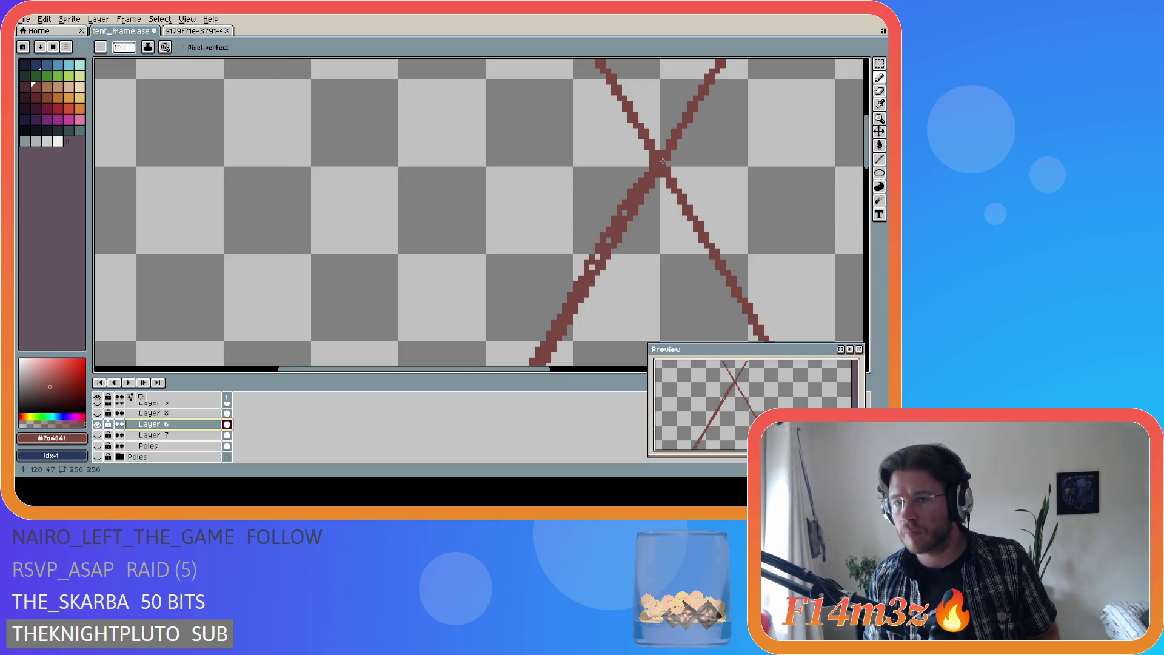
Step: Thicken the X's upper-right arm, undo stray pixels, and save tent_frame.ase
click(647, 169)
drag(684, 110, 701, 86)
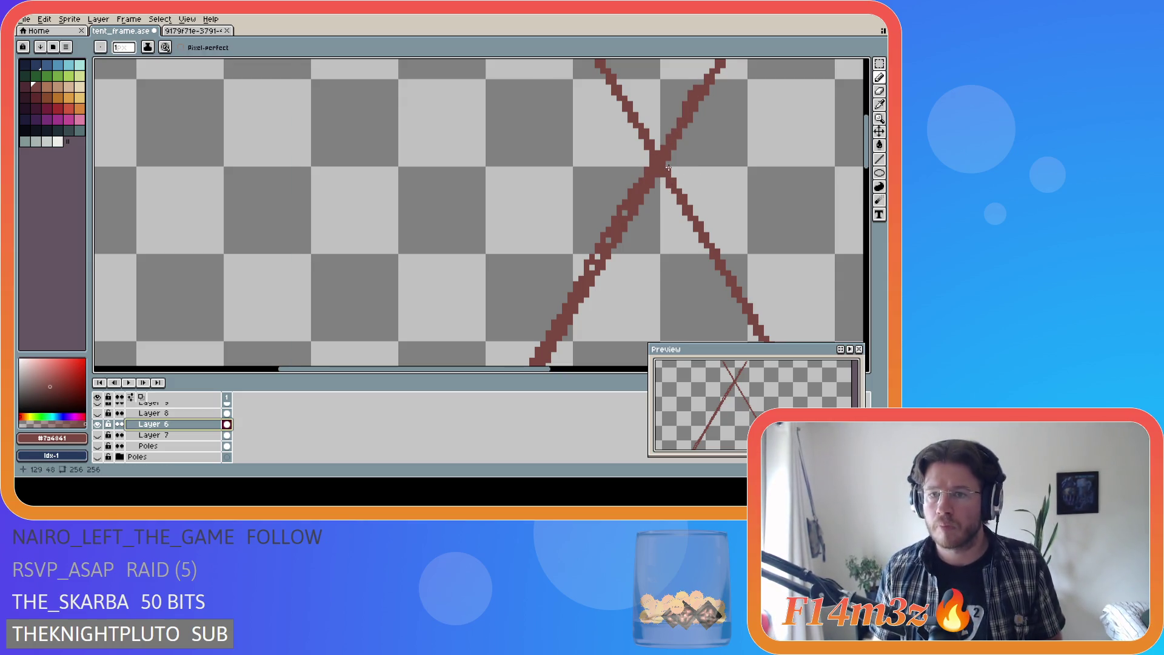
drag(786, 70, 786, 159)
key(b)
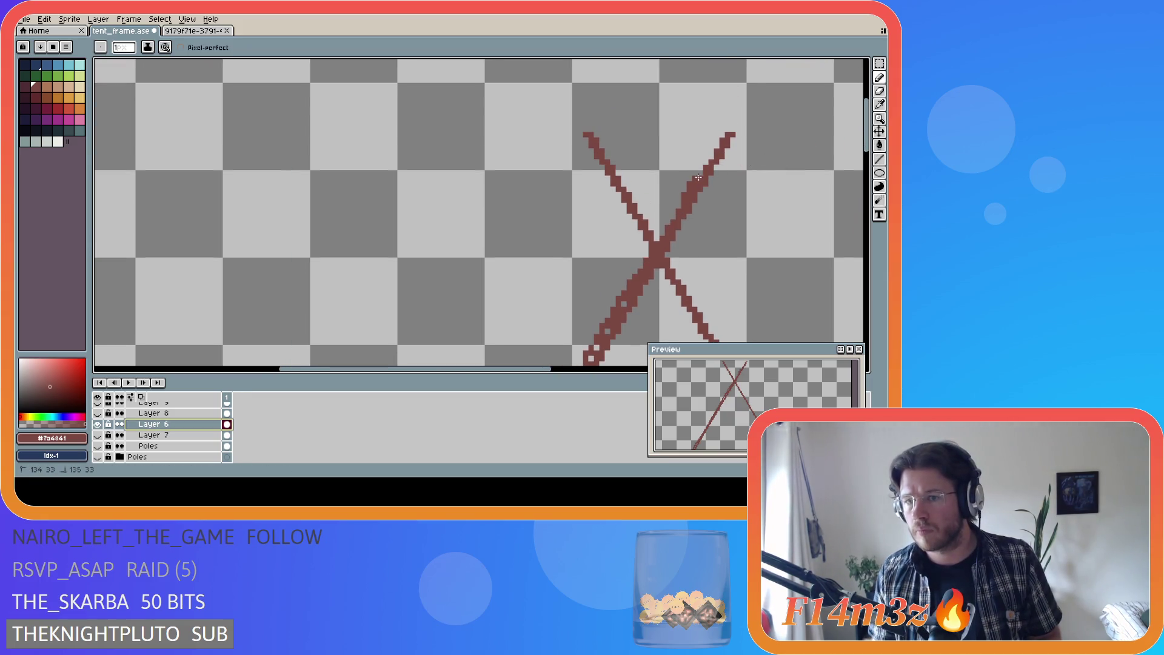
key(ctrl+z)
click(722, 140)
key(ctrl+z)
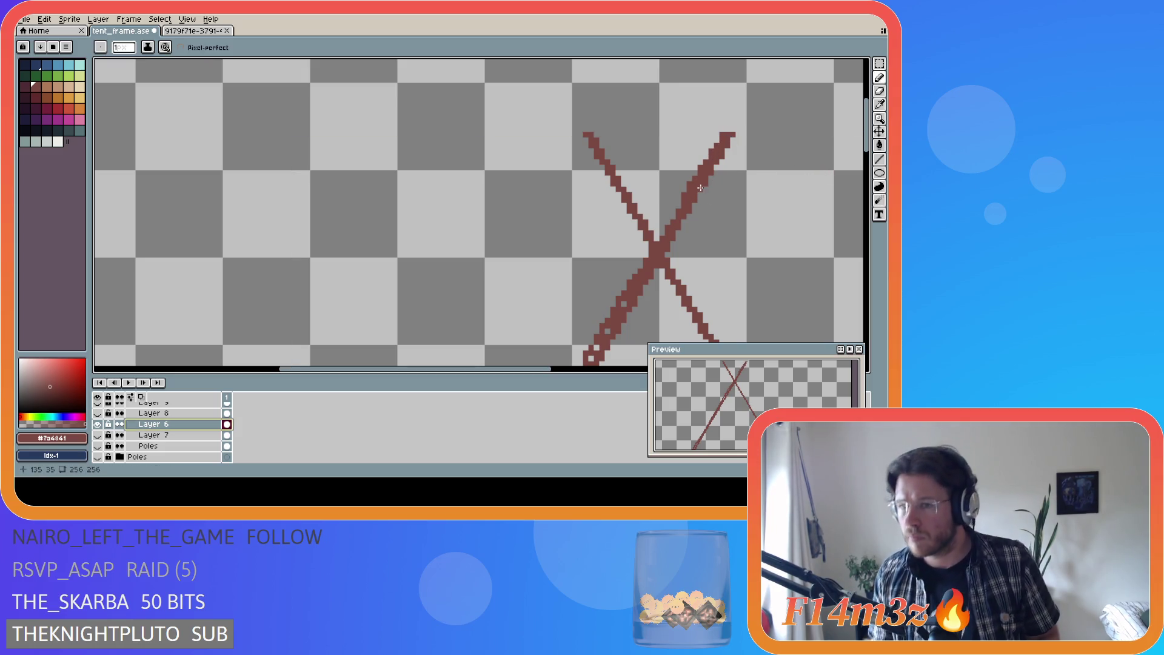
drag(699, 185, 726, 138)
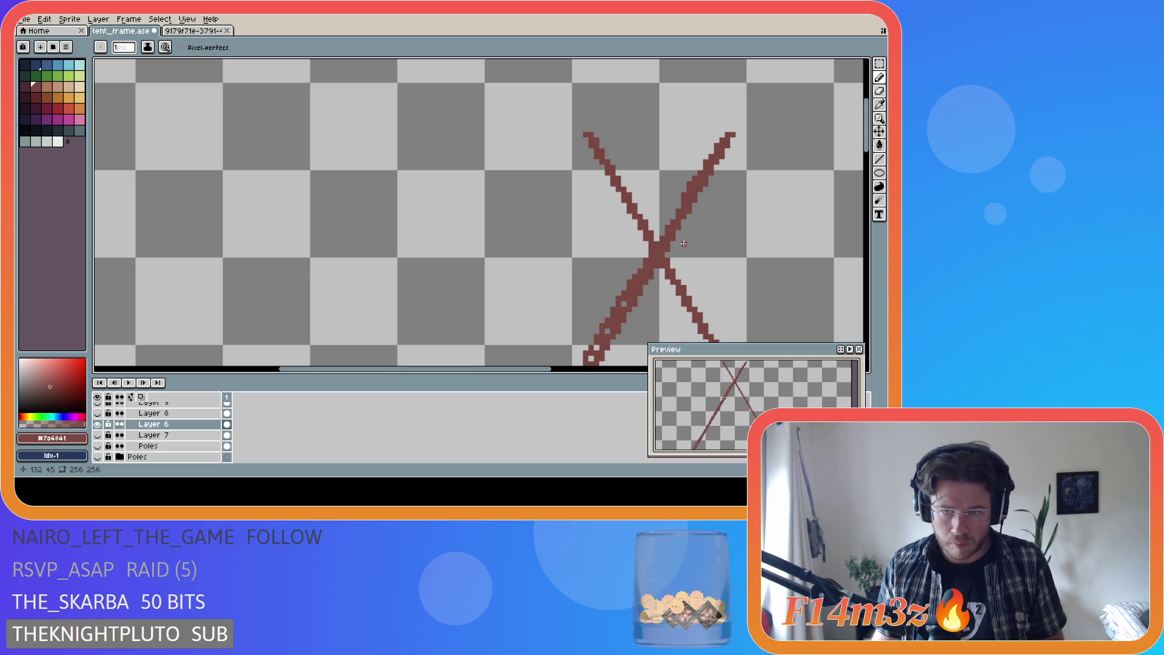
key(ctrl+s)
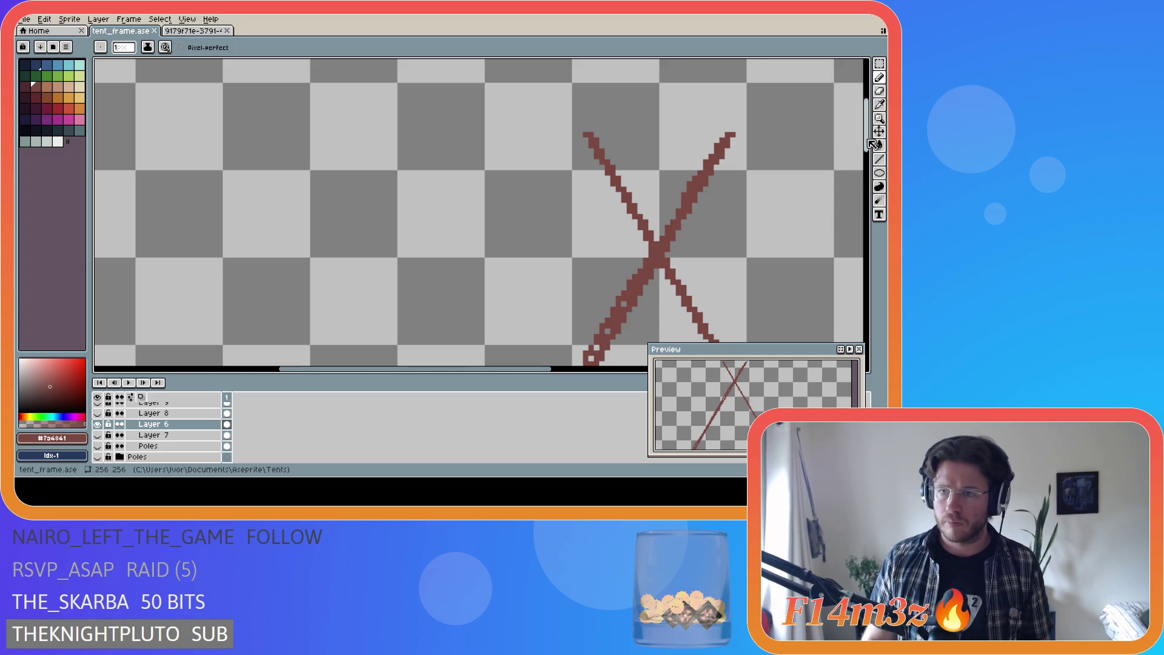
Step: Redo the left pole's thickening, filling pixels at its base and stroking up toward the top
scroll(774, 304, down, 5)
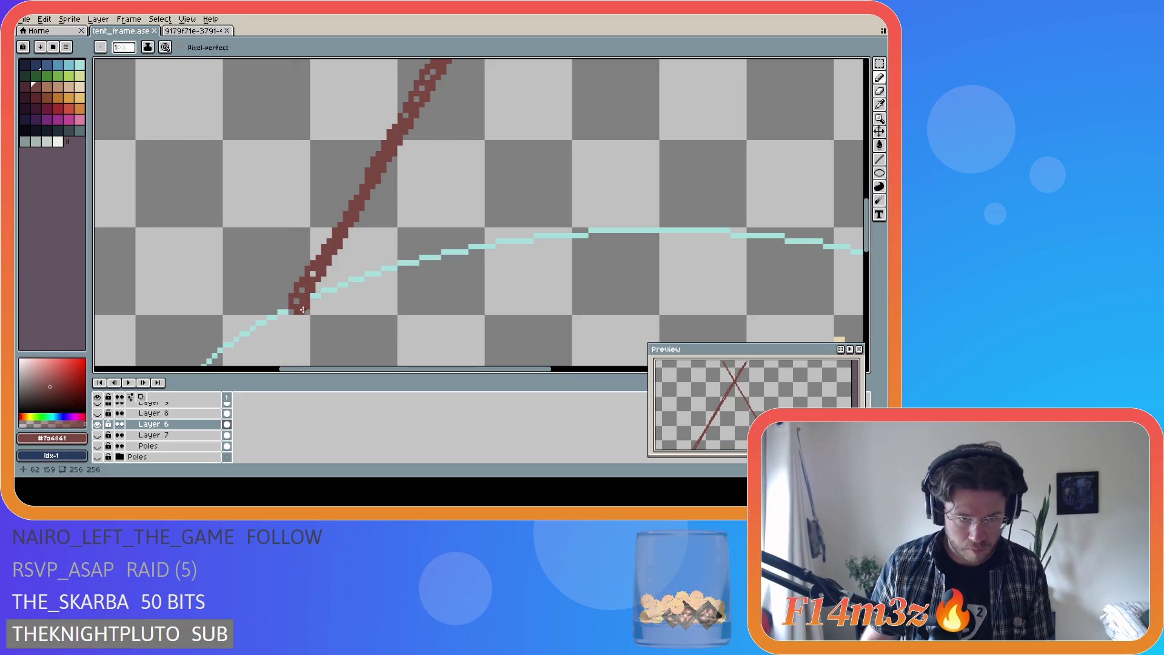
drag(316, 299, 355, 228)
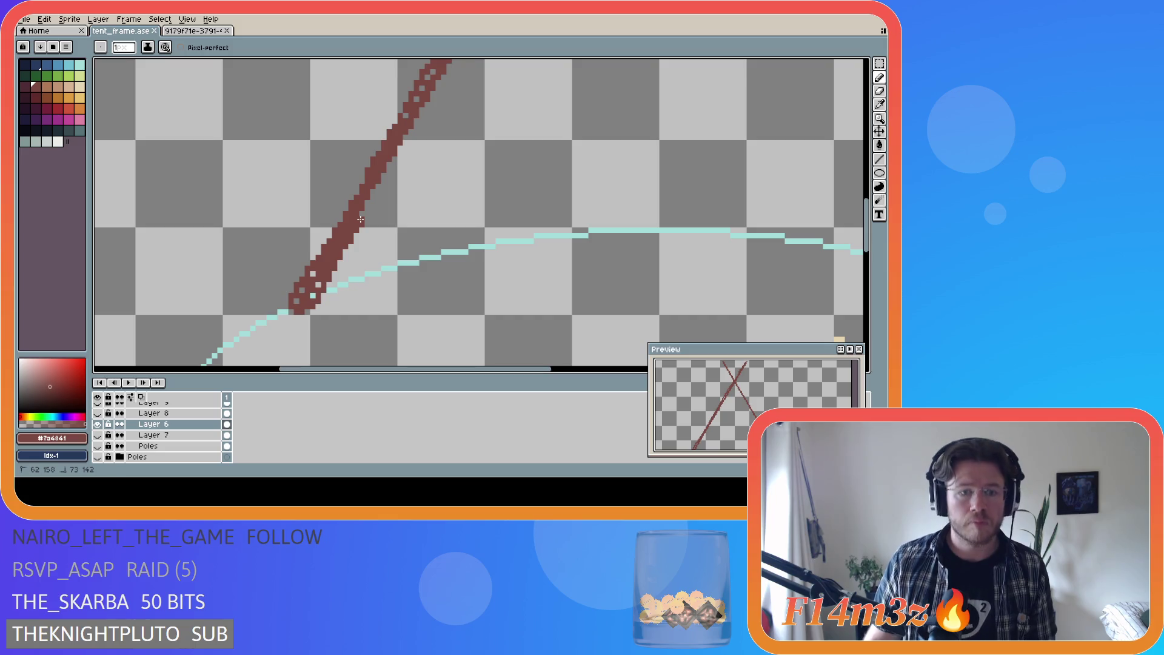
key(ctrl+z)
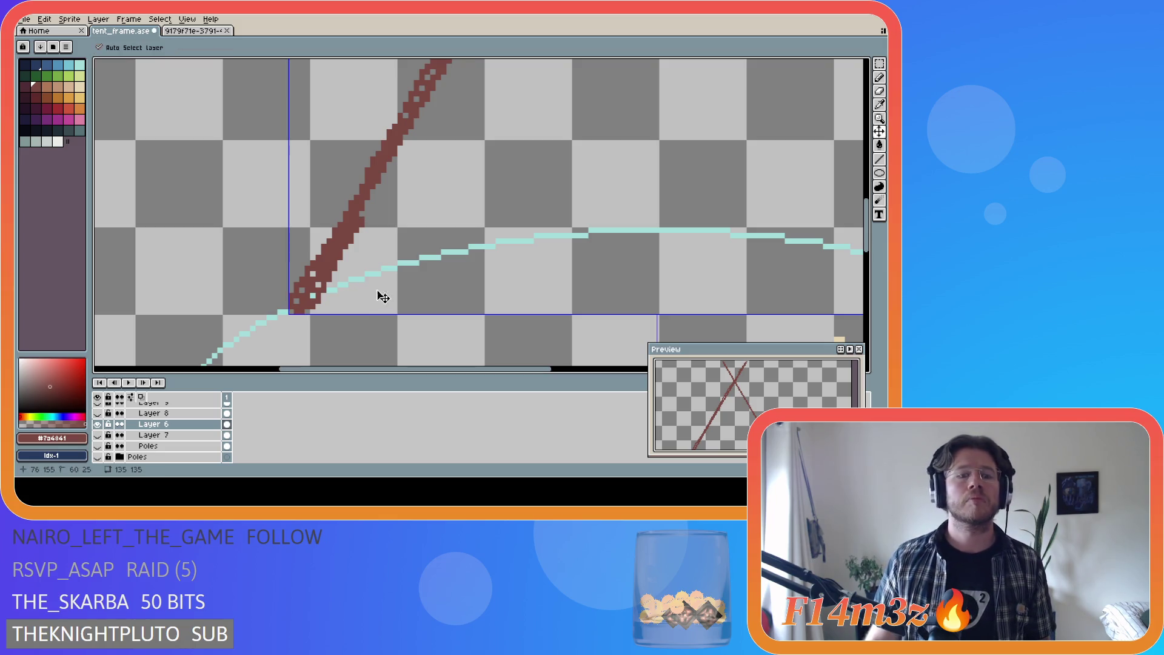
drag(307, 312, 441, 85)
key(ctrl+z)
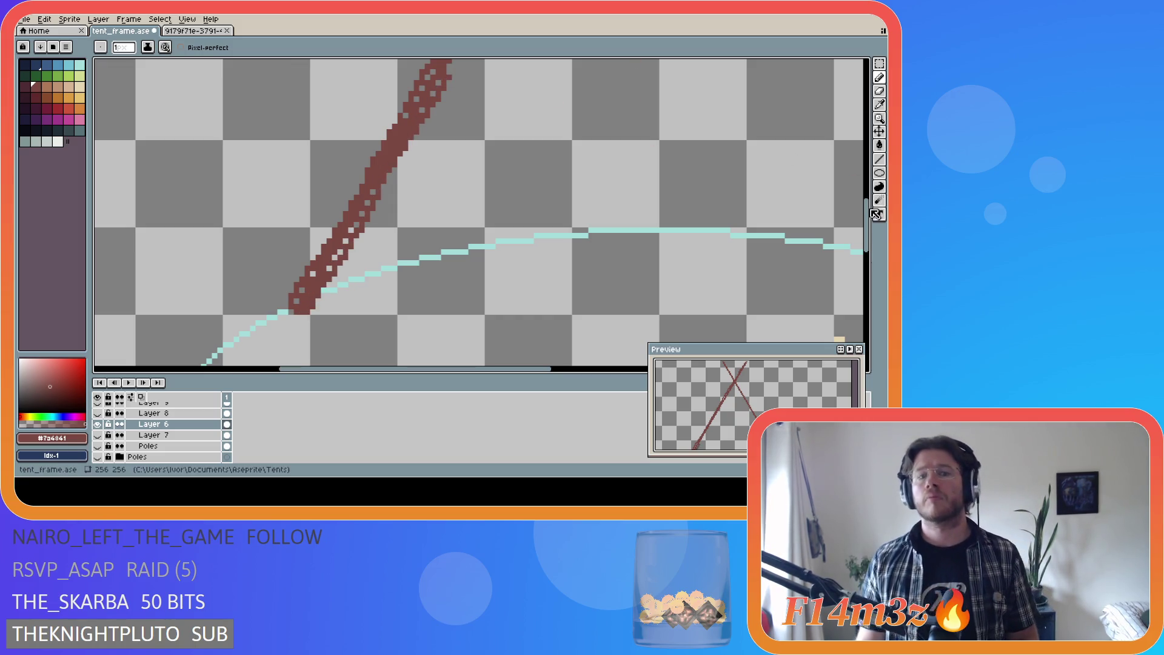
scroll(700, 193, up, 5)
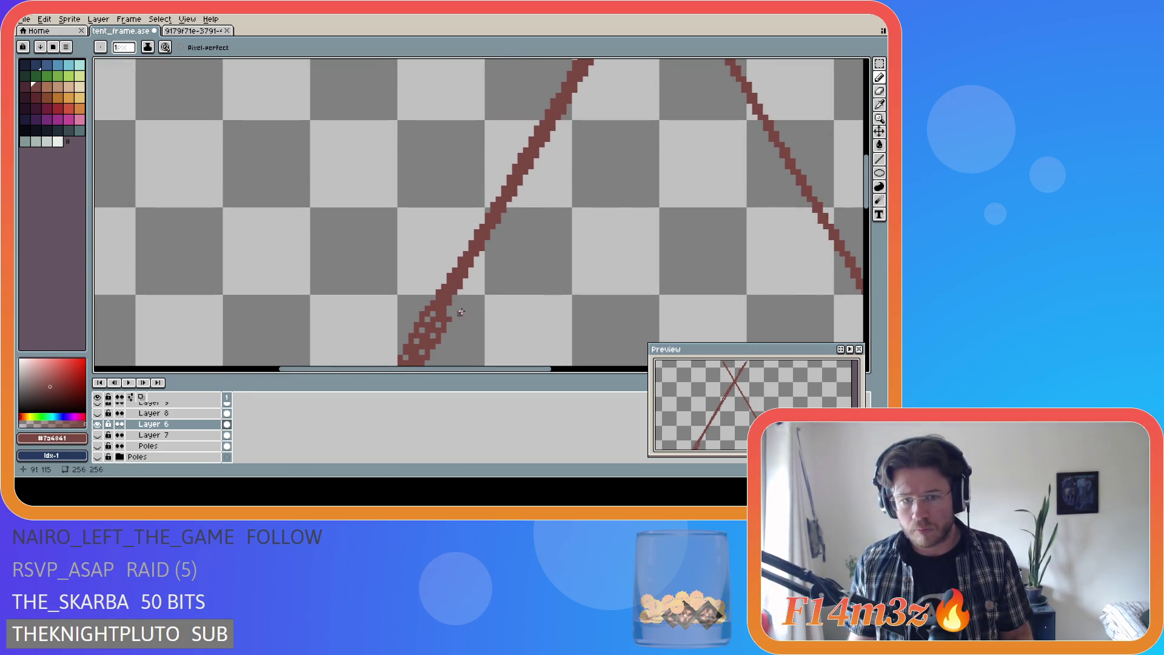
click(437, 330)
click(454, 305)
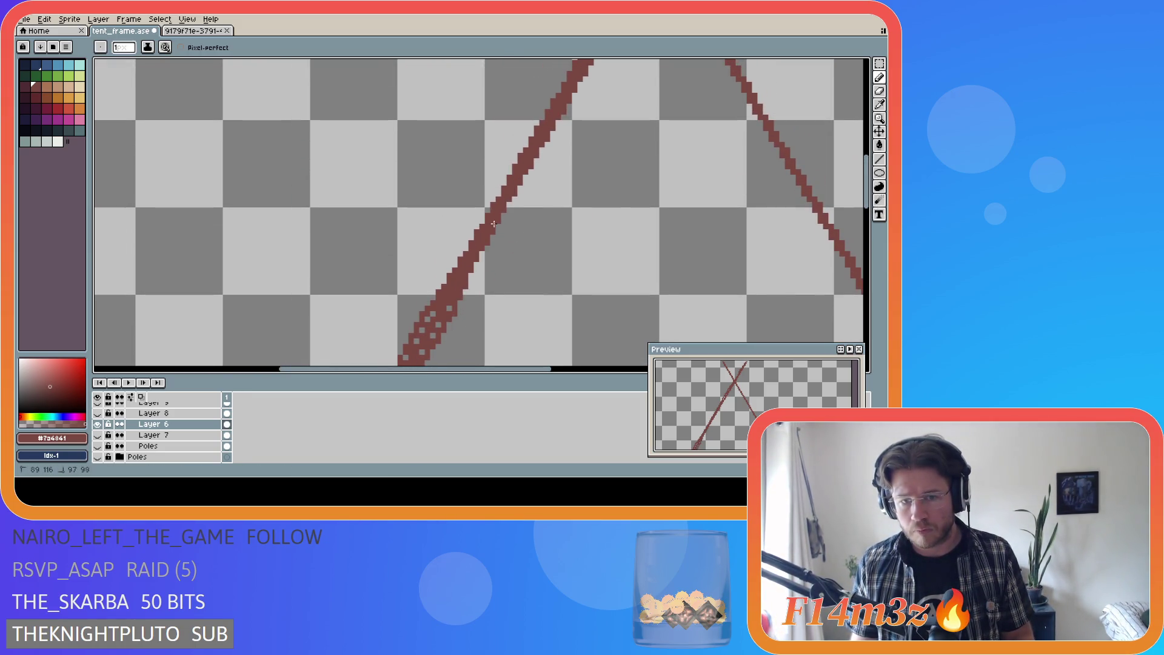
drag(452, 313, 583, 81)
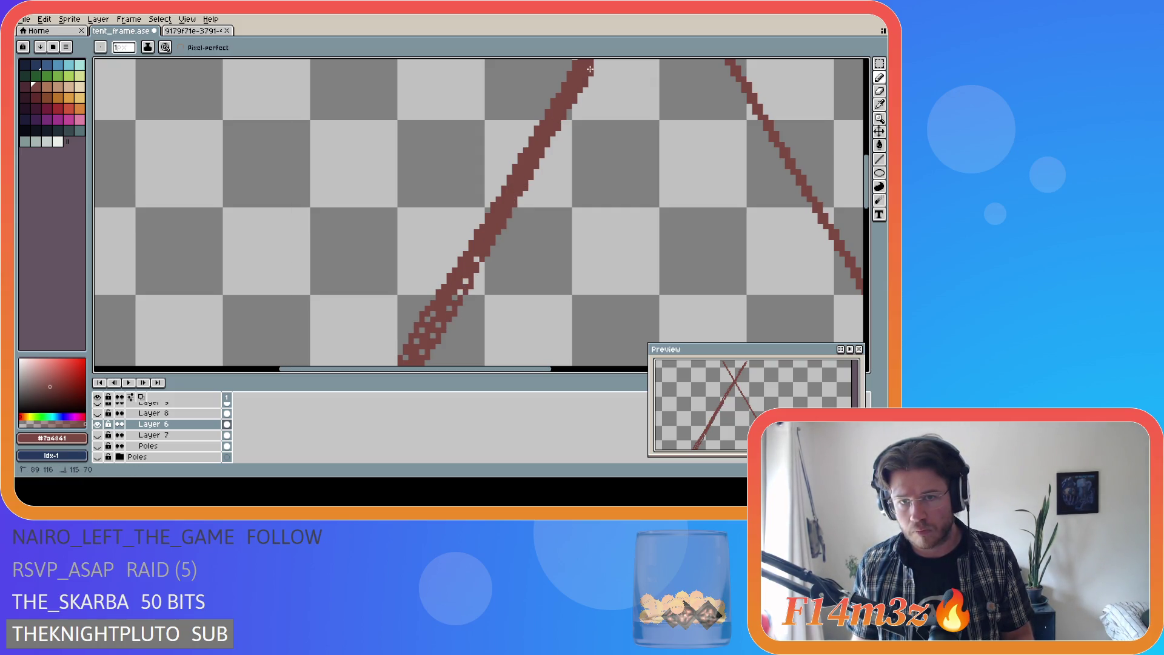
Step: Thicken the left pole up through the crossing to its tip and save the drawing
scroll(667, 209, up, 5)
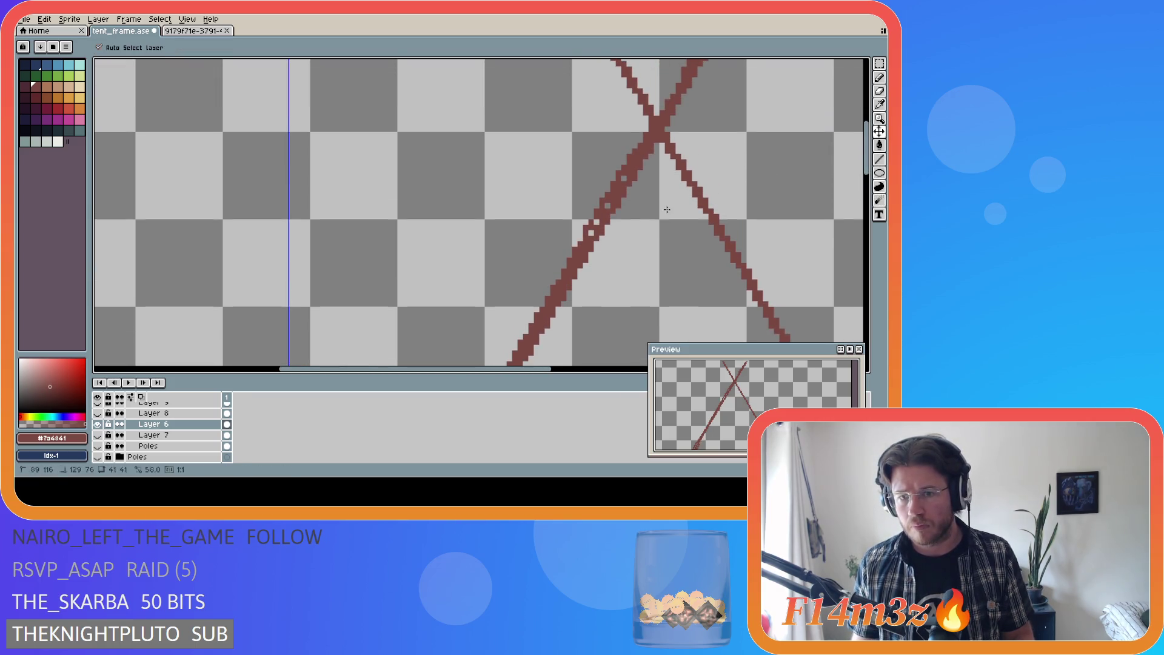
drag(600, 250, 648, 159)
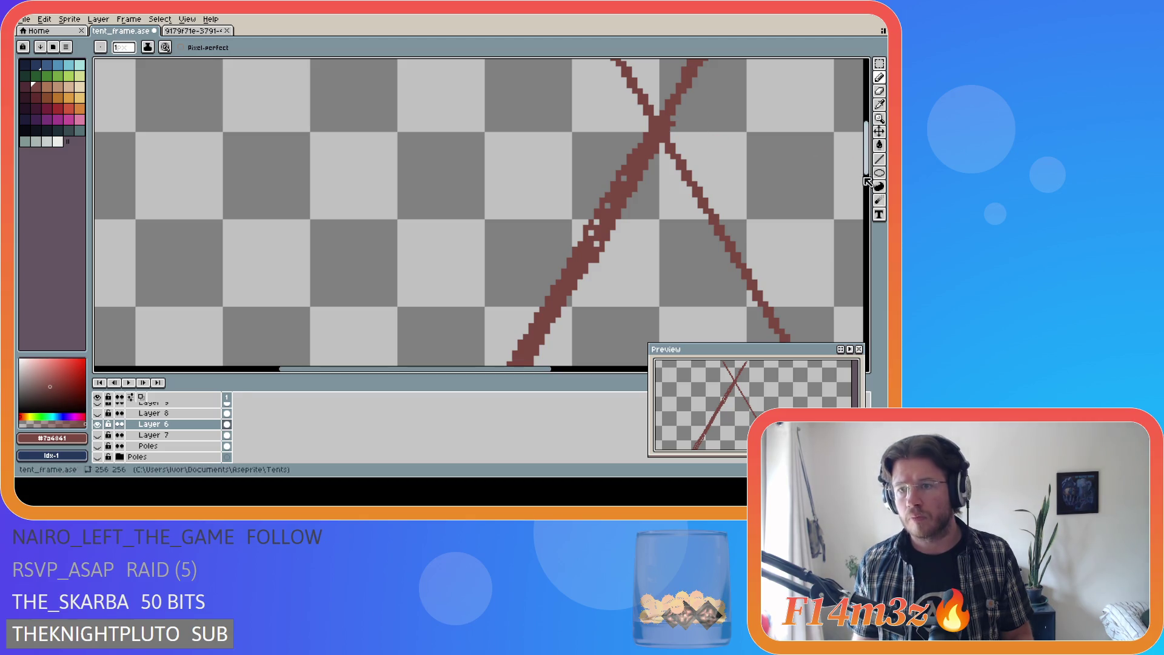
scroll(817, 163, up, 3)
key(b)
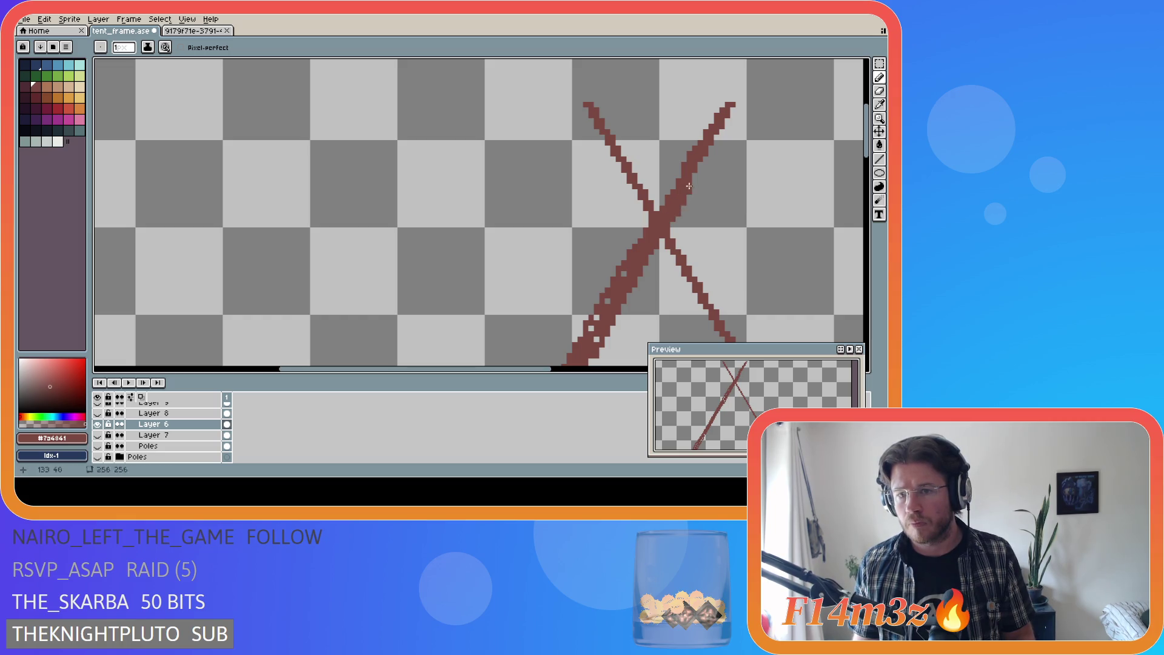
drag(671, 217, 690, 185)
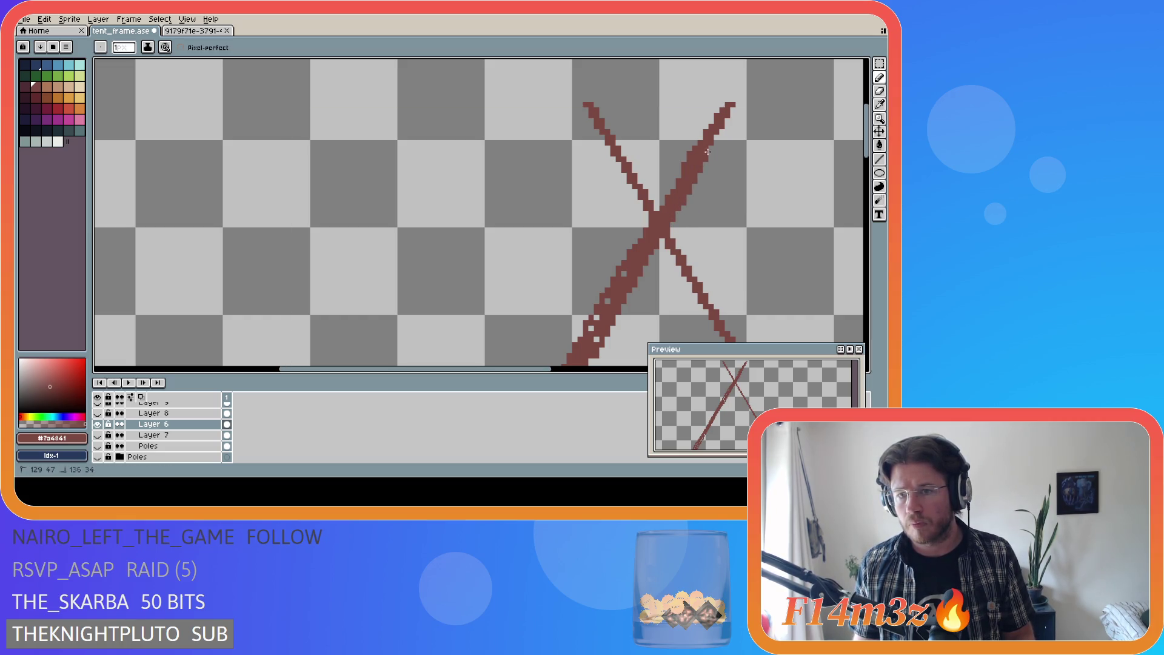
key(ctrl+s)
scroll(648, 313, down, 3)
scroll(649, 313, up, 2)
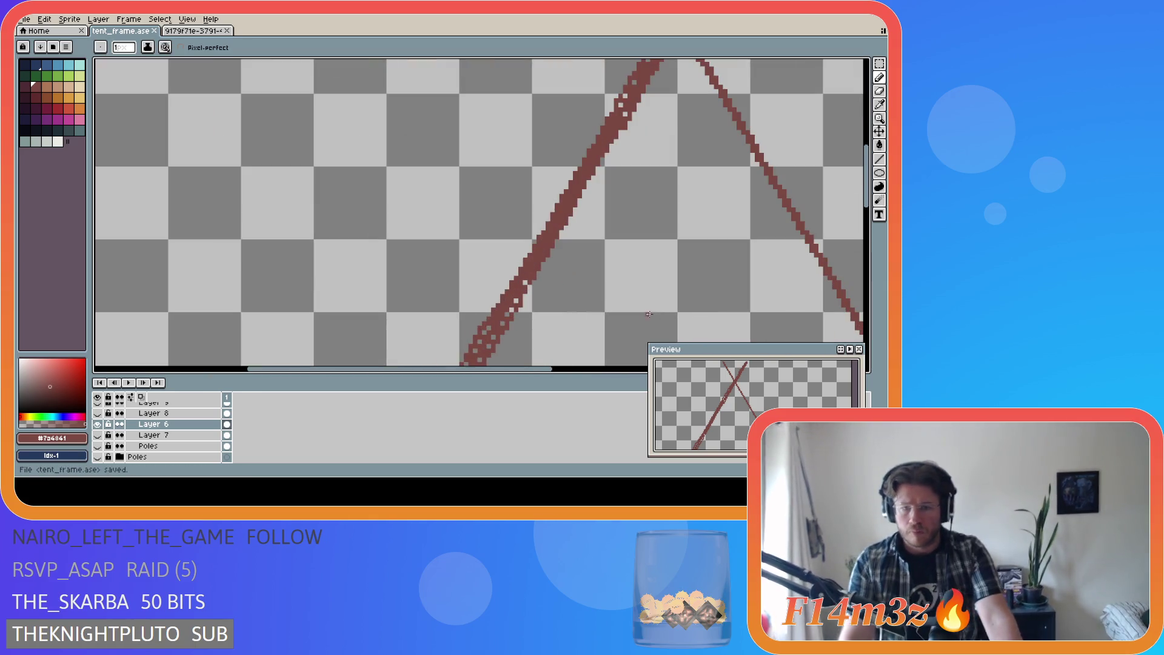
scroll(689, 165, up, 2)
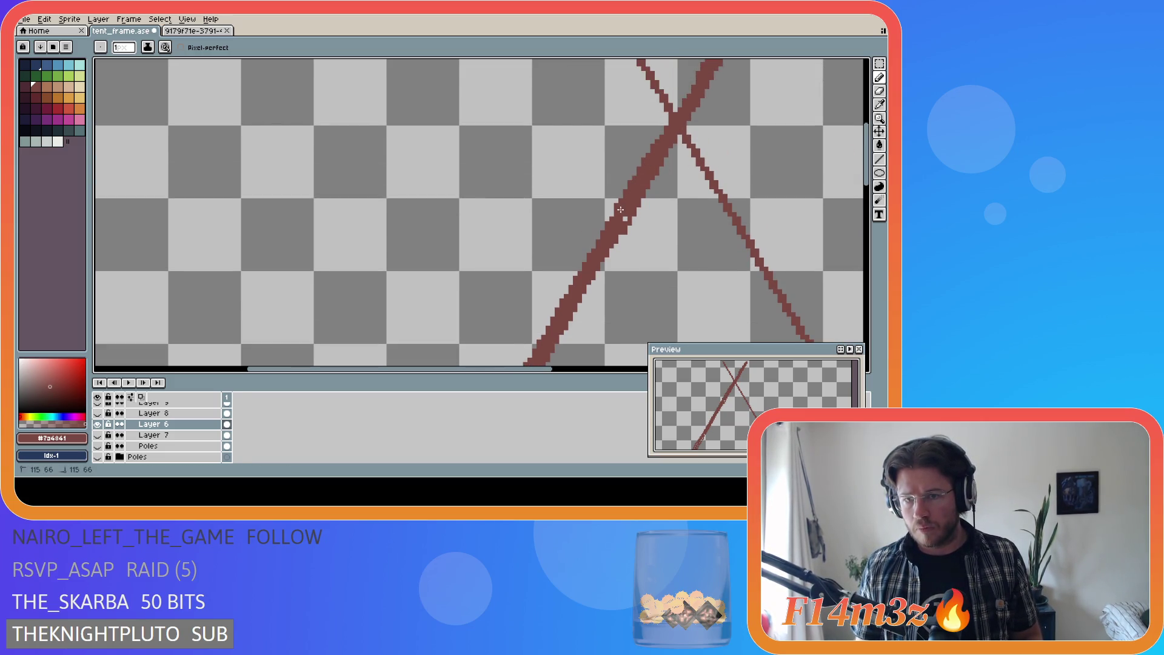
Step: Save again, then fill remaining gap pixels at the pole's lower end and edge
key(e)
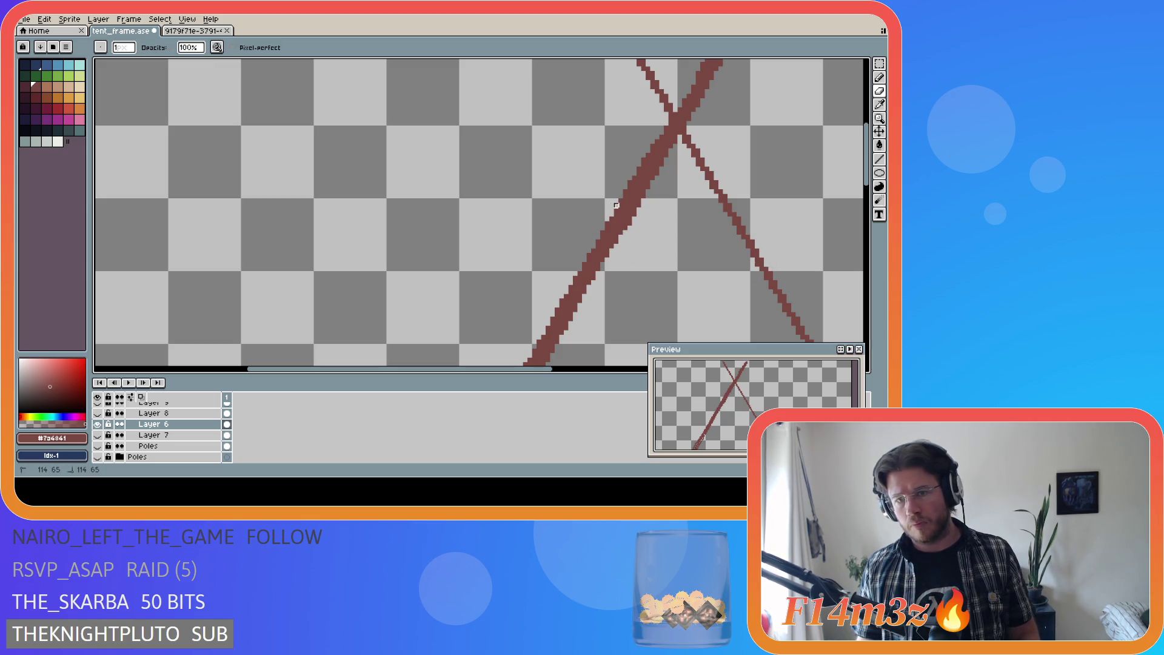
key(ctrl+s)
drag(867, 181, 869, 229)
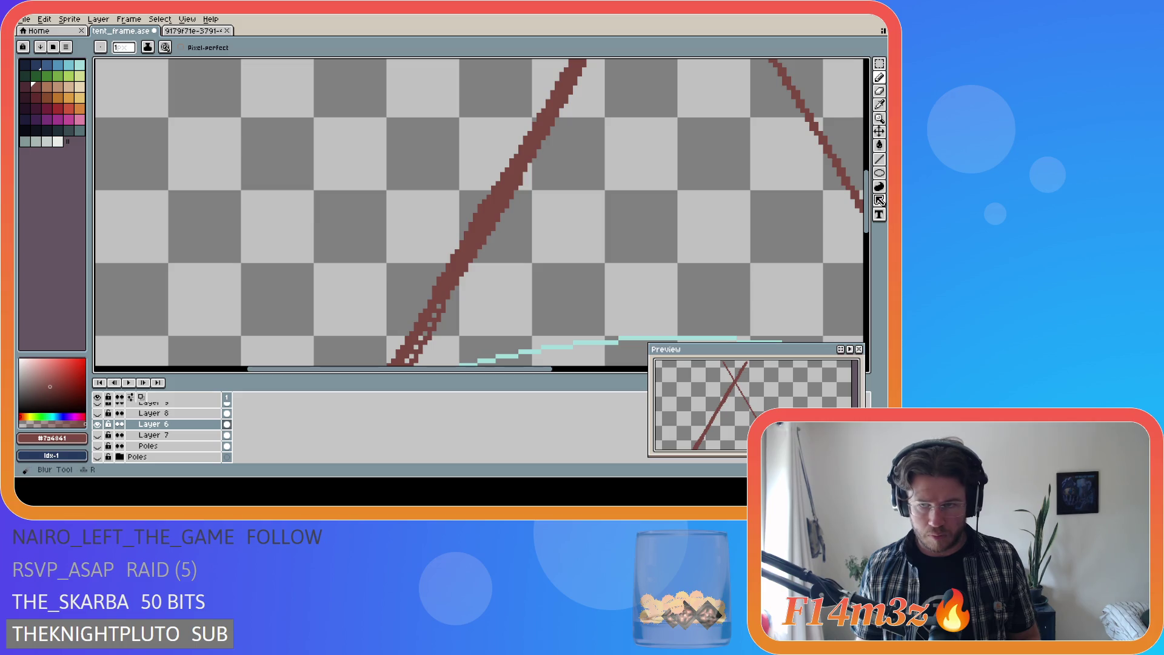
drag(867, 200, 867, 234)
click(438, 169)
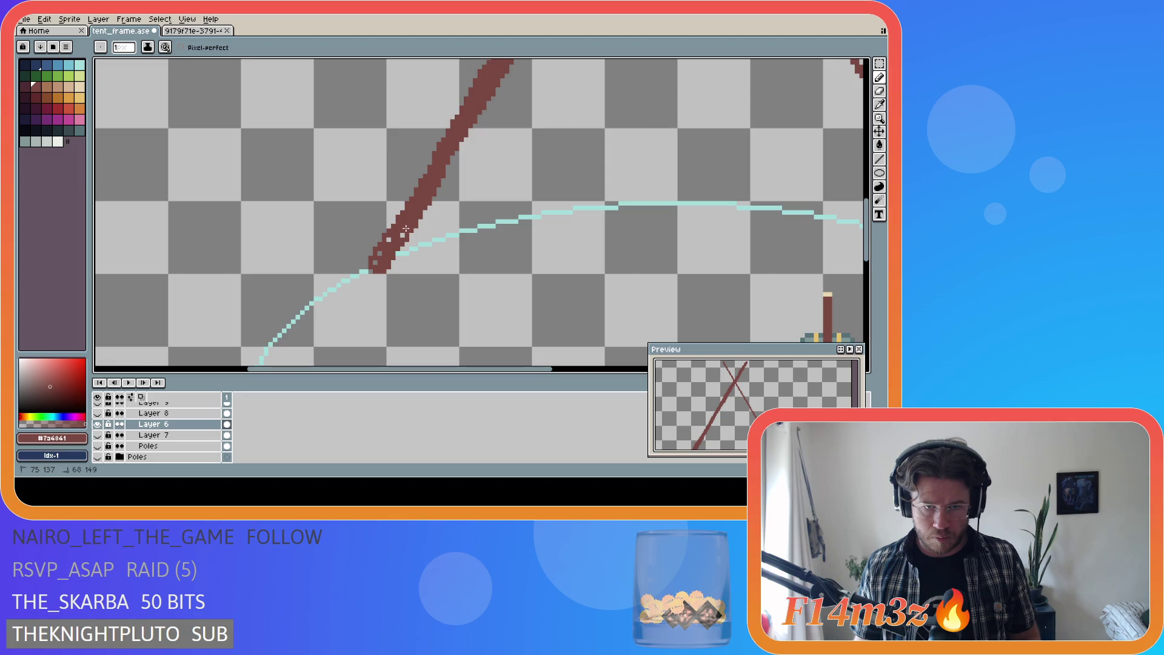
click(390, 241)
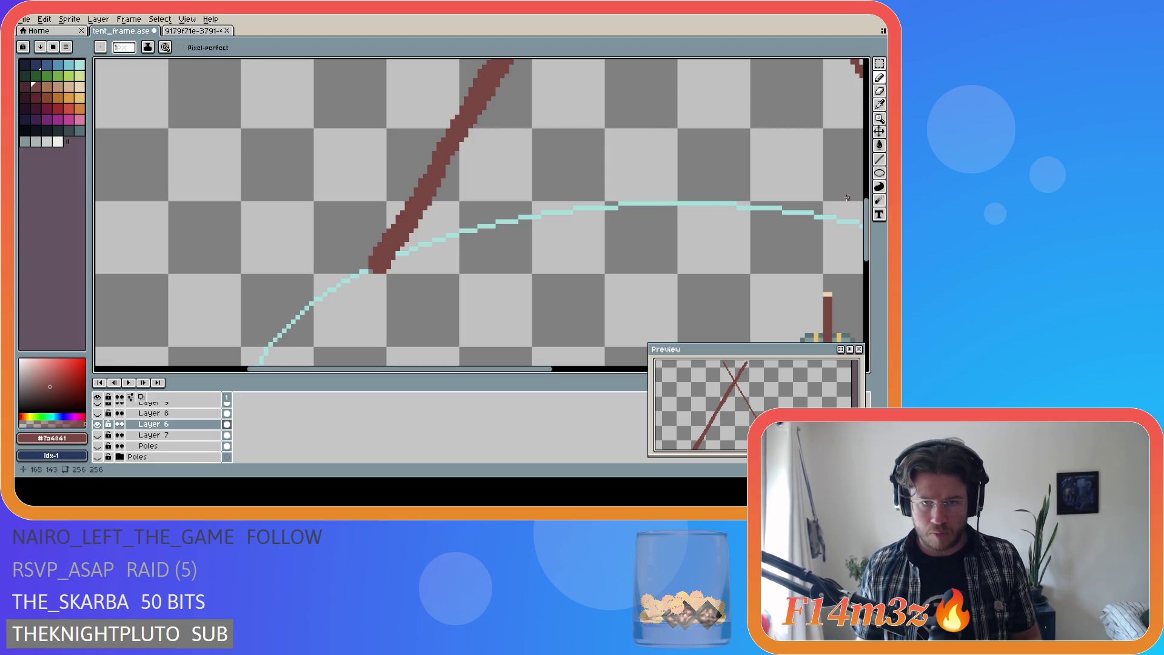
key(v)
key(b)
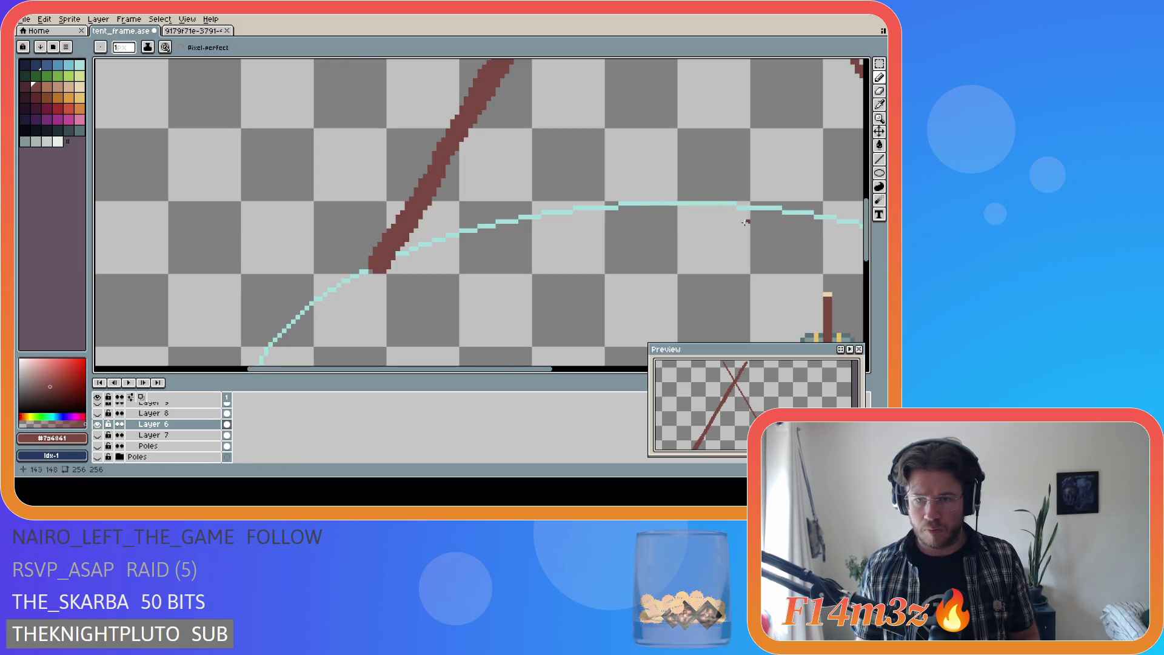
scroll(740, 243, down, 3)
Step: Pan around to check the whole tent frame and save tent_frame.ase
drag(486, 374, 605, 374)
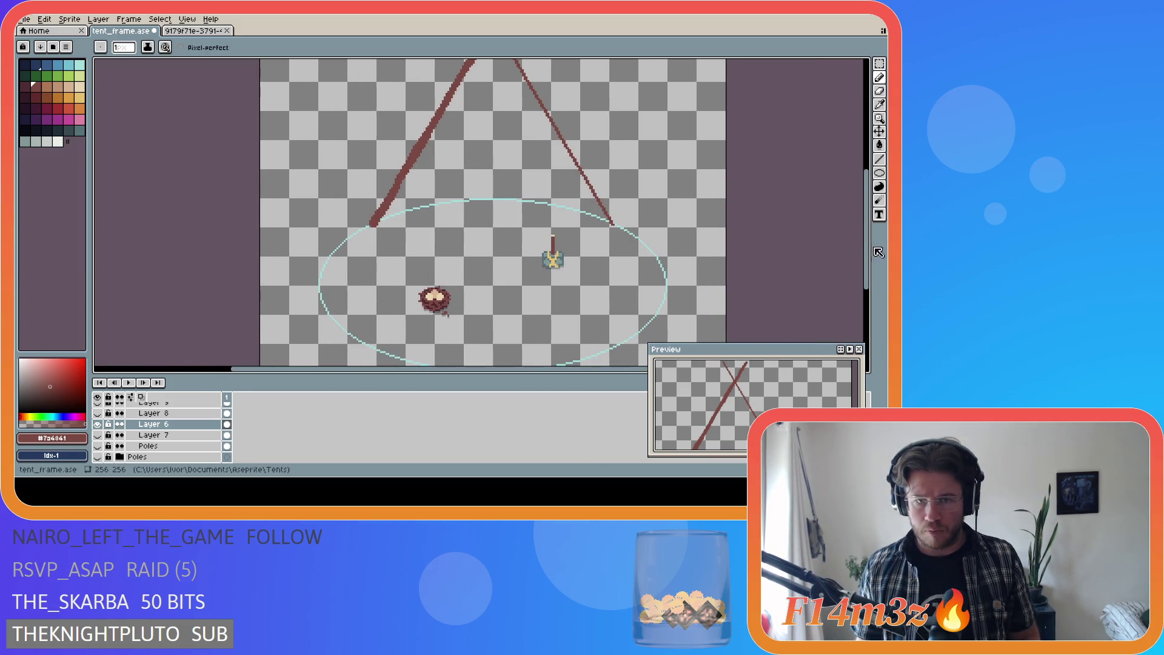
drag(866, 242, 866, 198)
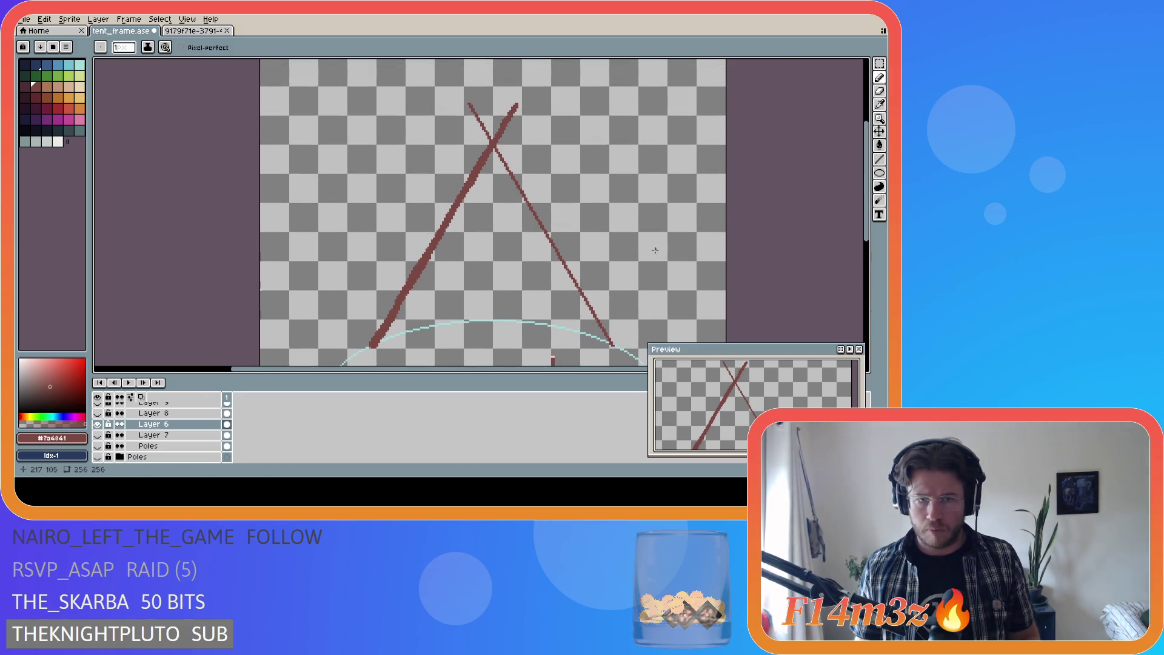
scroll(654, 257, down, 2)
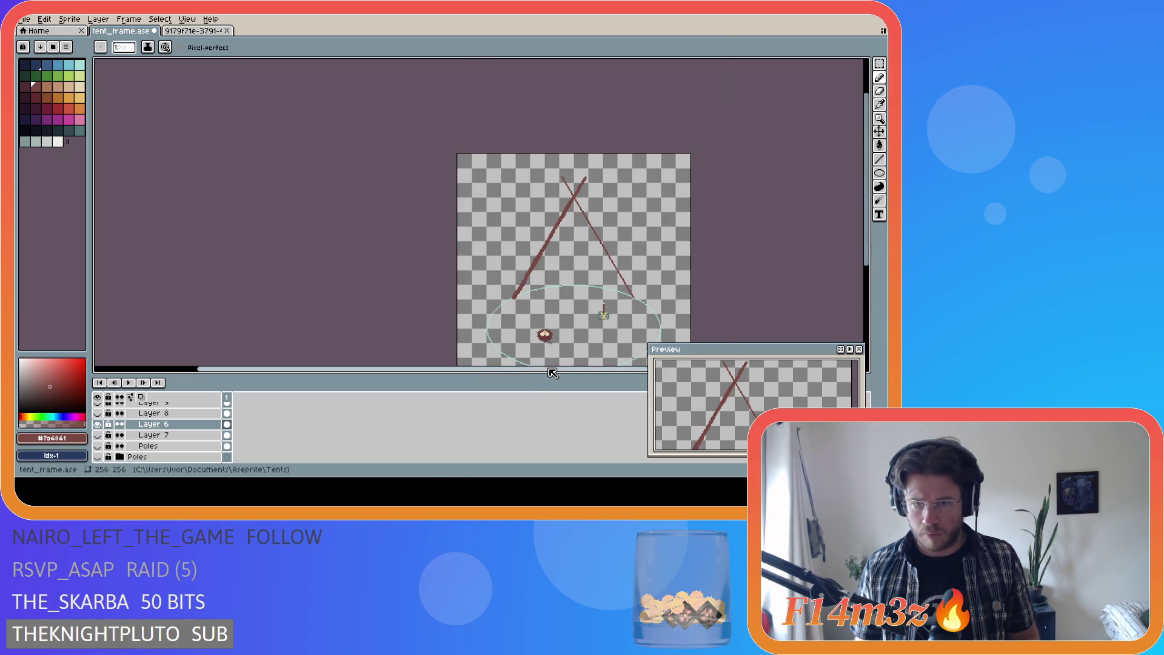
drag(537, 371, 593, 371)
key(ctrl+s)
Step: Scroll to the right pole and begin adding brown pixels to its lower end
scroll(415, 331, down, 6)
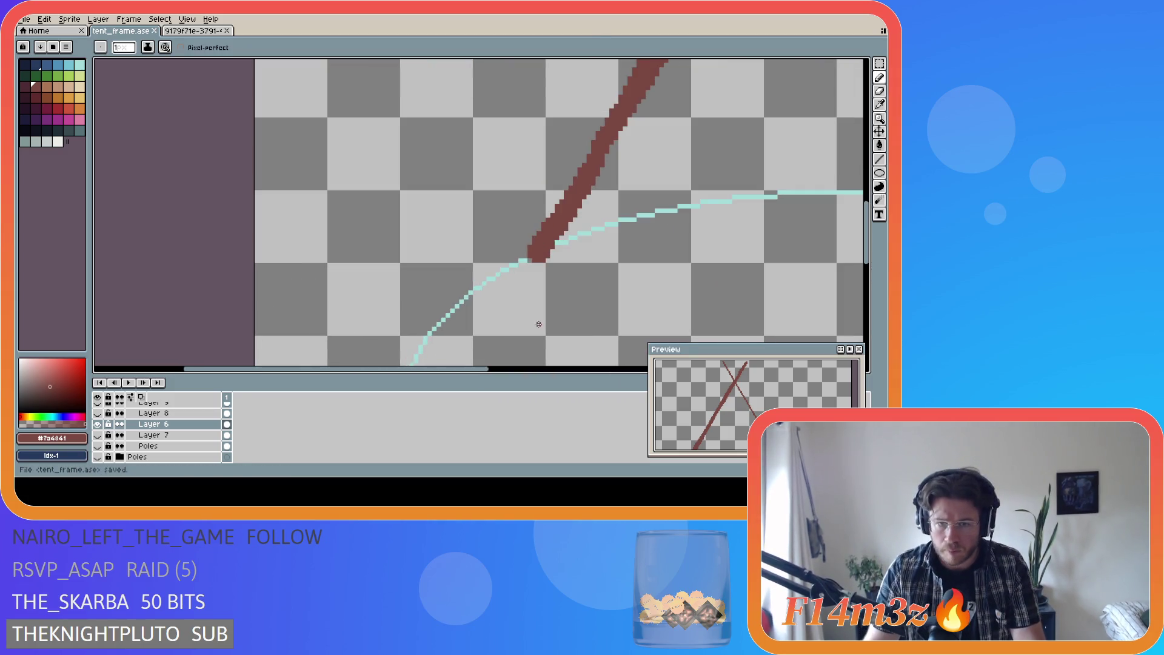
mouse_move(89, 159)
mouse_down()
mouse_move(236, 160)
mouse_move(91, 140)
mouse_up()
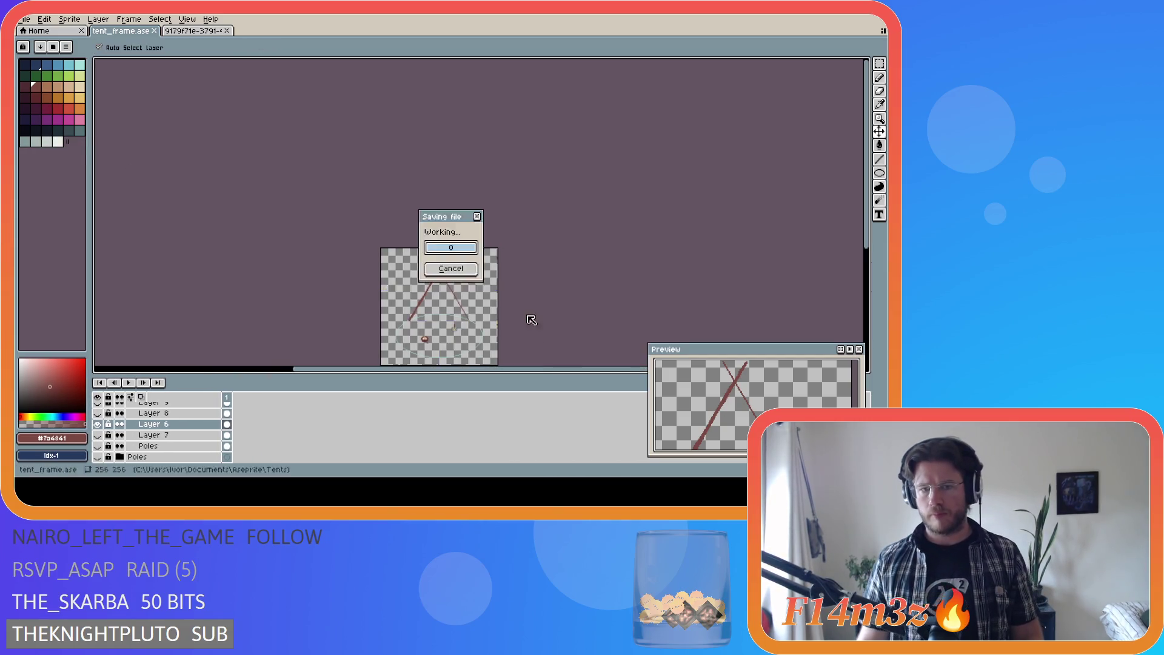
scroll(448, 341, up, 4)
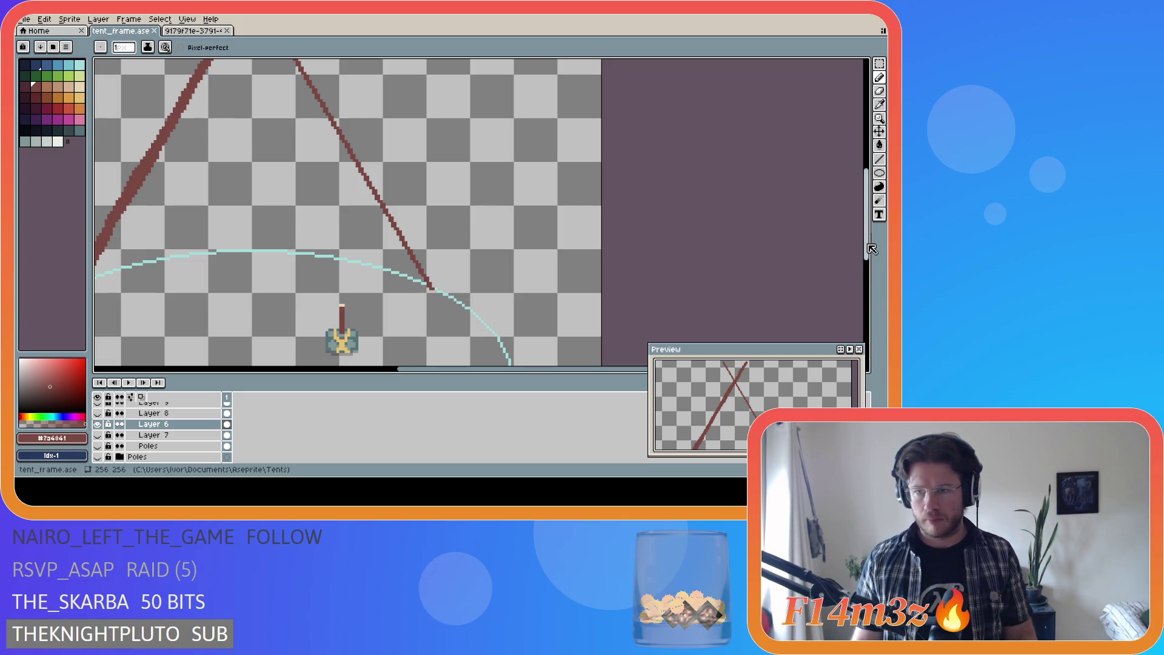
drag(545, 371, 507, 371)
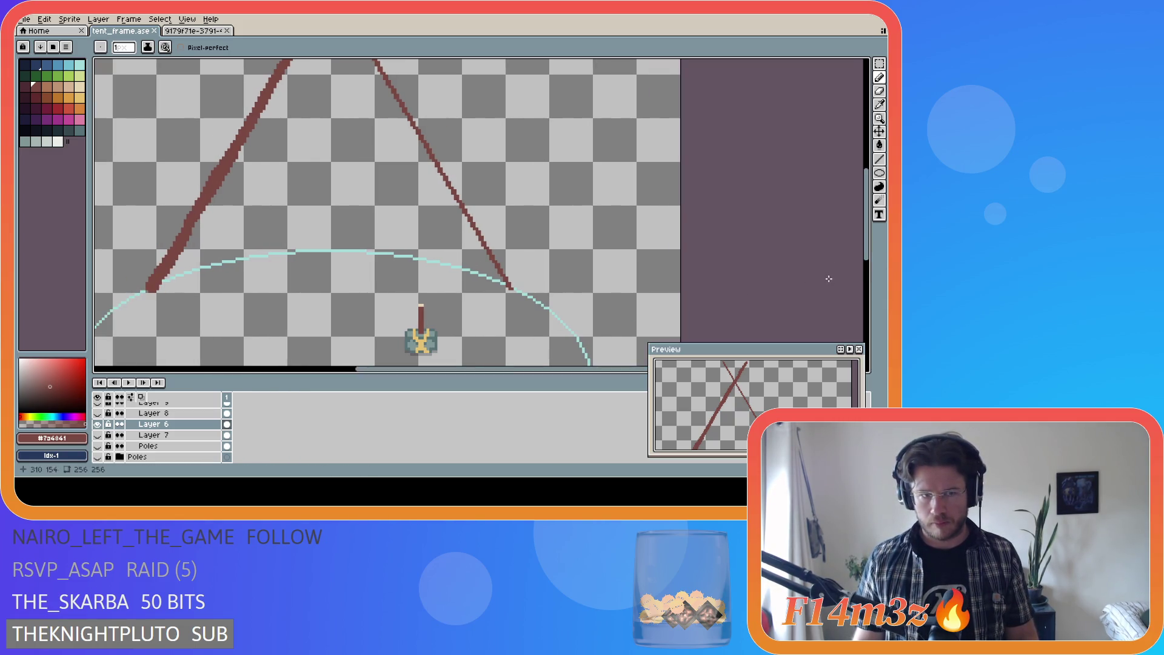
mouse_move(867, 255)
mouse_down()
mouse_move(877, 188)
mouse_move(873, 243)
mouse_up()
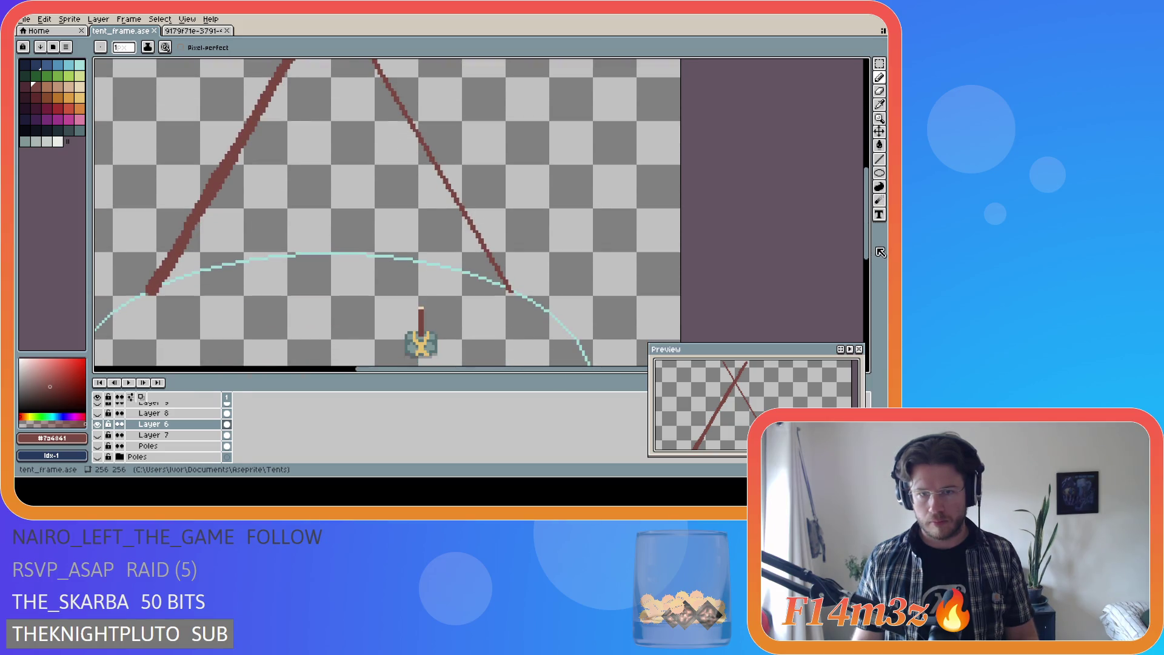
scroll(509, 287, up, 1)
mouse_move(512, 295)
mouse_down()
mouse_move(533, 309)
mouse_move(514, 292)
mouse_up()
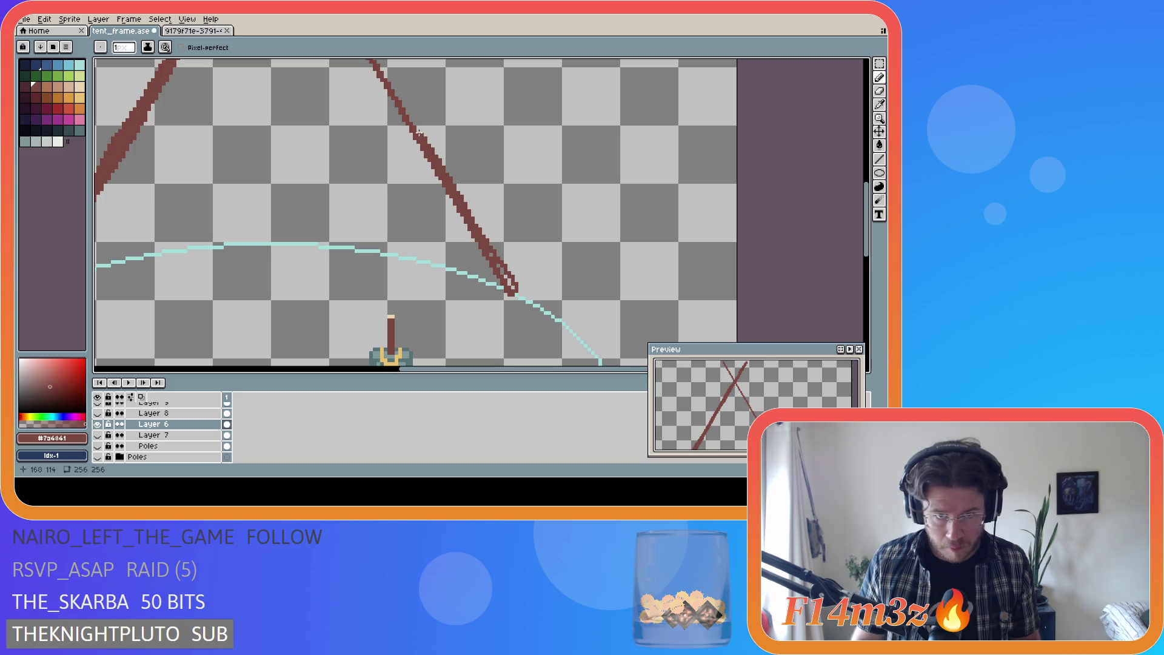
Step: Redraw a thicker stroke along the right pole, undoing the first extra stroke
scroll(632, 177, up, 1)
scroll(418, 212, up, 3)
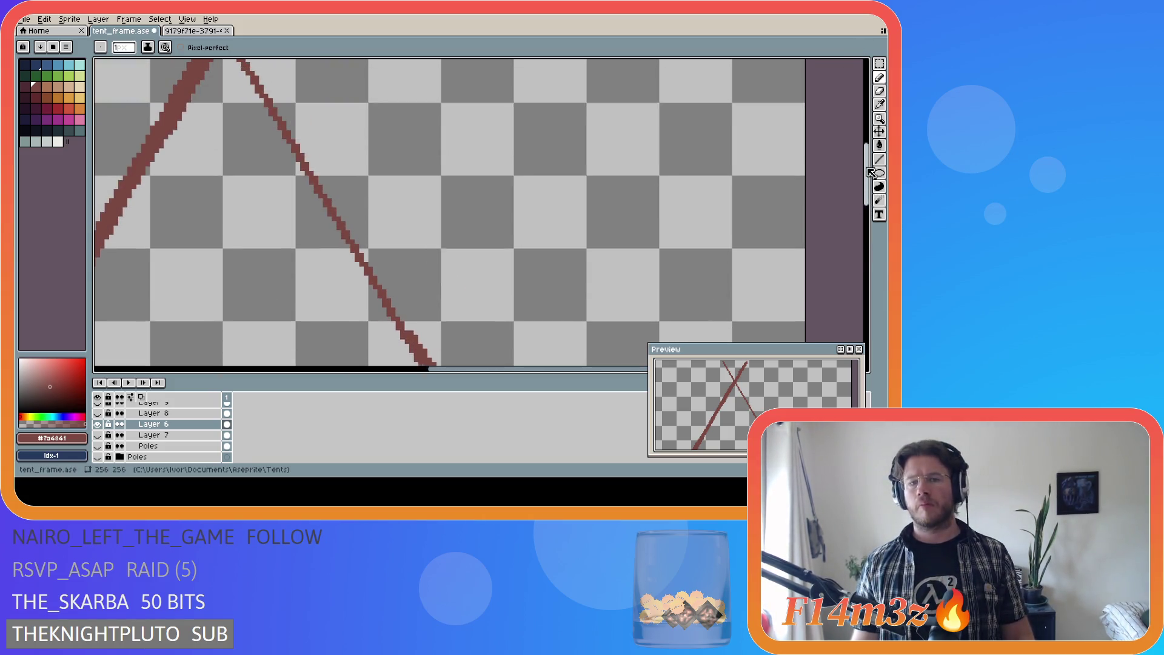
drag(437, 370, 395, 371)
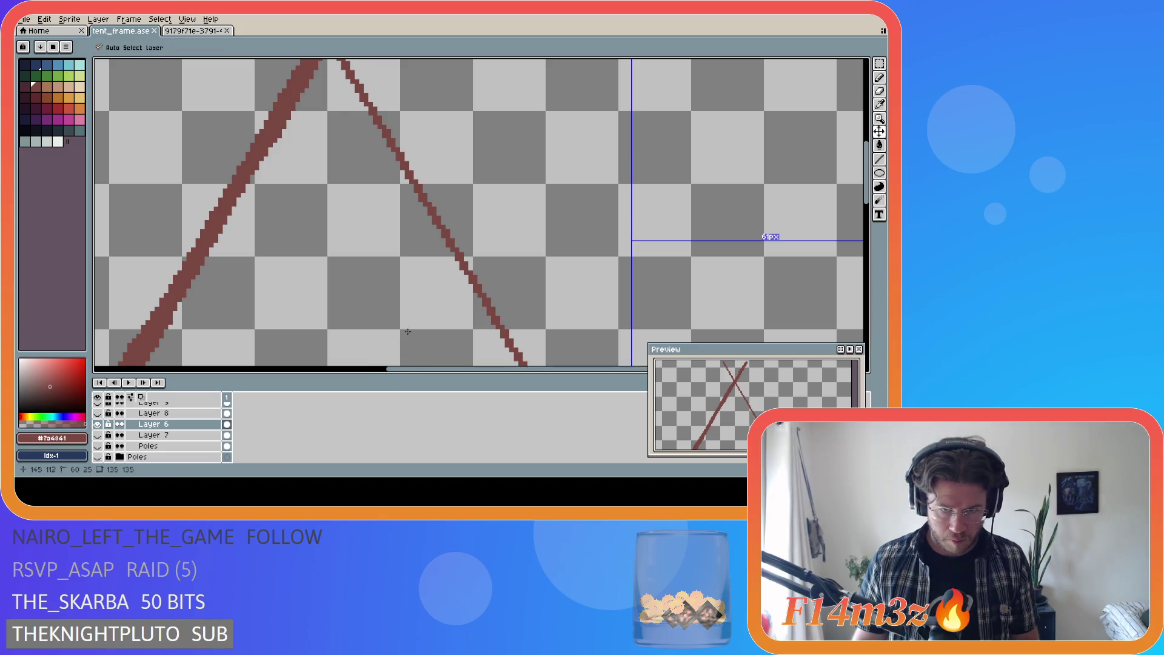
drag(517, 341, 396, 126)
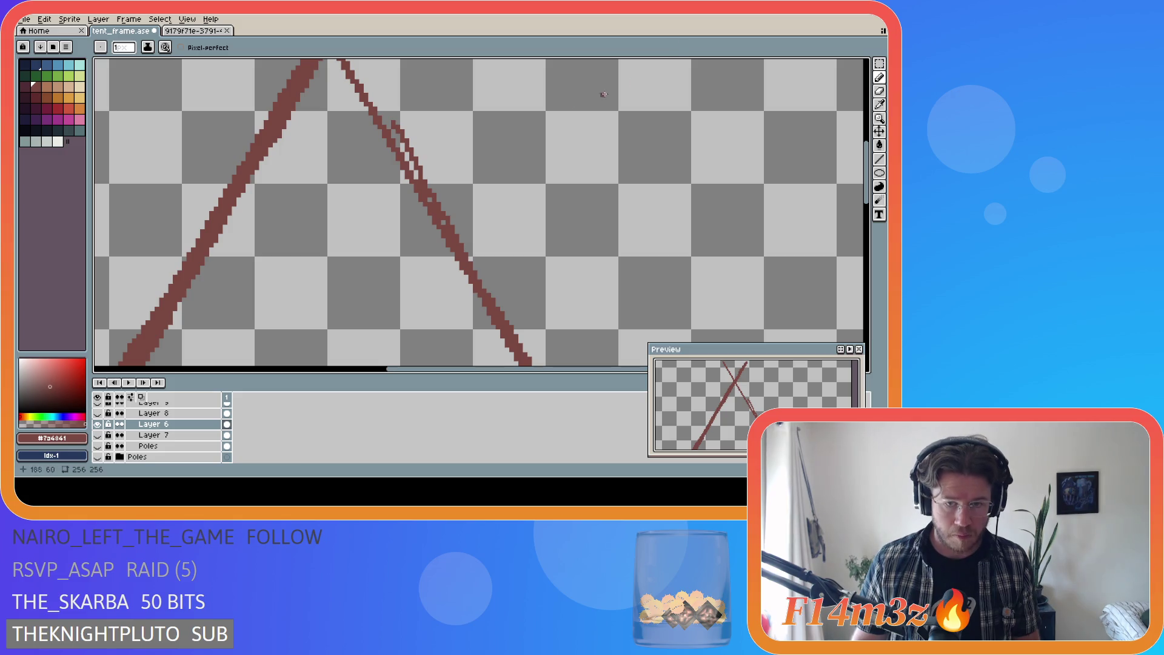
key(ctrl+z)
drag(503, 323, 395, 136)
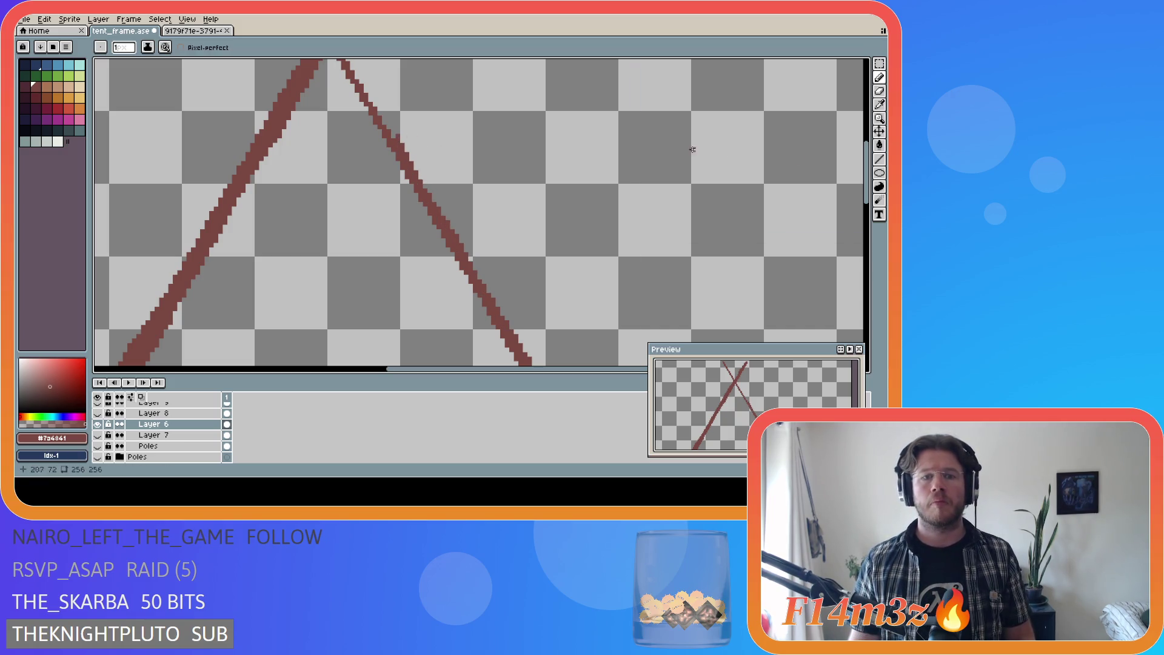
drag(871, 179, 869, 134)
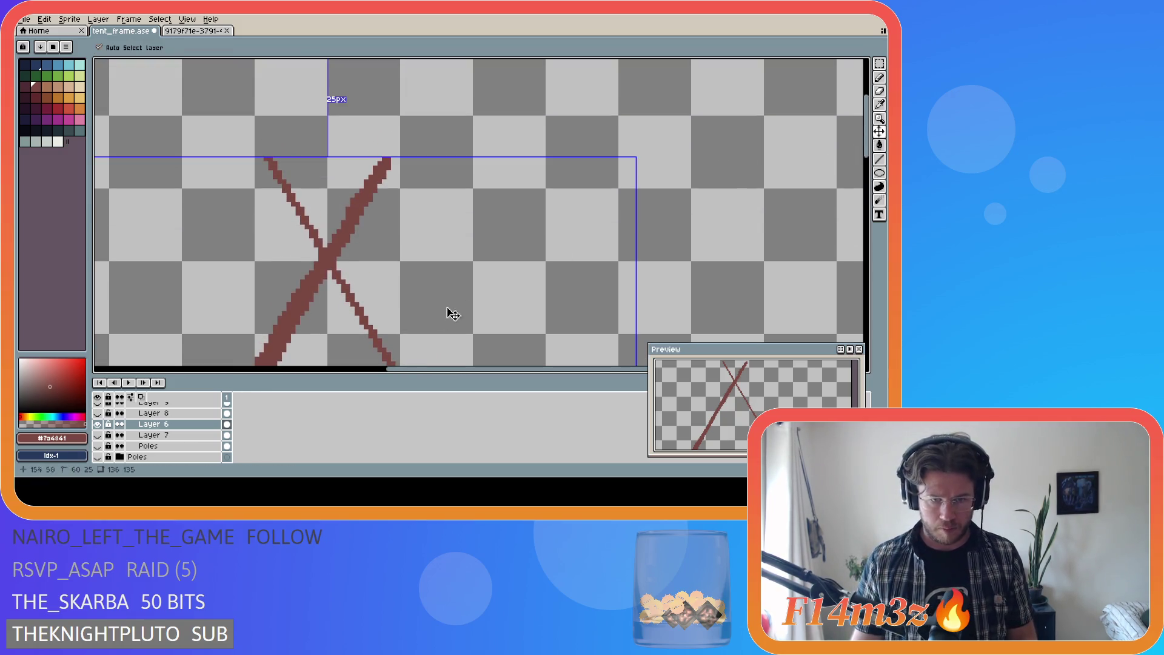
Step: Thicken the right pole along its diagonal and top, undoing a stray scribble near the ground
drag(399, 364, 337, 267)
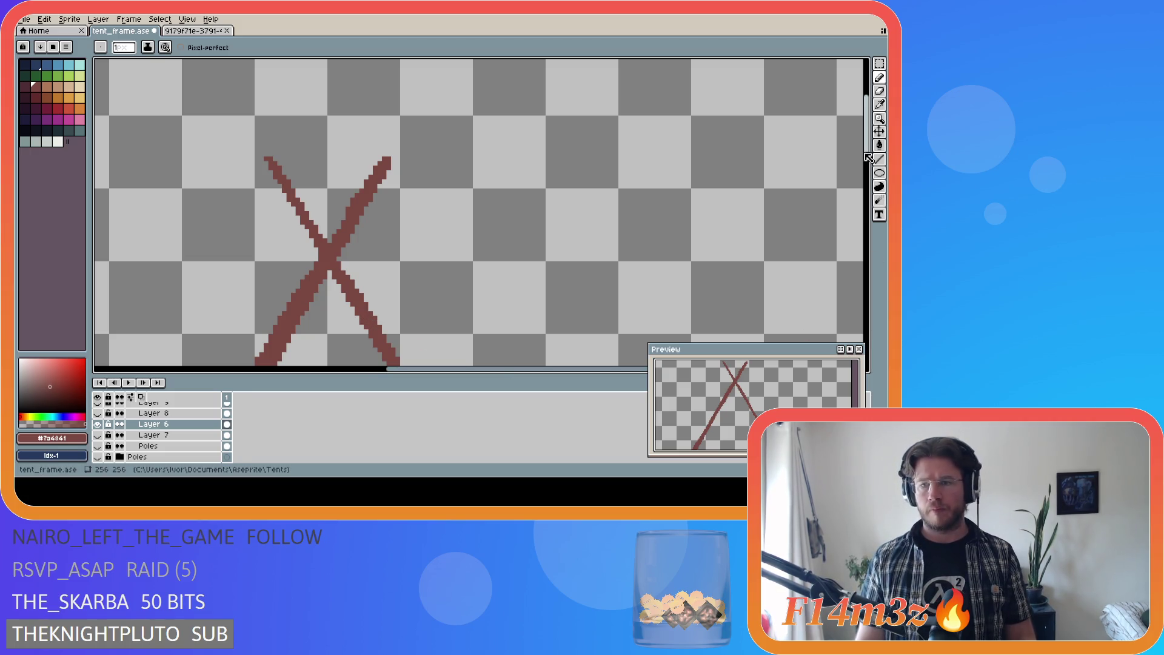
drag(870, 153, 870, 259)
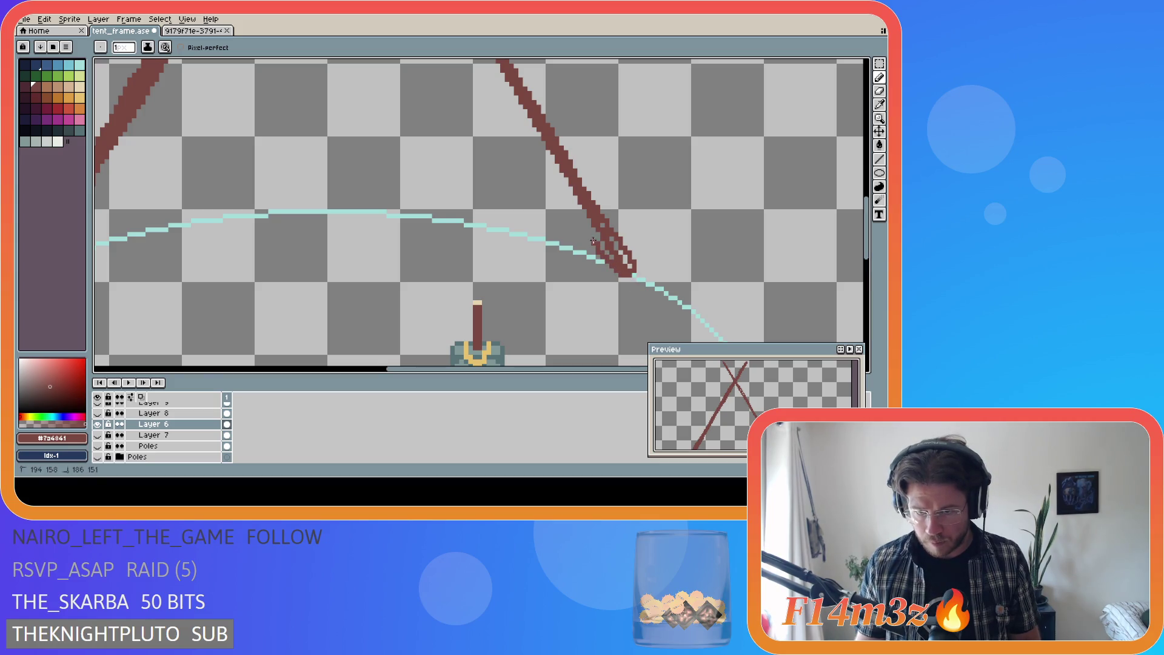
drag(627, 274, 634, 278)
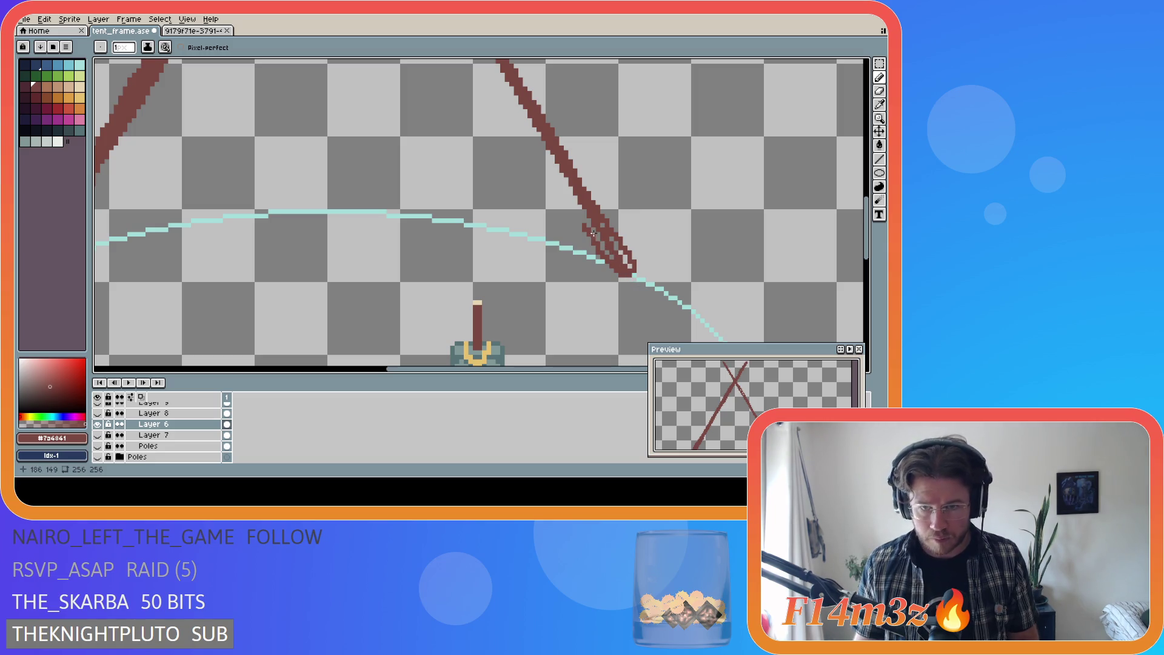
key(ctrl+z)
drag(615, 267, 541, 143)
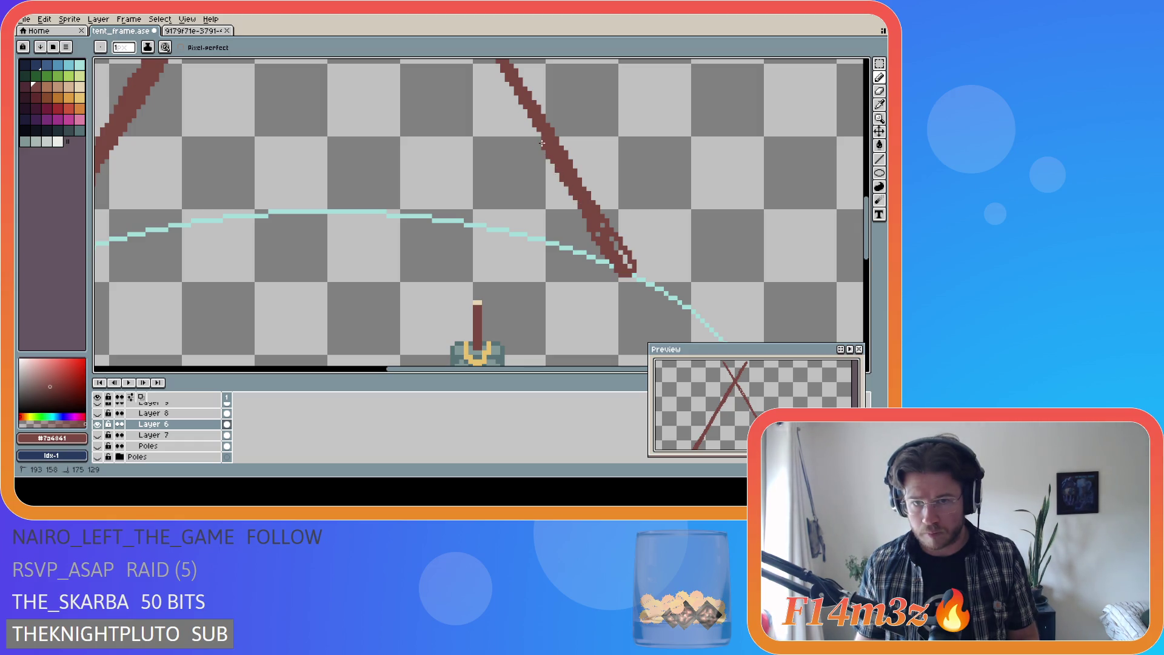
drag(516, 104, 498, 71)
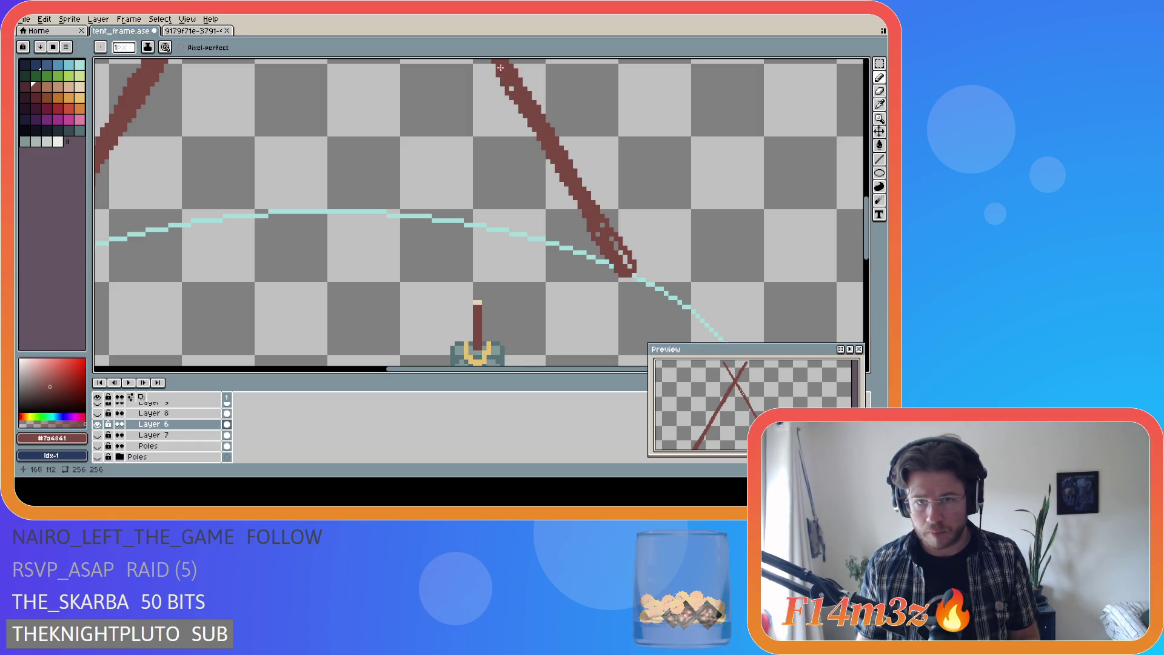
drag(865, 212, 865, 175)
Step: Thicken the right pole's upper section up to the crossing and save tent_frame.ase
key(v)
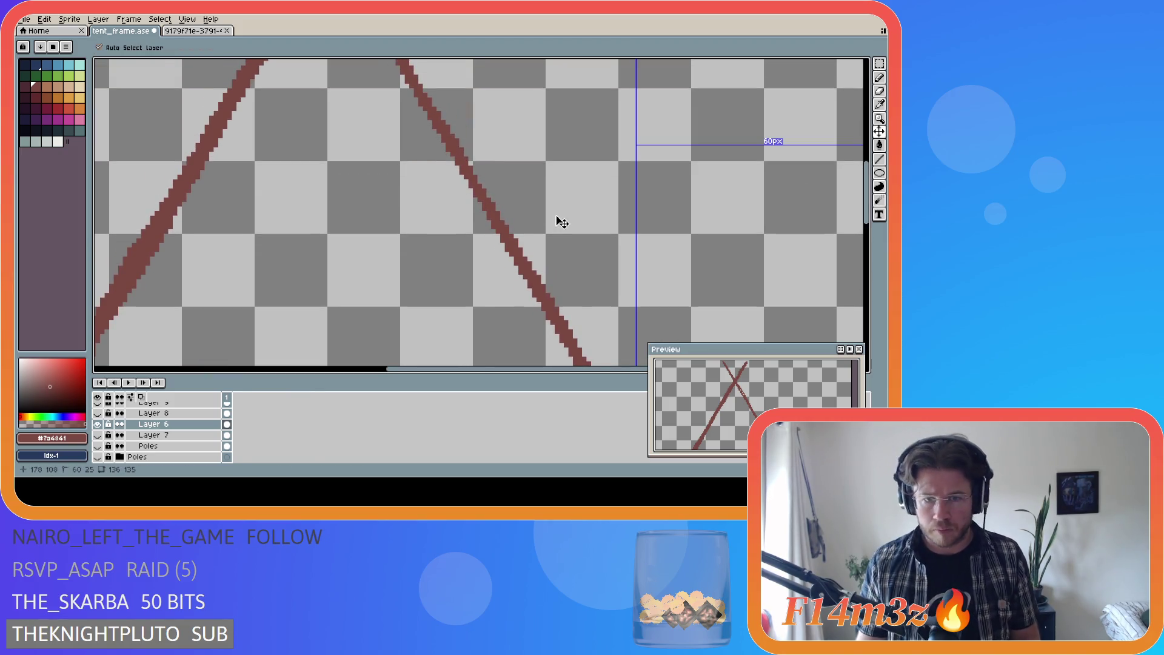
key(b)
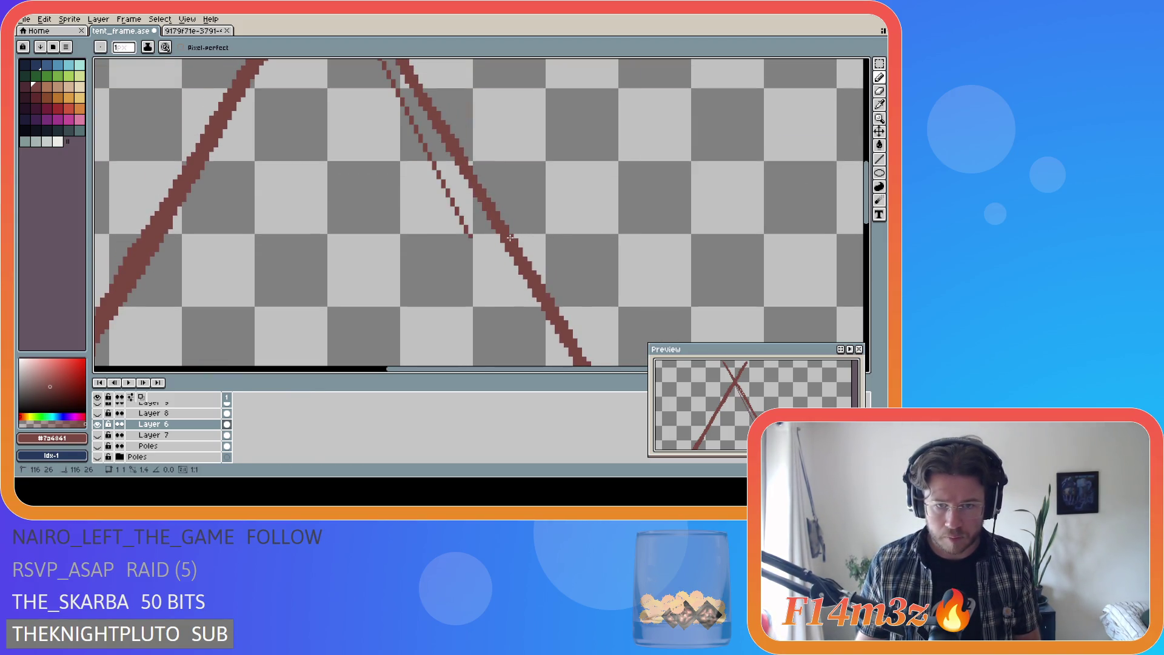
mouse_move(508, 238)
mouse_down()
mouse_move(495, 240)
mouse_move(401, 79)
mouse_up()
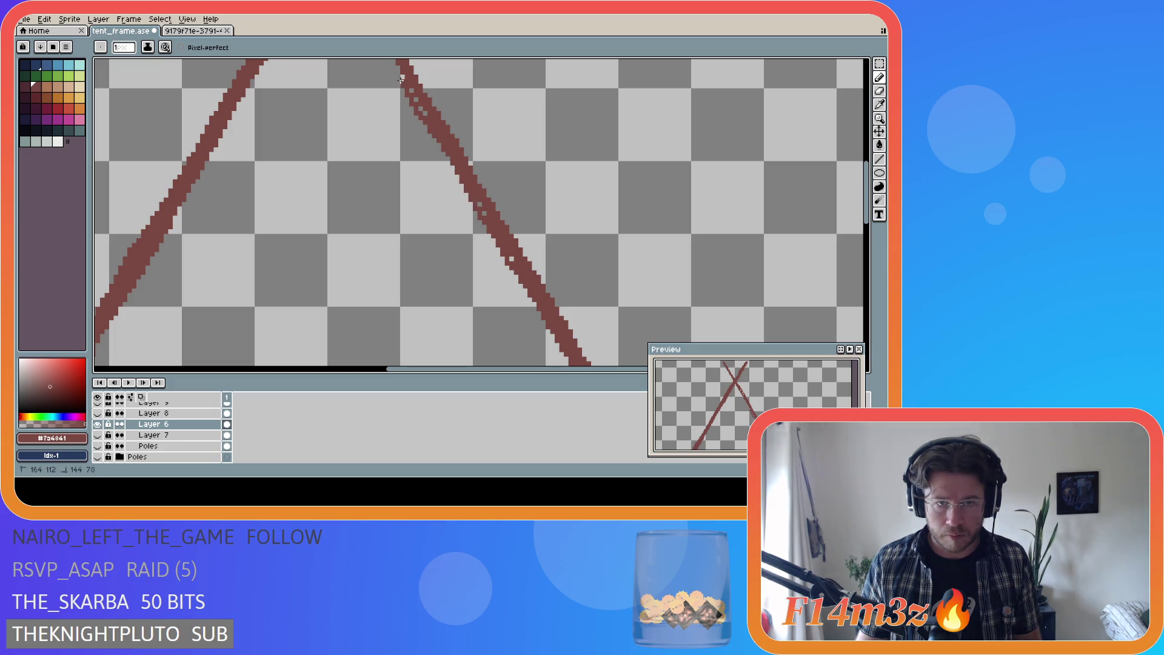
drag(866, 208, 862, 172)
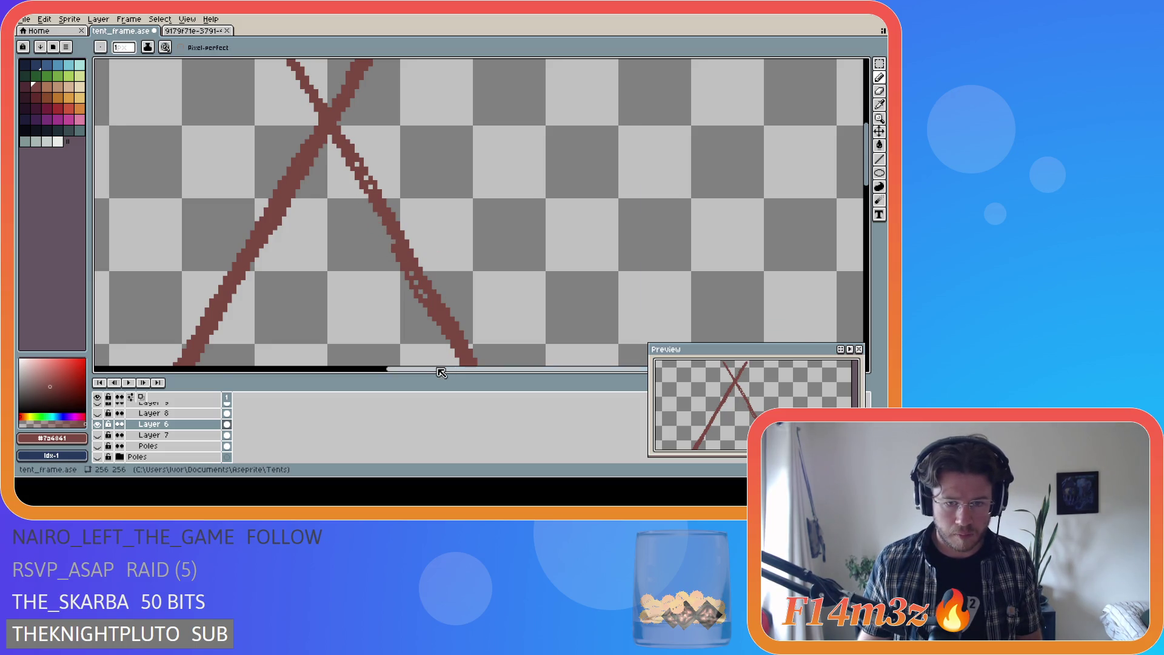
drag(442, 369, 408, 369)
drag(868, 183, 869, 169)
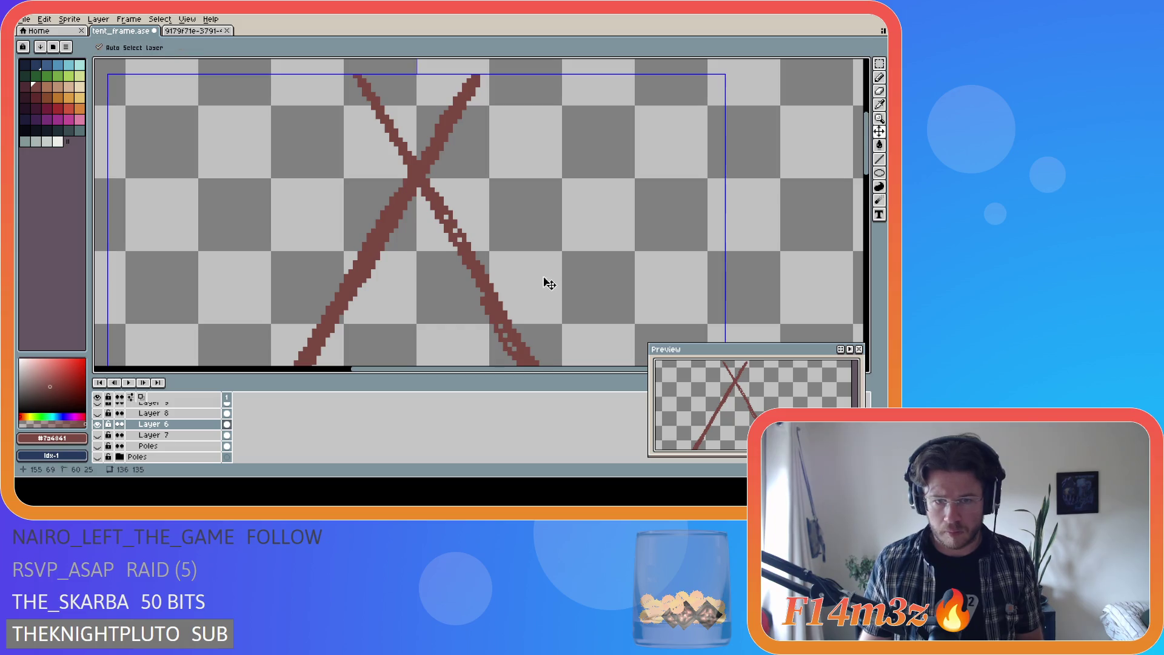
drag(446, 240, 424, 207)
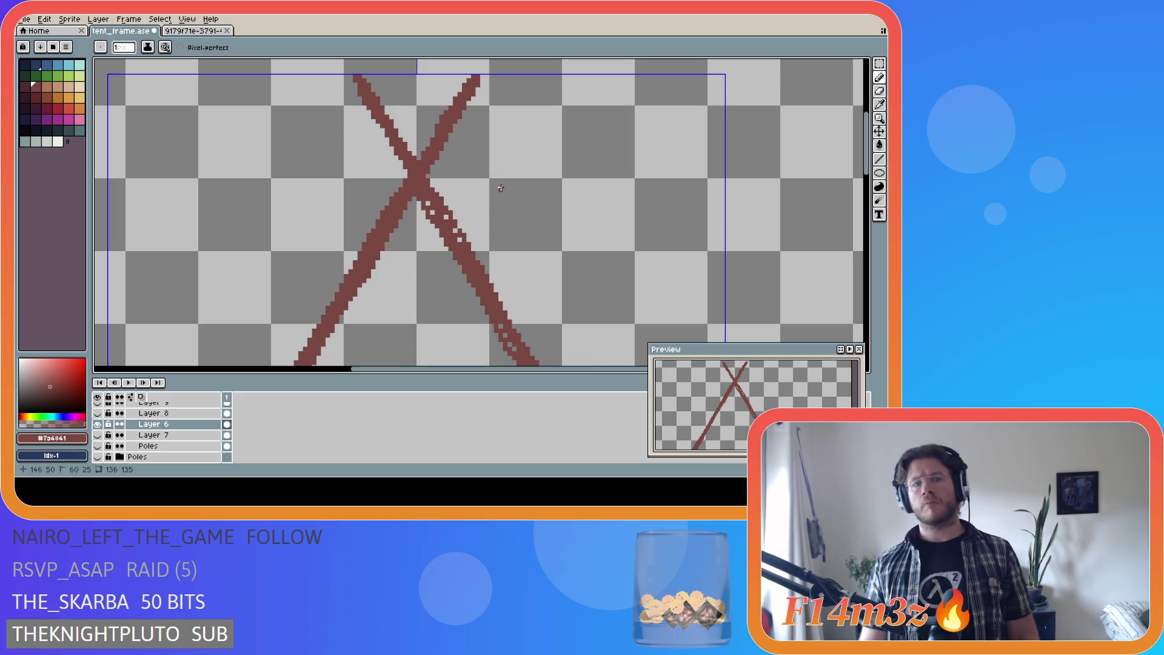
key(ctrl+s)
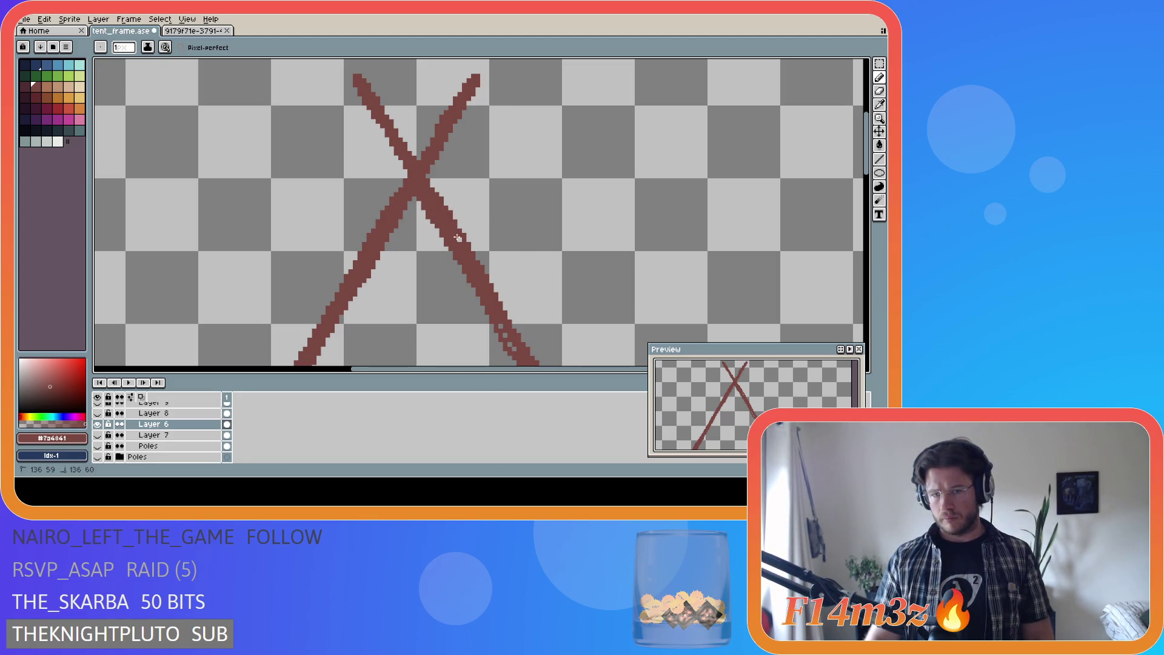
Step: Touch up a pixel and paint the right pole's hollow section solid, then save
click(501, 327)
drag(514, 349, 515, 350)
scroll(546, 243, down, 5)
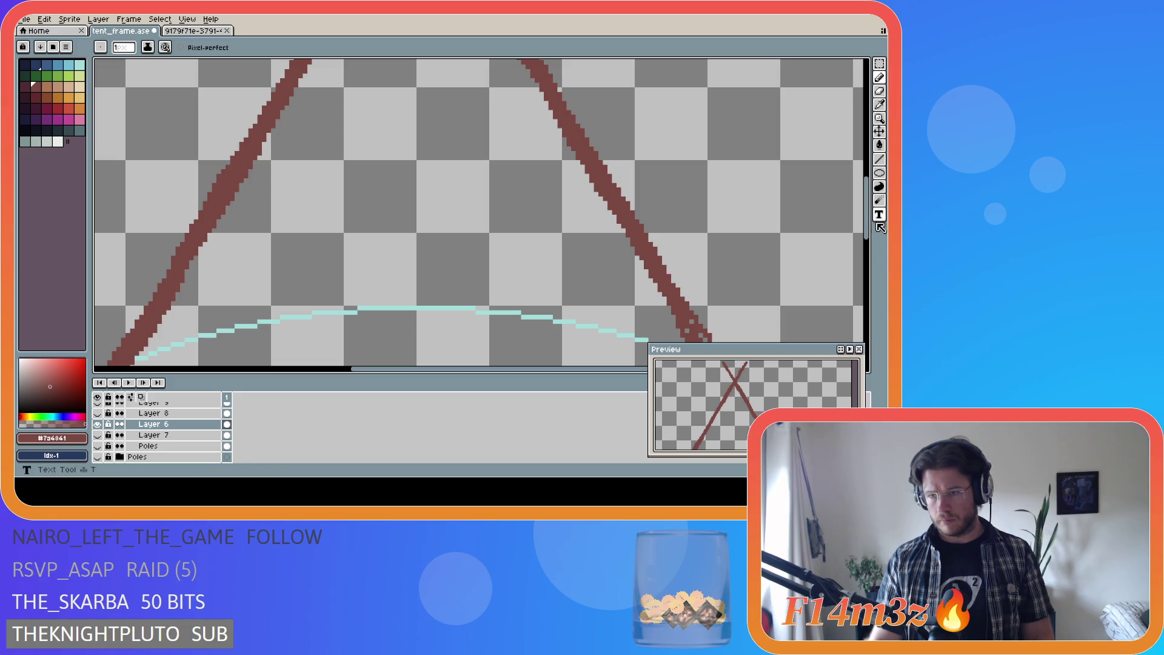
drag(874, 220, 873, 247)
click(689, 204)
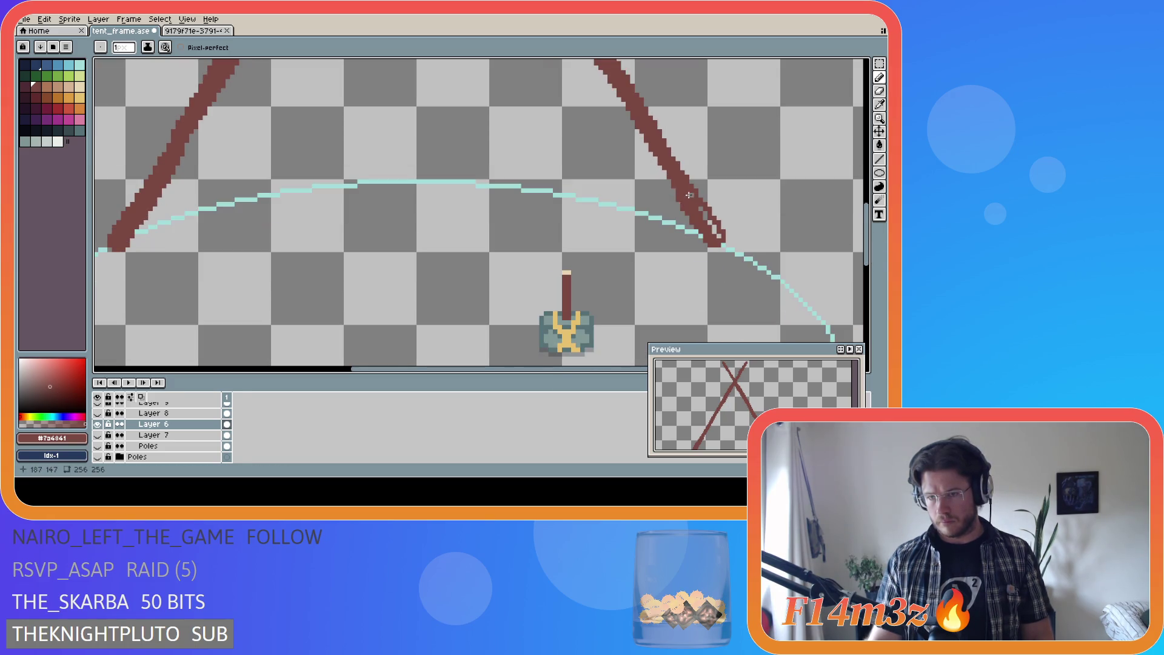
drag(694, 207, 718, 237)
key(ctrl+s)
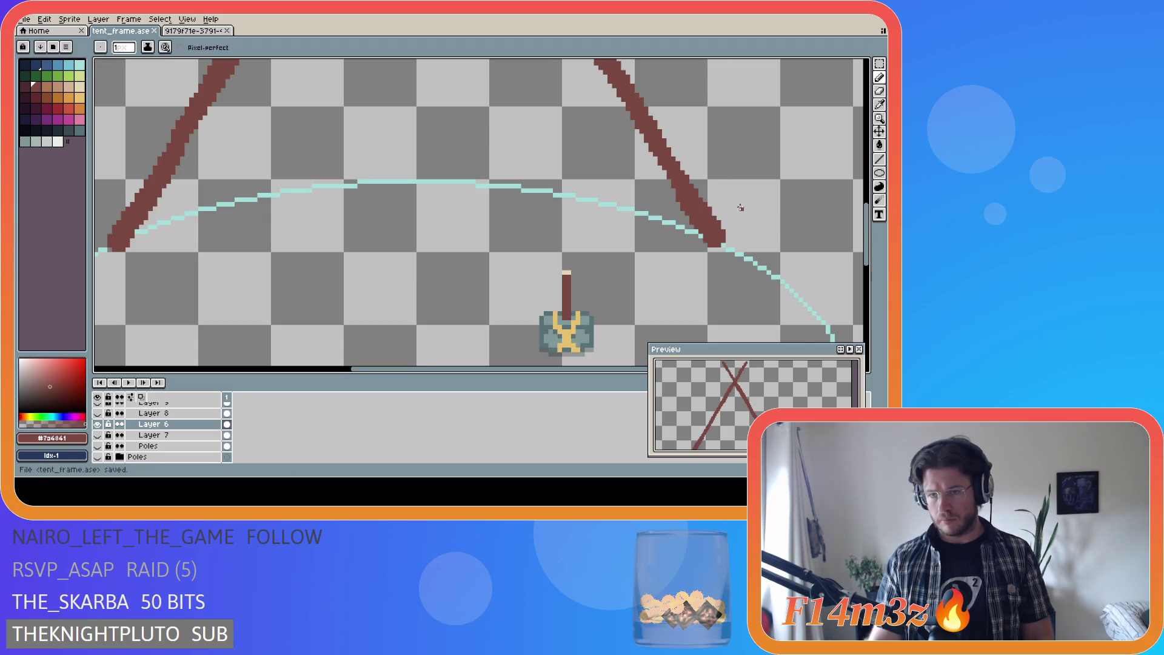
Step: Fill a gap at the right pole's edge and save tent_frame.ase
scroll(740, 208, down, 4)
drag(519, 362, 609, 368)
drag(866, 224, 874, 206)
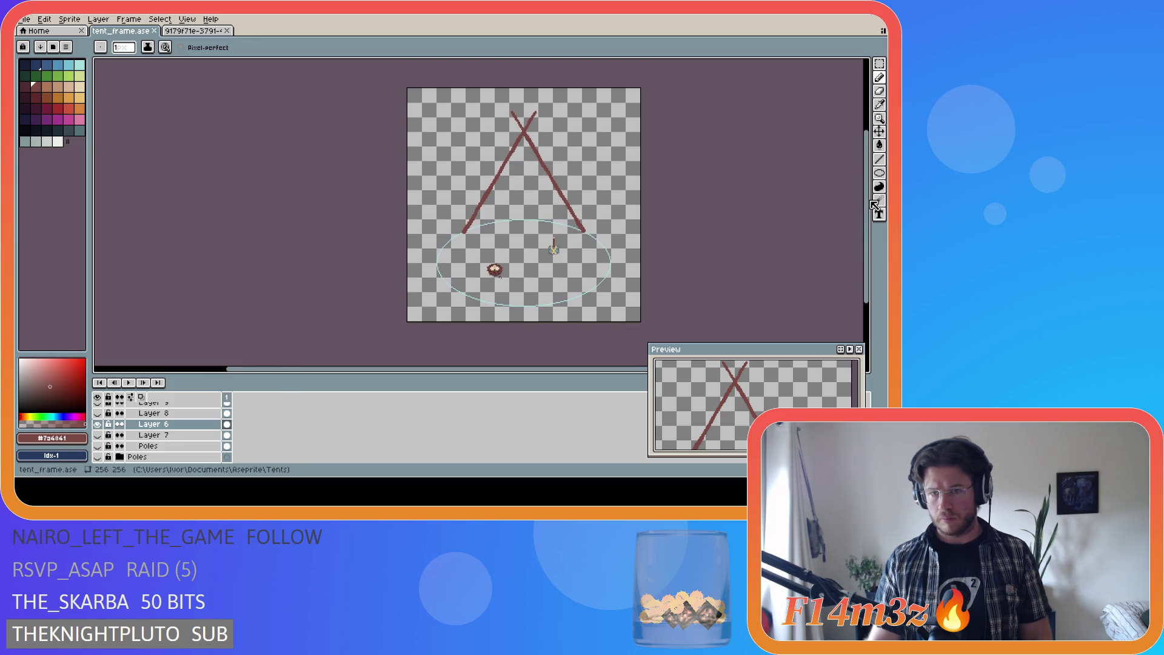
scroll(568, 218, up, 4)
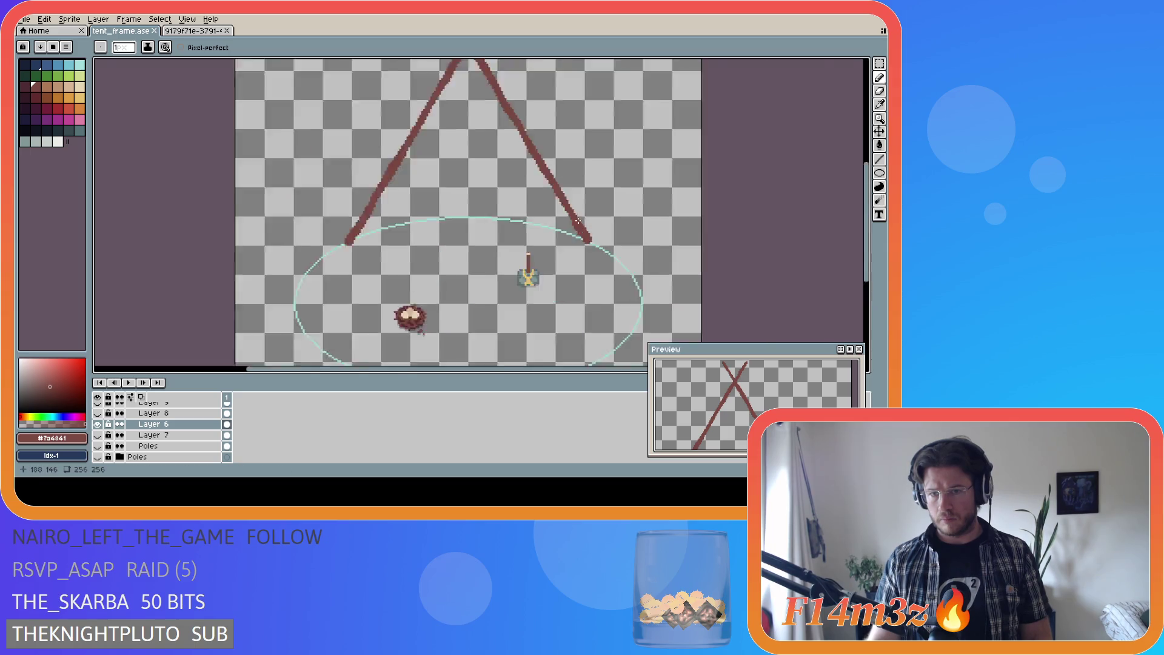
scroll(569, 215, down, 5)
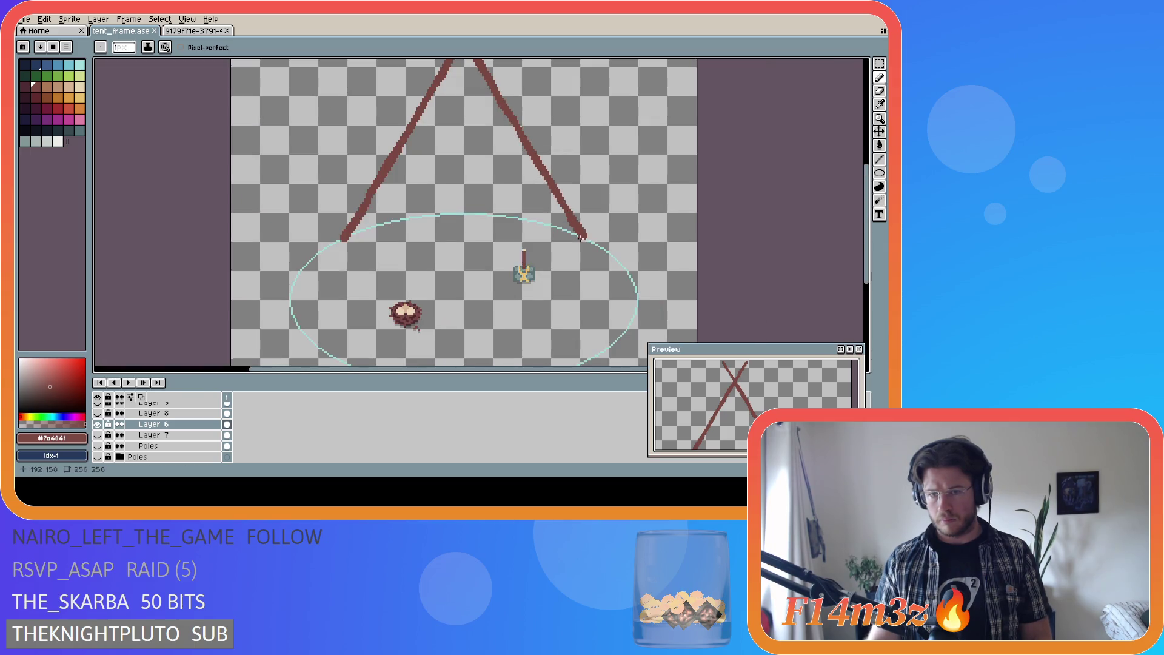
scroll(570, 225, up, 5)
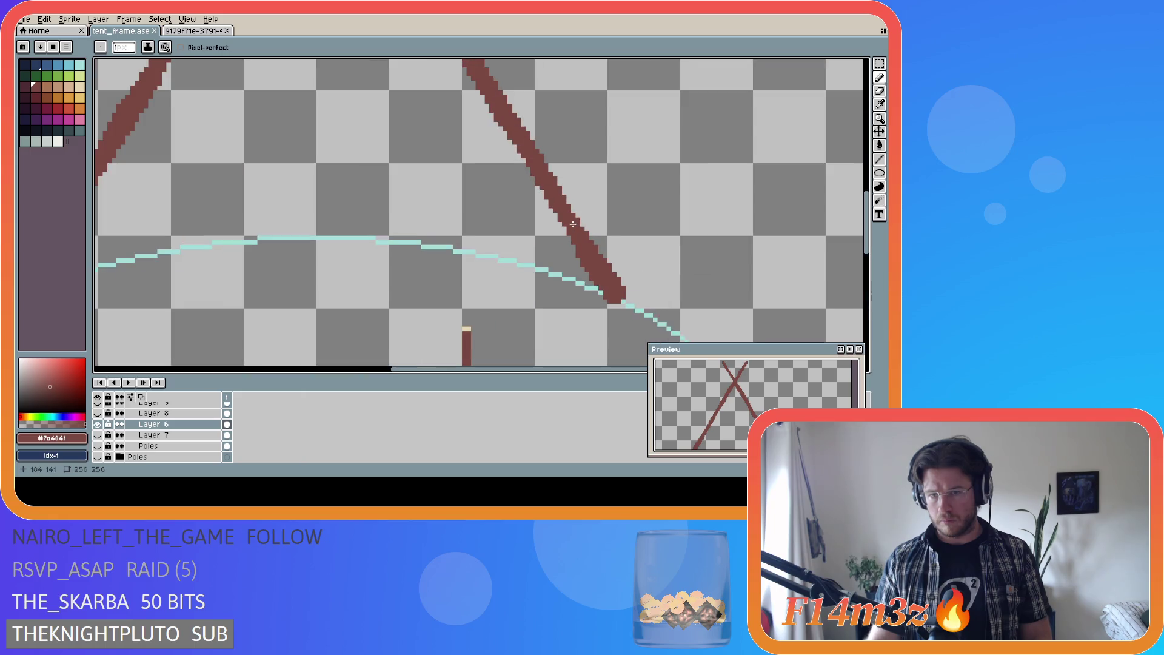
click(572, 225)
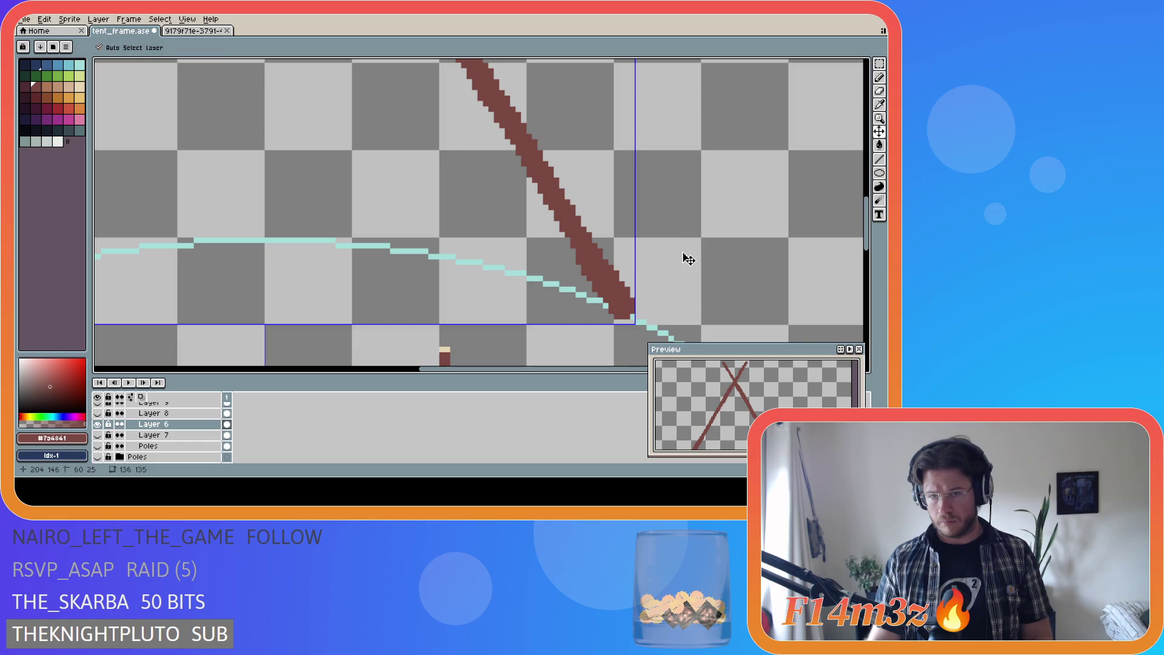
scroll(638, 261, down, 5)
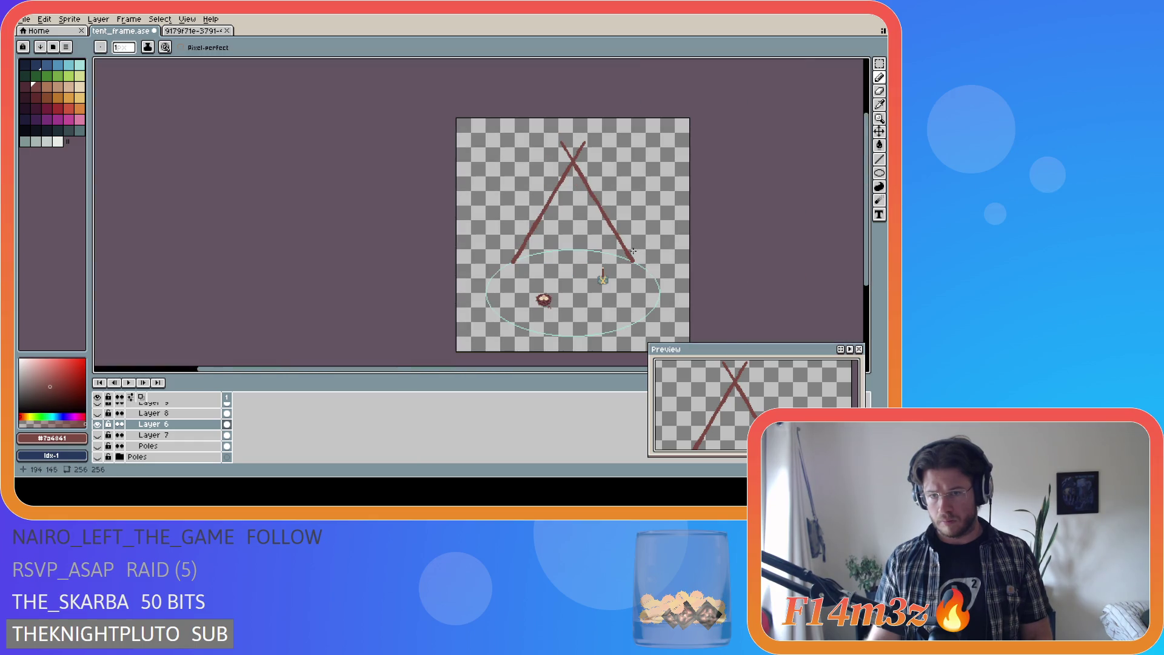
key(ctrl)
key(ctrl+s)
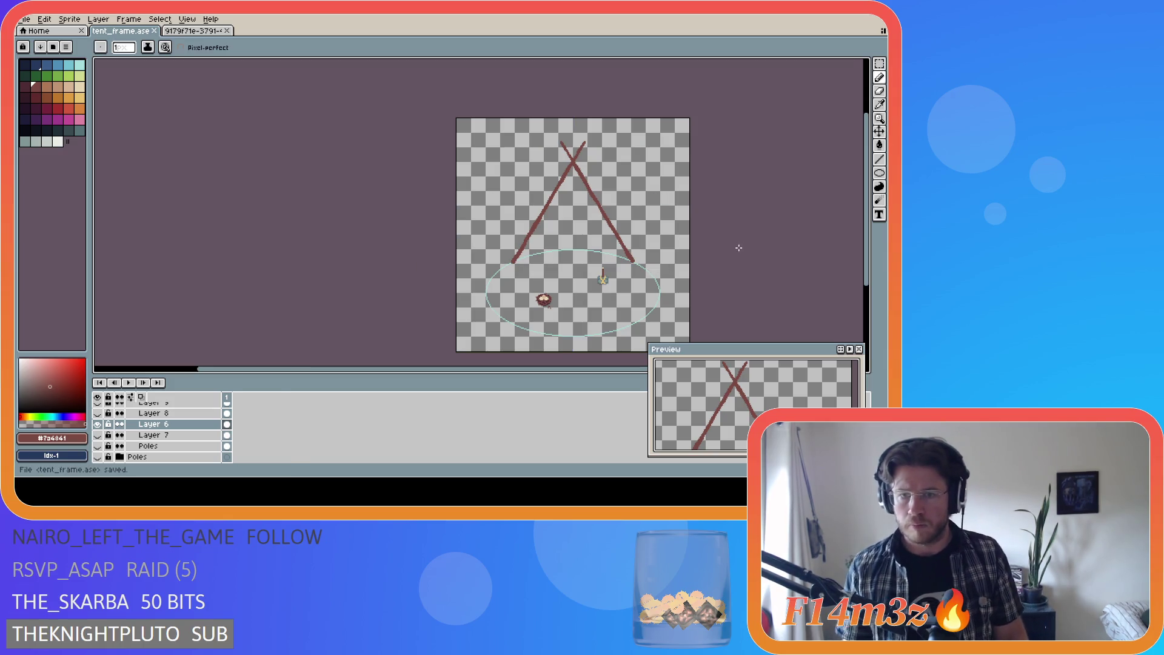
Step: Recentre the view and save tent_frame.ase once more
scroll(631, 273, up, 3)
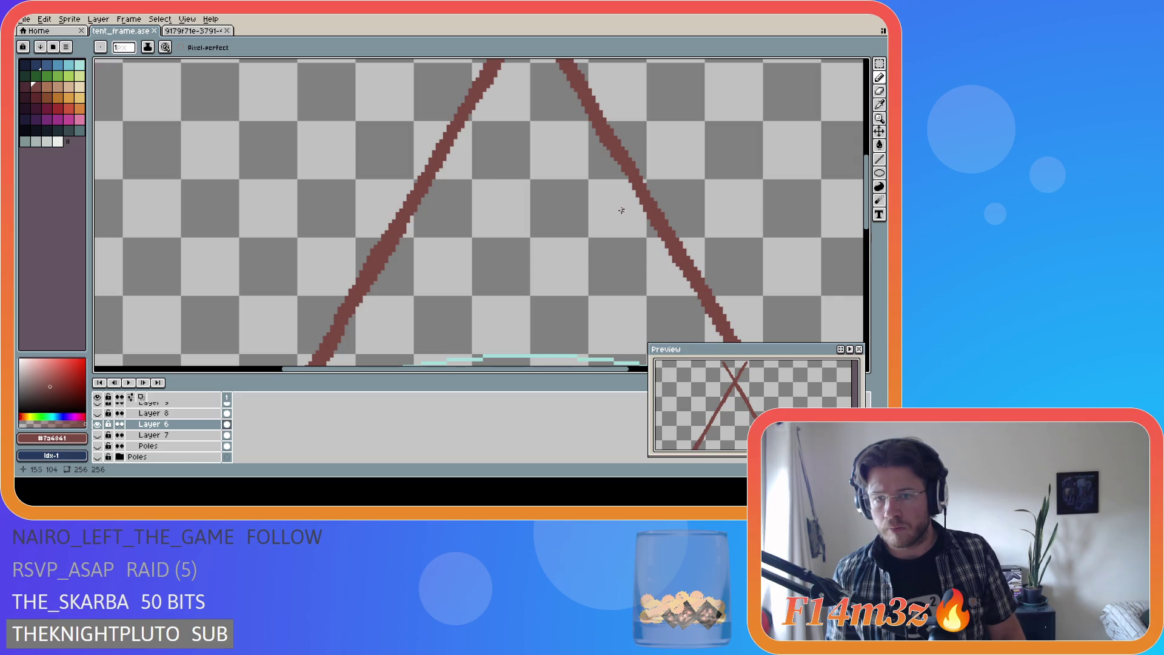
scroll(648, 212, down, 4)
scroll(648, 212, up, 1)
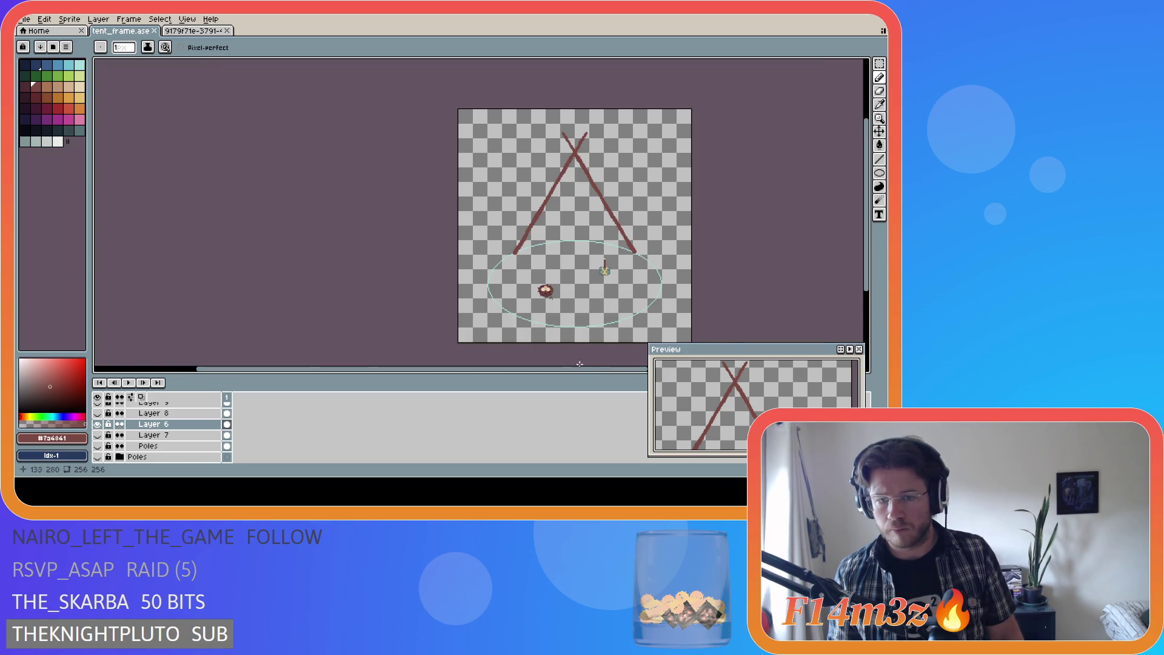
drag(586, 370, 628, 370)
key(ctrl+s)
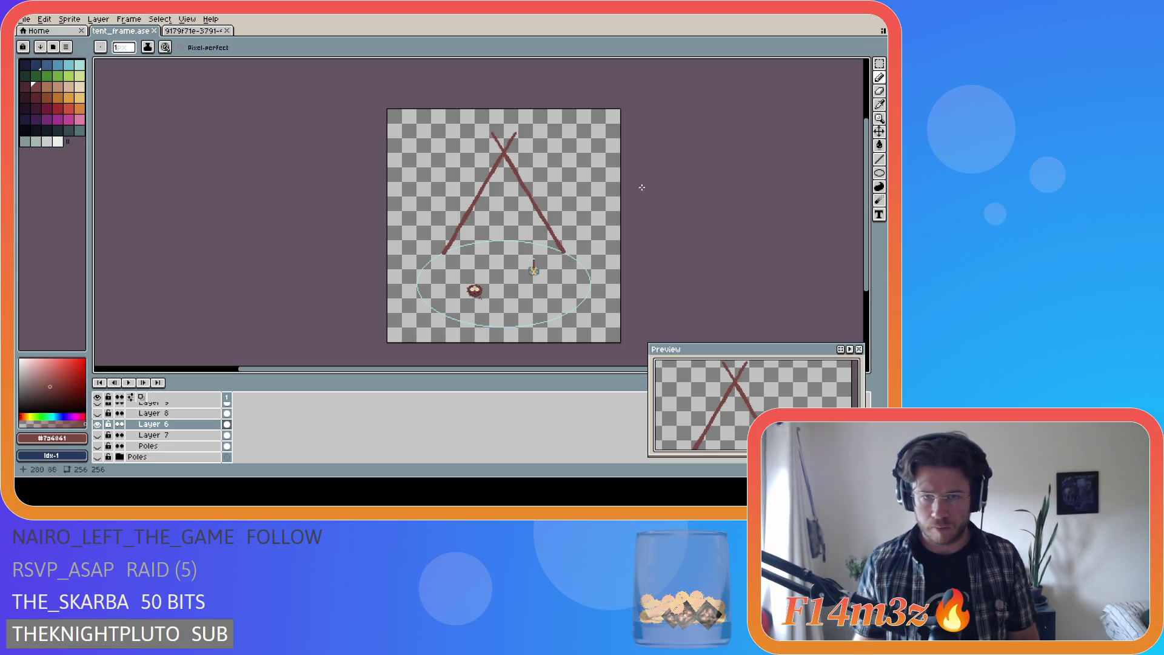
scroll(527, 161, up, 4)
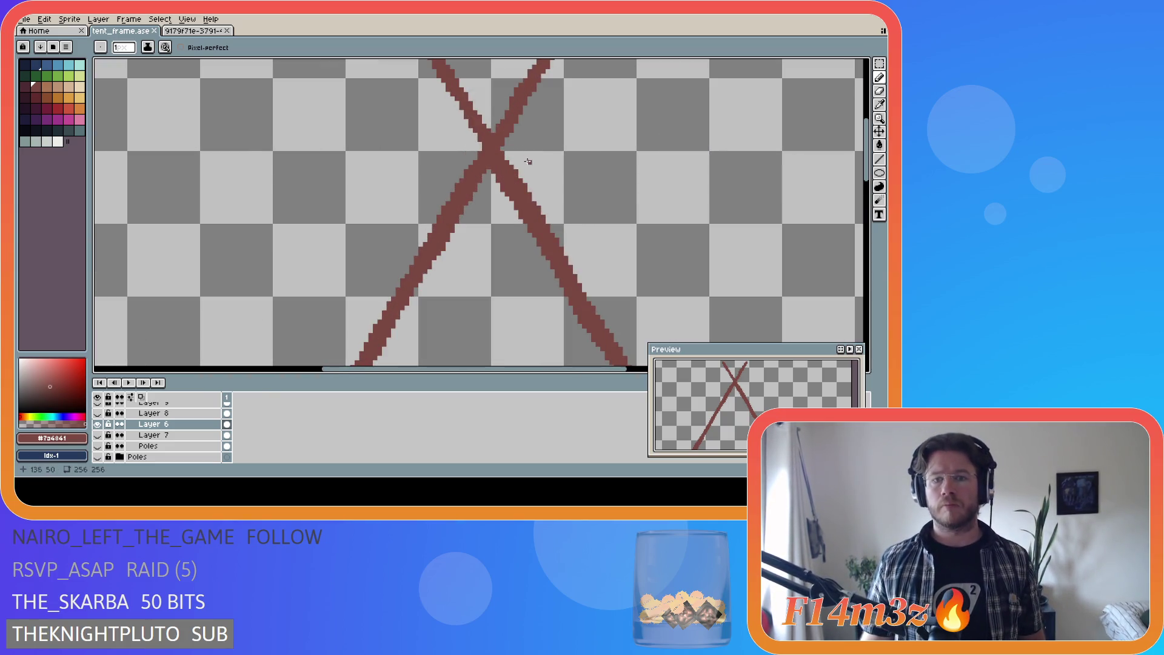
Step: Zoom in on the poles' crossing and check the poles layer's bounds
scroll(524, 152, down, 5)
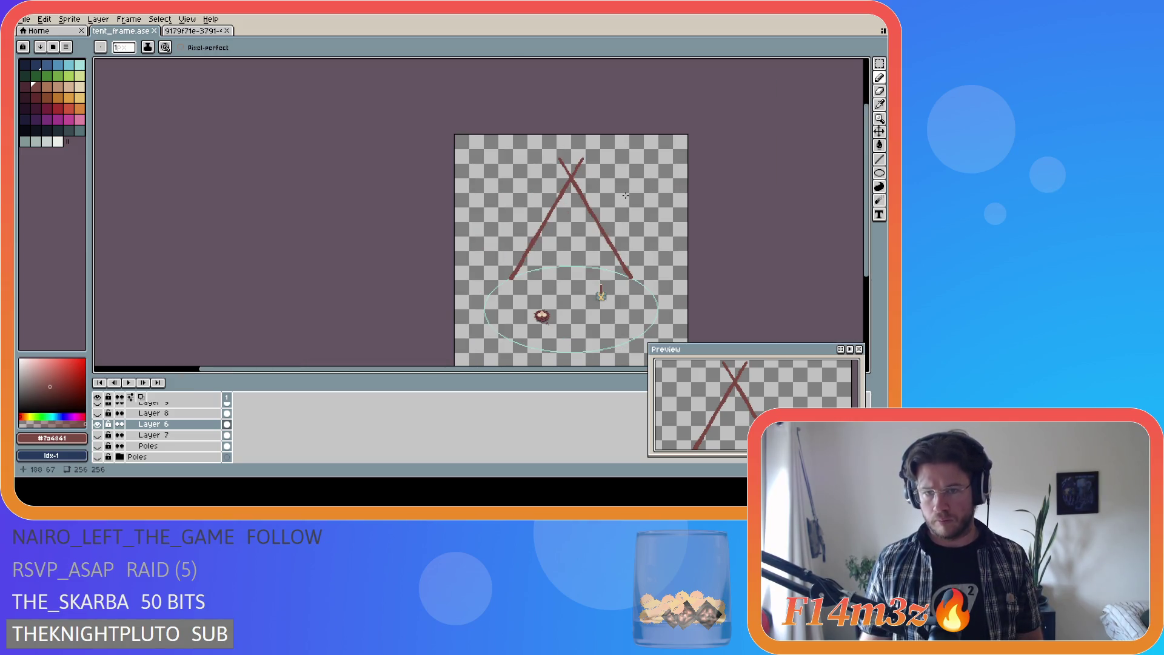
scroll(577, 183, up, 4)
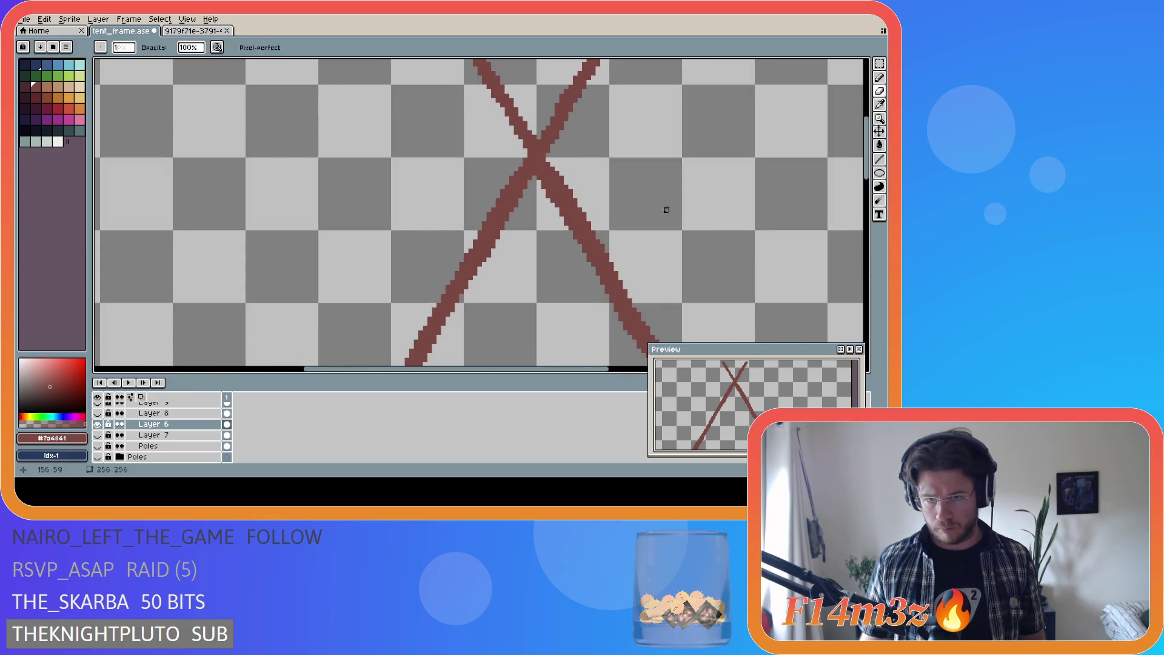
scroll(630, 215, down, 3)
scroll(635, 207, up, 4)
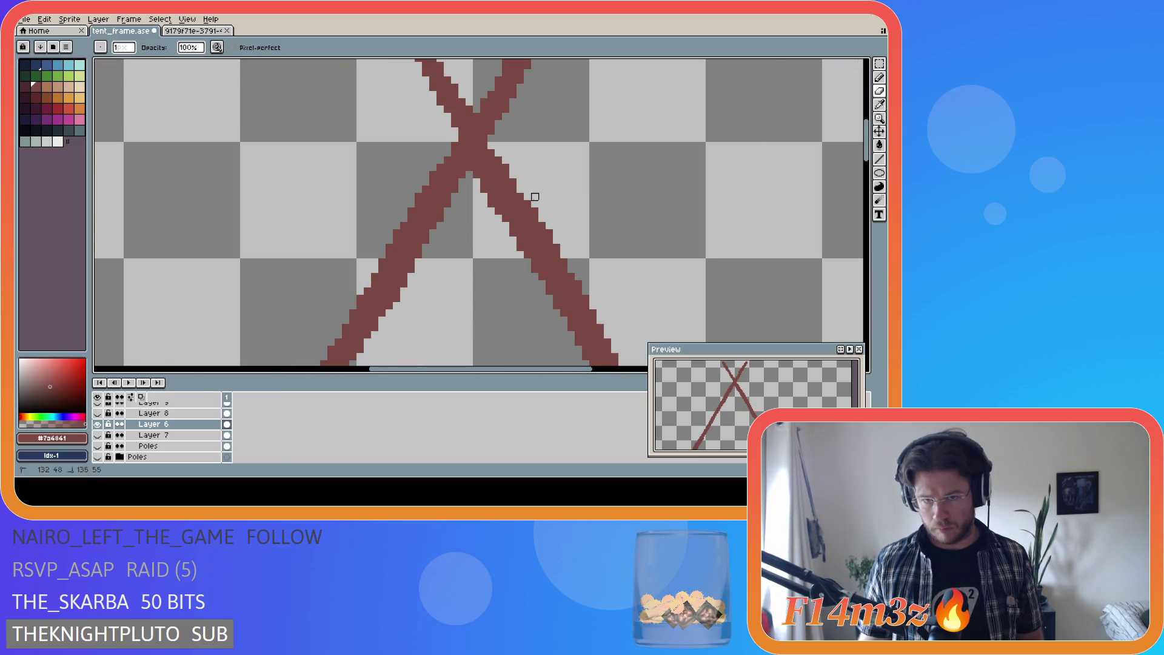
scroll(637, 240, down, 4)
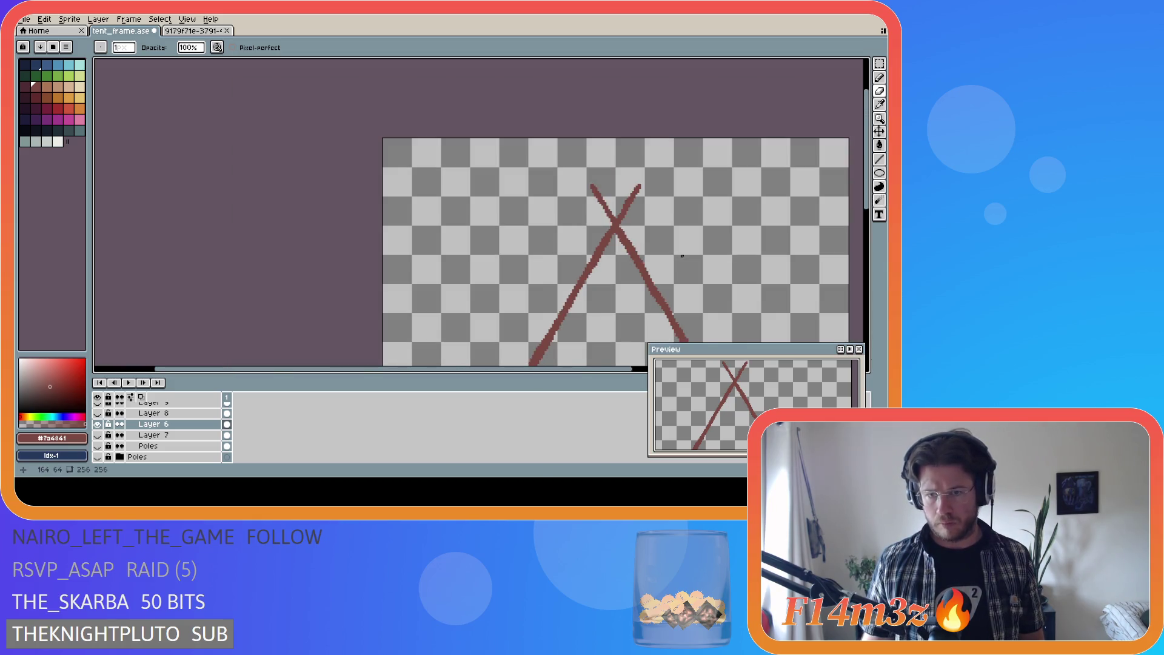
key(v)
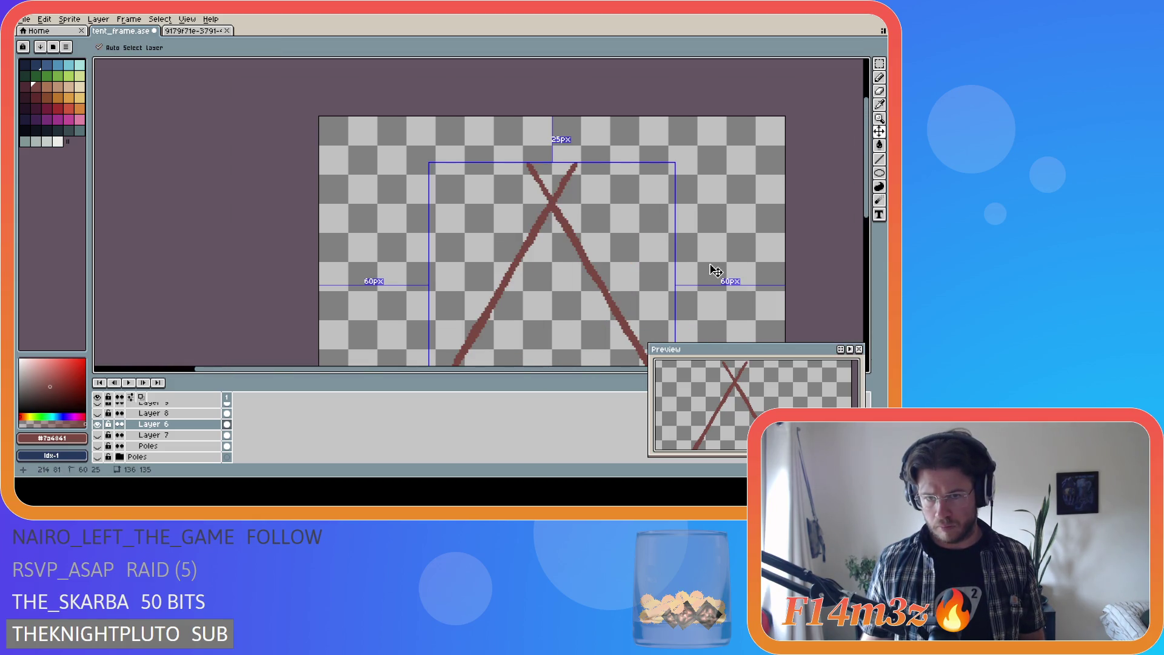
key(b)
scroll(657, 254, down, 3)
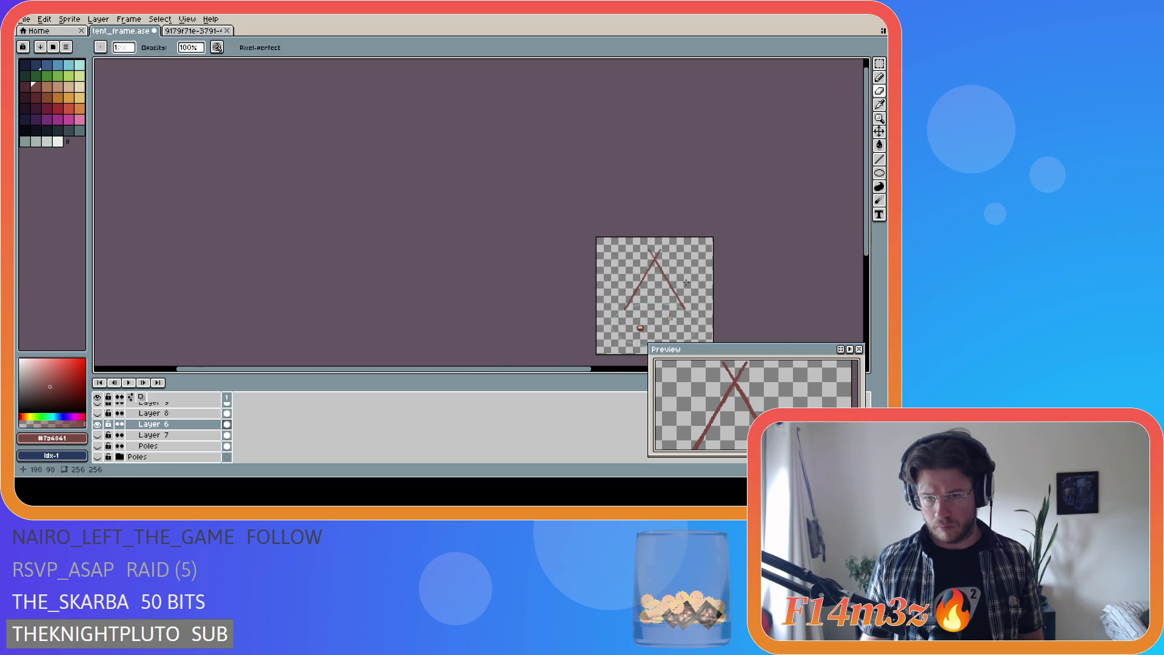
drag(533, 368, 603, 368)
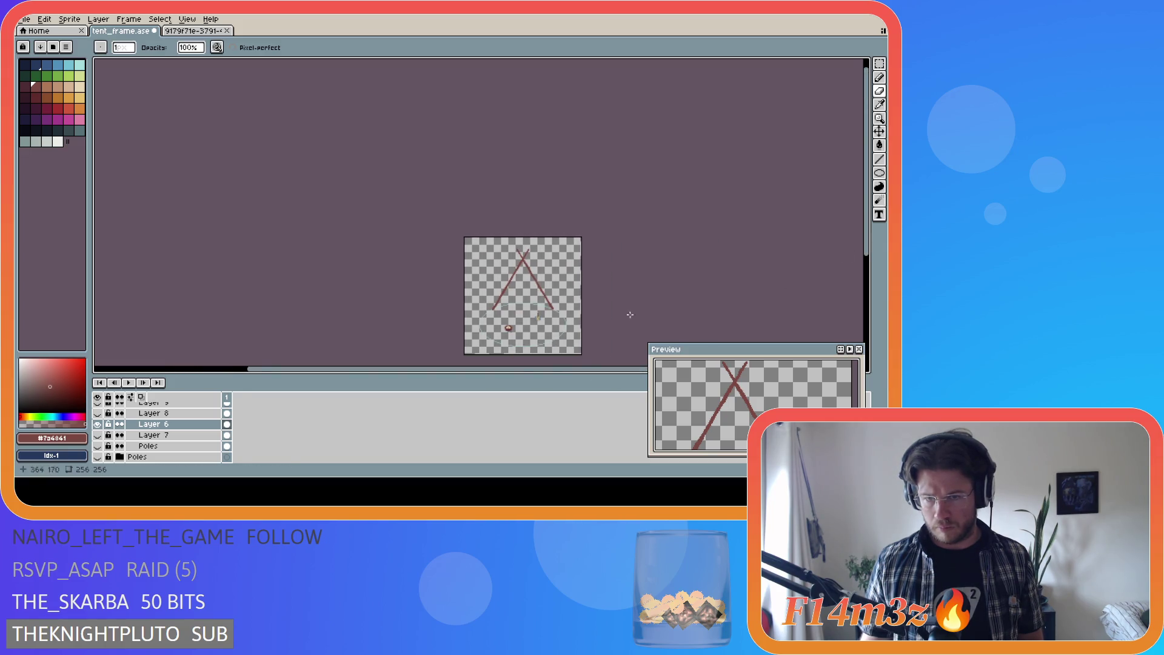
scroll(630, 314, up, 2)
key(ctrl)
key(ctrl)
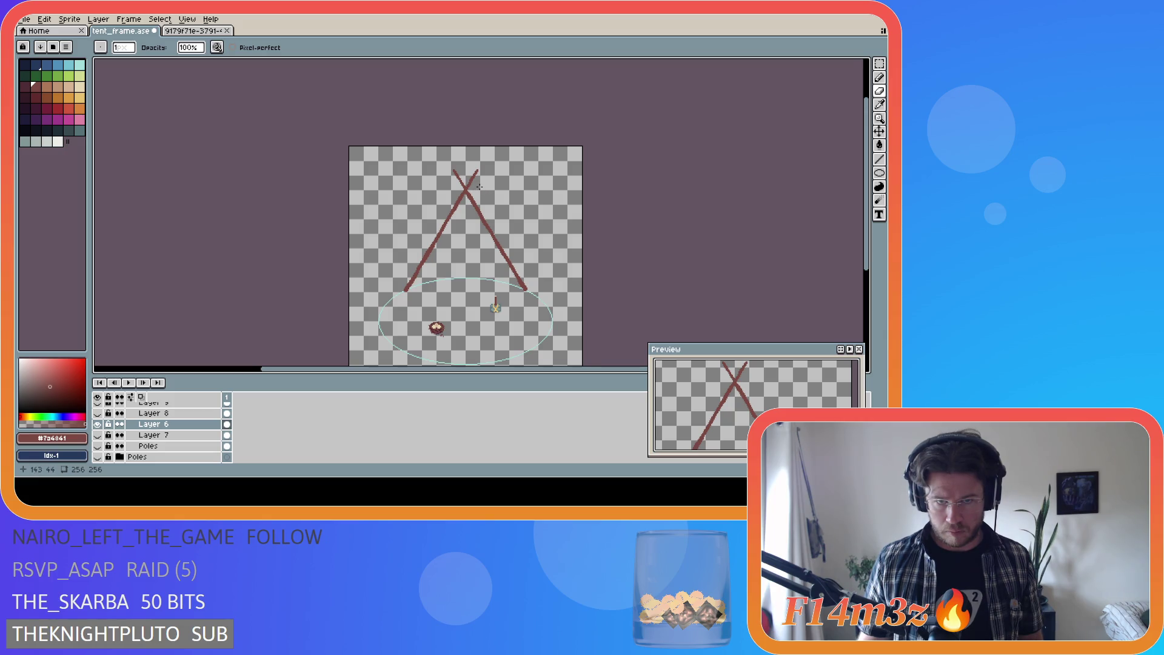
scroll(479, 187, up, 2)
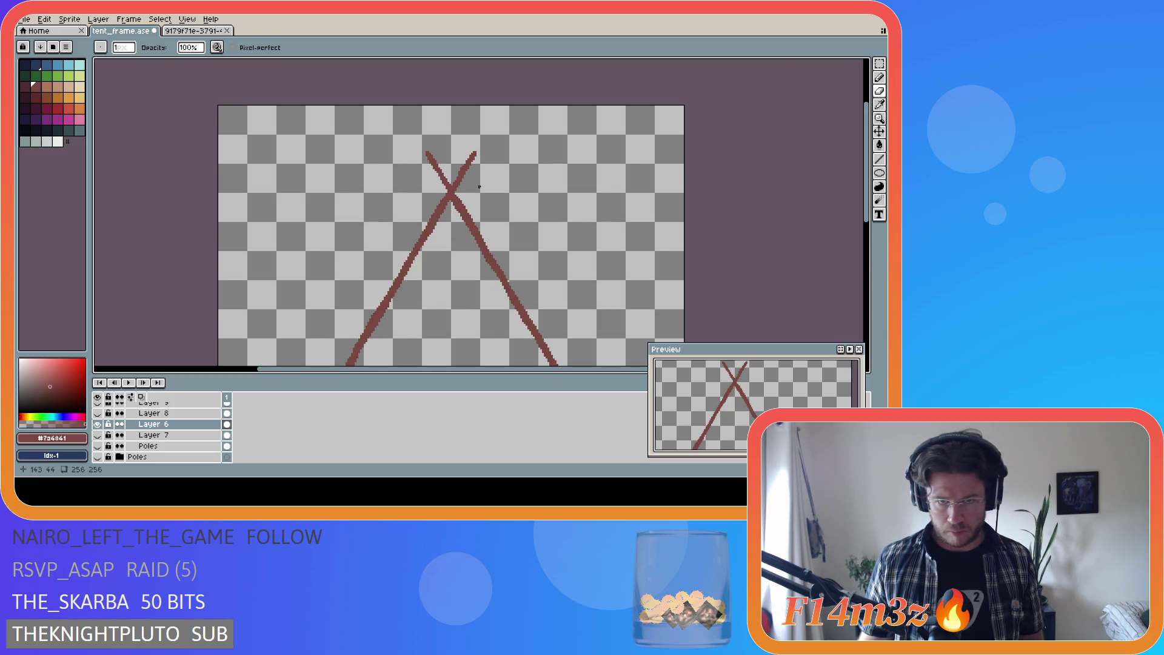
scroll(479, 187, up, 1)
key(ctrl)
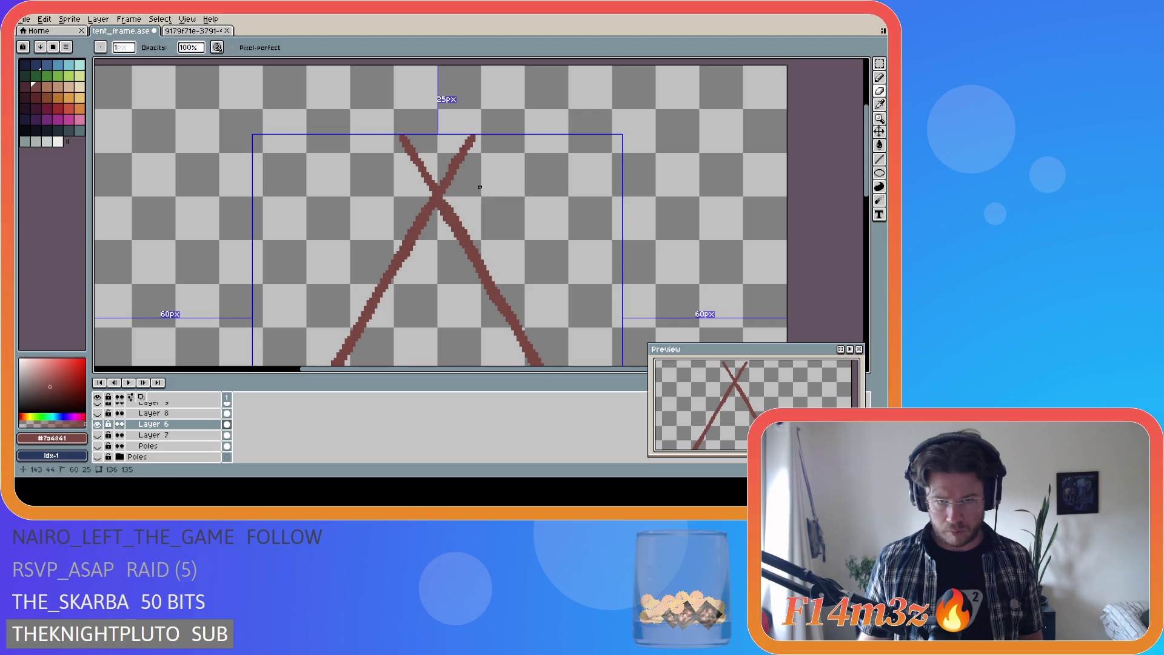
scroll(483, 217, down, 2)
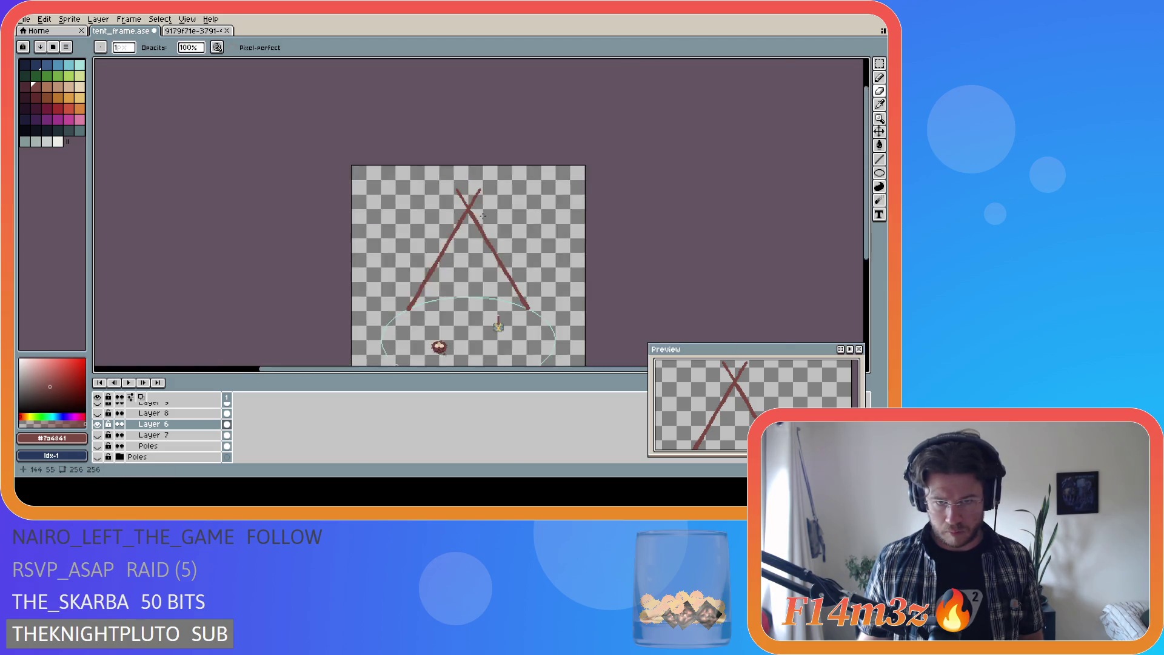
scroll(483, 216, up, 4)
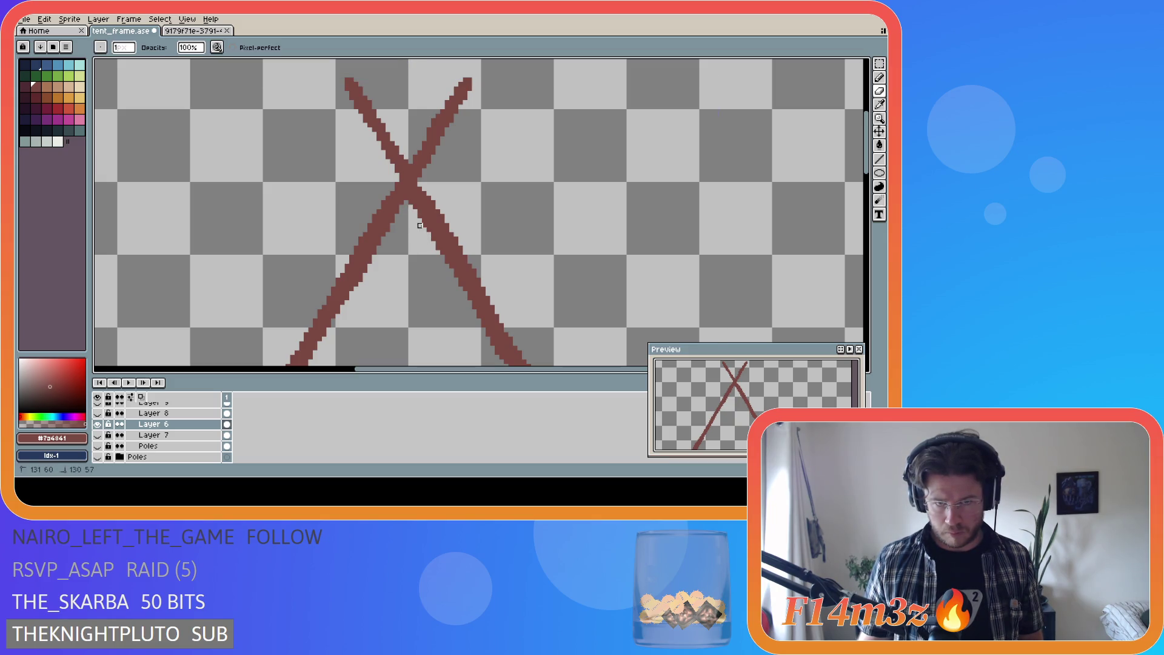
scroll(510, 289, down, 2)
scroll(509, 290, down, 2)
Step: Undo two eraser strokes, then erase four stray pixels at the poles' crossing
key(ctrl+z)
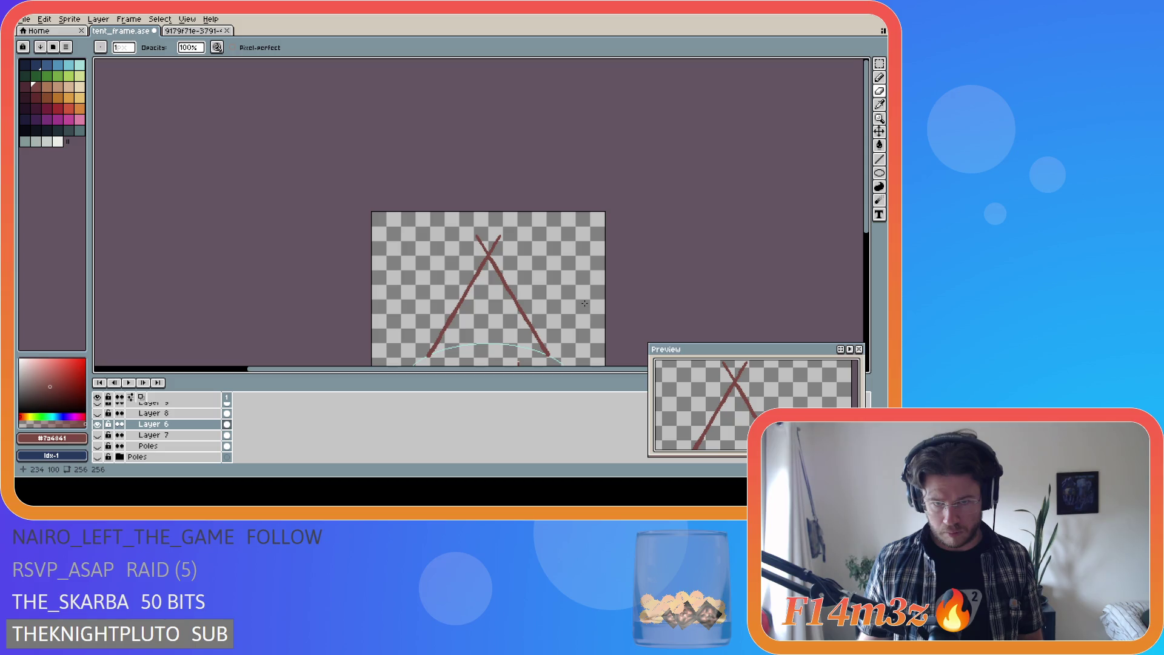
scroll(498, 281, up, 3)
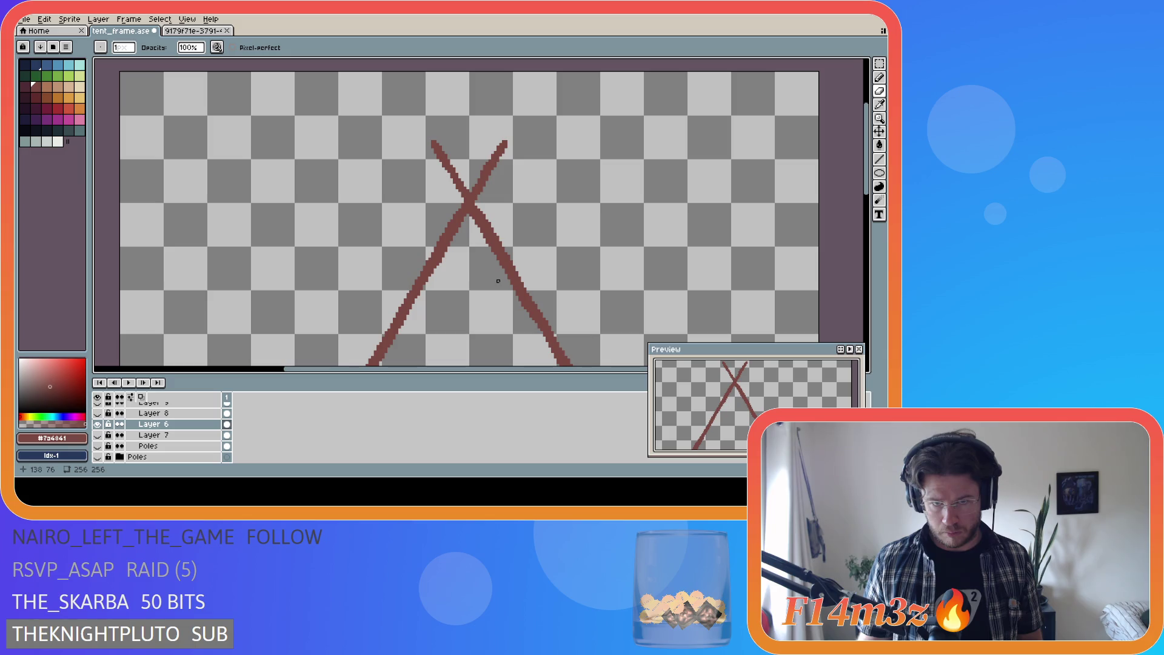
key(ctrl+z)
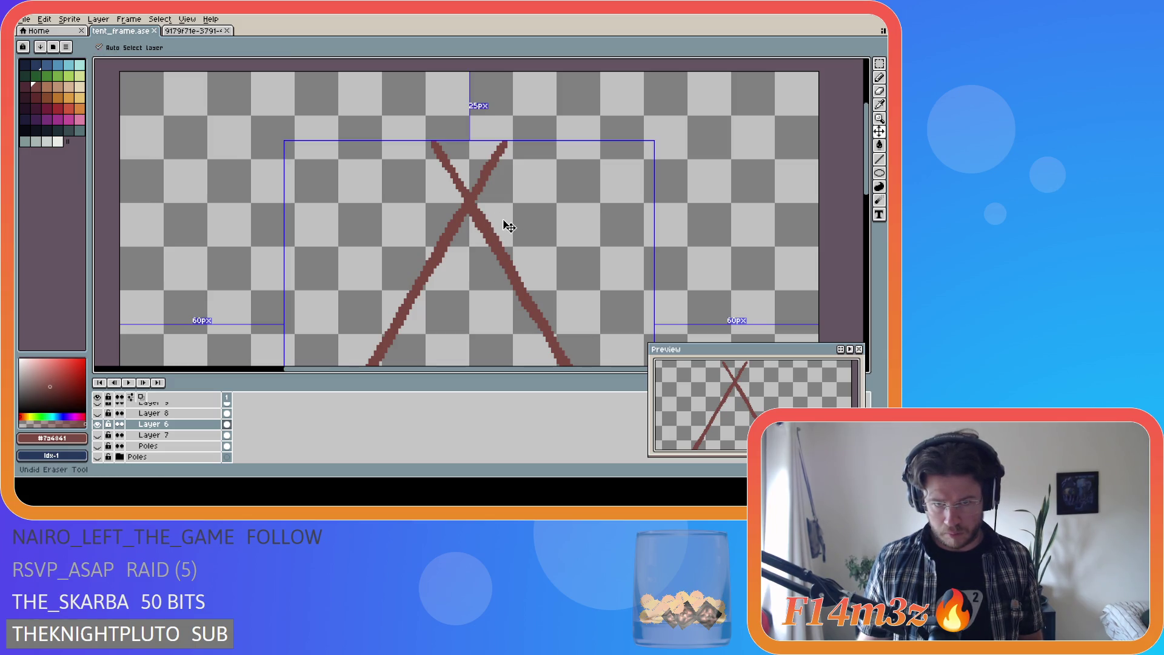
scroll(485, 219, up, 1)
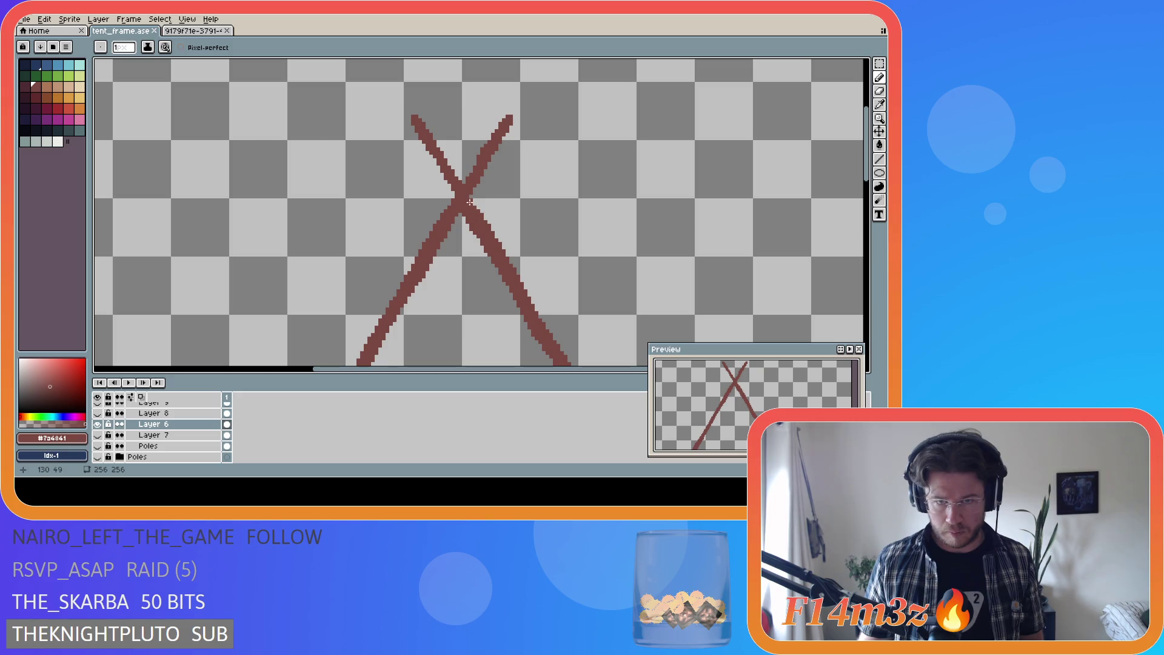
key(e)
click(461, 219)
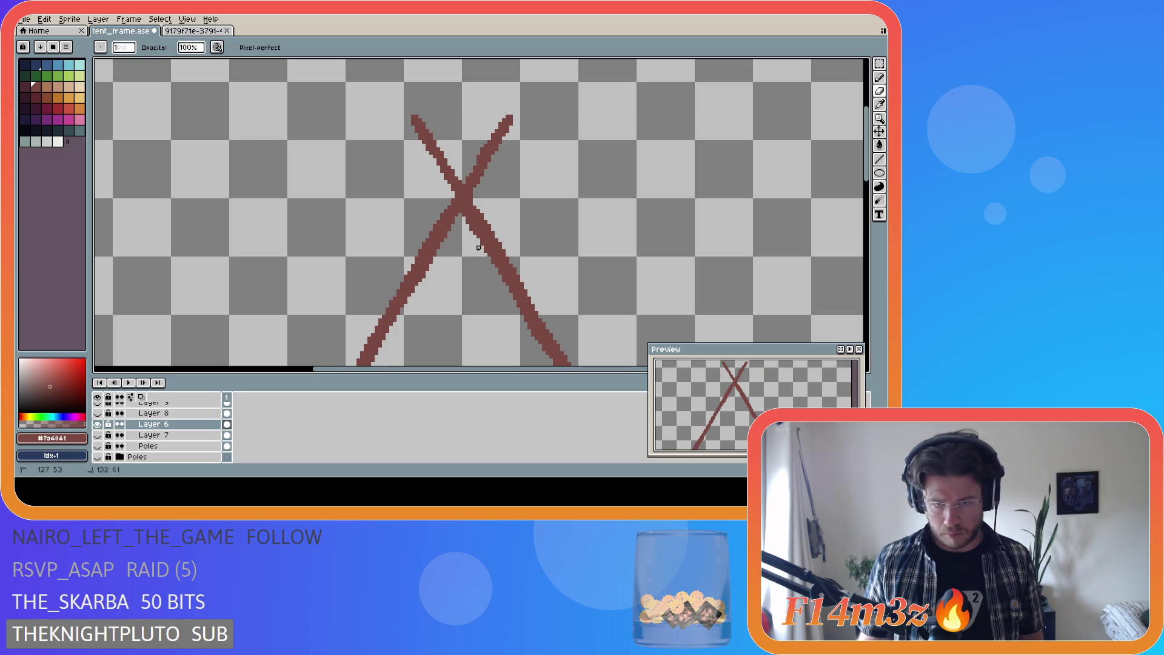
click(463, 222)
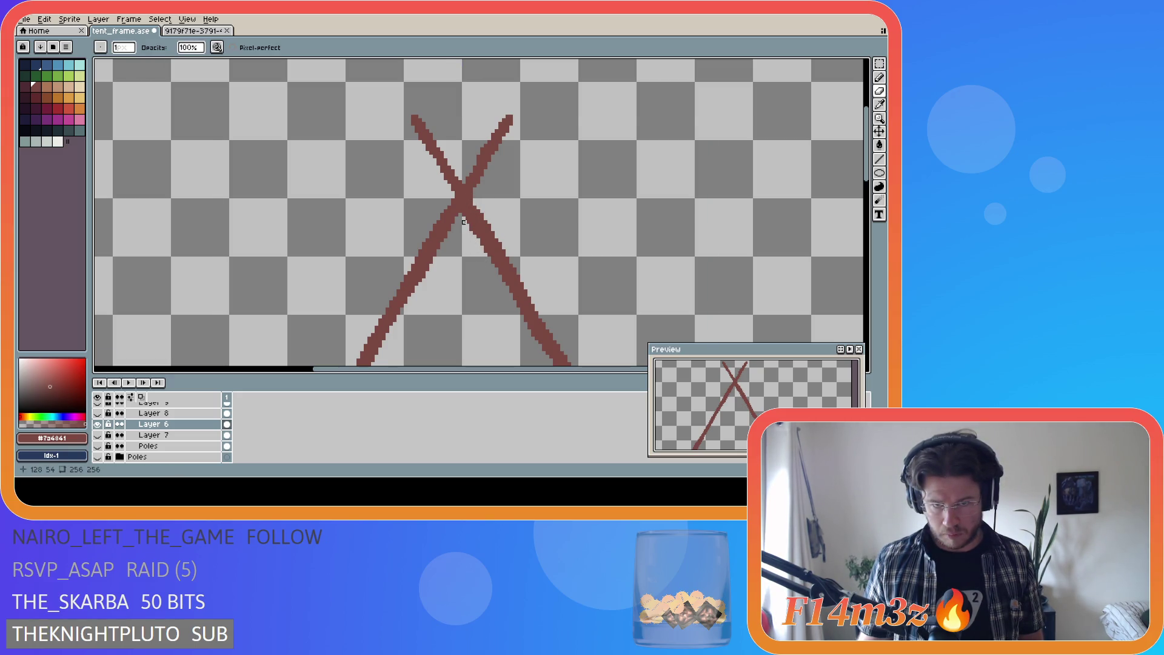
click(467, 225)
click(468, 226)
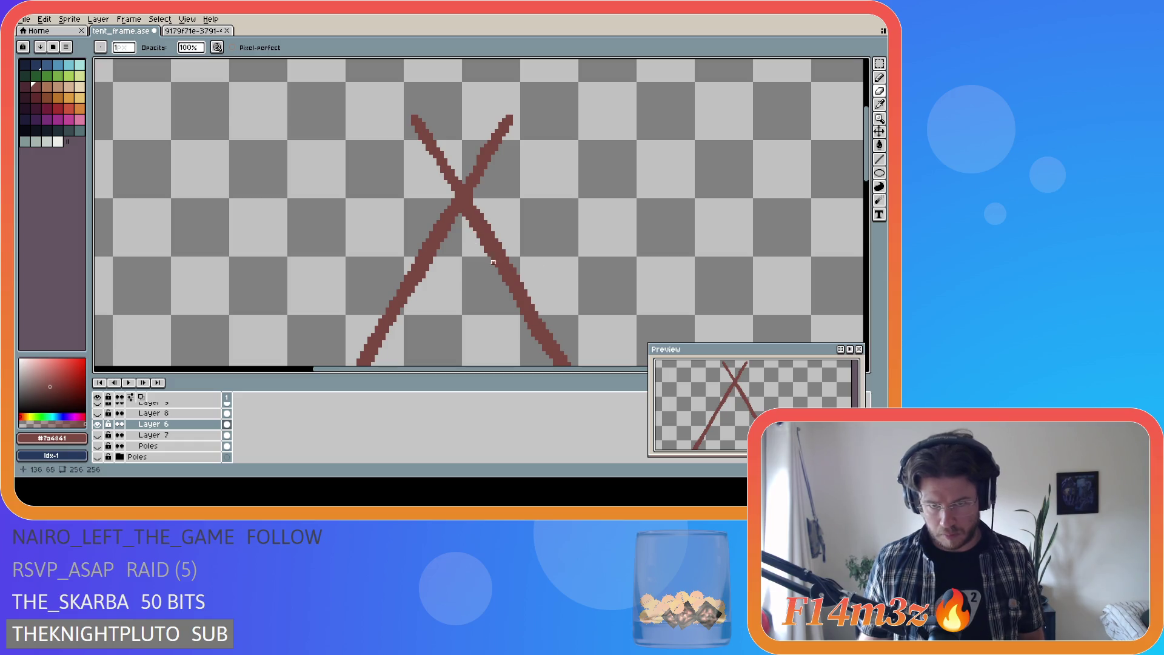
Step: Check the poles layer's bounds, undo the last eraser stroke, and return to the Pencil
key(v)
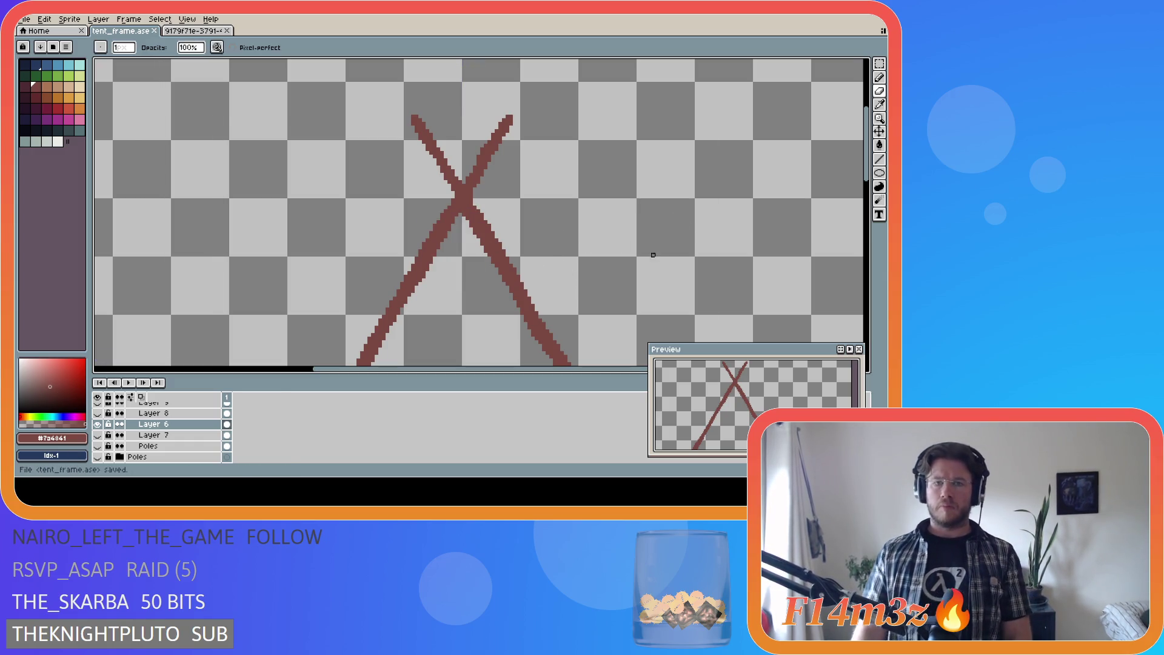
scroll(598, 260, down, 4)
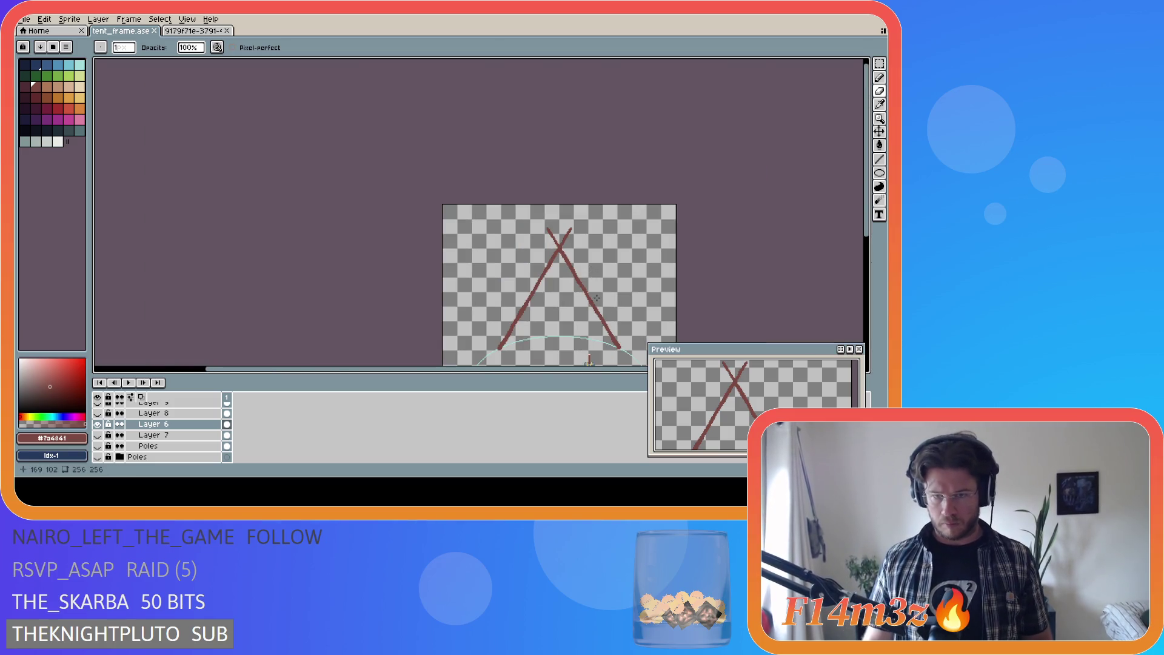
key(v)
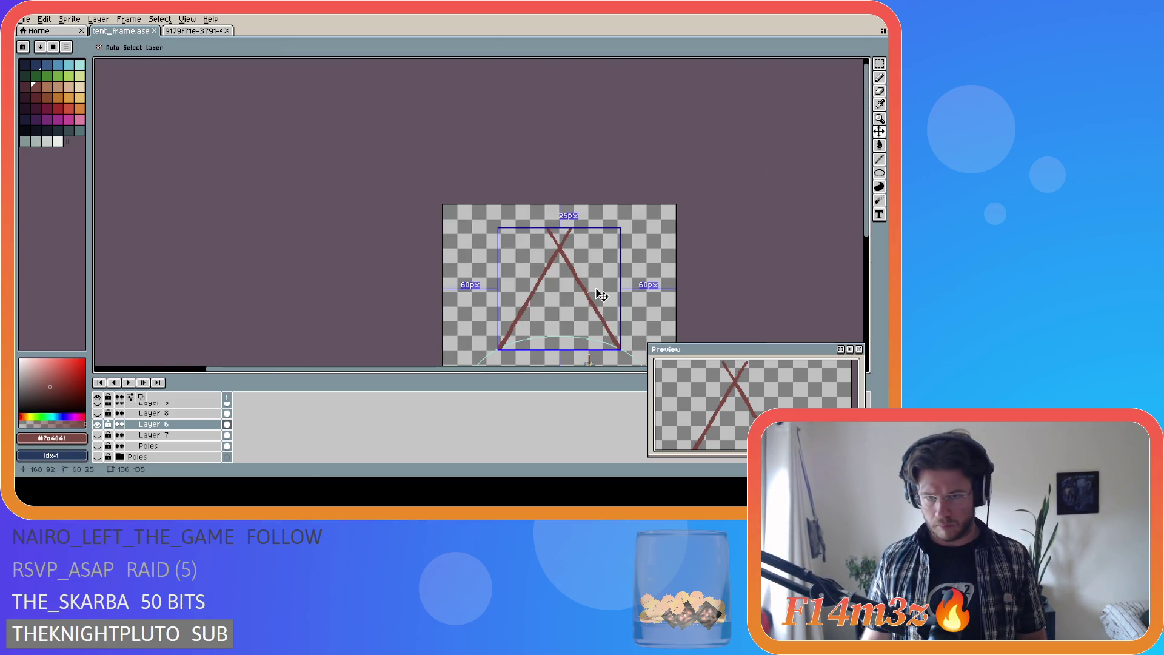
key(b)
key(ctrl+z)
scroll(582, 267, up, 3)
key(b)
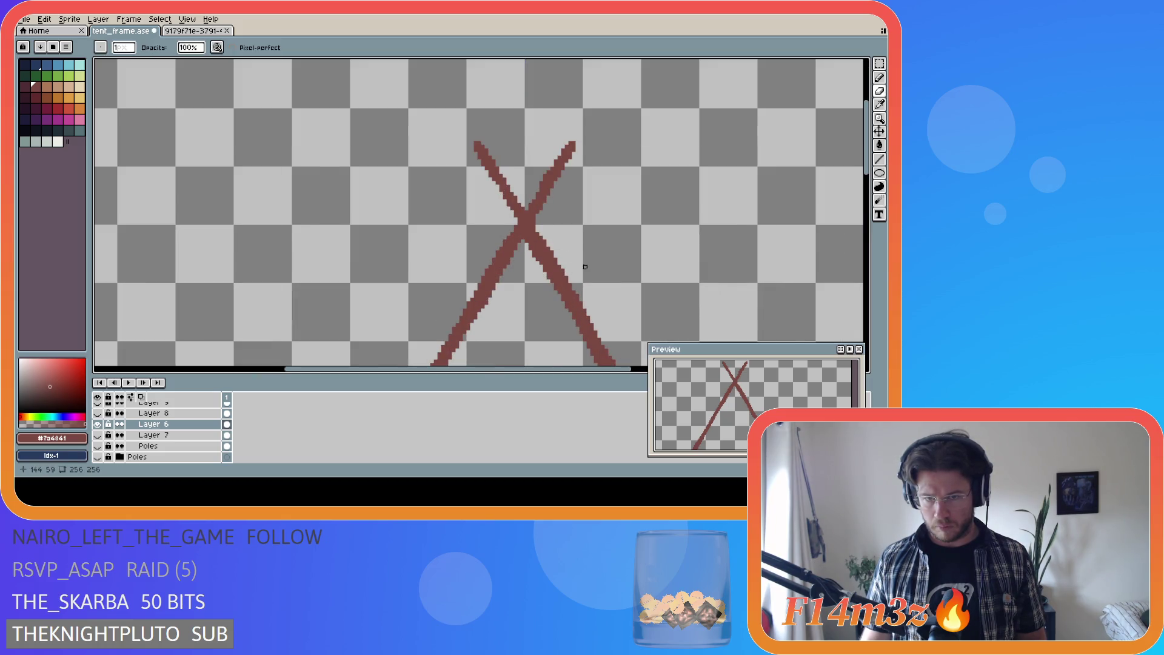
scroll(579, 267, down, 3)
scroll(583, 285, up, 3)
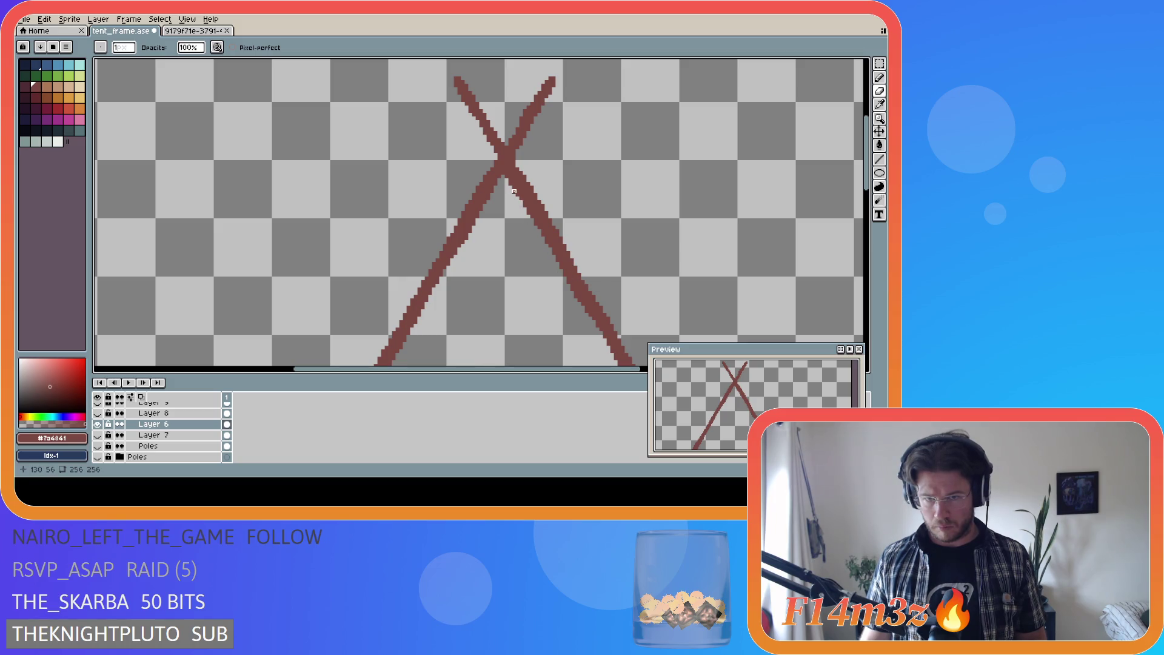
scroll(553, 224, down, 5)
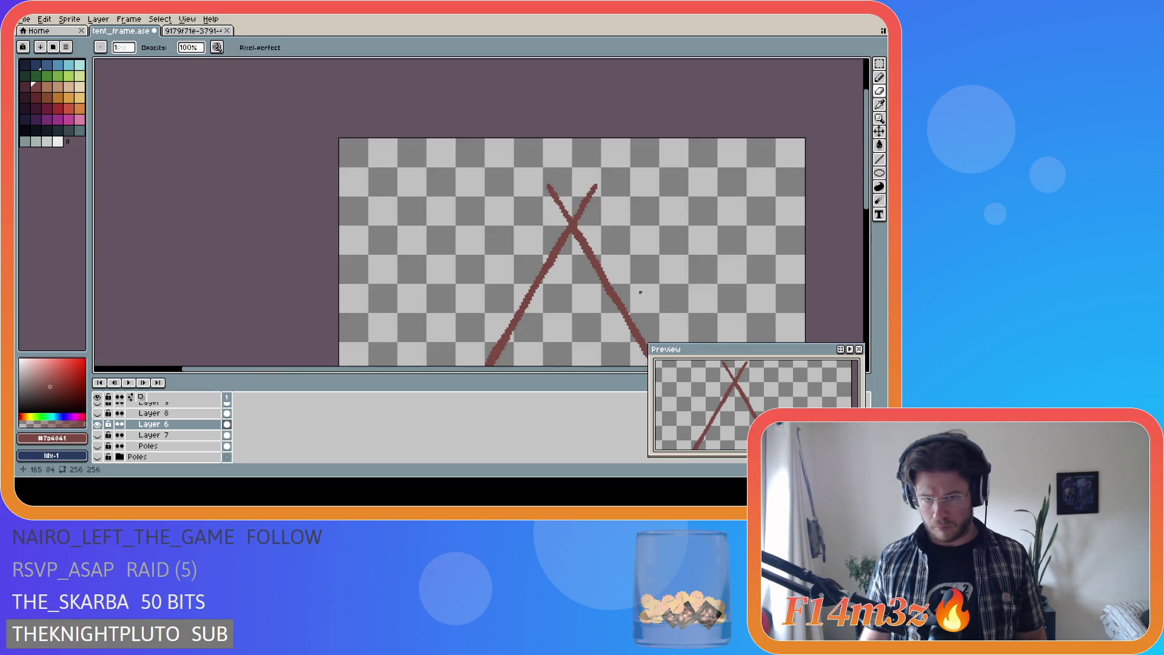
scroll(622, 267, up, 3)
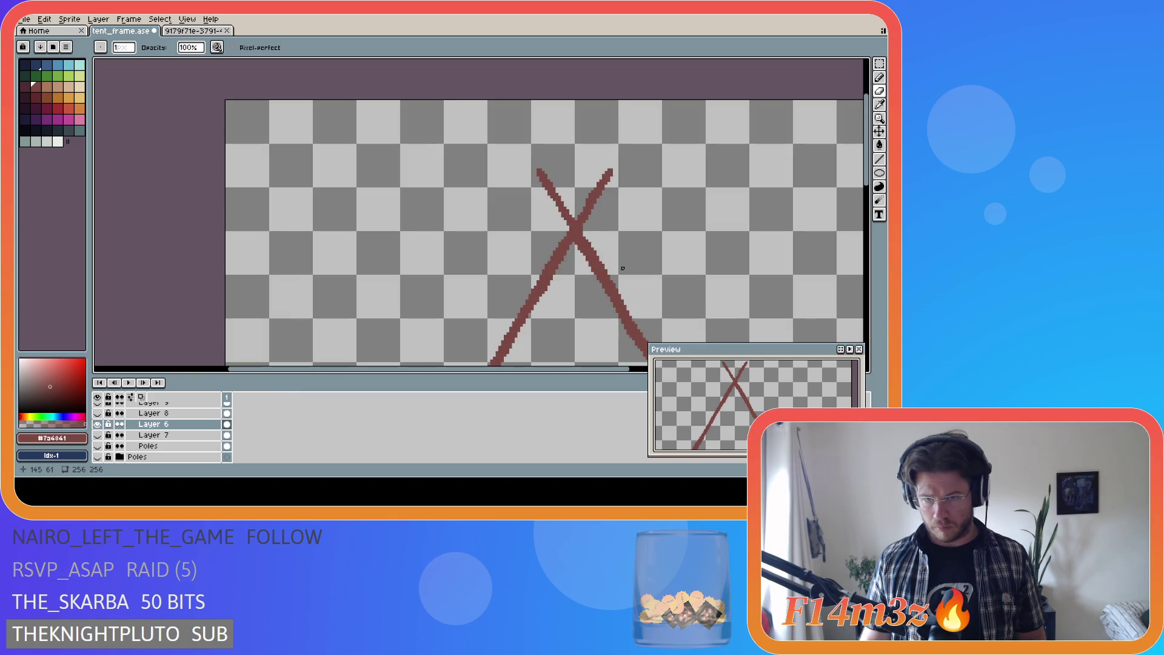
Step: Switch to the Eraser, adjust the view, and save tent_frame.ase
key(e)
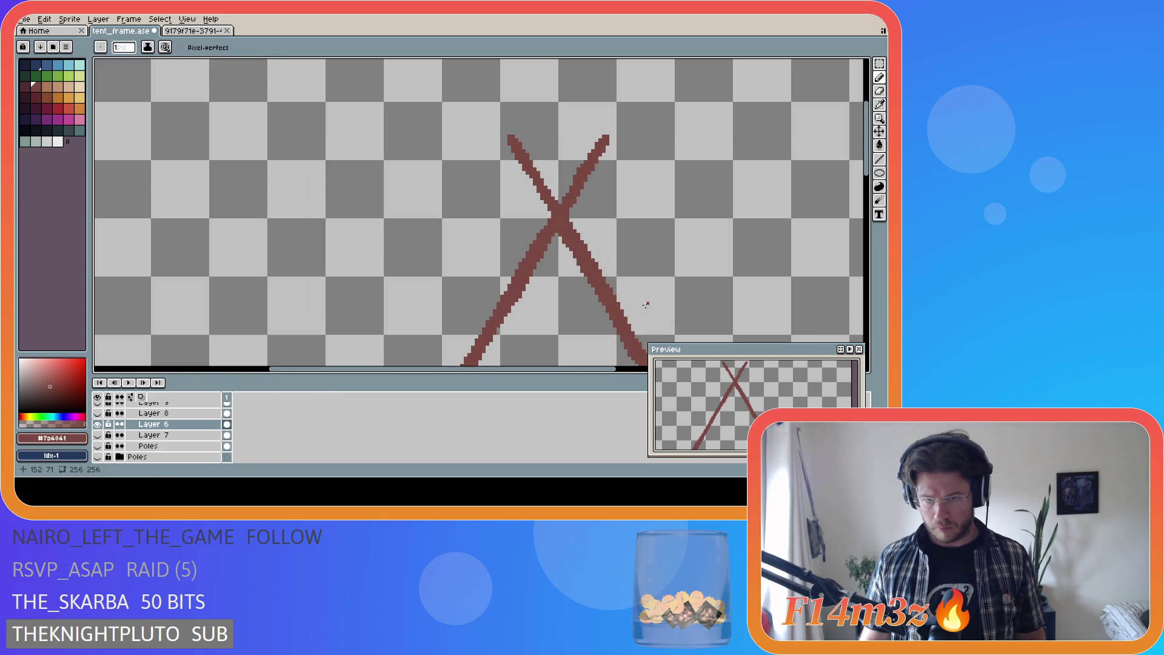
scroll(631, 303, down, 2)
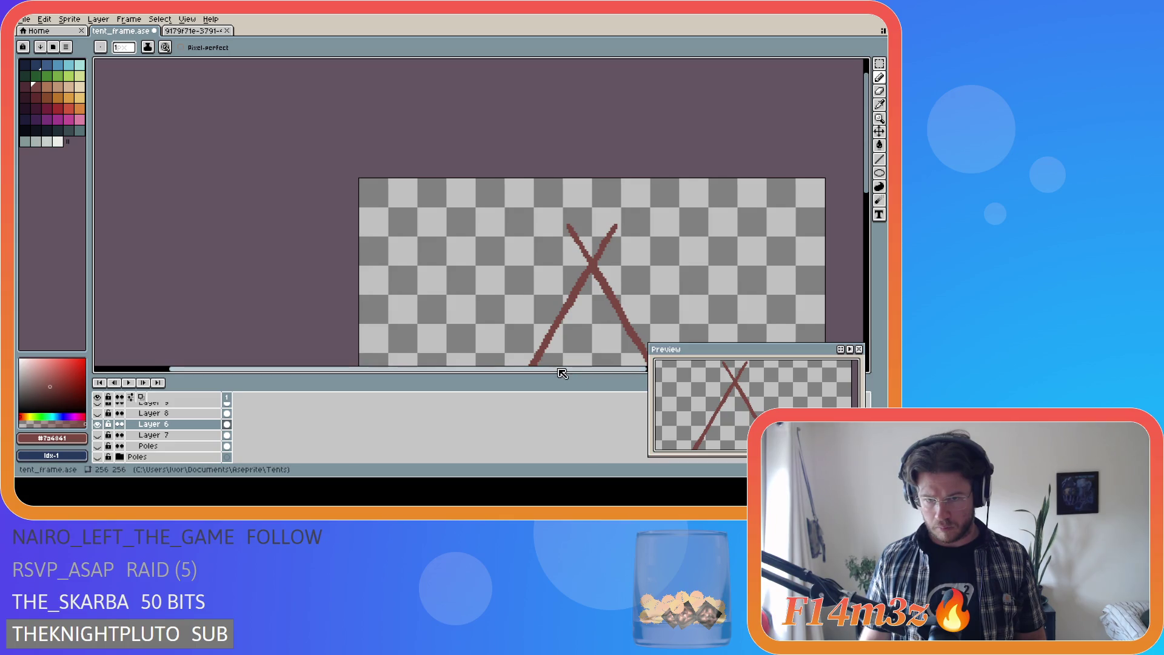
drag(558, 368, 635, 368)
drag(867, 189, 873, 249)
key(ctrl+s)
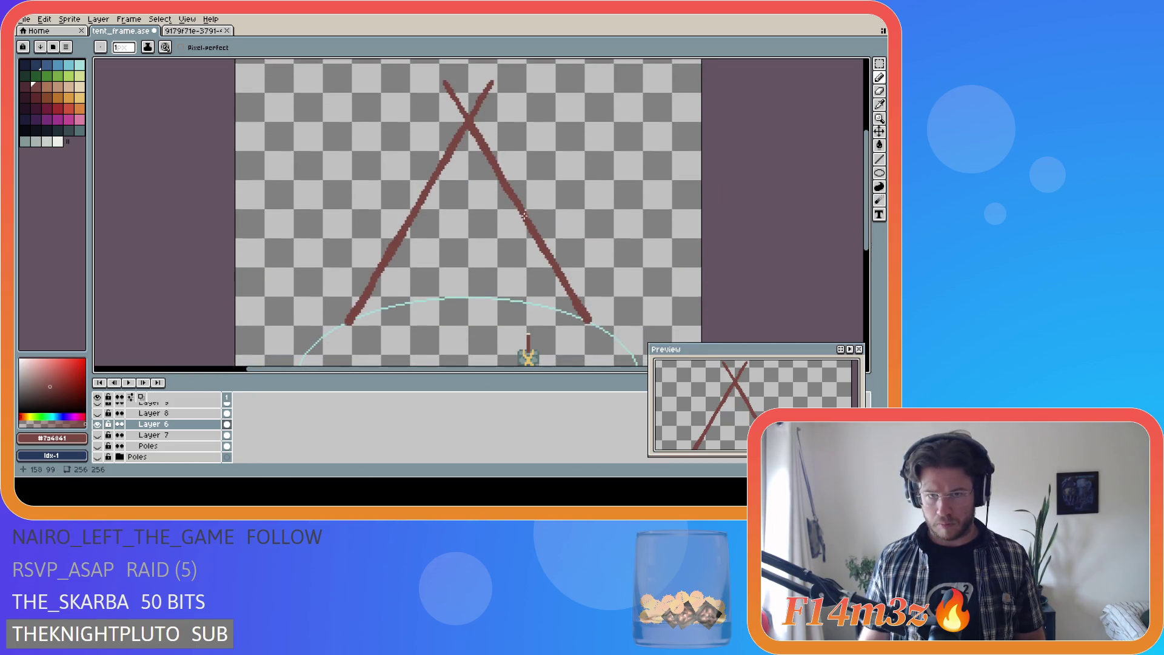
Step: Switch back to the Pencil, recentre the whole sprite, and save tent_frame.ase again
scroll(624, 221, down, 2)
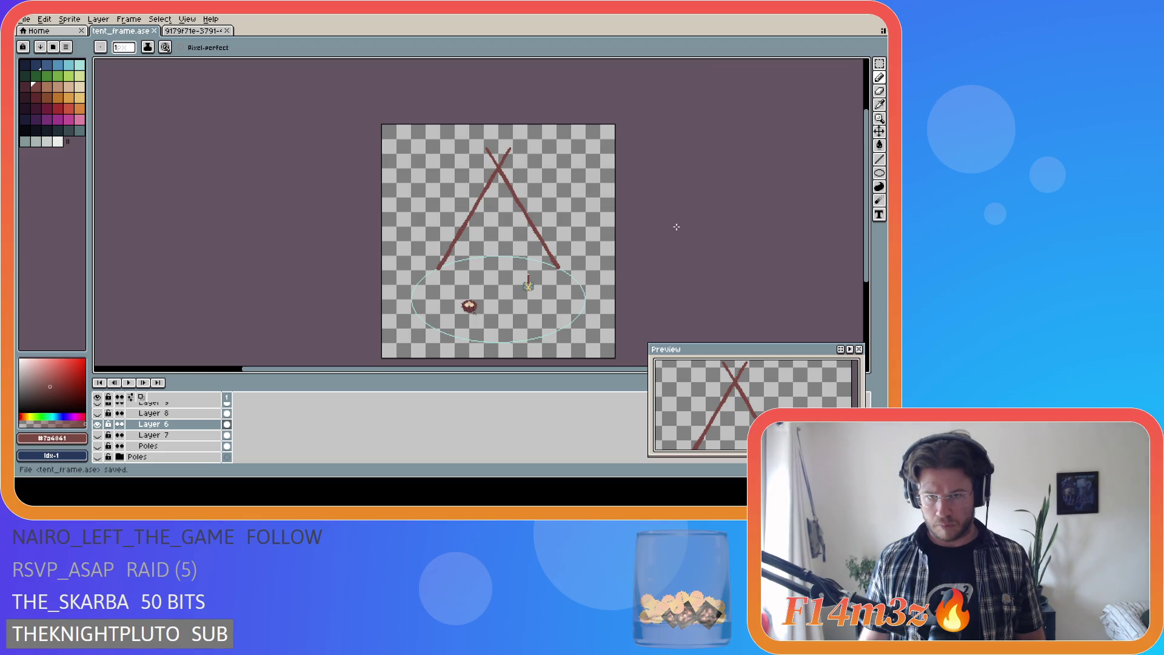
scroll(498, 172, up, 5)
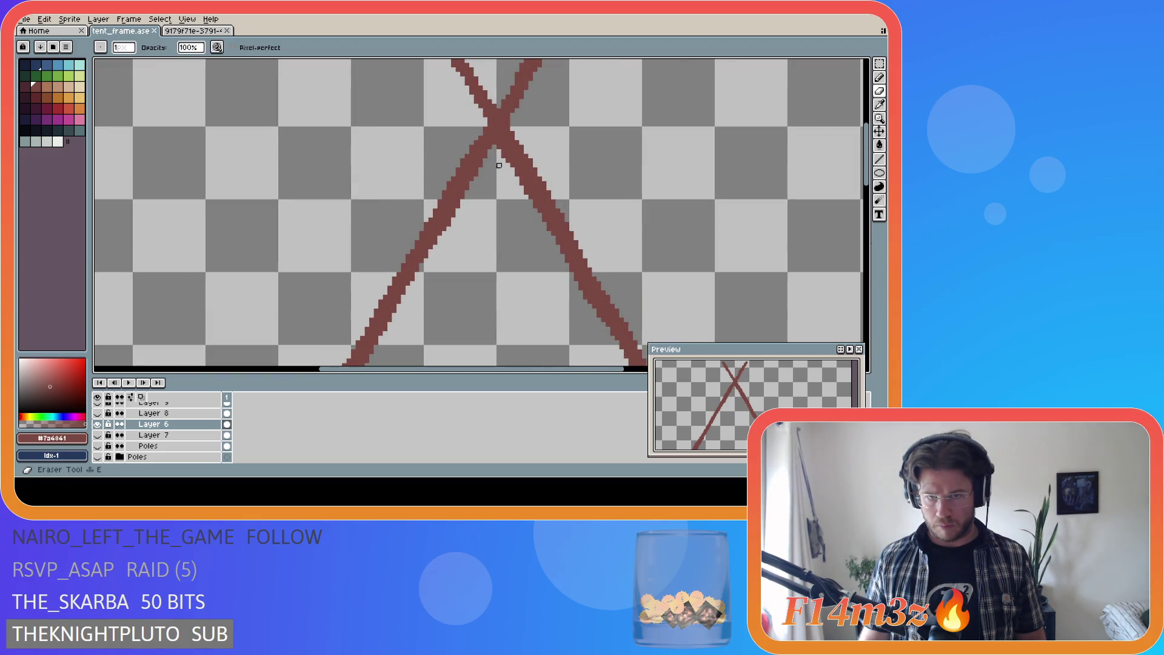
scroll(518, 215, down, 4)
scroll(529, 185, up, 3)
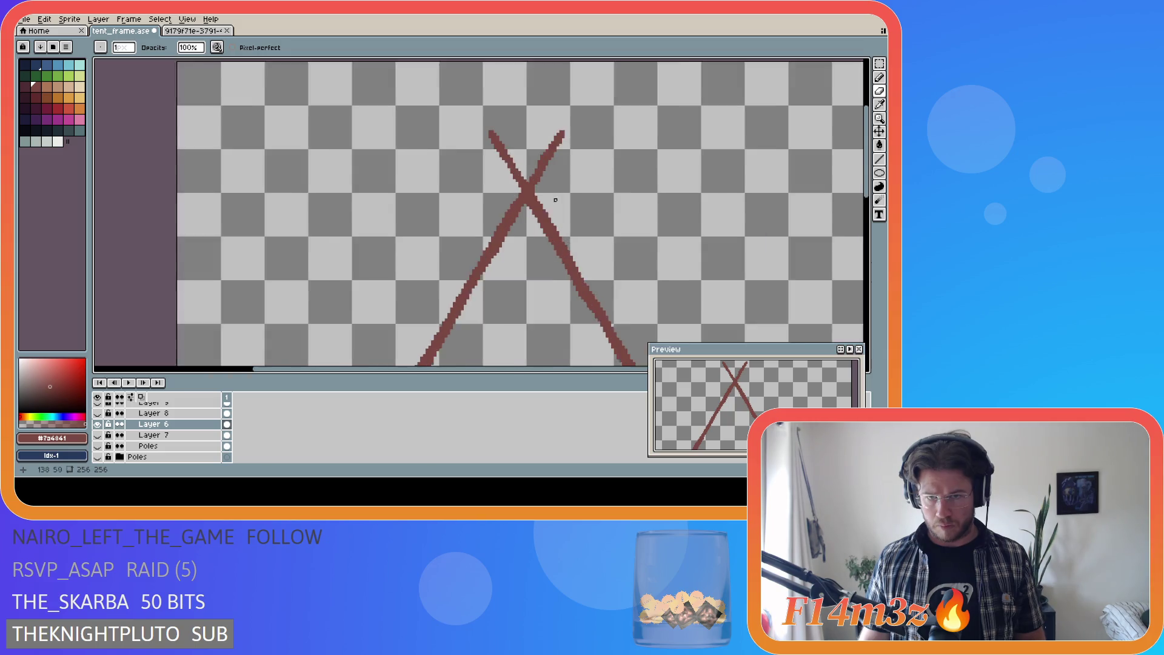
key(b)
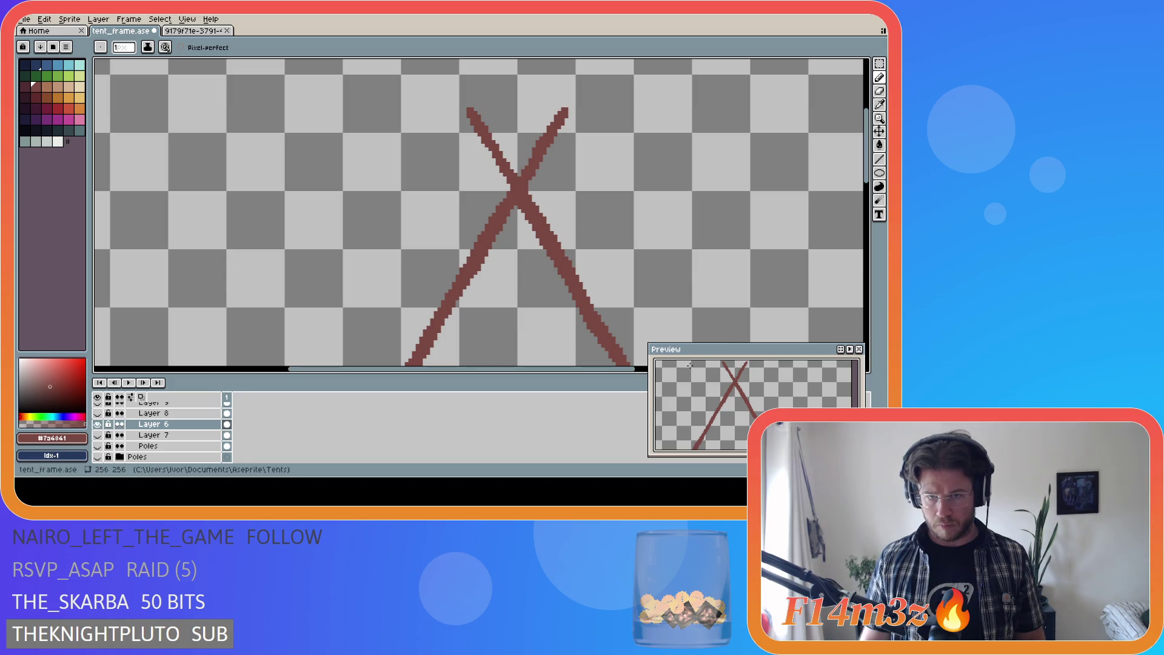
scroll(608, 168, down, 7)
drag(522, 372, 619, 372)
key(ctrl+s)
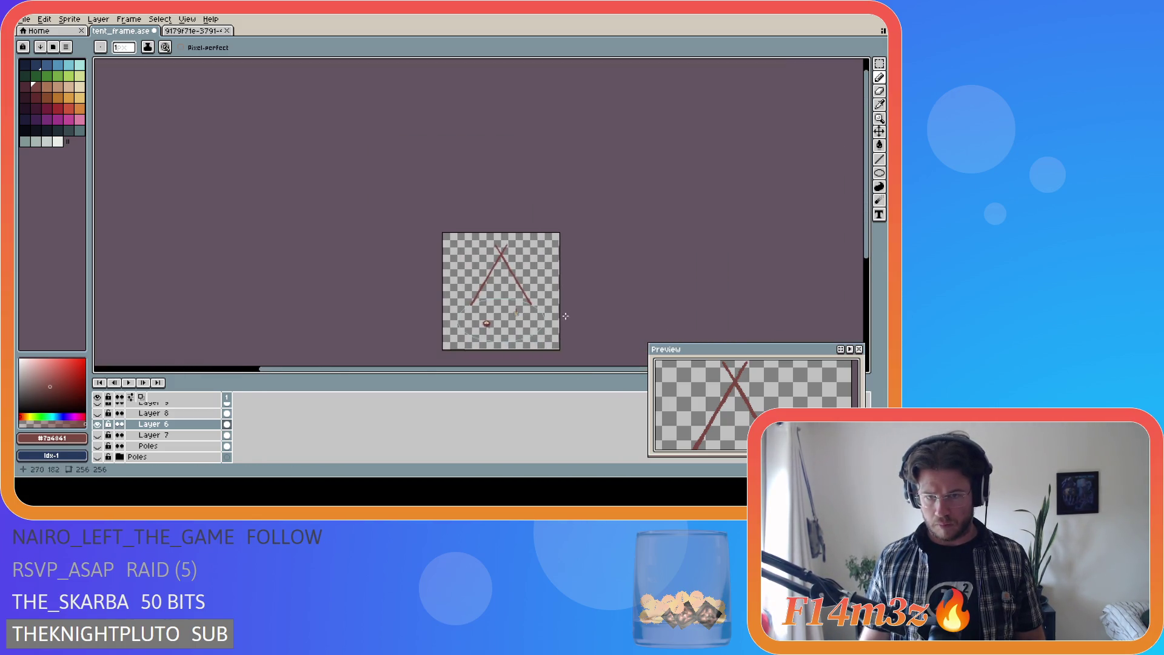
scroll(592, 283, up, 1)
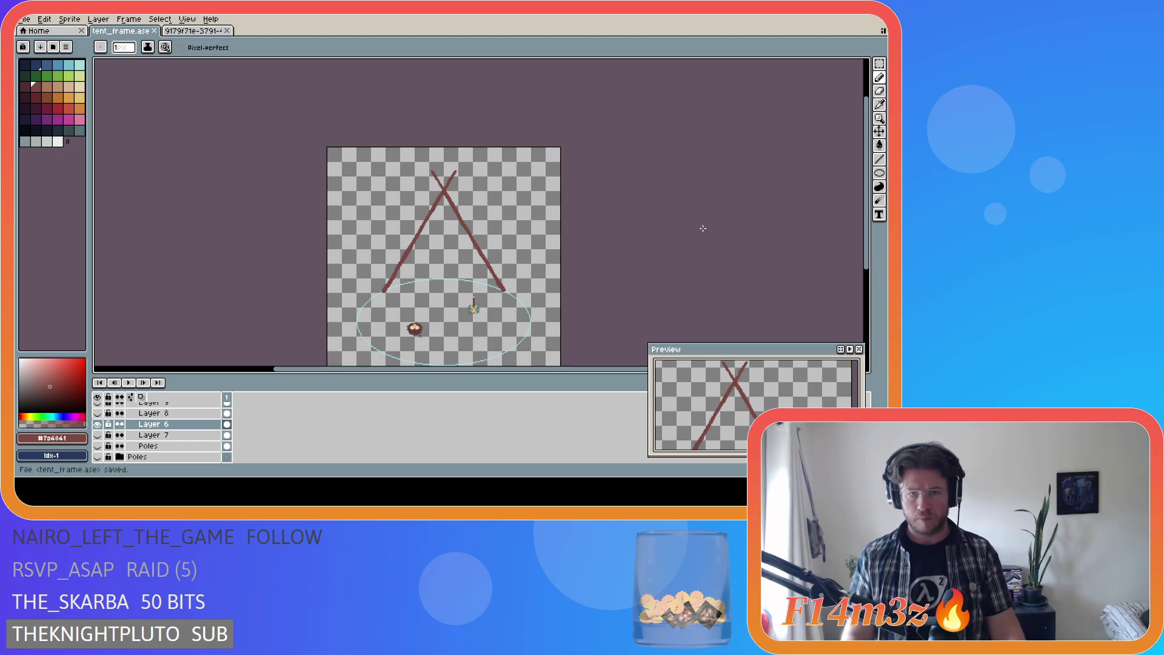
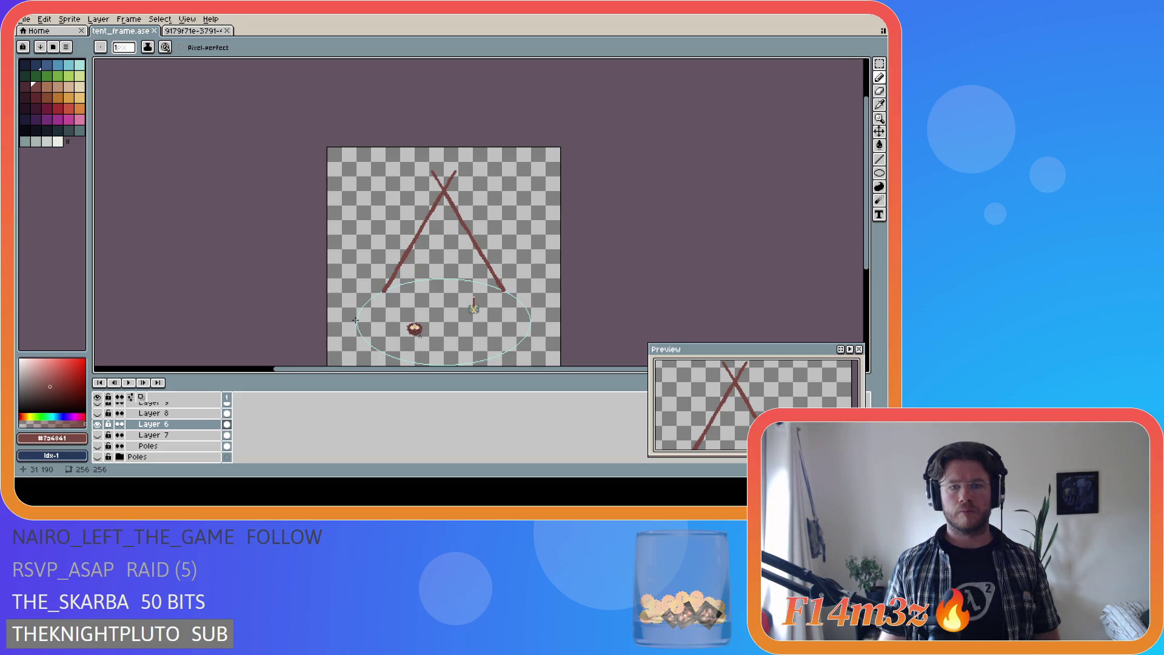
Step: Toggle the layer eye icons so Layer 8's vertical pole shows, then zoom in on its base beside the nest
click(97, 424)
click(98, 413)
click(99, 414)
drag(866, 255, 871, 274)
scroll(390, 390, up, 2)
scroll(457, 347, up, 4)
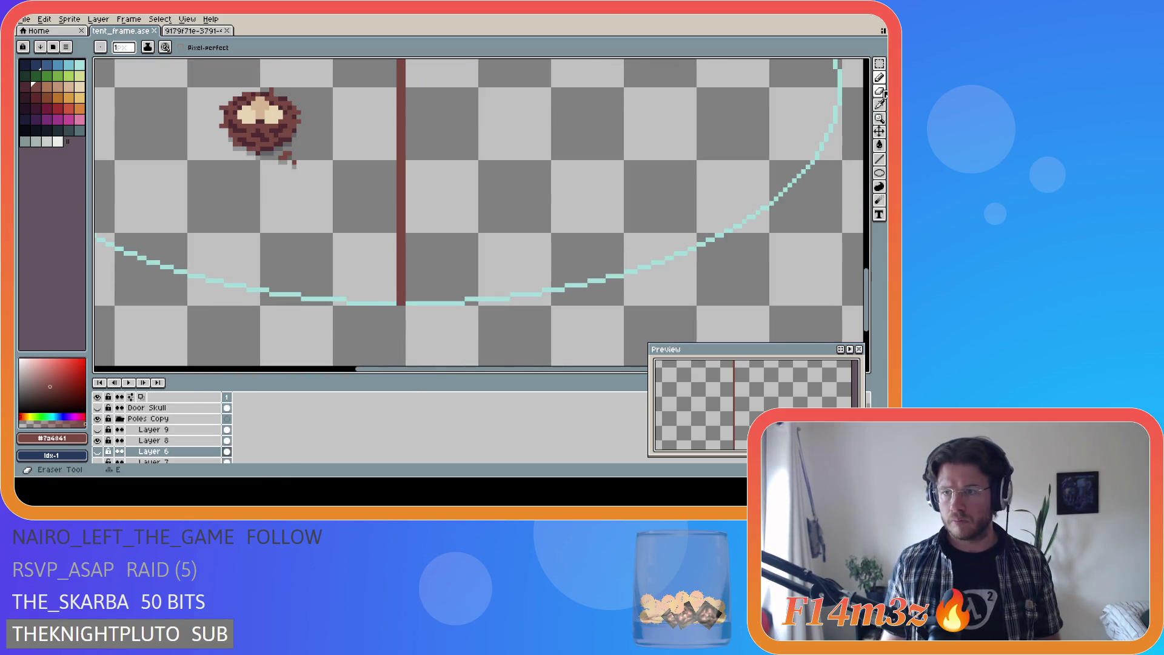
click(152, 440)
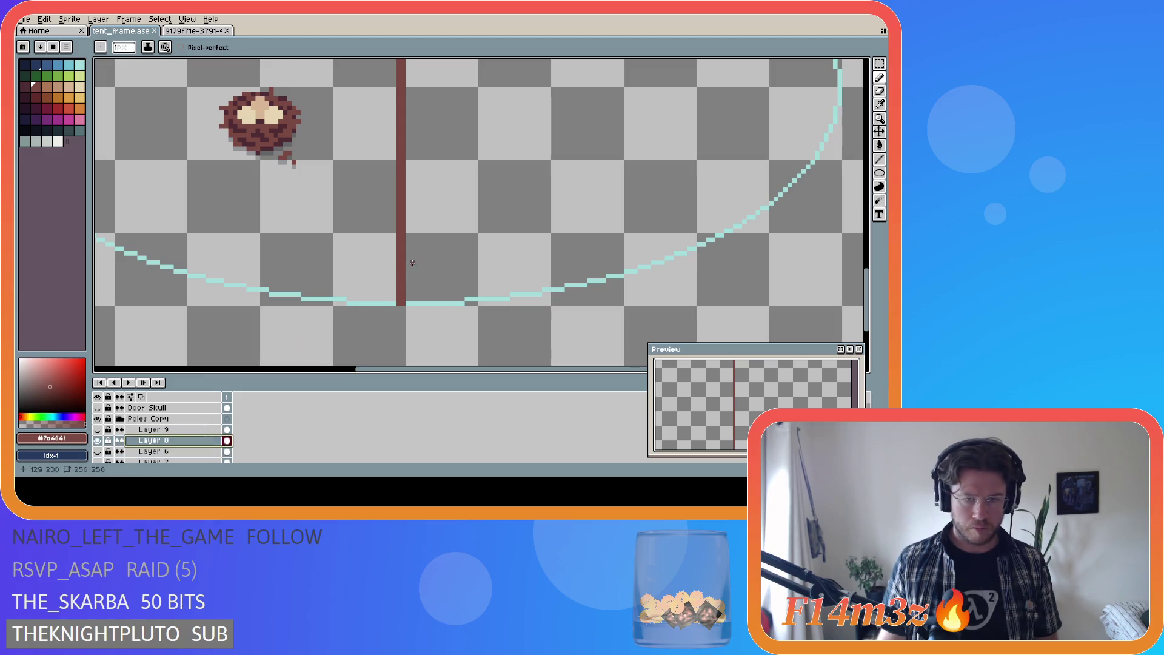
click(401, 306)
key(ctrl+s)
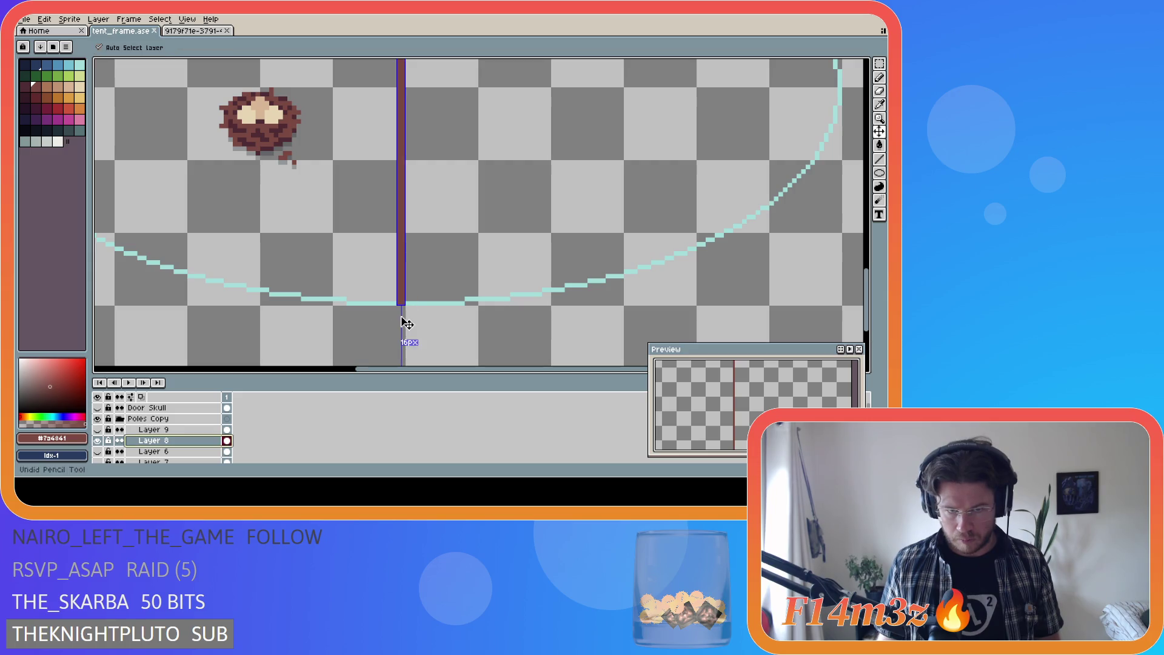
click(399, 307)
drag(411, 307, 403, 307)
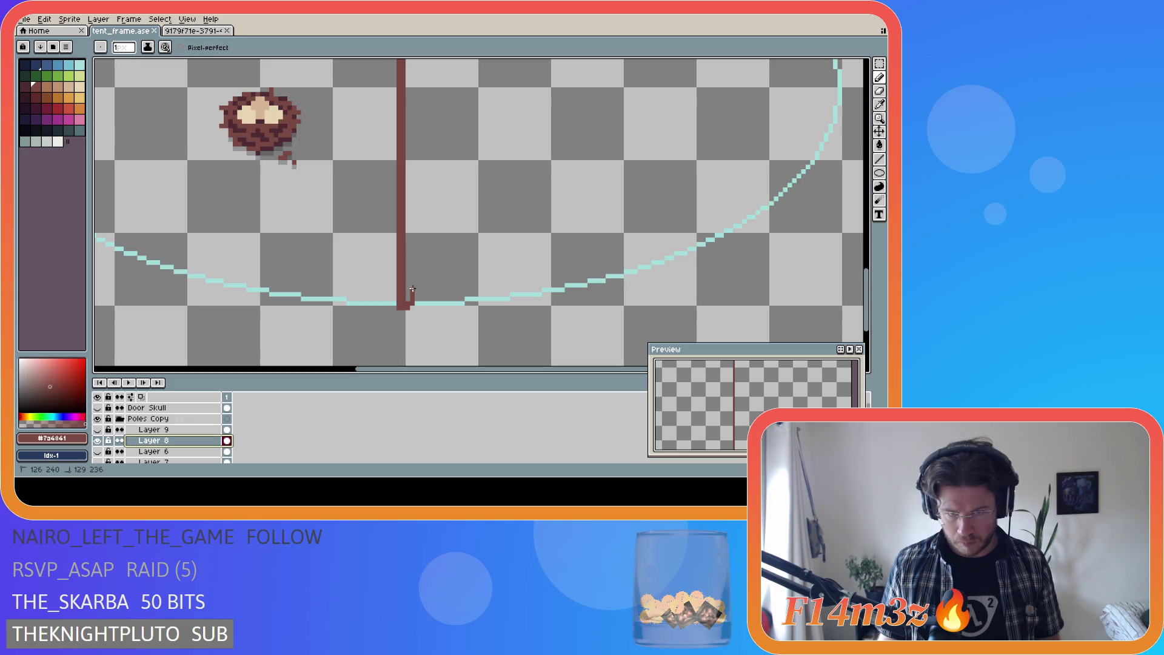
drag(409, 204, 409, 205)
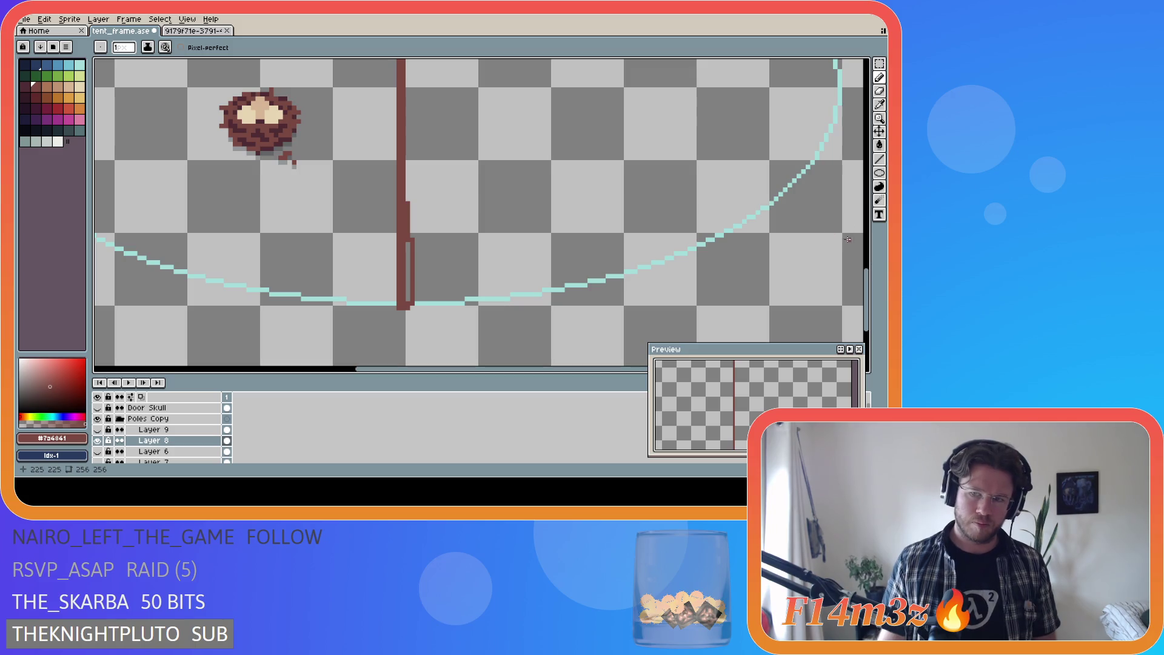
mouse_move(865, 285)
mouse_down()
mouse_move(867, 243)
mouse_move(867, 319)
mouse_move(868, 261)
mouse_move(872, 280)
mouse_up()
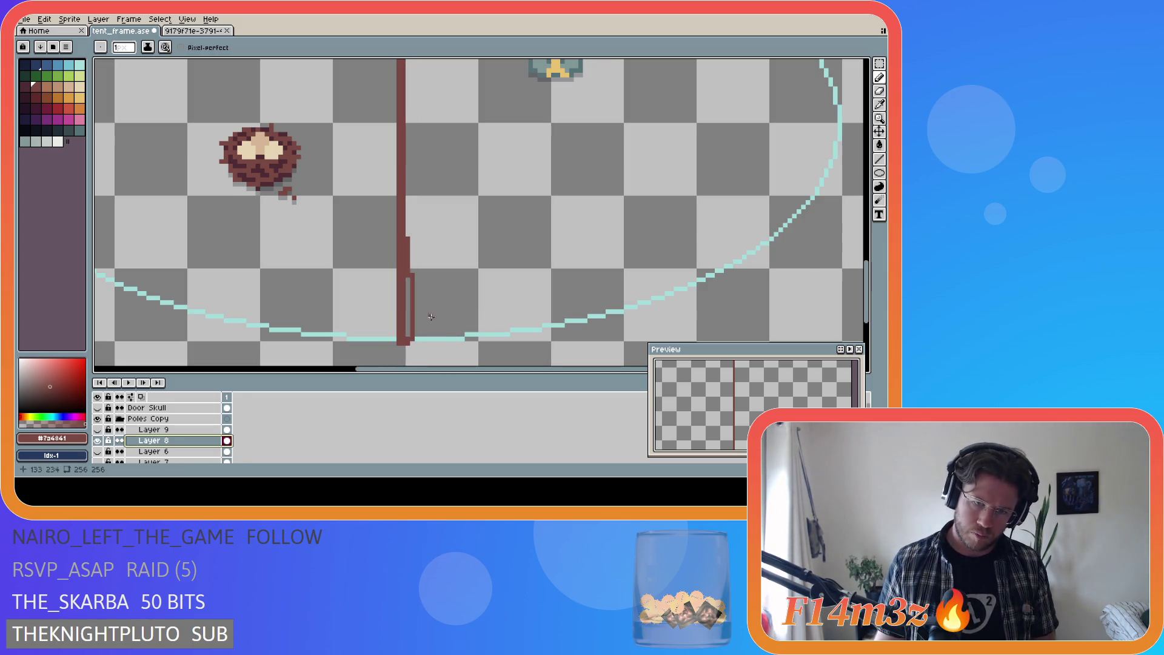
key(ctrl+z)
key(ctrl+y)
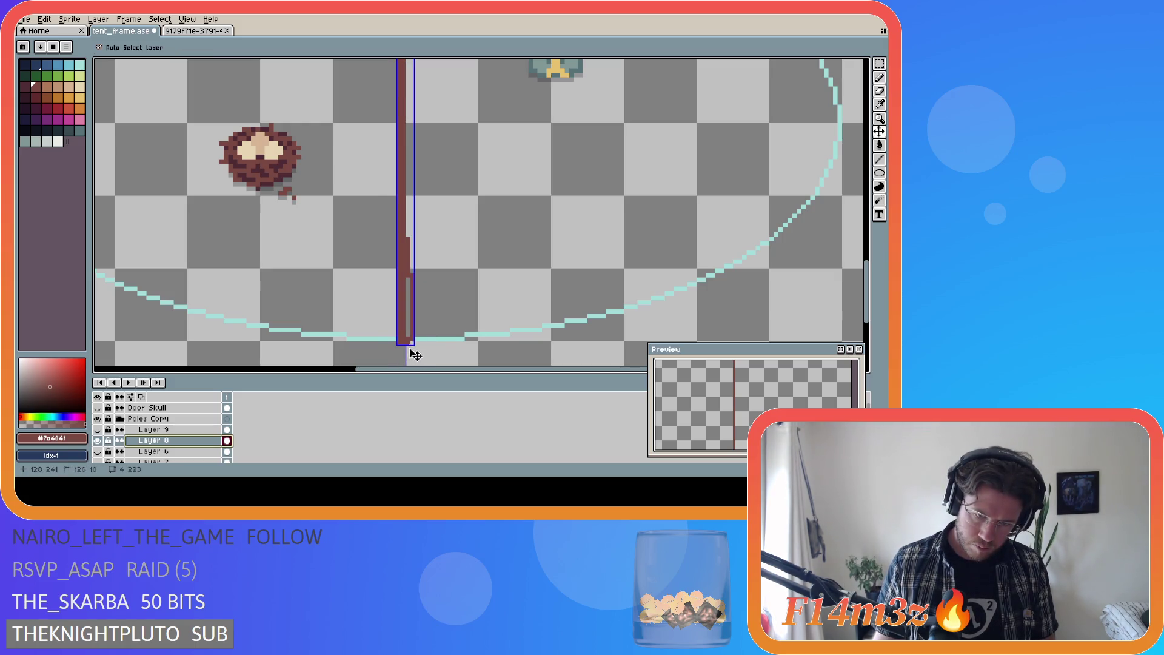
key(ctrl+z)
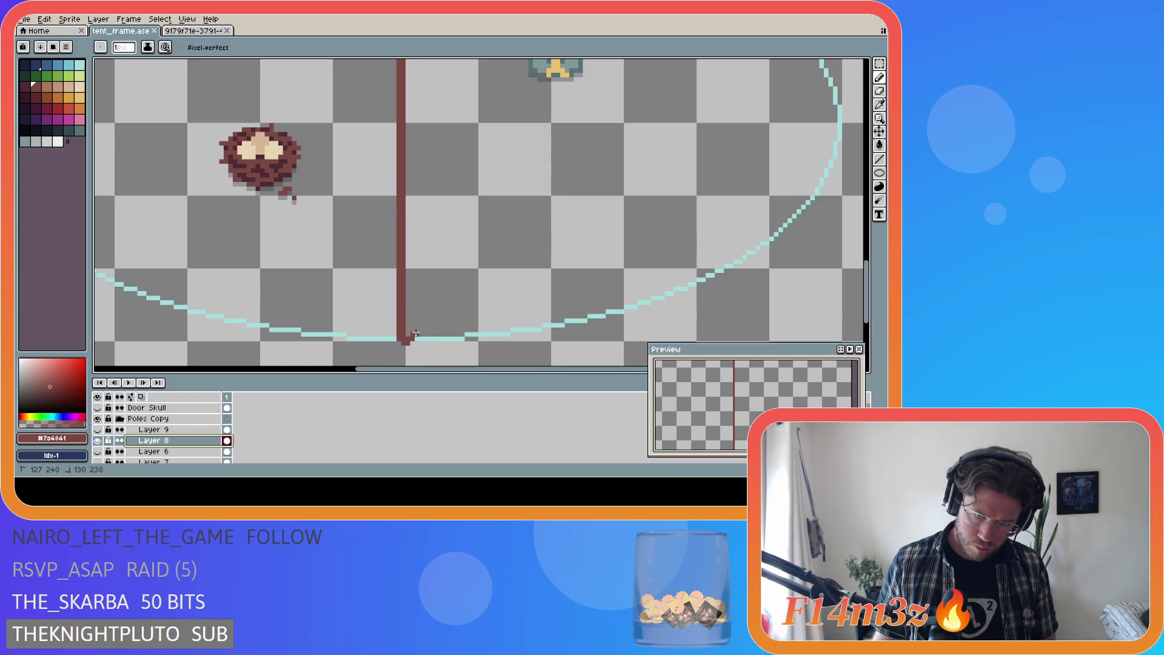
drag(411, 280, 414, 138)
key(m)
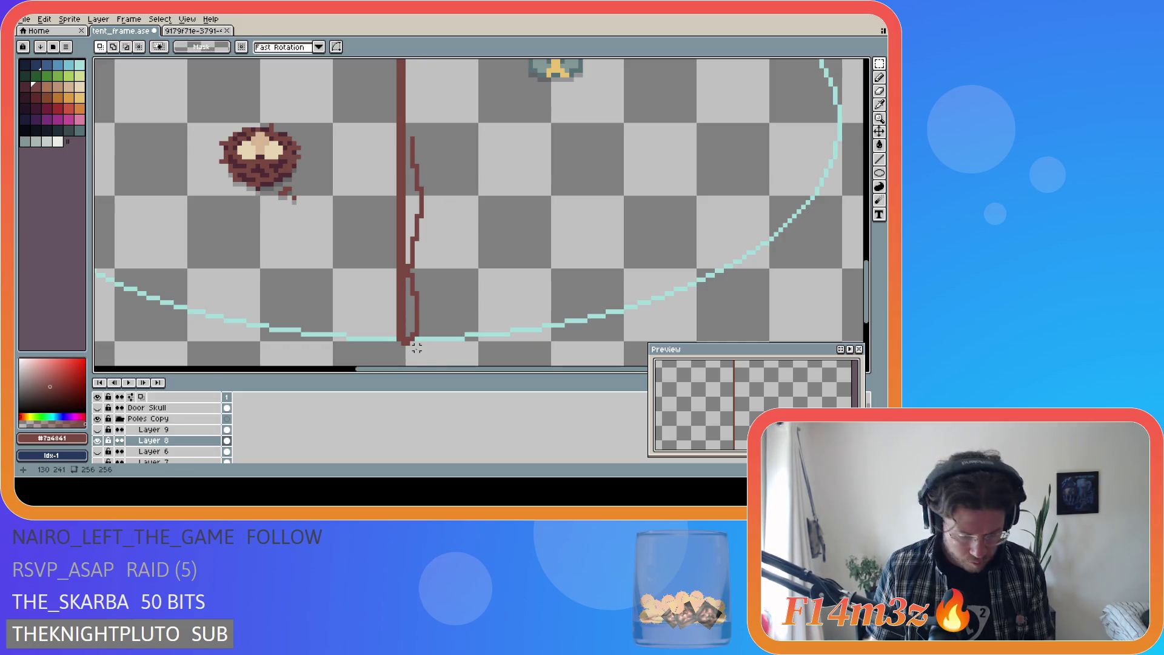
key(b)
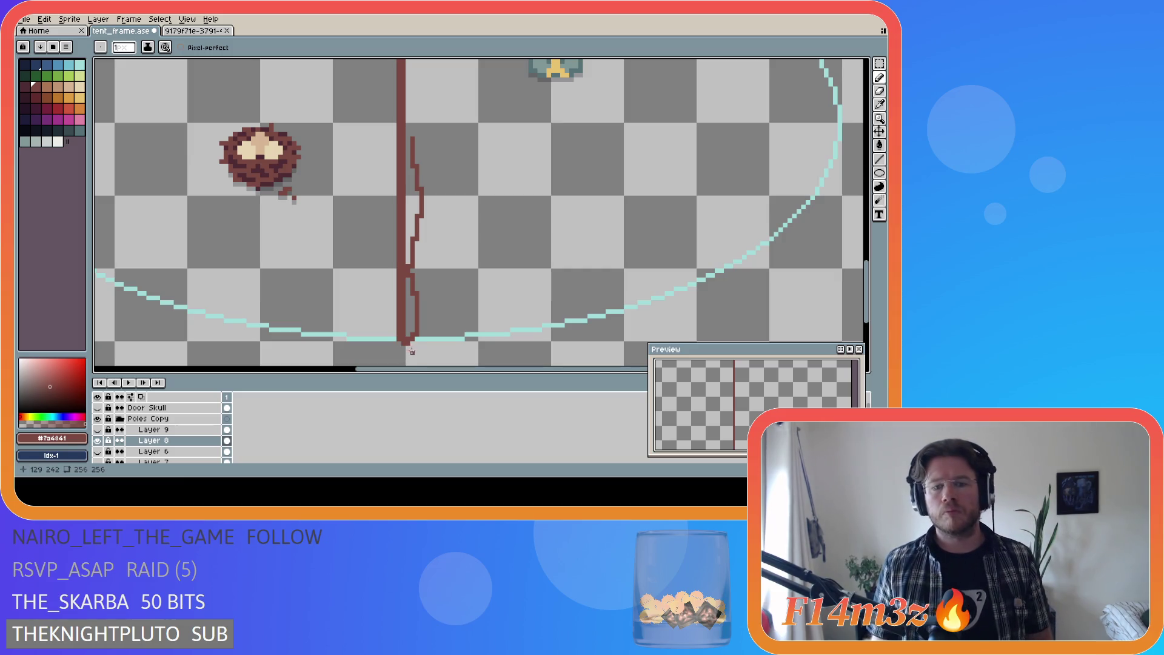
key(ctrl+z)
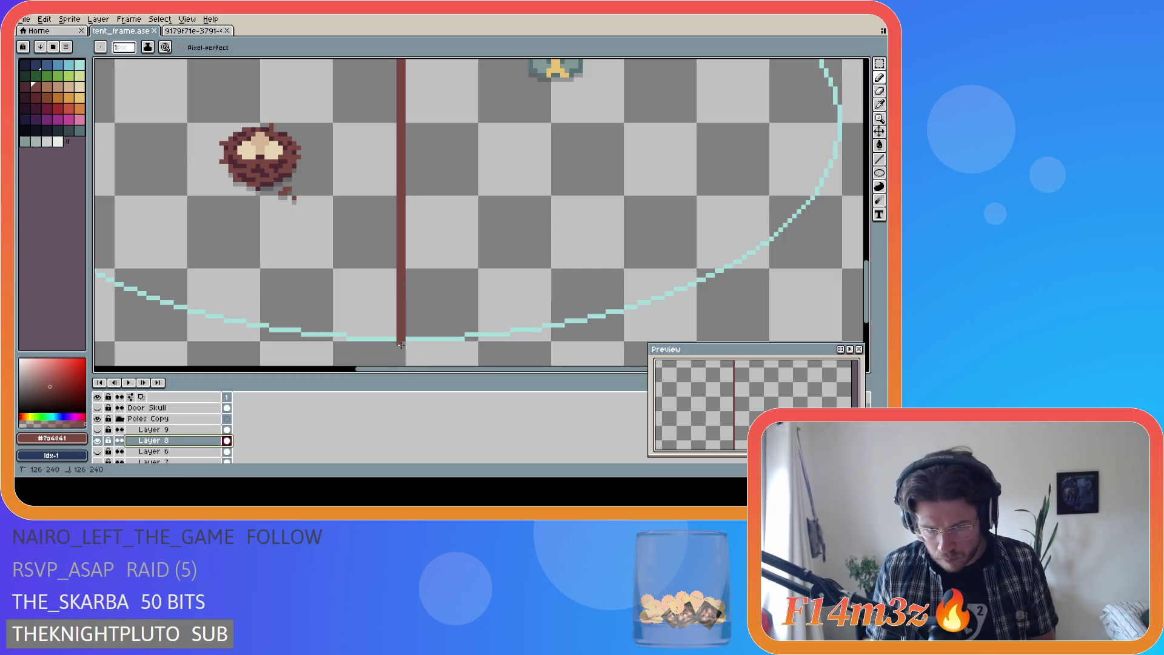
click(405, 347)
Step: Finish the base stroke and try several thin brown lines up the pole's right side
drag(417, 331, 419, 332)
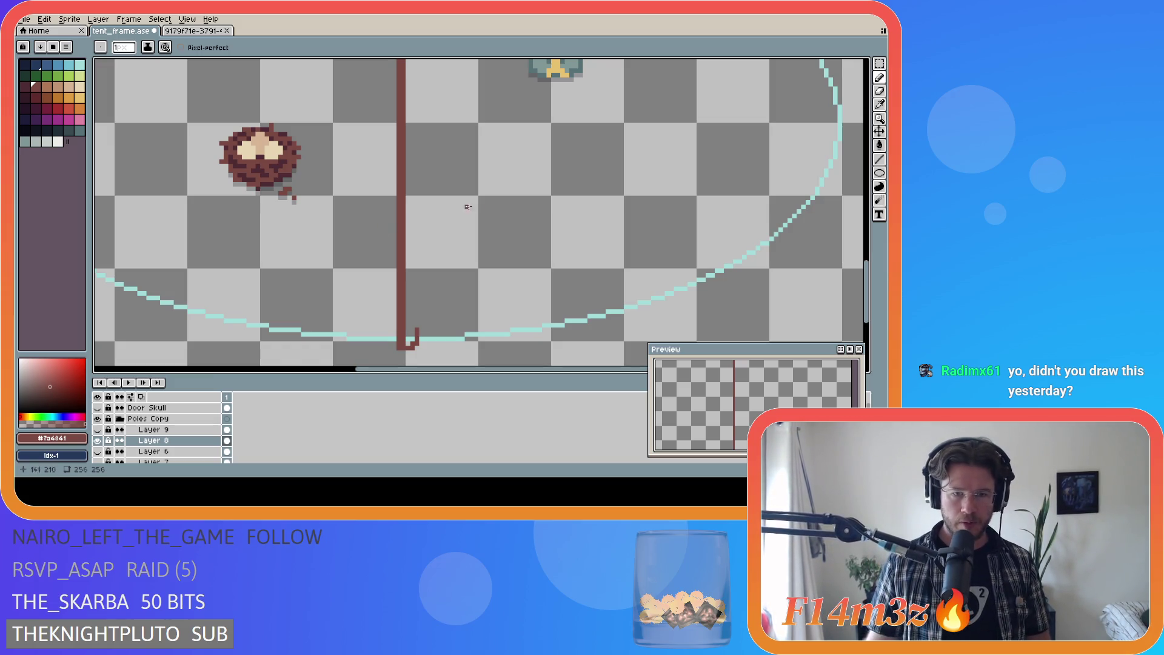
mouse_move(866, 284)
mouse_down()
mouse_move(865, 261)
mouse_move(863, 299)
mouse_move(865, 272)
mouse_up()
drag(418, 308, 410, 127)
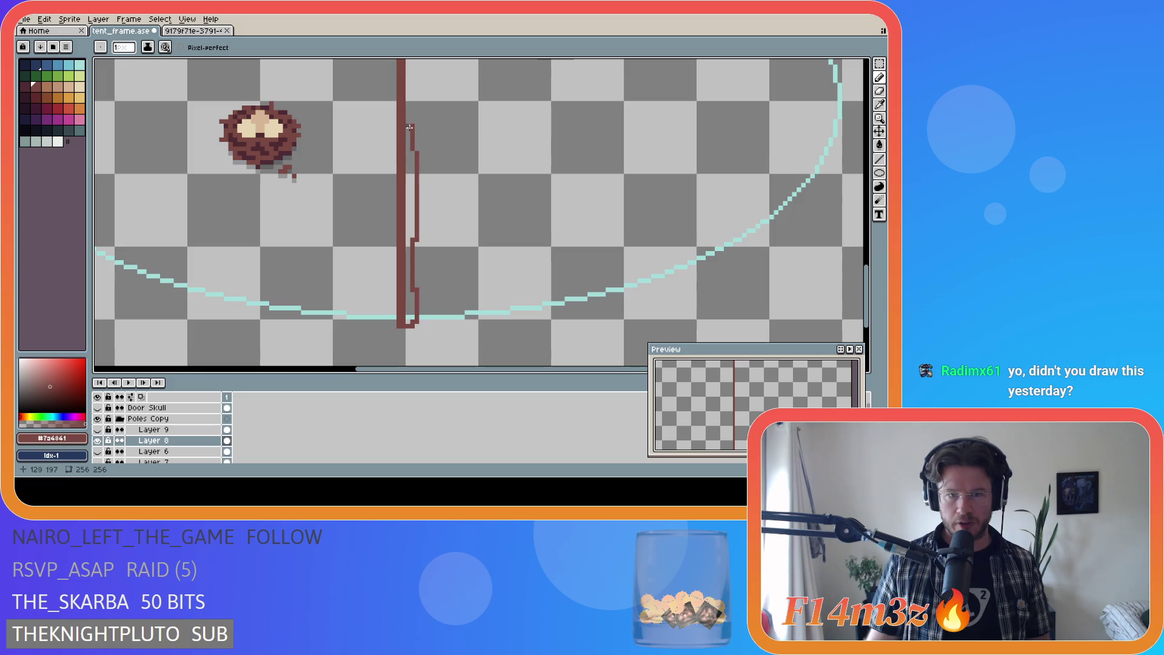
key(ctrl+z)
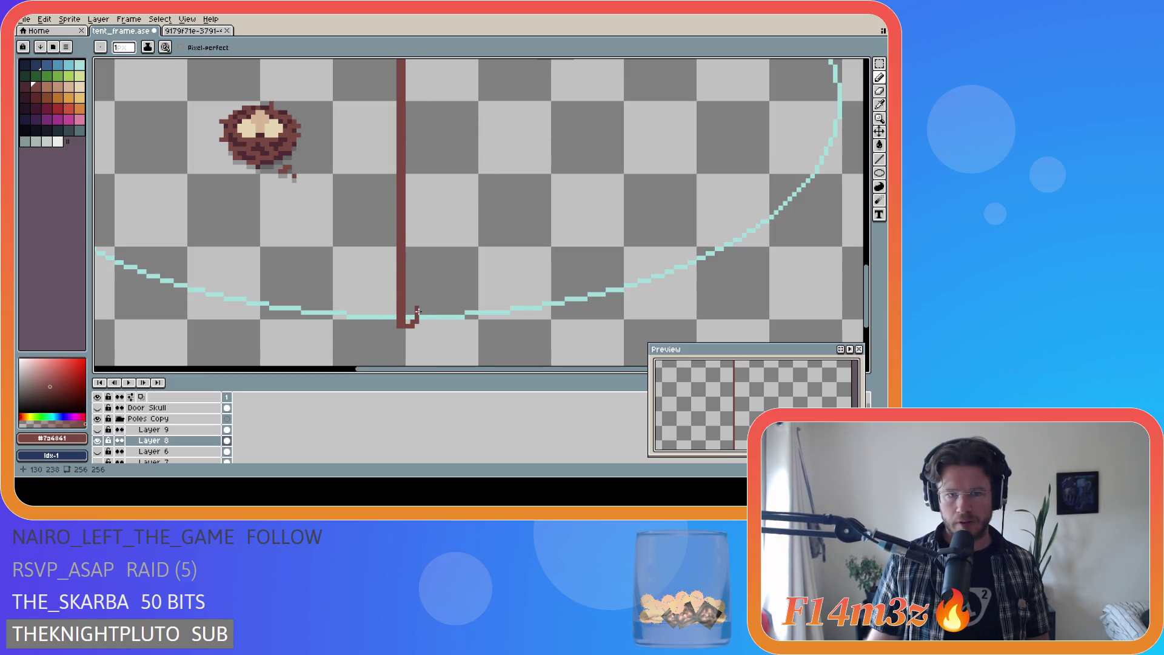
drag(416, 309, 414, 149)
key(ctrl+z)
drag(418, 312, 405, 106)
key(ctrl+z)
drag(409, 316, 412, 102)
key(ctrl+z)
drag(416, 305, 411, 222)
key(ctrl+z)
Step: Redraw the right-side edge line from the pole's base up to mid-height
mouse_move(412, 269)
mouse_down()
mouse_move(413, 59)
mouse_move(445, 310)
mouse_move(421, 248)
mouse_up()
key(ctrl+z)
drag(412, 315, 416, 259)
key(ctrl+z)
drag(412, 315, 415, 260)
key(ctrl+z)
drag(411, 318, 419, 209)
key(ctrl+z)
drag(413, 317, 407, 177)
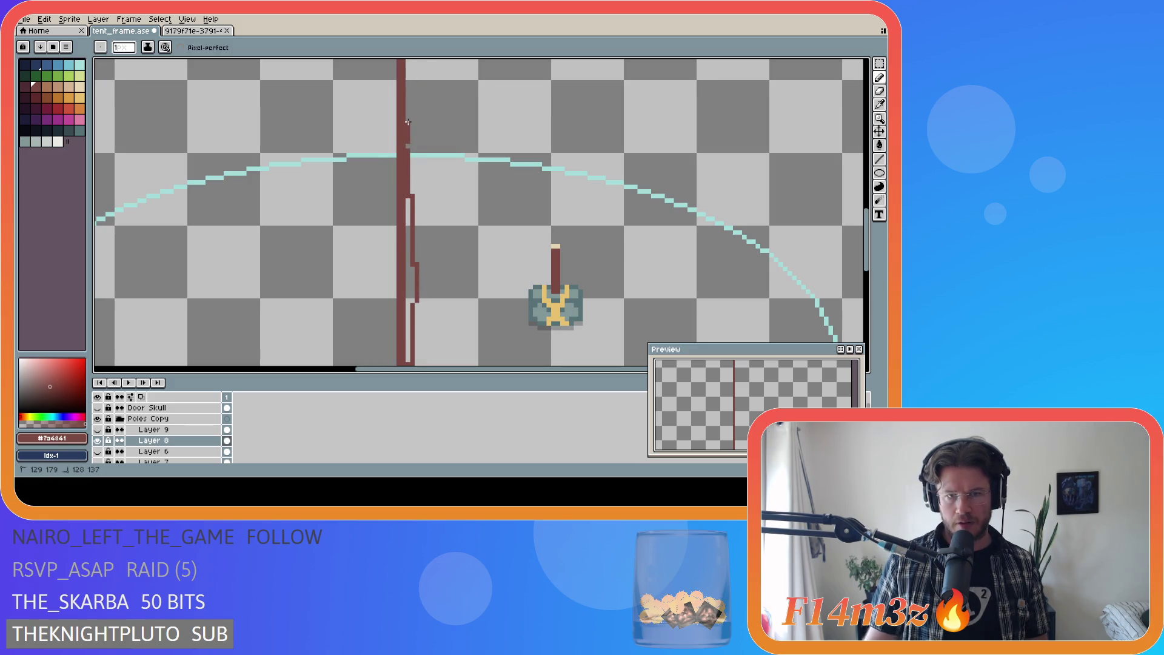
Step: Select the stray upper part of the stroke and delete it
key(e)
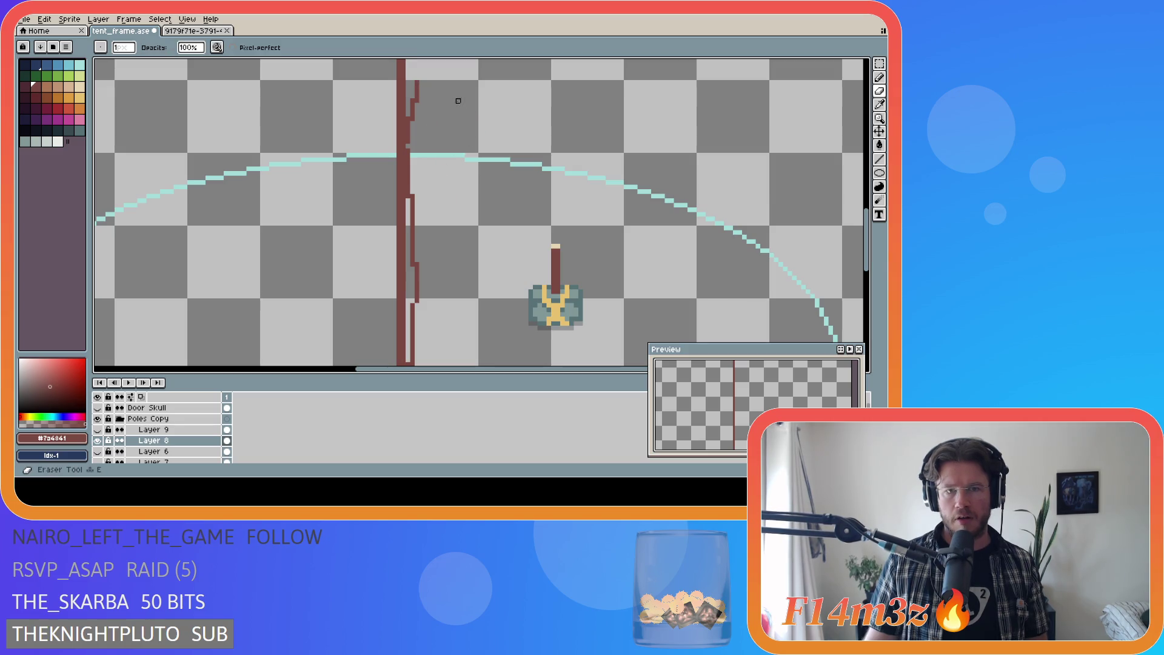
key(m)
drag(440, 71, 401, 134)
key(Delete)
key(ctrl+d)
Step: Extend the pencil edge line further up the pole's right side
key(b)
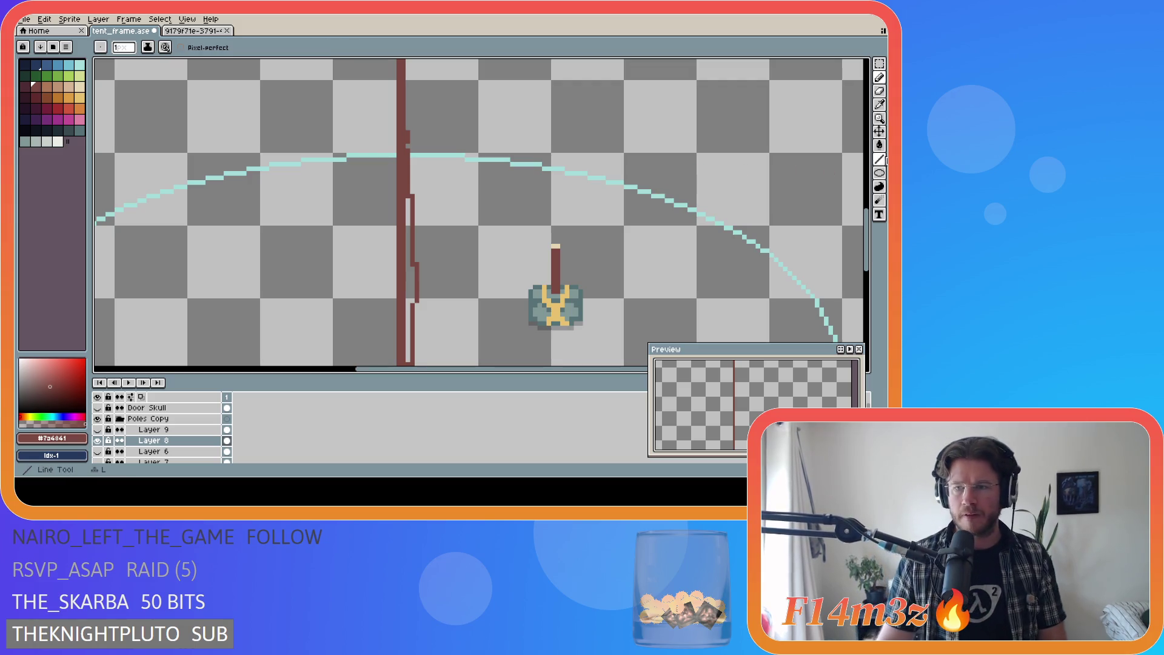
scroll(806, 211, up, 4)
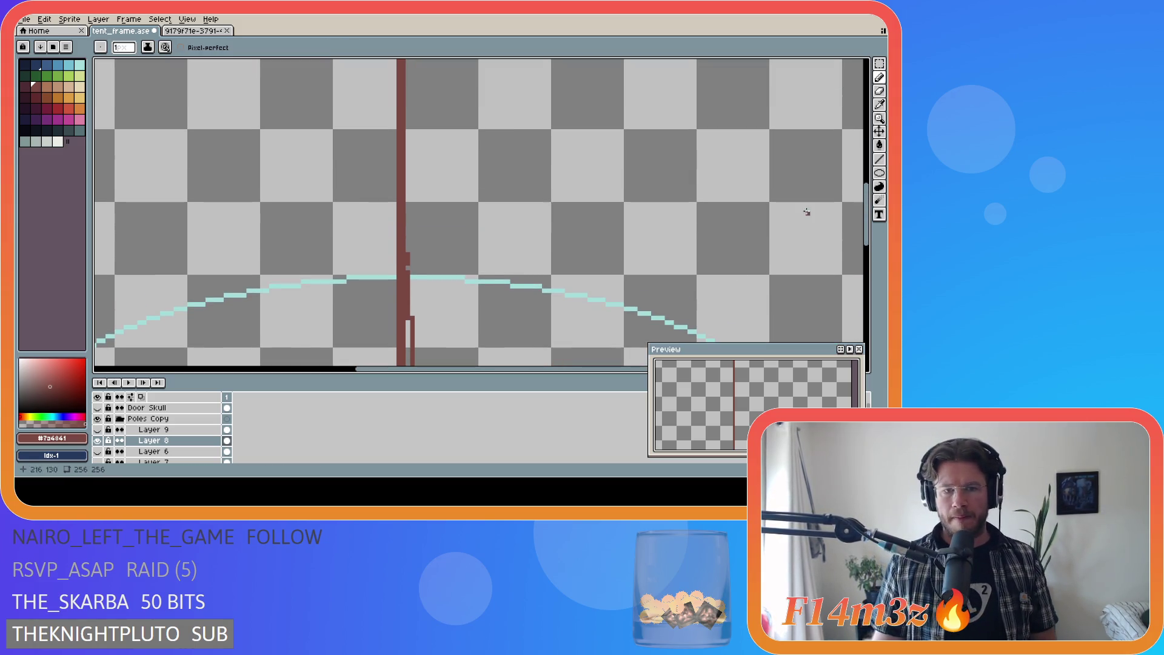
drag(405, 257, 409, 134)
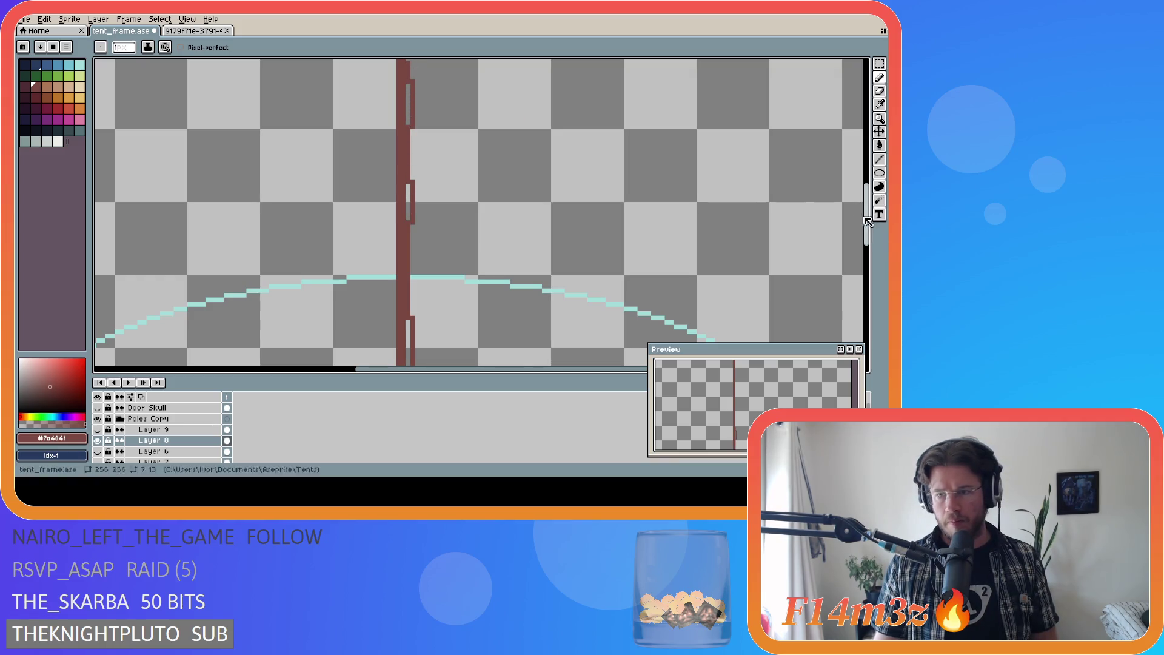
scroll(533, 233, up, 7)
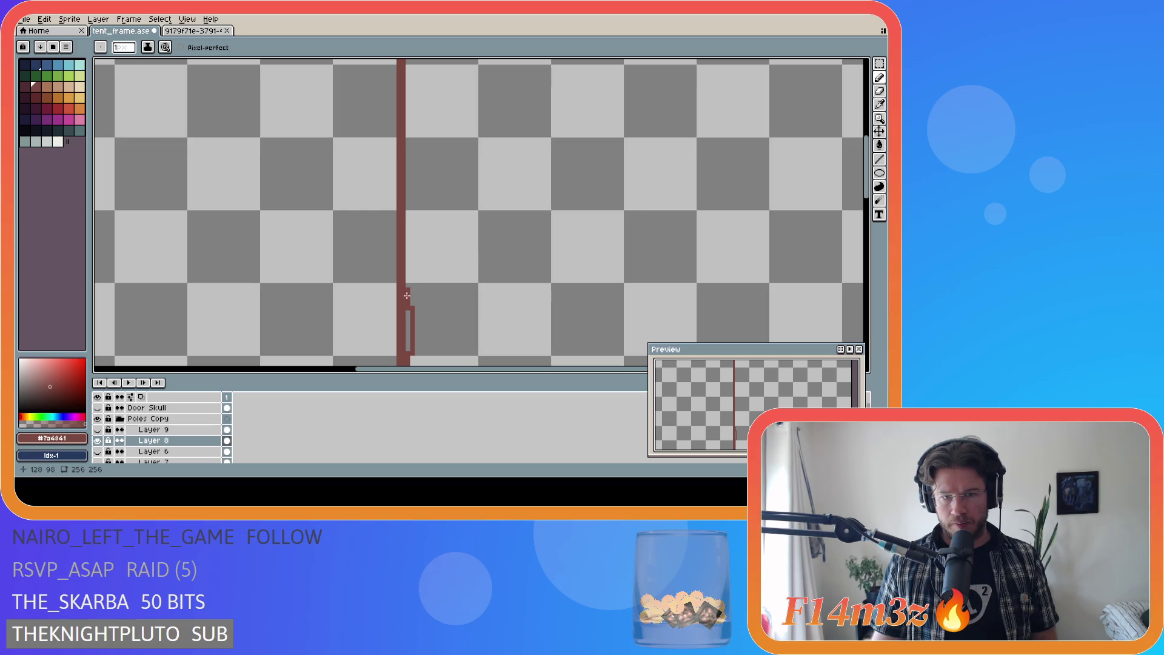
scroll(758, 207, up, 2)
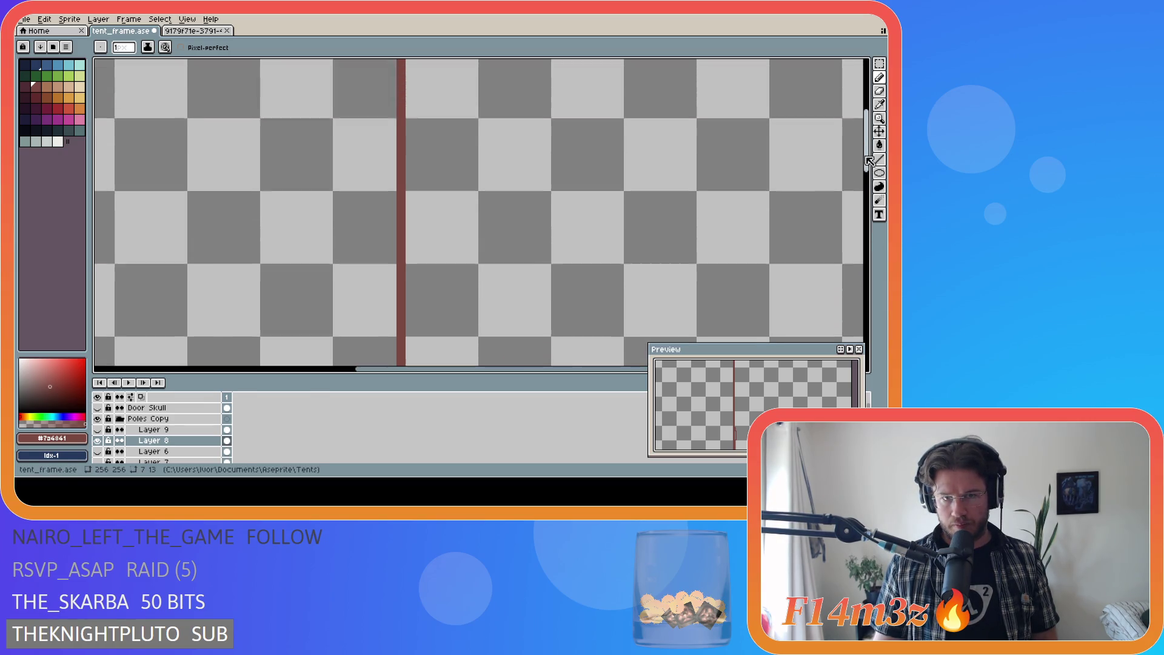
scroll(639, 188, down, 2)
Step: Continue the edge line to the top of the pole and zoom out to check it
drag(502, 334, 497, 283)
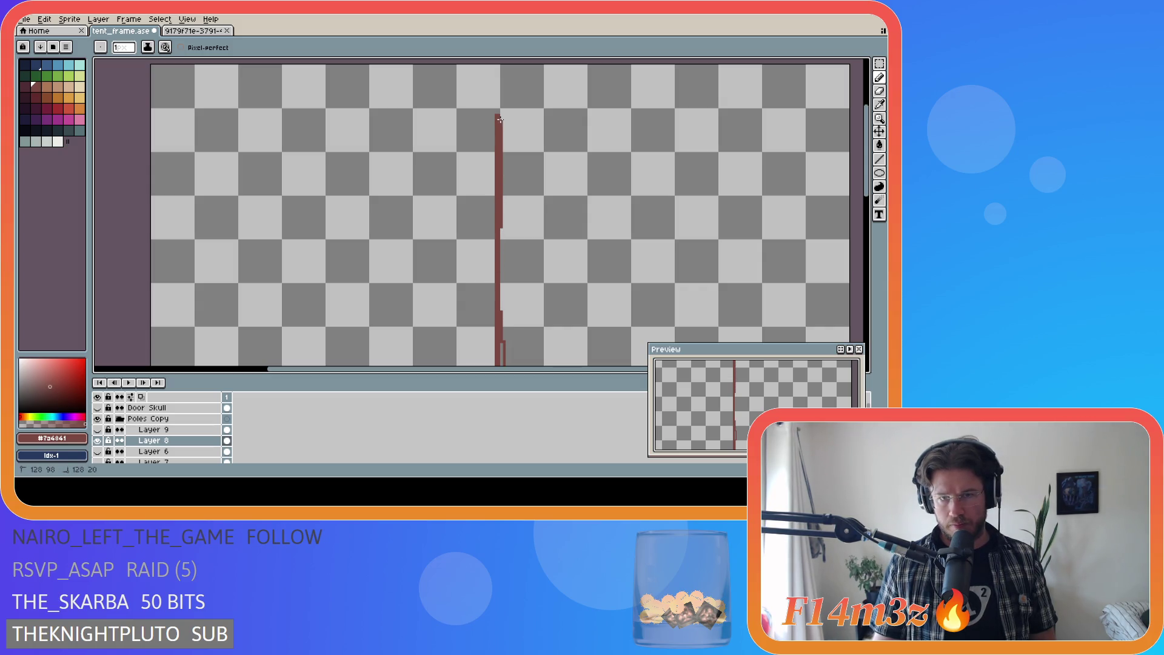
drag(503, 160, 507, 340)
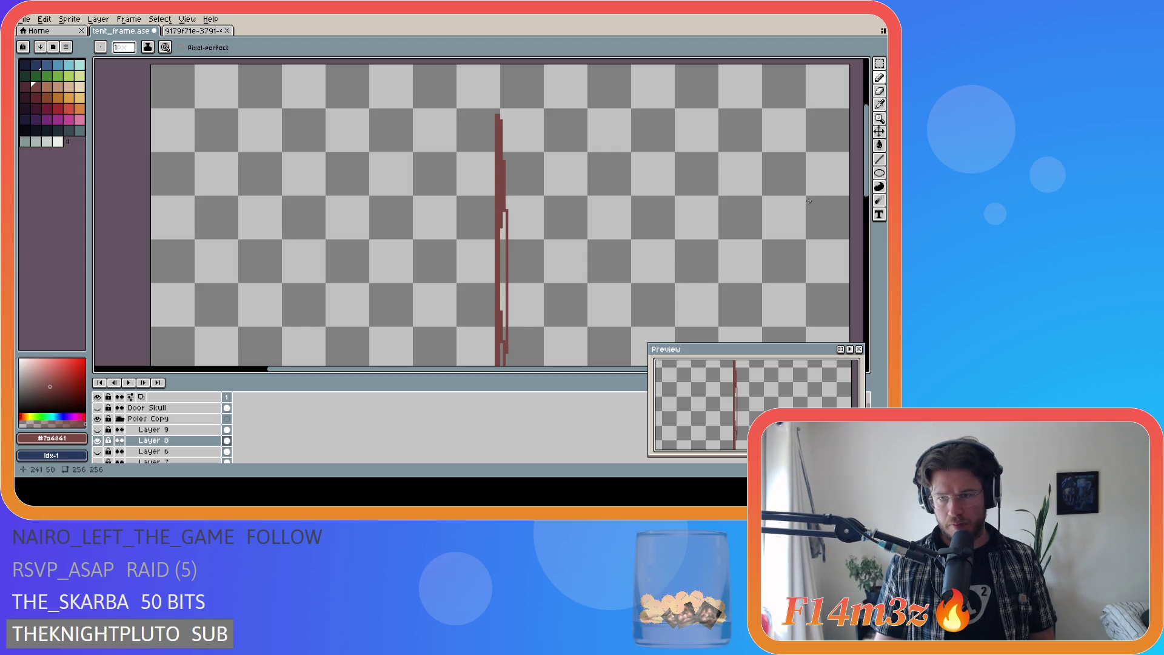
scroll(497, 171, up, 4)
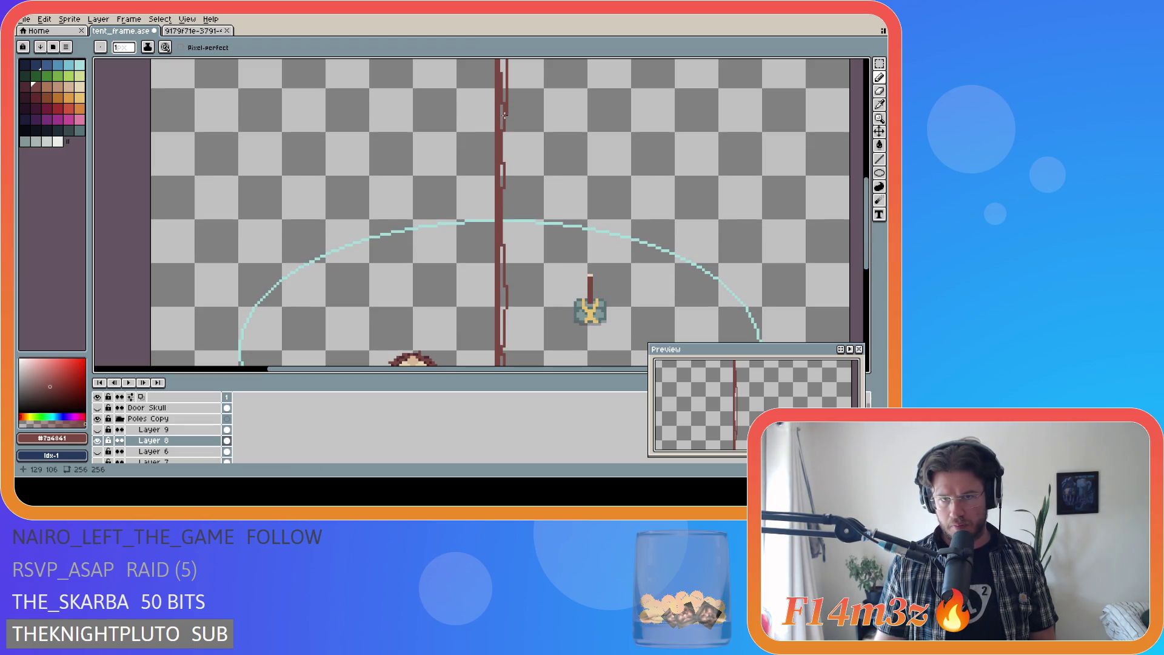
drag(502, 144, 507, 222)
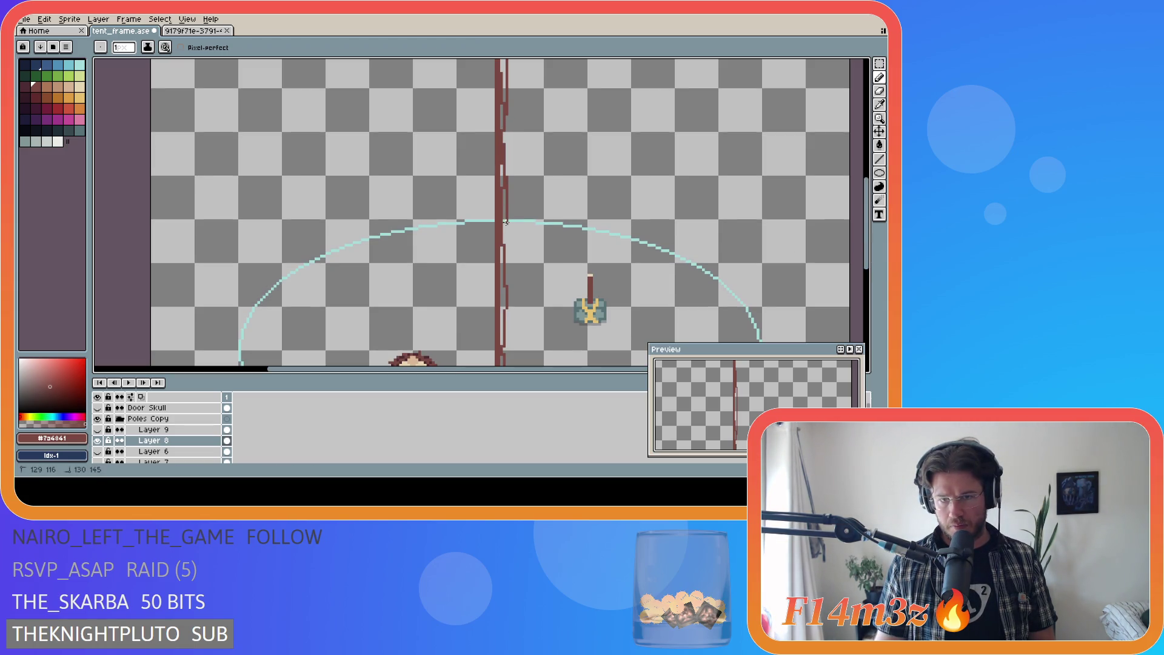
scroll(648, 303, down, 4)
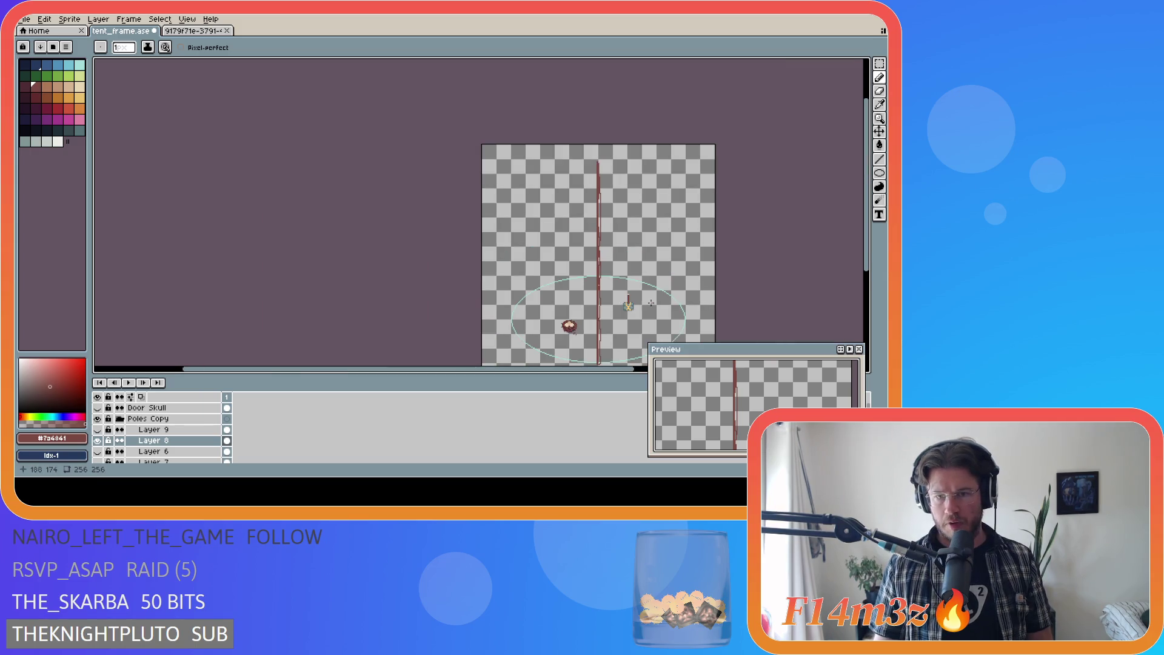
scroll(627, 337, up, 2)
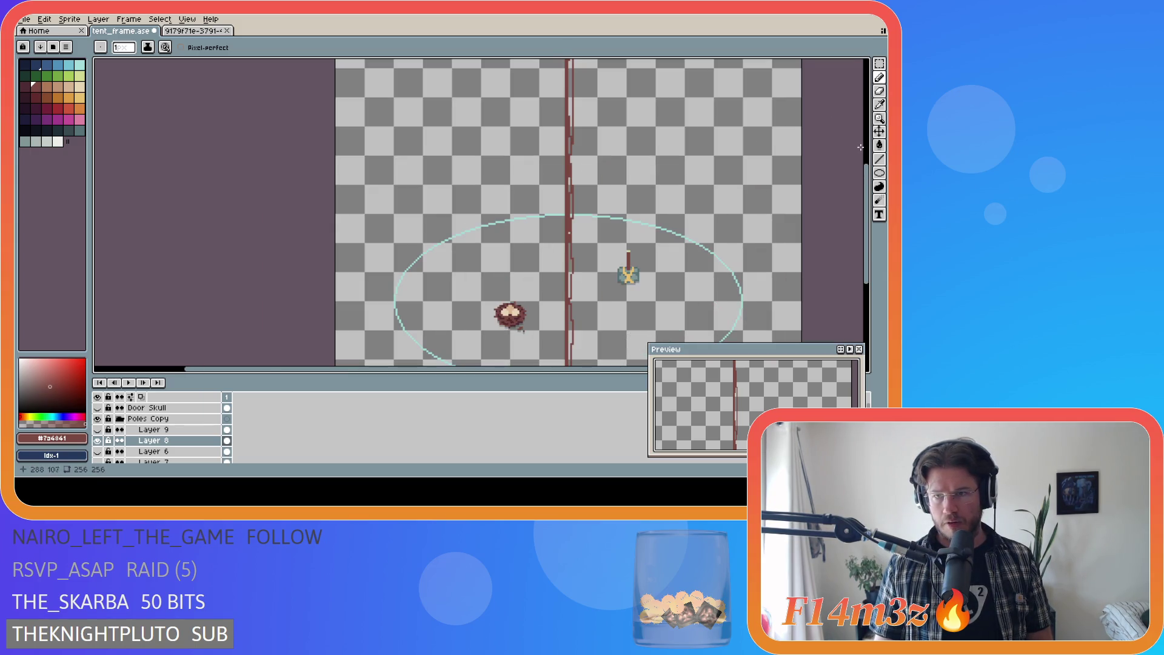
scroll(859, 144, up, 3)
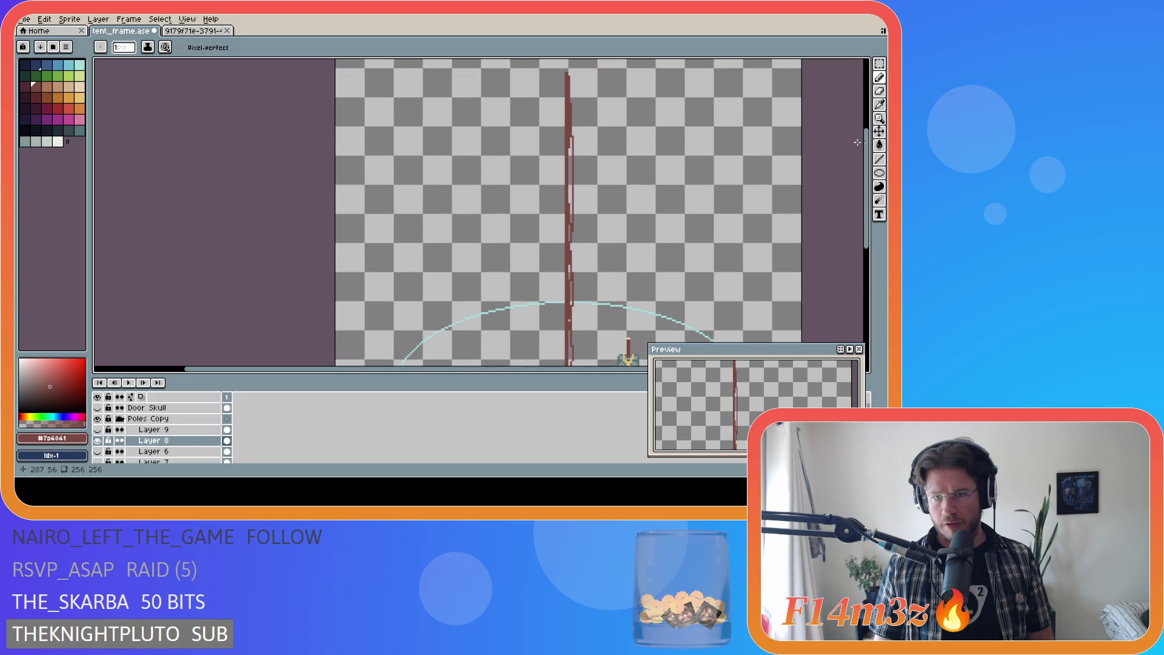
Step: Fill the light gaps inside the pole with the Paint Bucket
key(g)
click(571, 159)
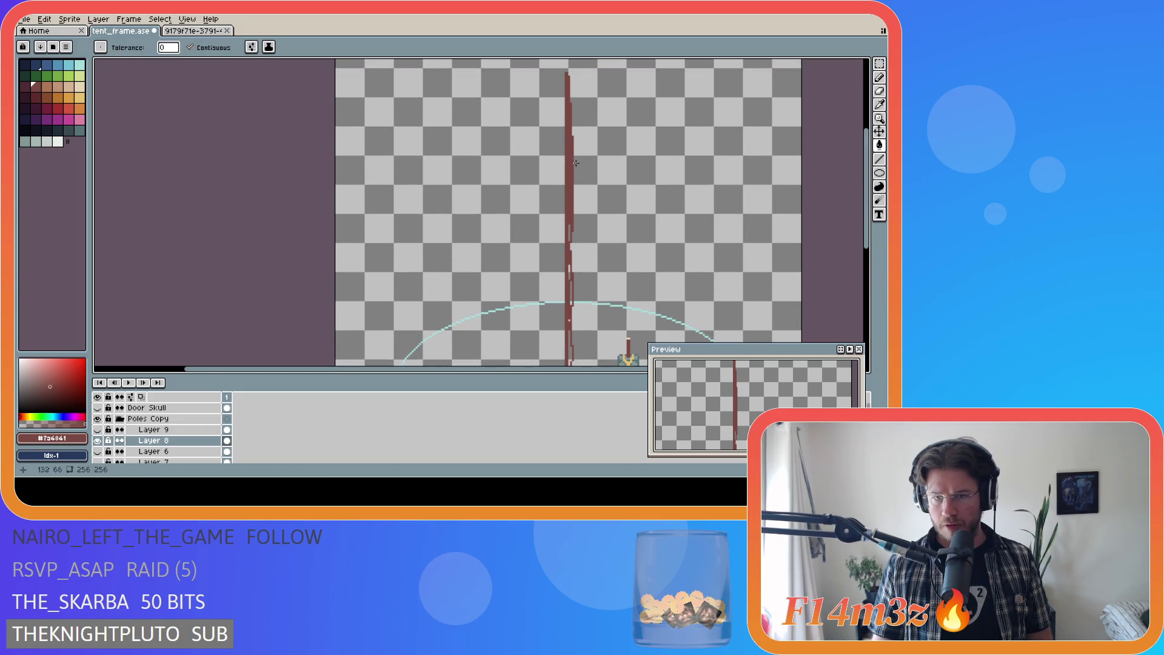
scroll(566, 230, up, 2)
click(564, 309)
drag(867, 191, 866, 279)
click(561, 157)
click(566, 200)
scroll(623, 194, down, 2)
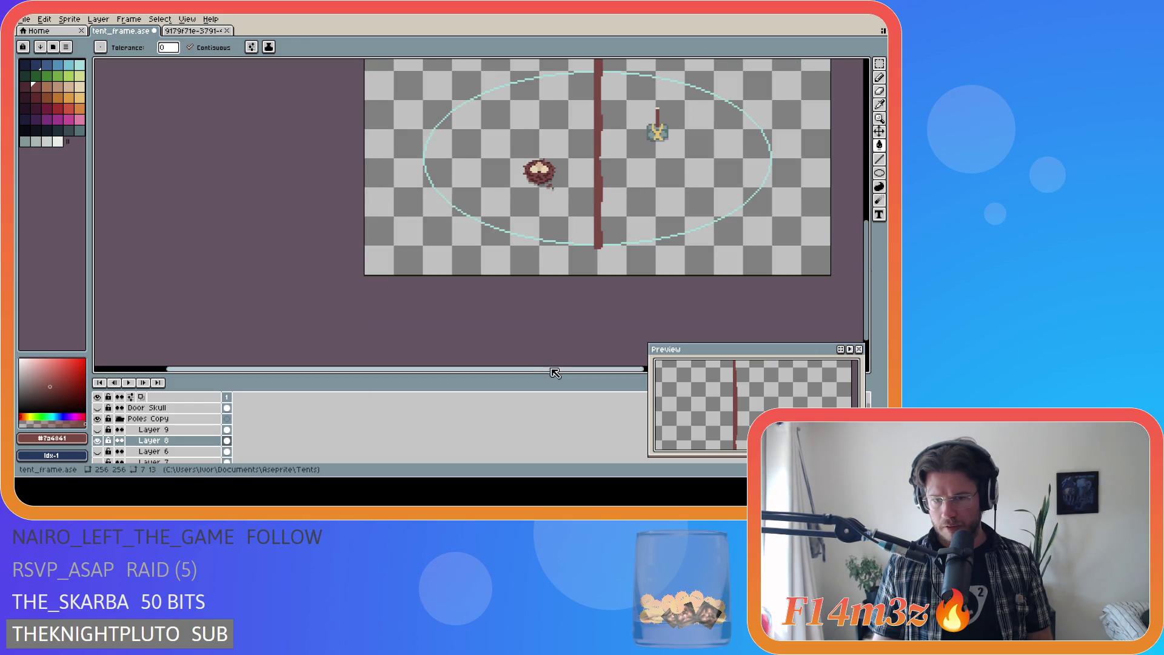
drag(533, 368, 599, 368)
drag(867, 268, 871, 221)
scroll(666, 172, down, 2)
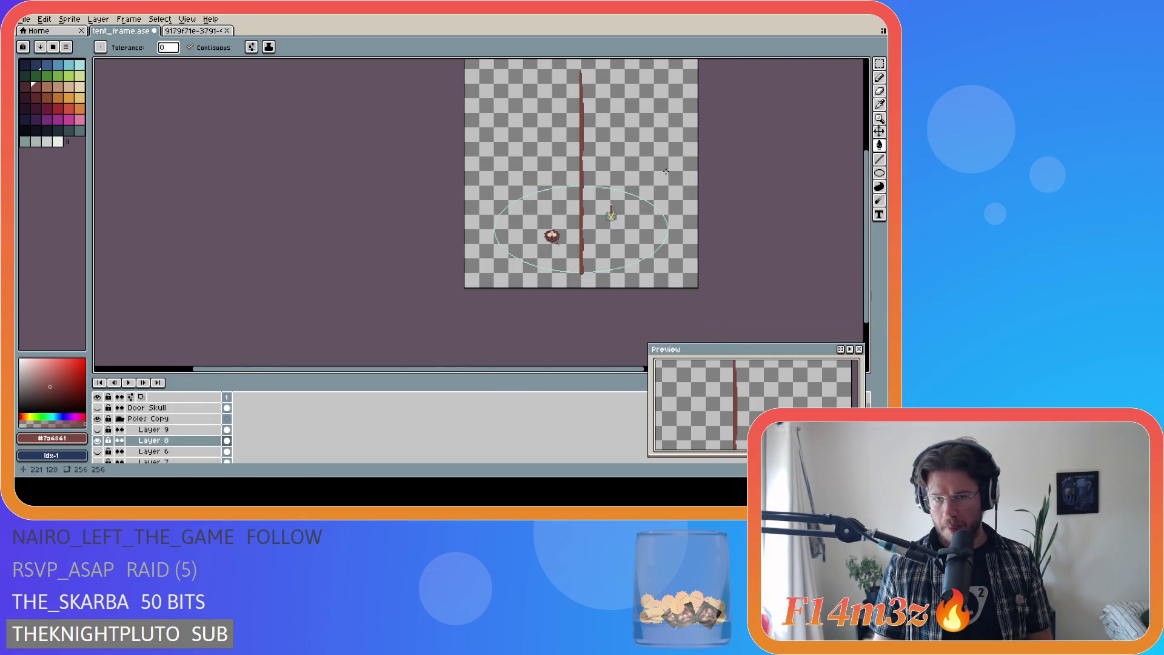
scroll(603, 98, up, 3)
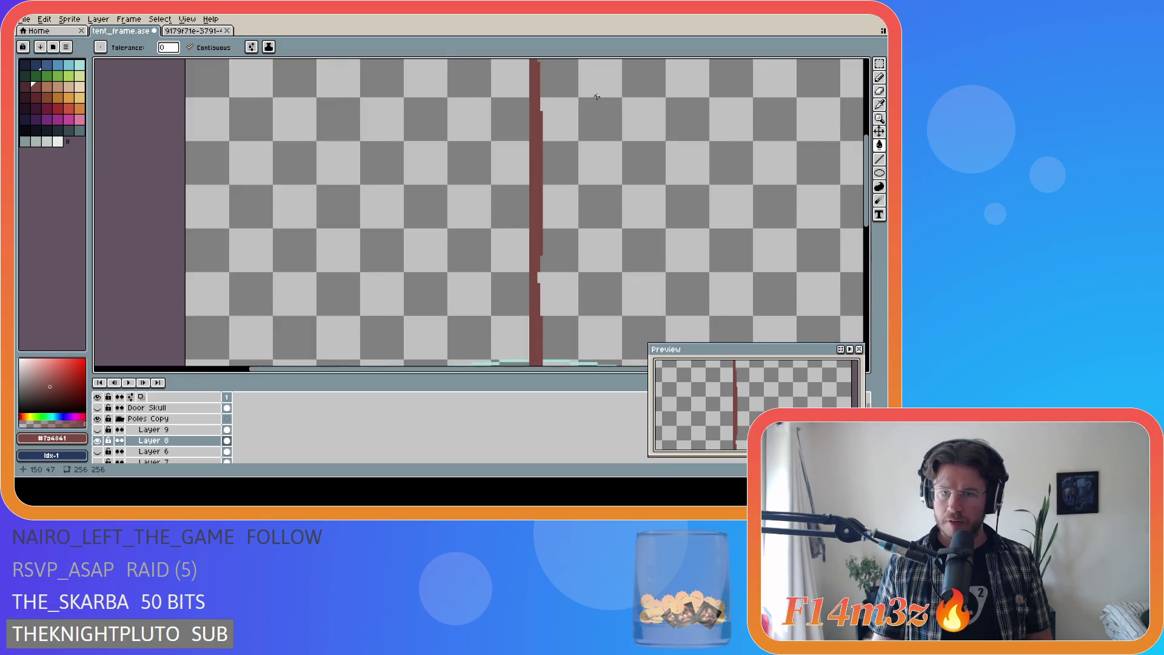
Step: Narrow the pole's right edge with a pencil stroke higher up
key(b)
drag(540, 250, 542, 194)
key(ctrl+z)
drag(541, 255, 541, 206)
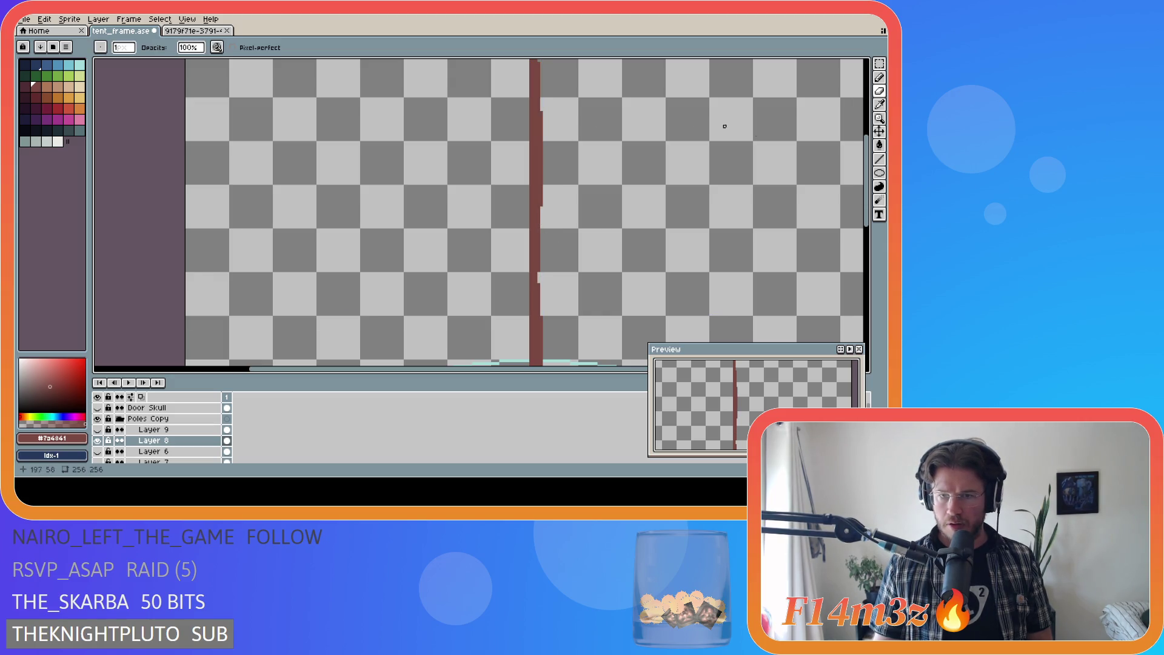
scroll(725, 151, up, 3)
scroll(724, 181, down, 3)
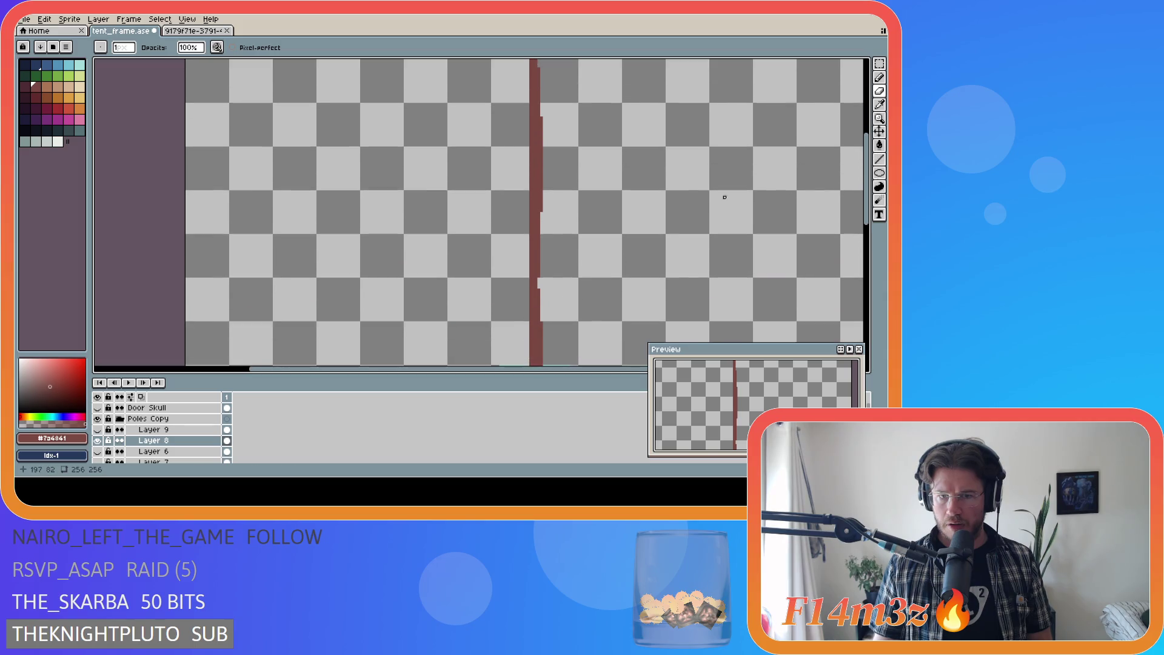
scroll(724, 197, down, 5)
scroll(647, 199, up, 5)
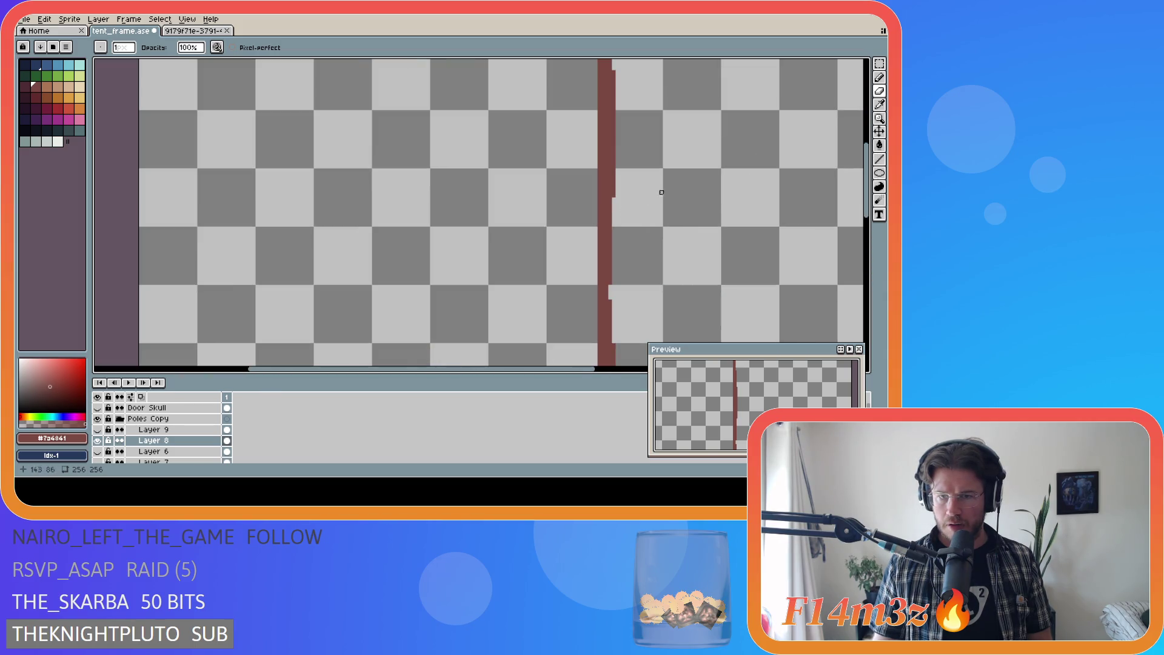
scroll(614, 285, up, 1)
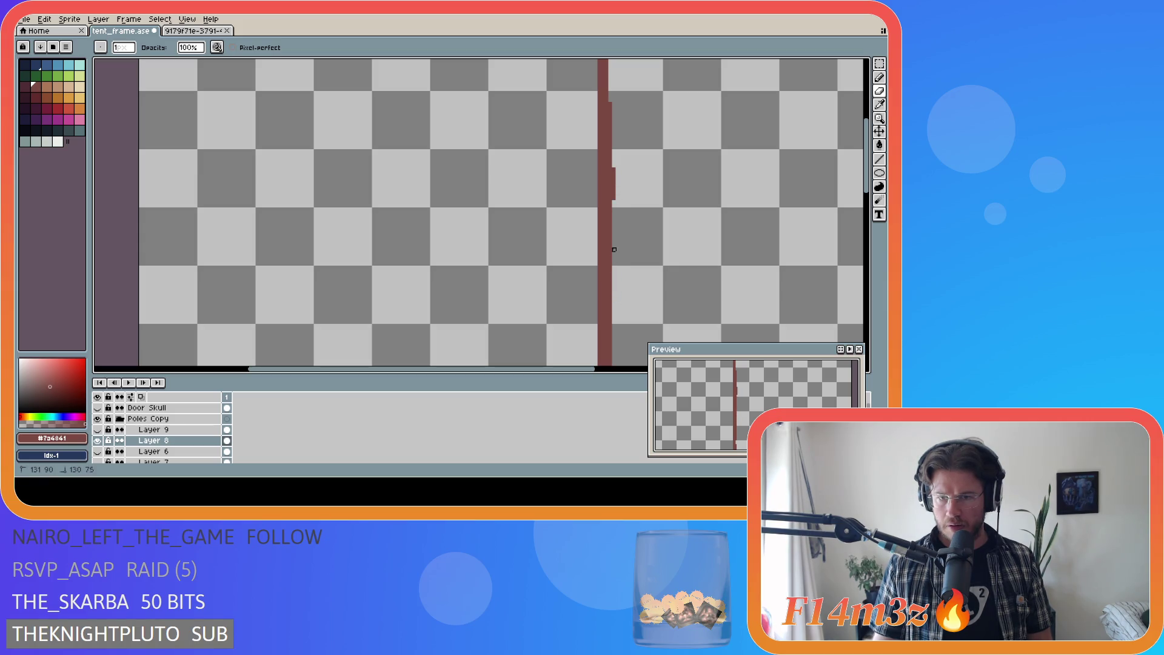
Step: Cut notches into the pole's right edge and add dark red pixels at its lower right
click(611, 185)
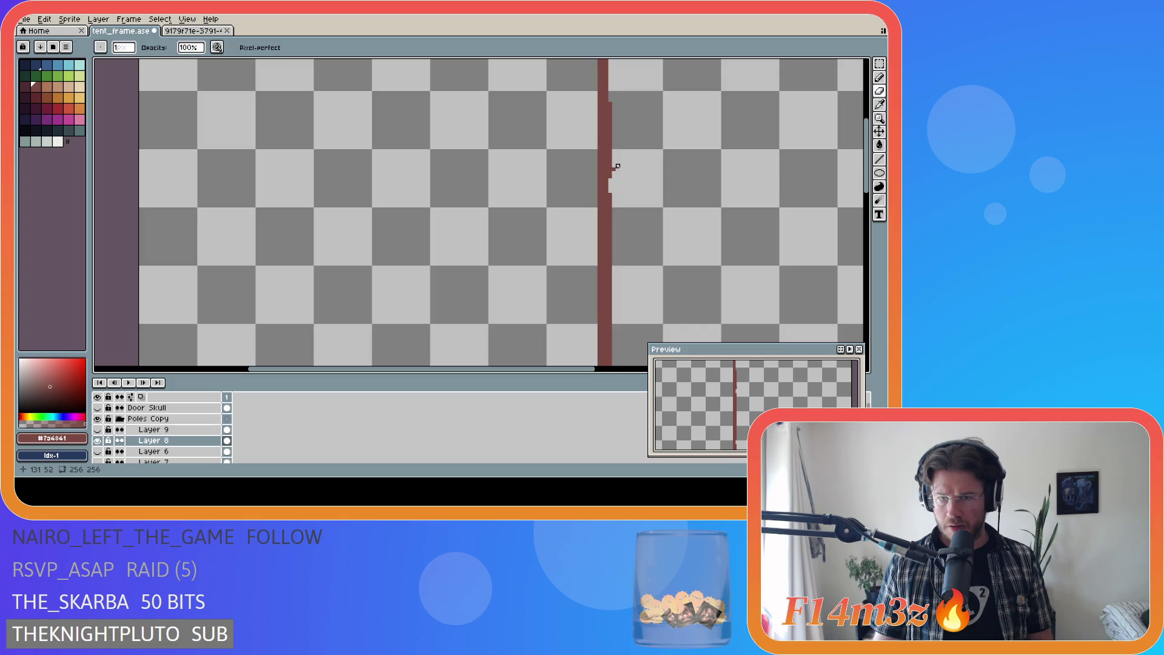
click(610, 200)
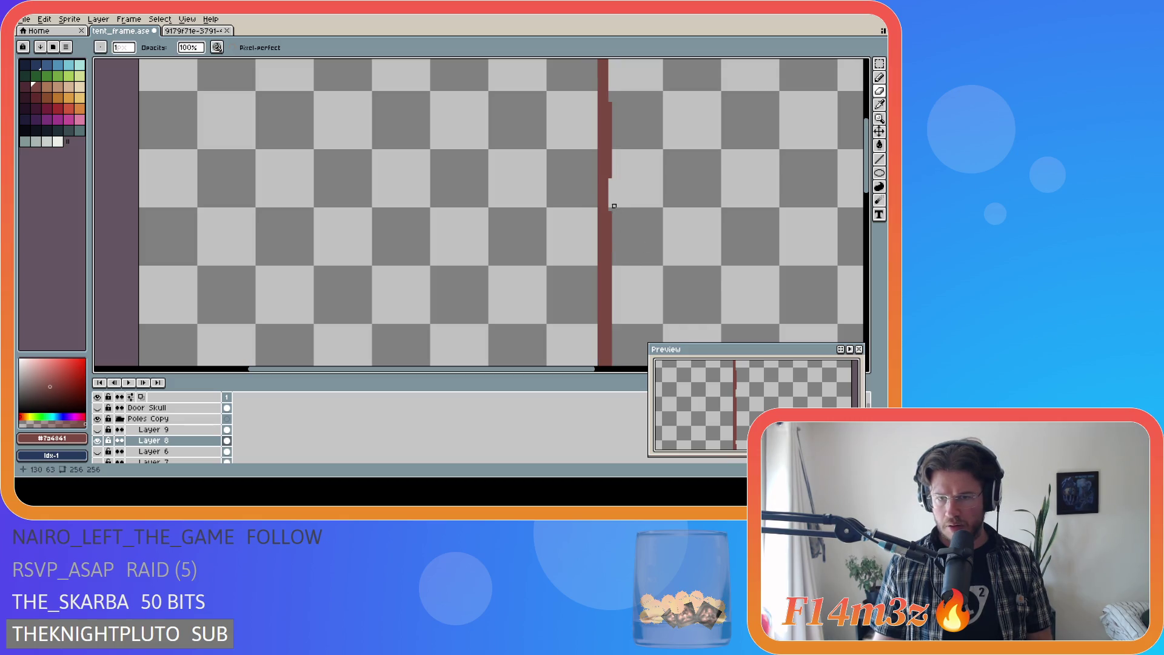
click(610, 253)
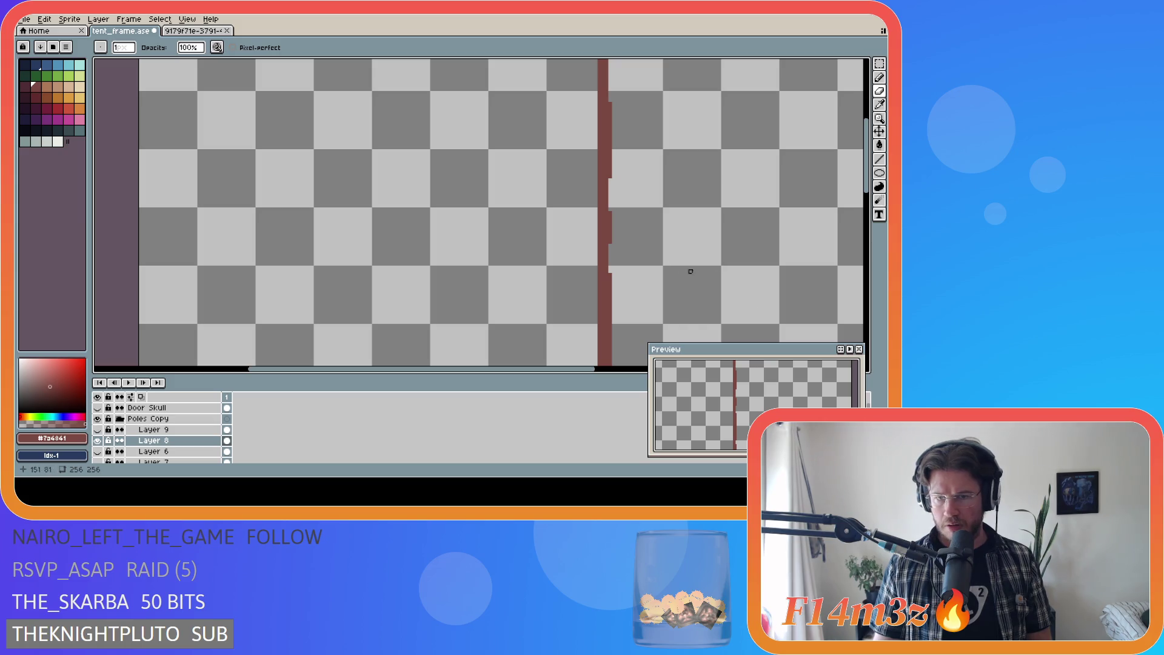
scroll(726, 265, down, 2)
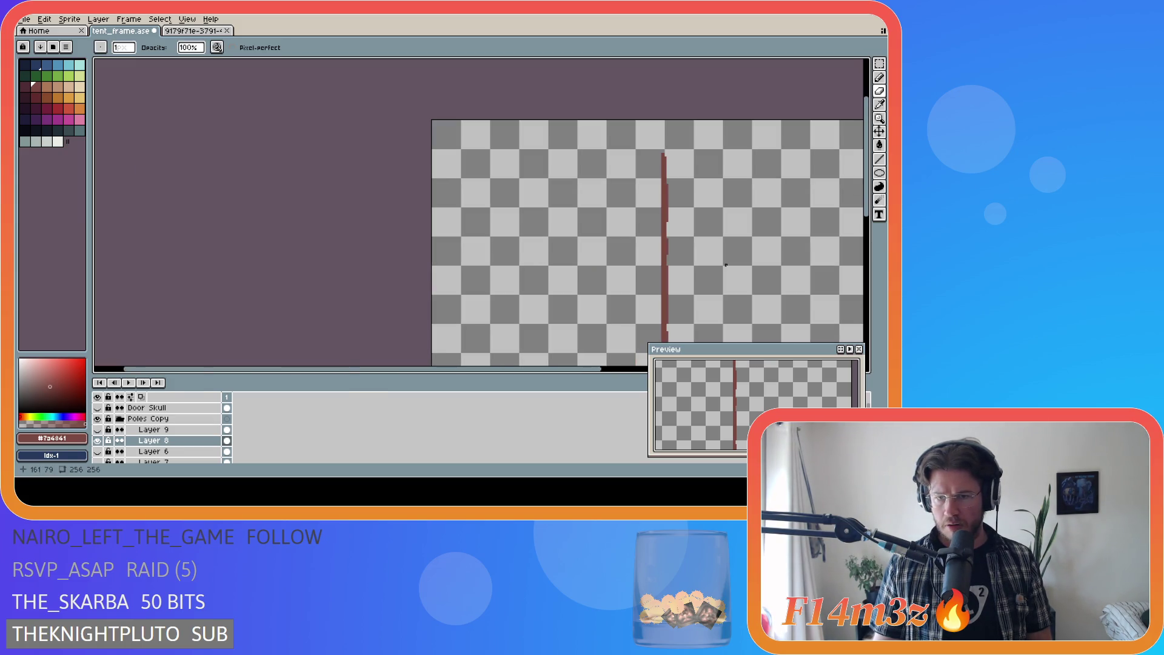
mouse_move(867, 197)
mouse_down()
mouse_move(871, 240)
mouse_move(871, 222)
mouse_move(570, 375)
mouse_move(633, 361)
mouse_up()
scroll(518, 271, up, 1)
mouse_move(517, 271)
mouse_down()
mouse_move(527, 319)
mouse_move(524, 276)
mouse_up()
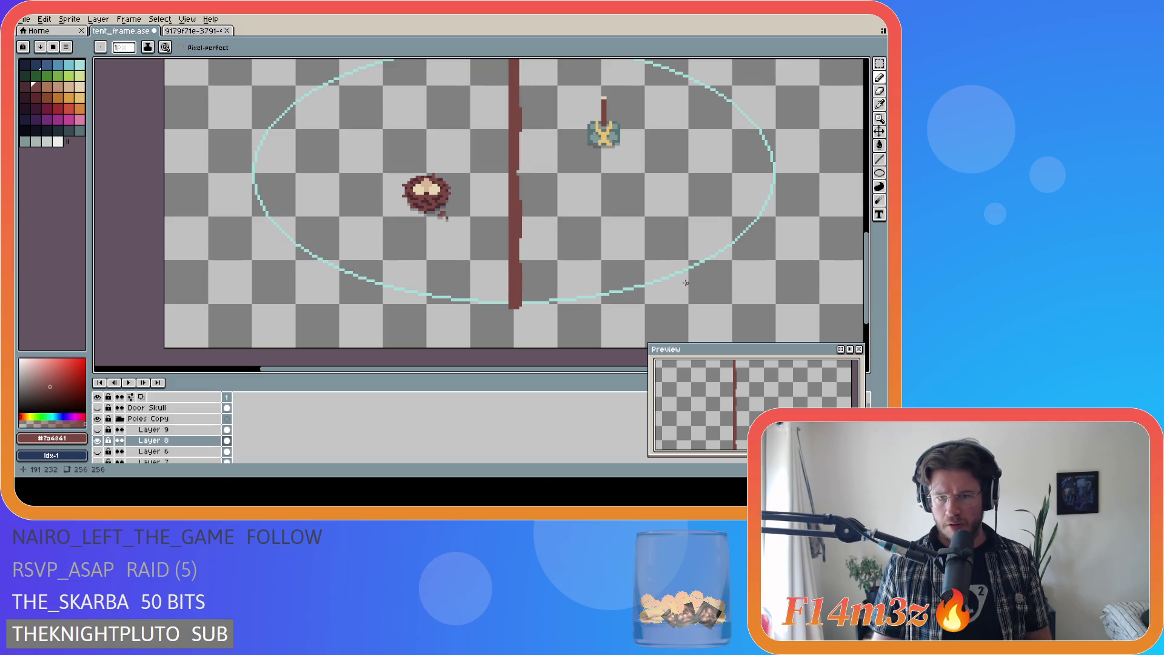
Step: Save tent_frame.ase, then paint a dark column along the pole's lower left edge
scroll(685, 282, down, 3)
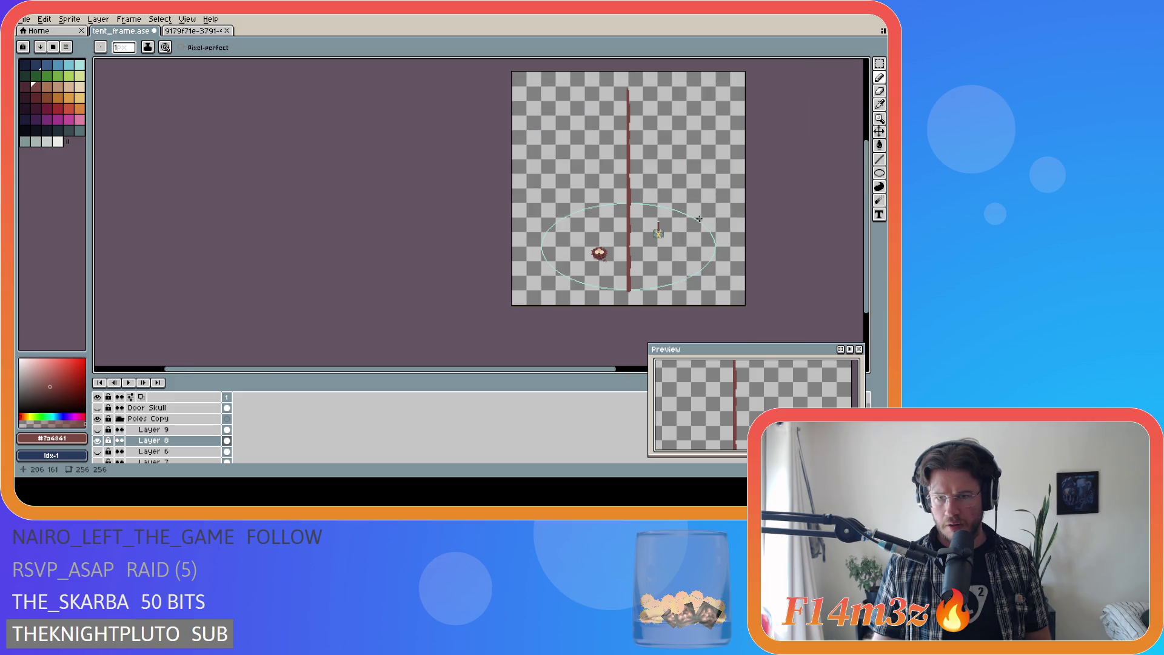
scroll(652, 168, up, 3)
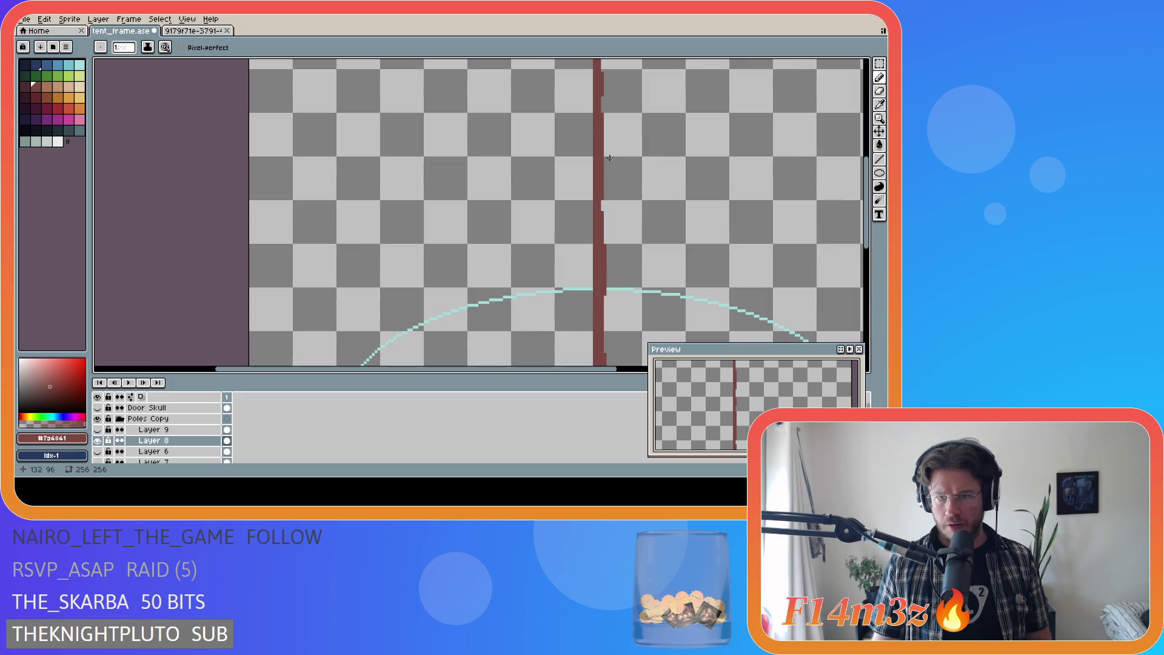
scroll(645, 165, down, 3)
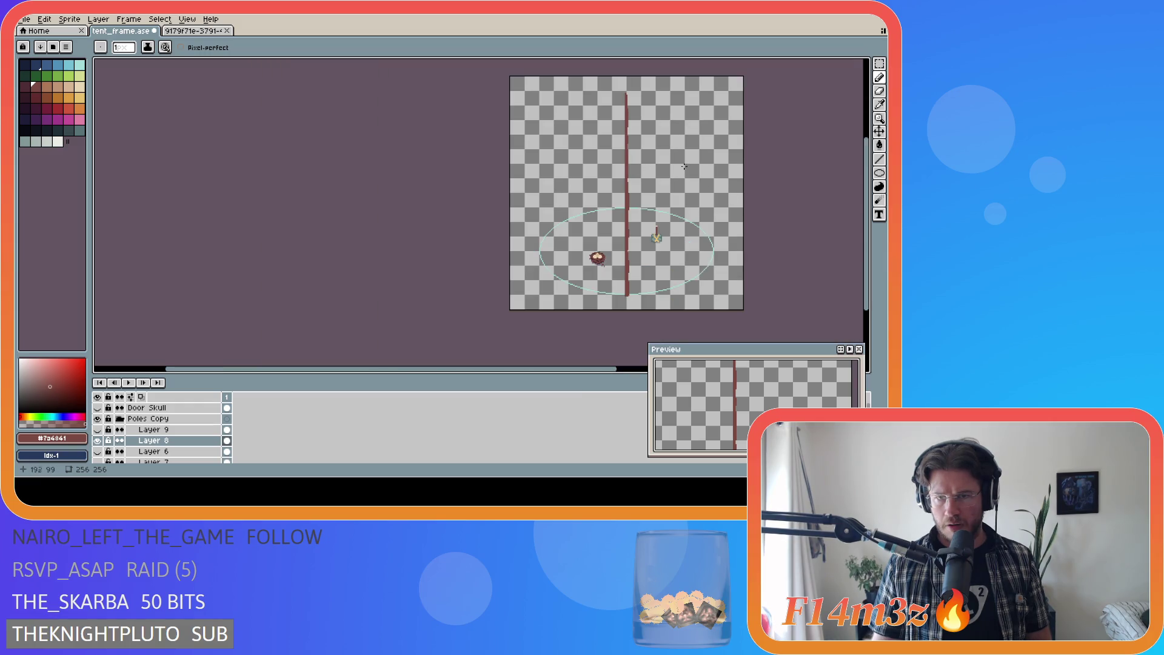
key(ctrl+s)
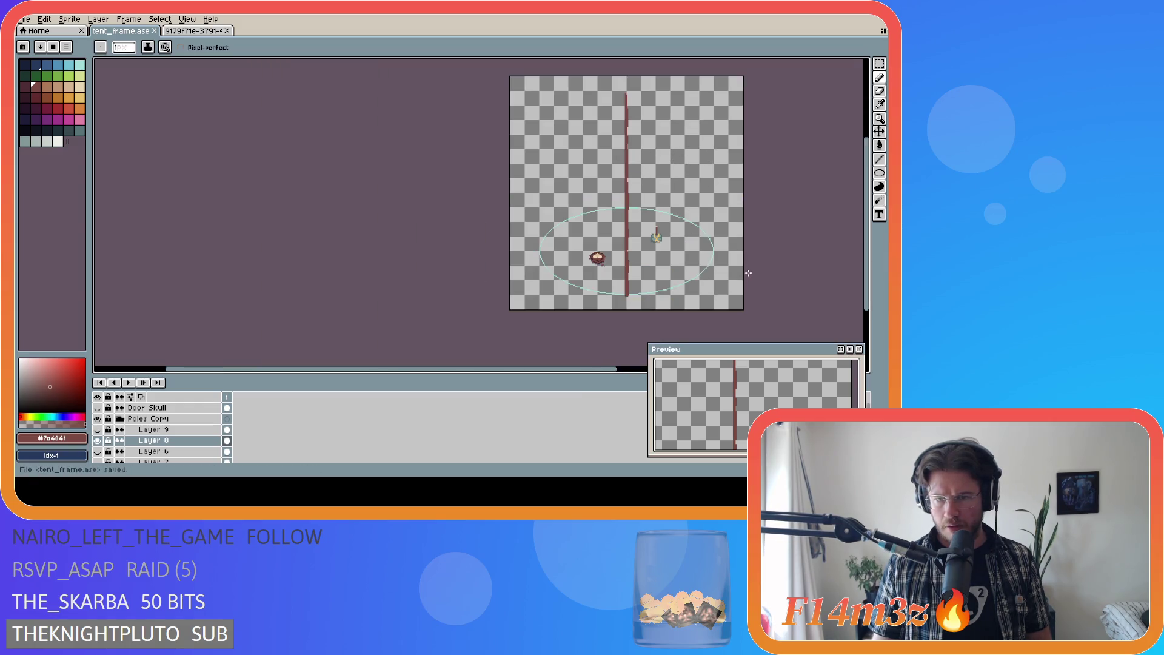
scroll(526, 245, up, 3)
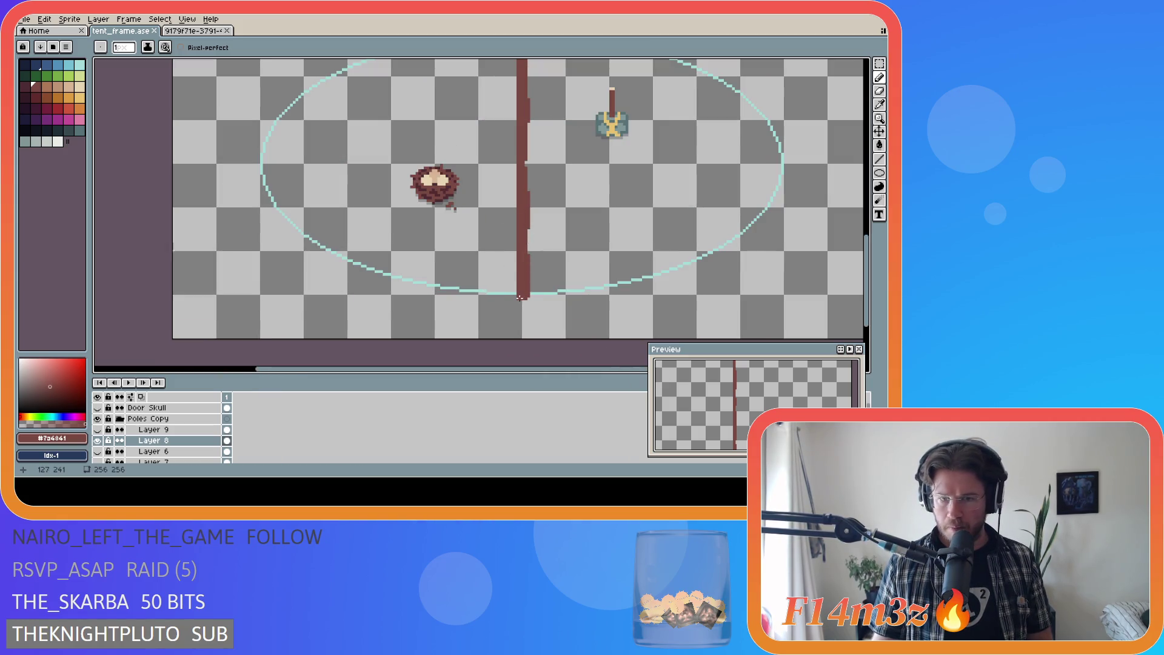
scroll(518, 297, up, 2)
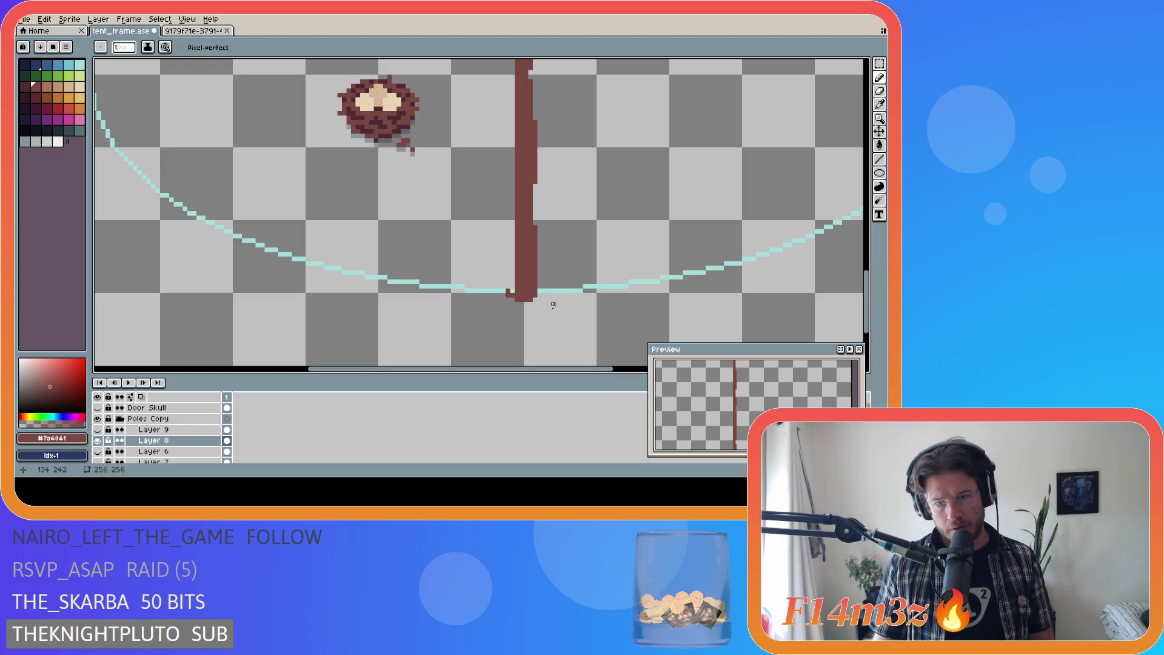
drag(510, 298, 508, 250)
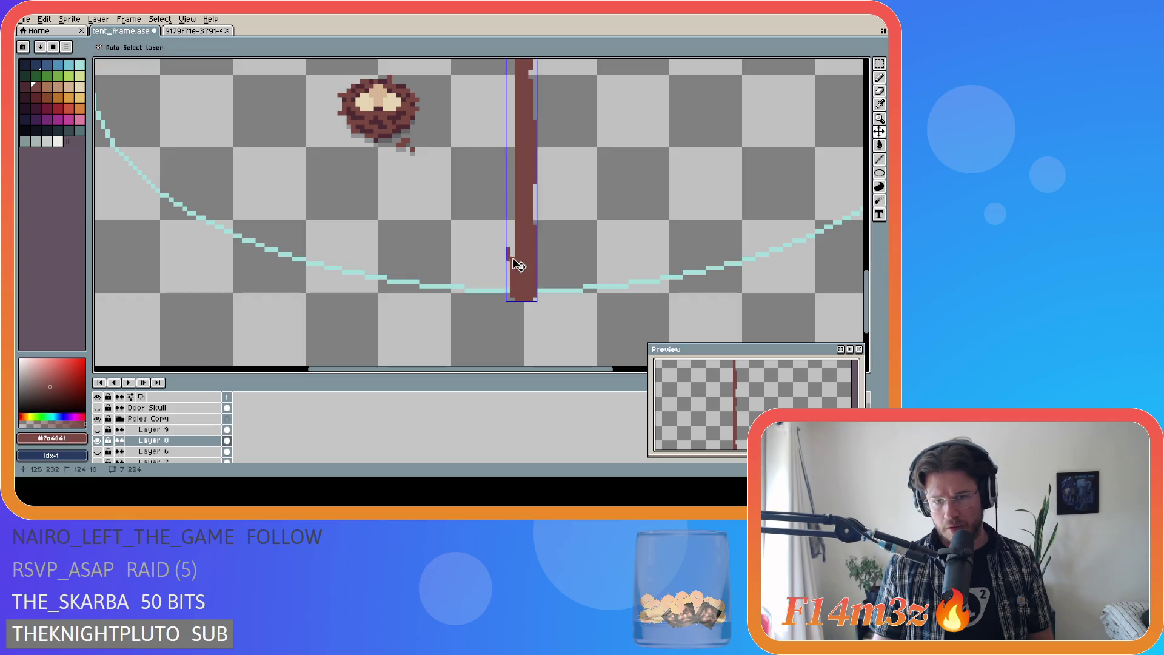
Step: Replace the left-edge column with dark red pixels at the lower-left corner and a line upward
key(ctrl+z)
scroll(568, 236, down, 1)
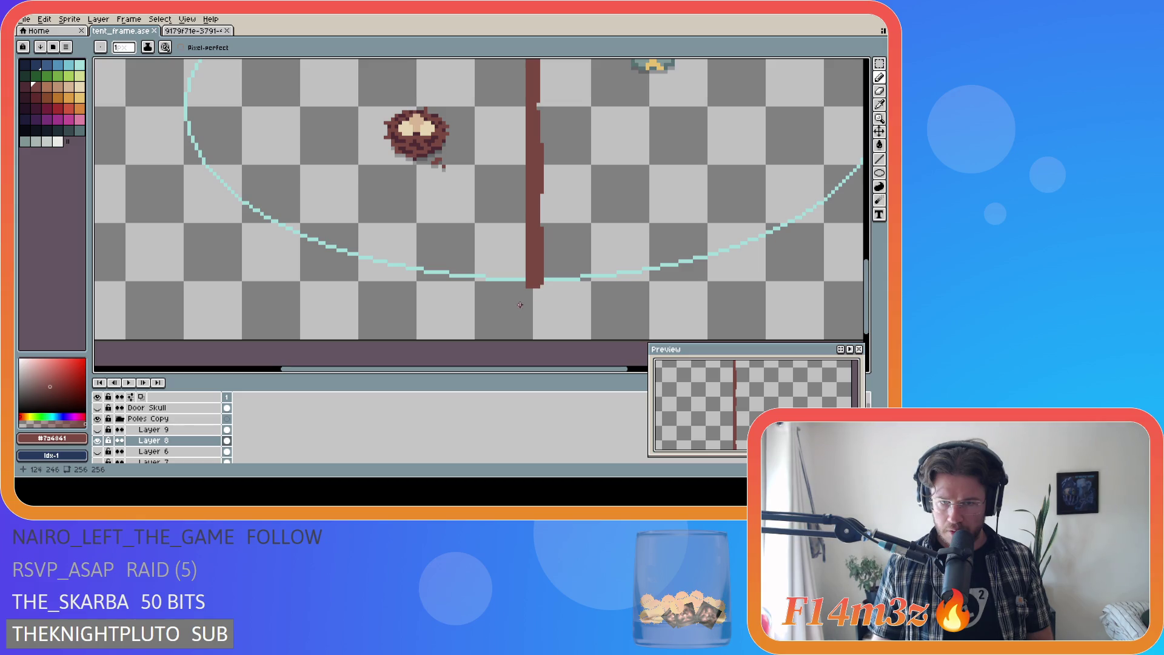
scroll(519, 304, up, 2)
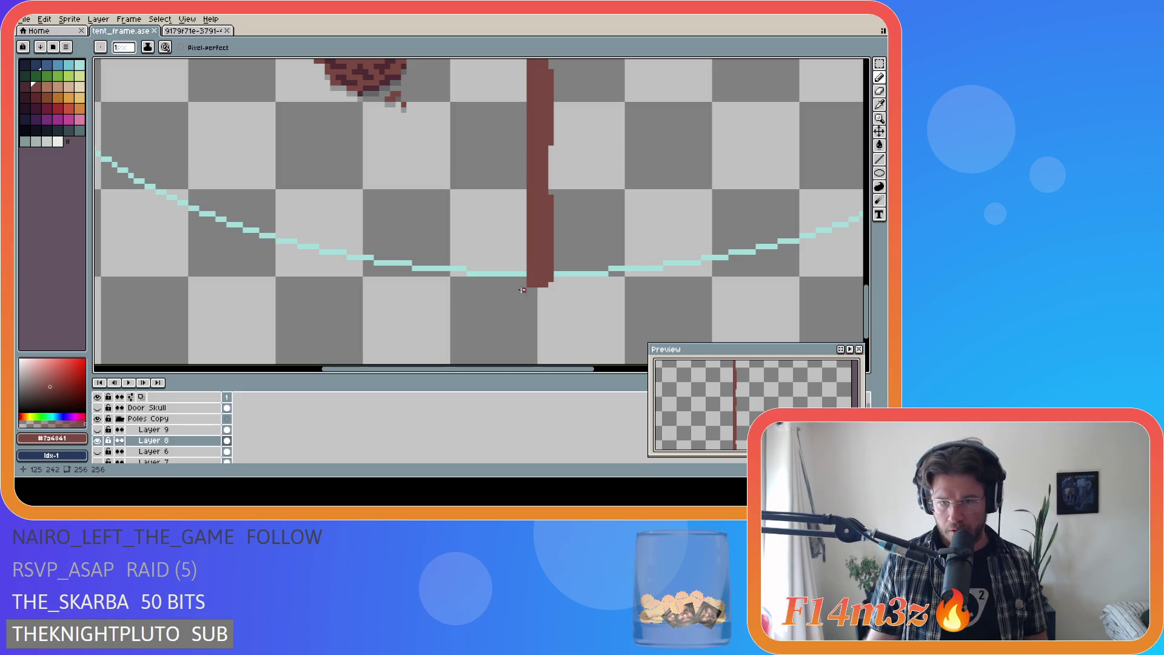
click(520, 285)
click(513, 280)
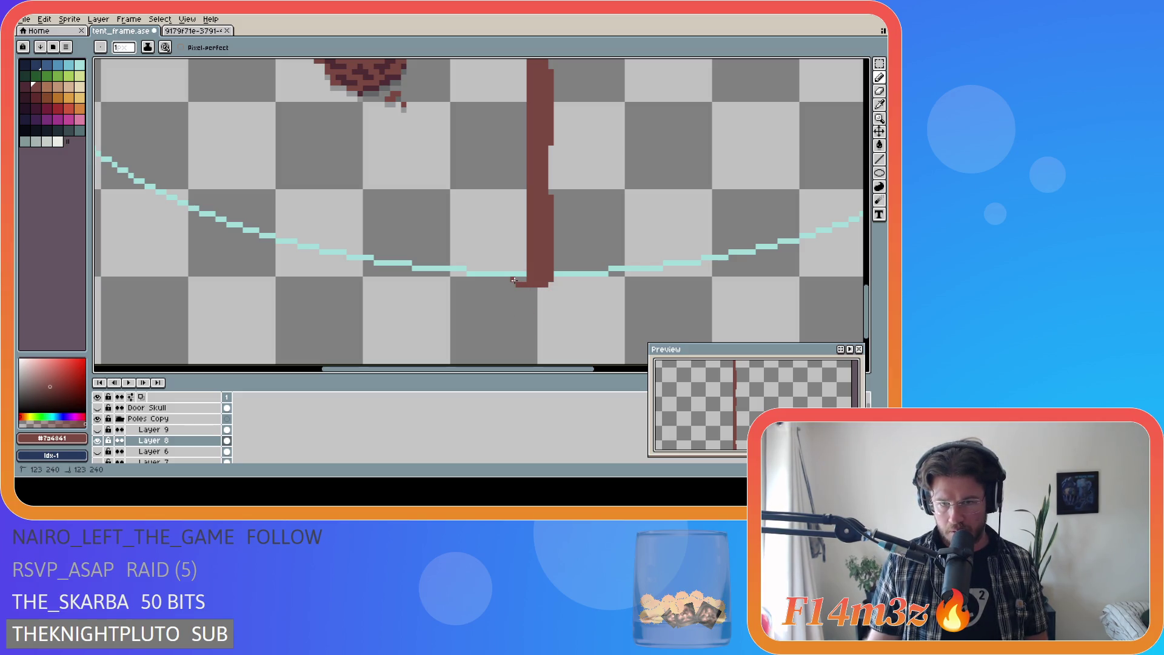
drag(514, 274, 522, 204)
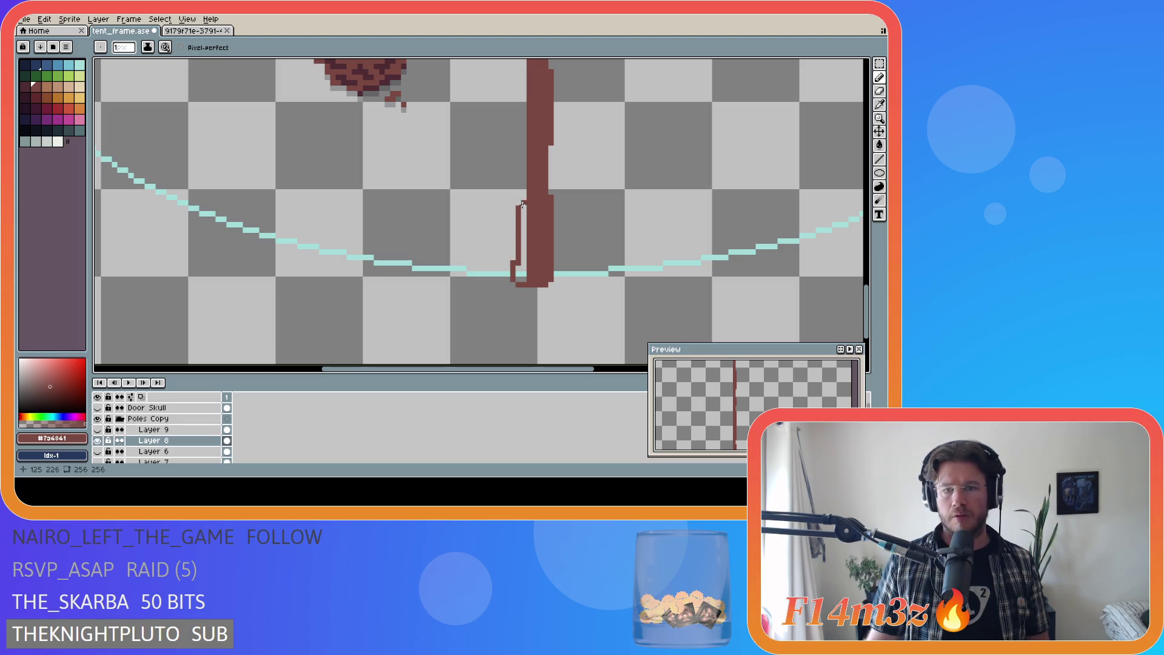
scroll(524, 344, up, 4)
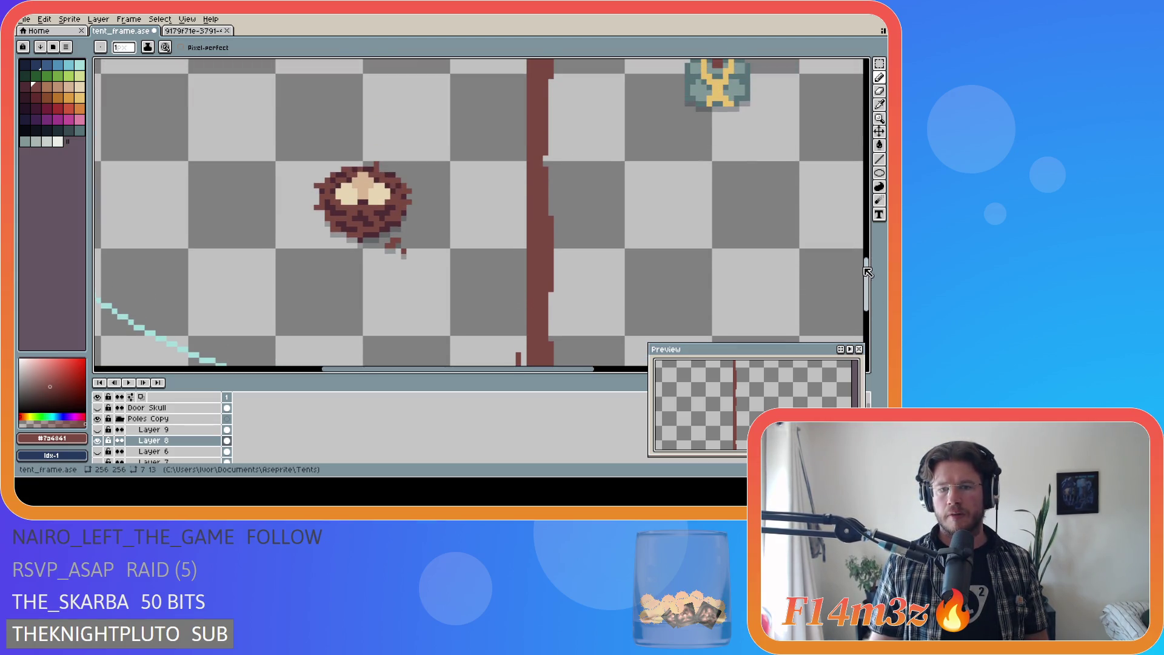
Step: Try several strokes up the pole's left edge from its base
drag(518, 353, 503, 221)
key(ctrl+z)
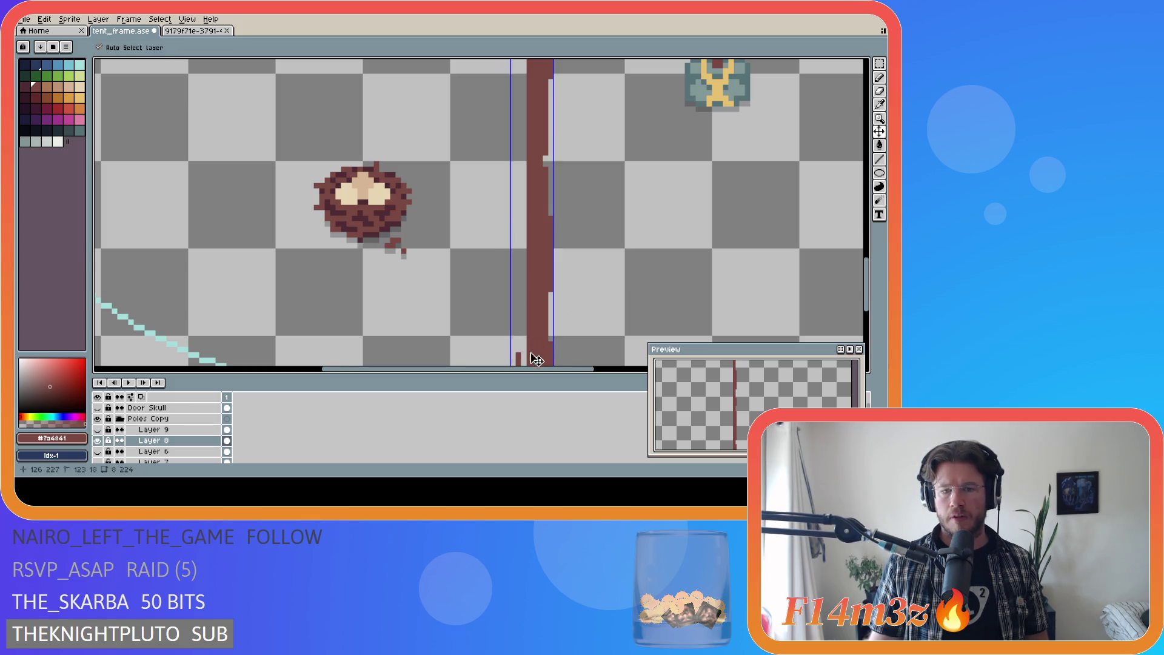
drag(518, 357, 507, 305)
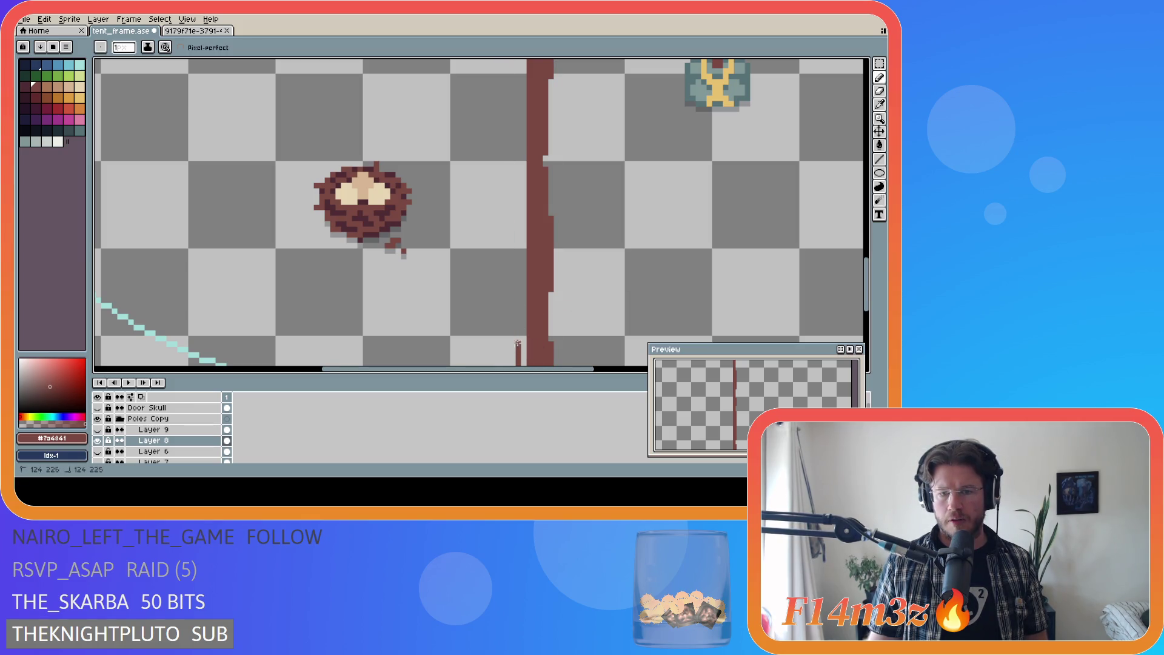
key(ctrl+z)
drag(518, 364, 519, 69)
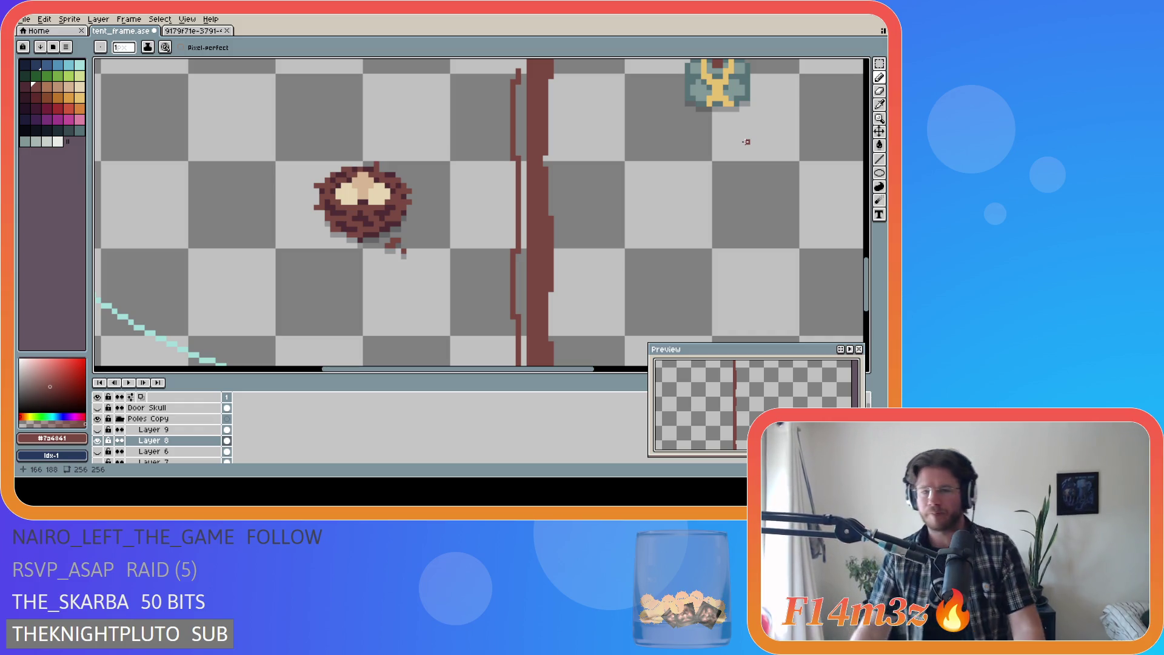
scroll(513, 220, up, 5)
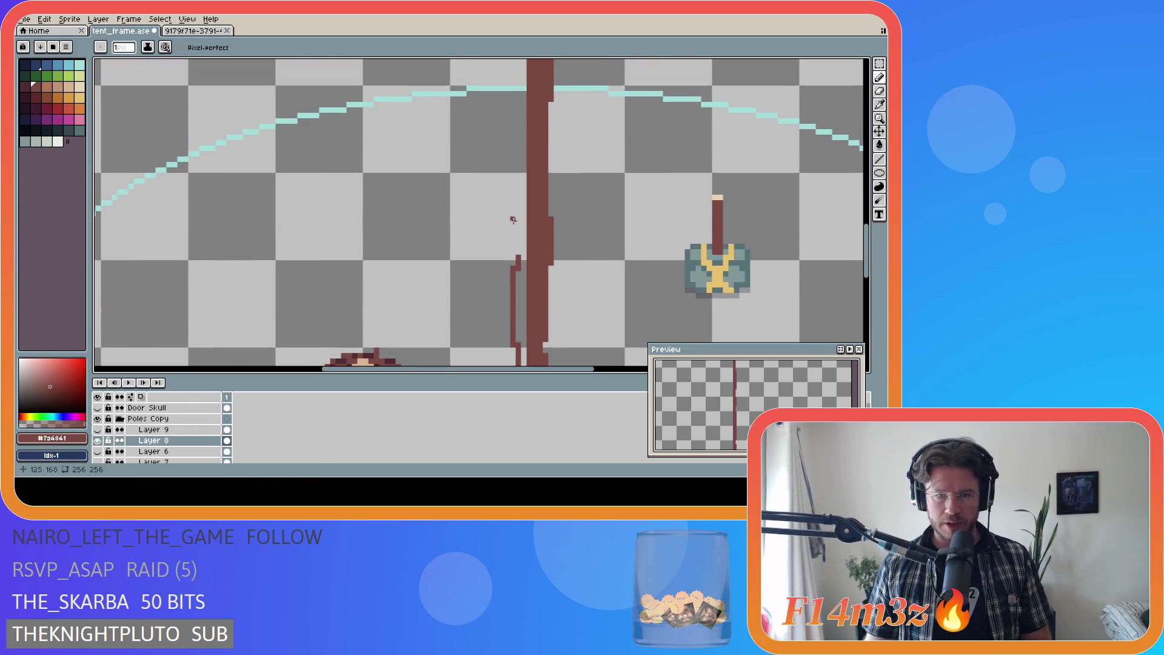
drag(518, 258, 523, 100)
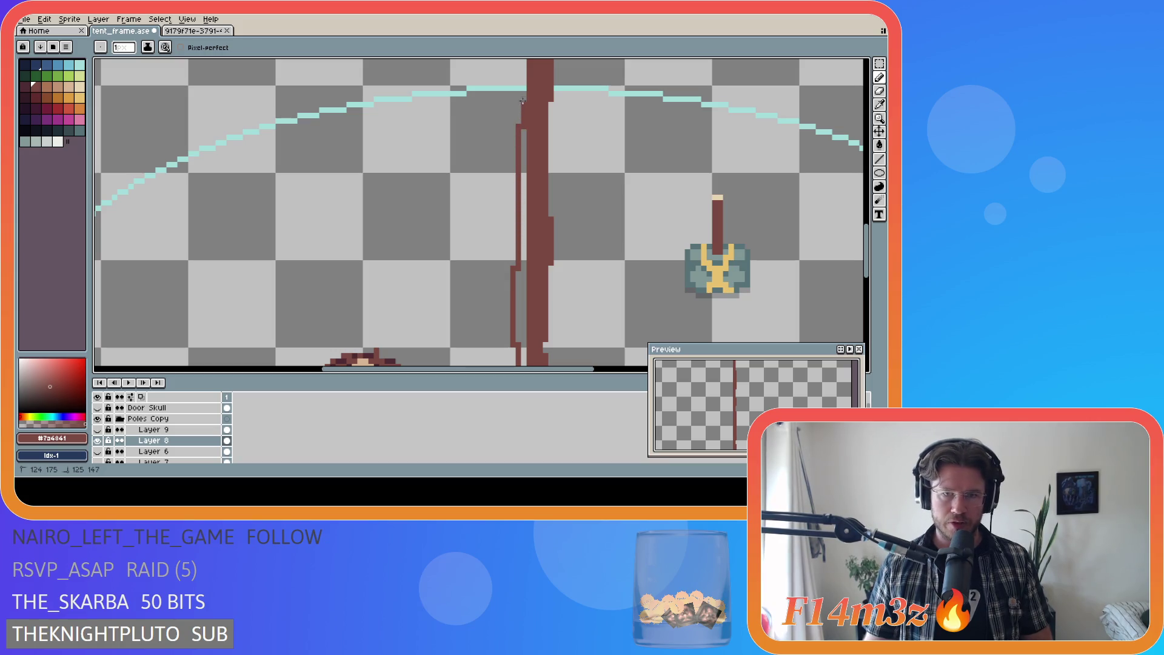
key(ctrl+z)
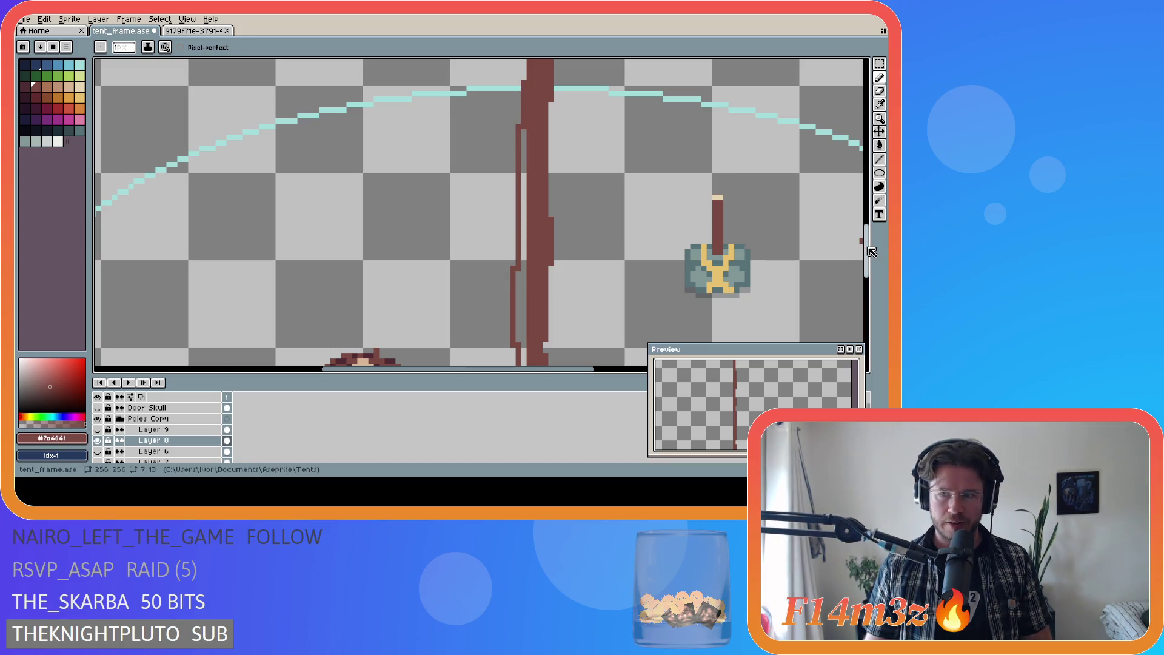
Step: Attempt a full bottom-to-top outline along the pole's left side, undoing unsatisfactory strokes
scroll(871, 243, up, 2)
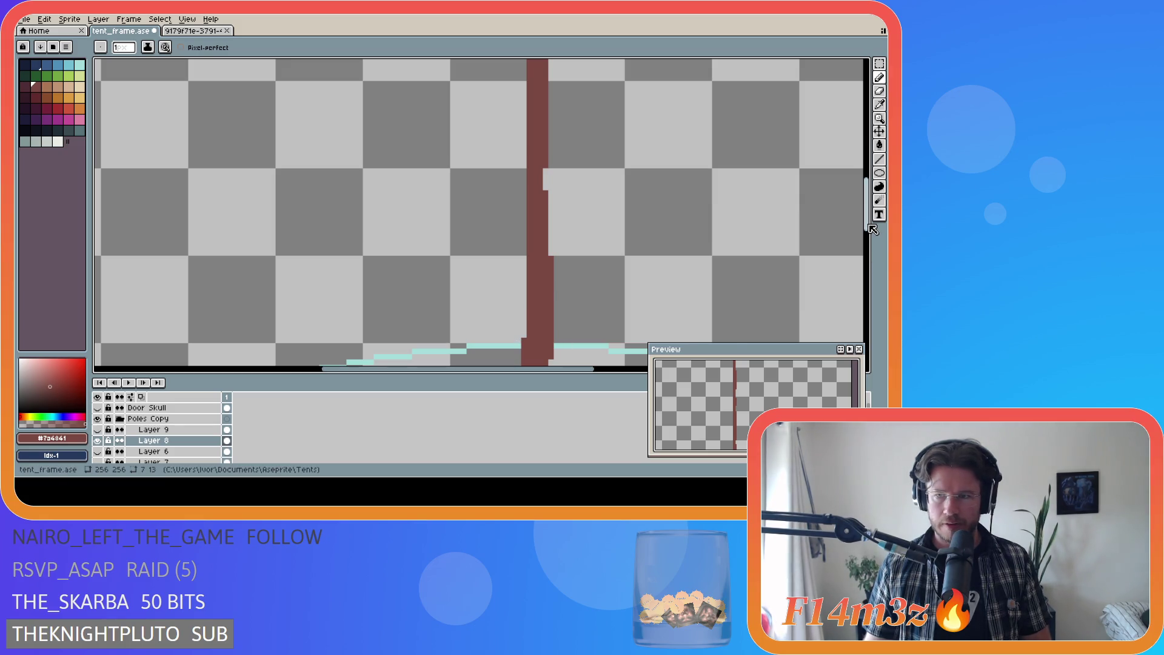
scroll(861, 275, down, 2)
scroll(852, 258, up, 5)
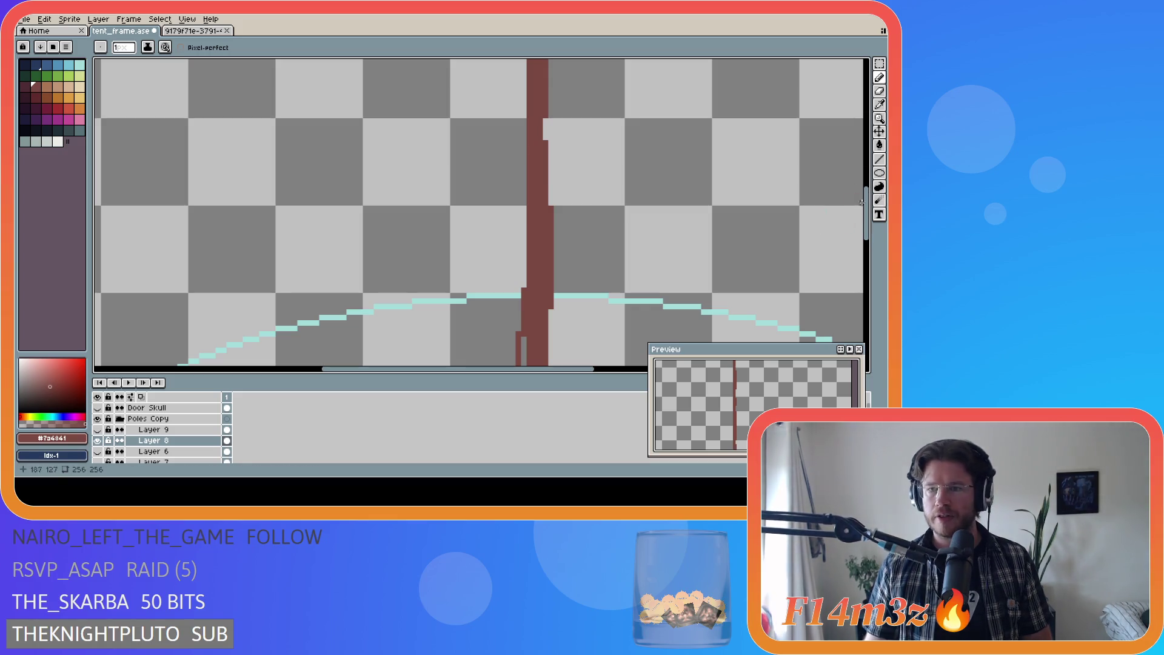
mouse_move(870, 219)
mouse_down()
mouse_move(842, 322)
mouse_move(868, 161)
mouse_move(853, 315)
mouse_move(840, 214)
mouse_move(866, 231)
mouse_move(865, 200)
mouse_move(851, 261)
mouse_move(525, 229)
mouse_move(502, 62)
mouse_up()
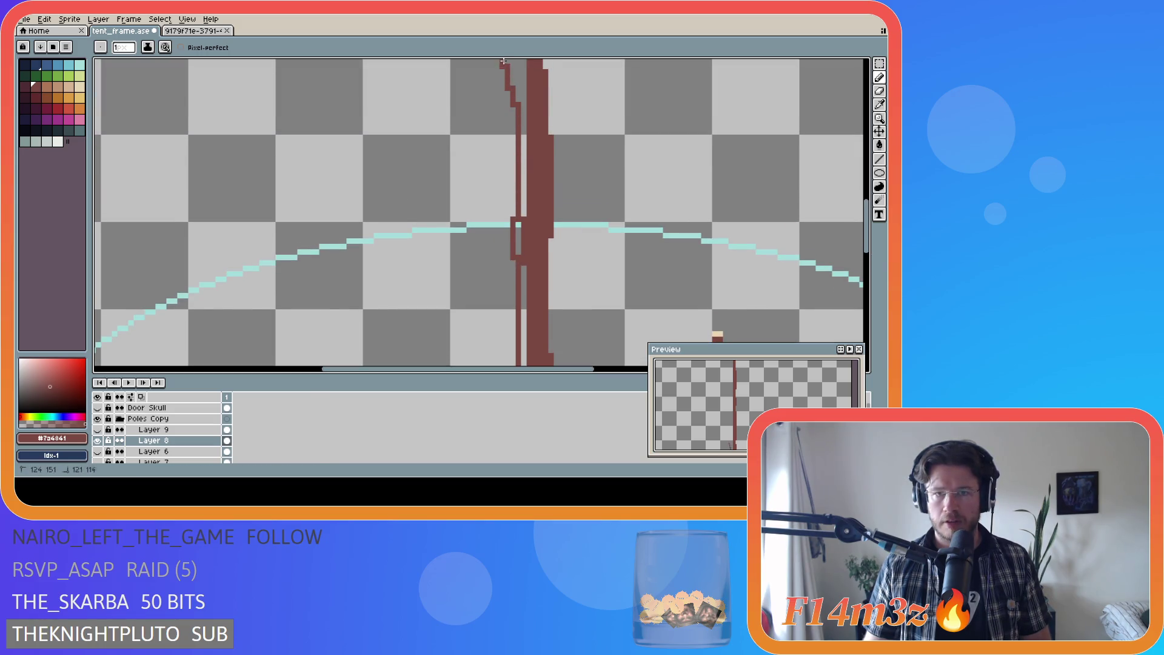
scroll(667, 273, down, 2)
scroll(546, 291, up, 4)
key(ctrl+z)
drag(518, 346, 524, 90)
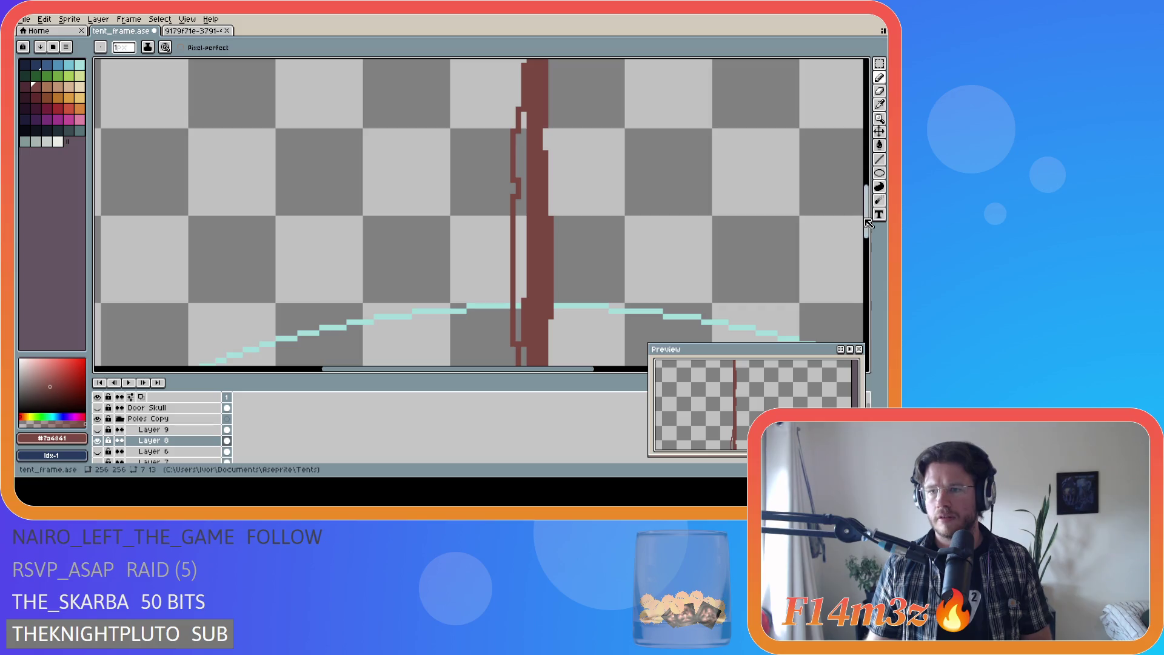
scroll(528, 322, up, 2)
key(ctrl+z)
drag(521, 283, 518, 59)
key(ctrl+z)
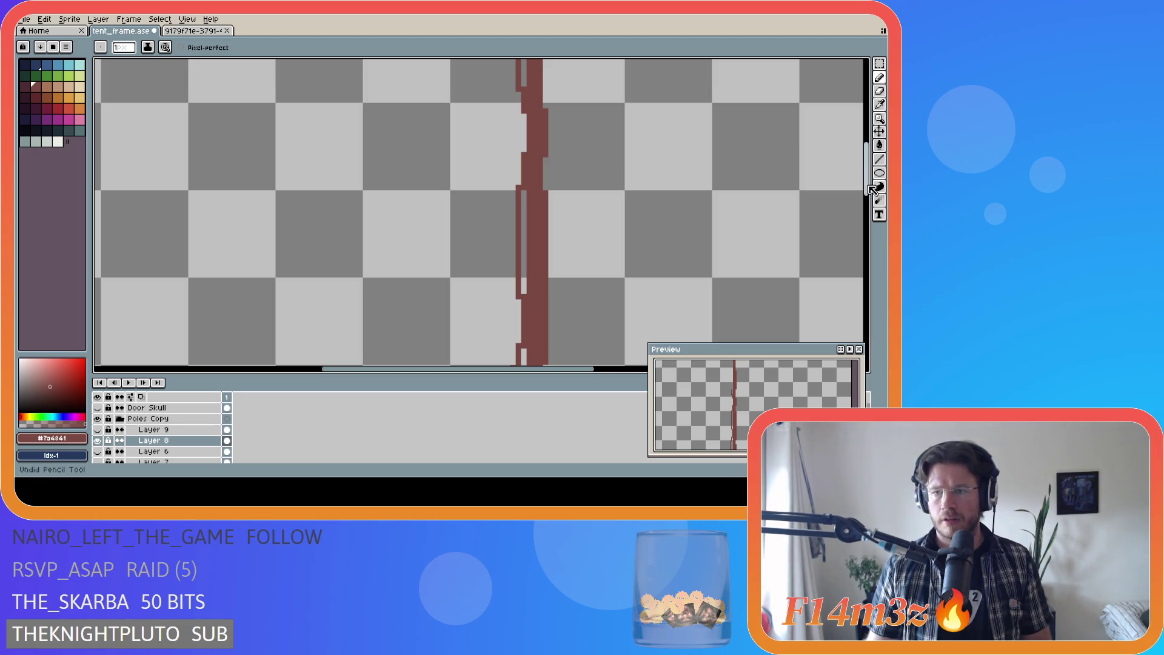
Step: Draw a stroke alongside the pole's lower part and fill the light gap on its left edge
scroll(871, 163, up, 5)
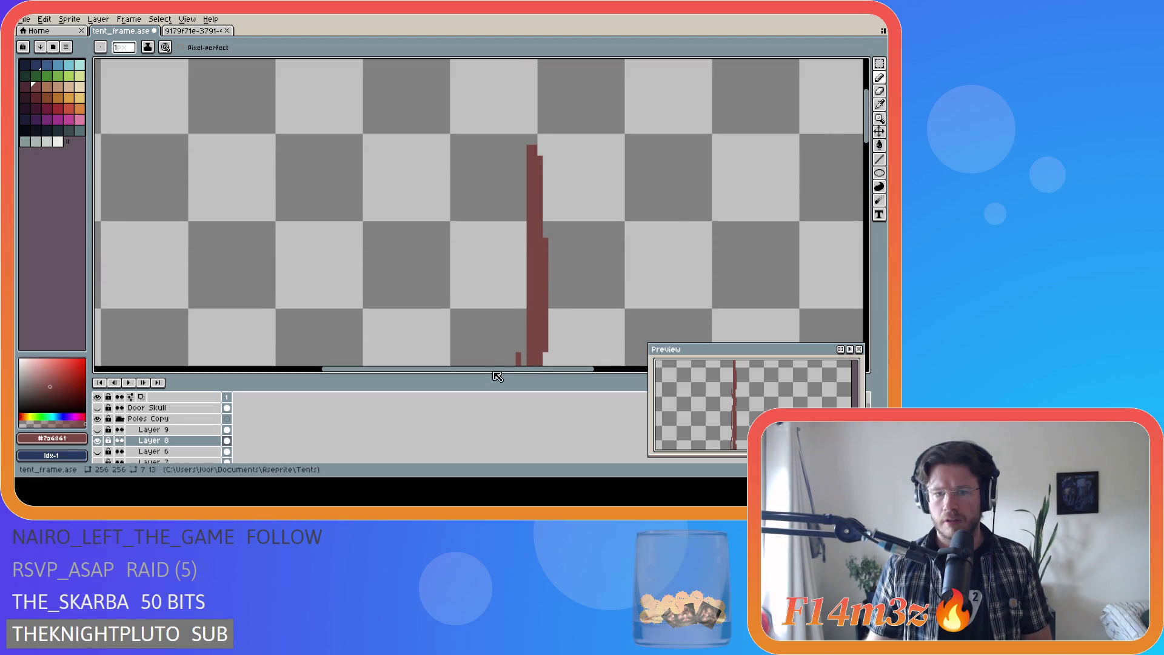
drag(517, 348, 521, 196)
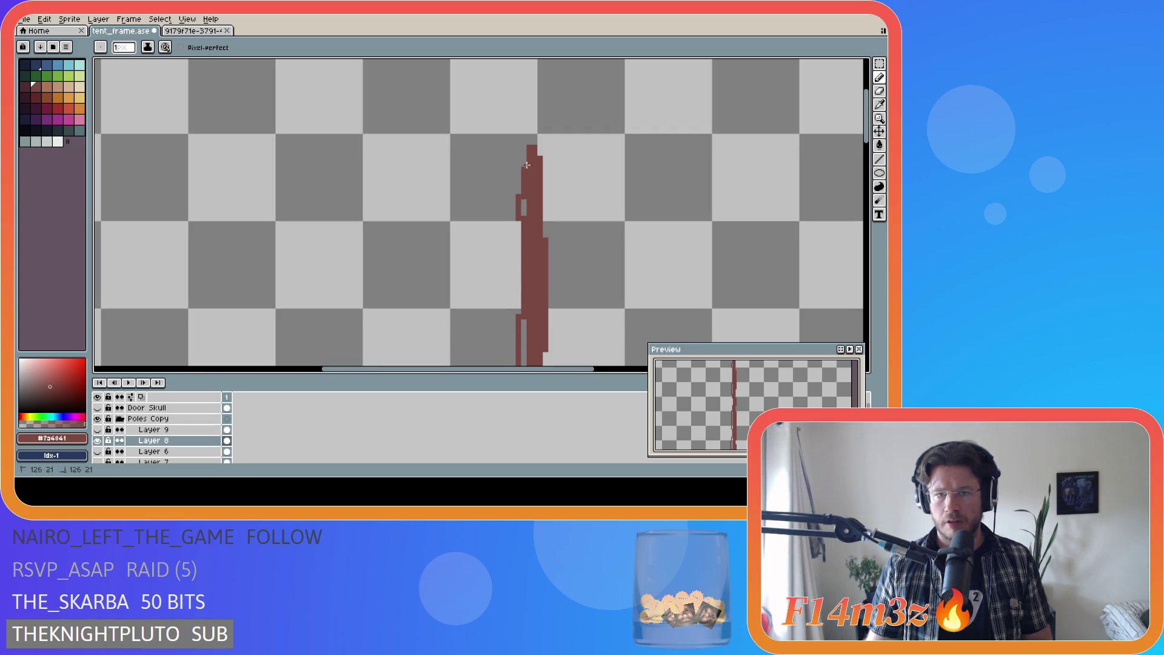
drag(528, 202, 524, 265)
key(e)
key(v)
key(b)
scroll(782, 255, up, 3)
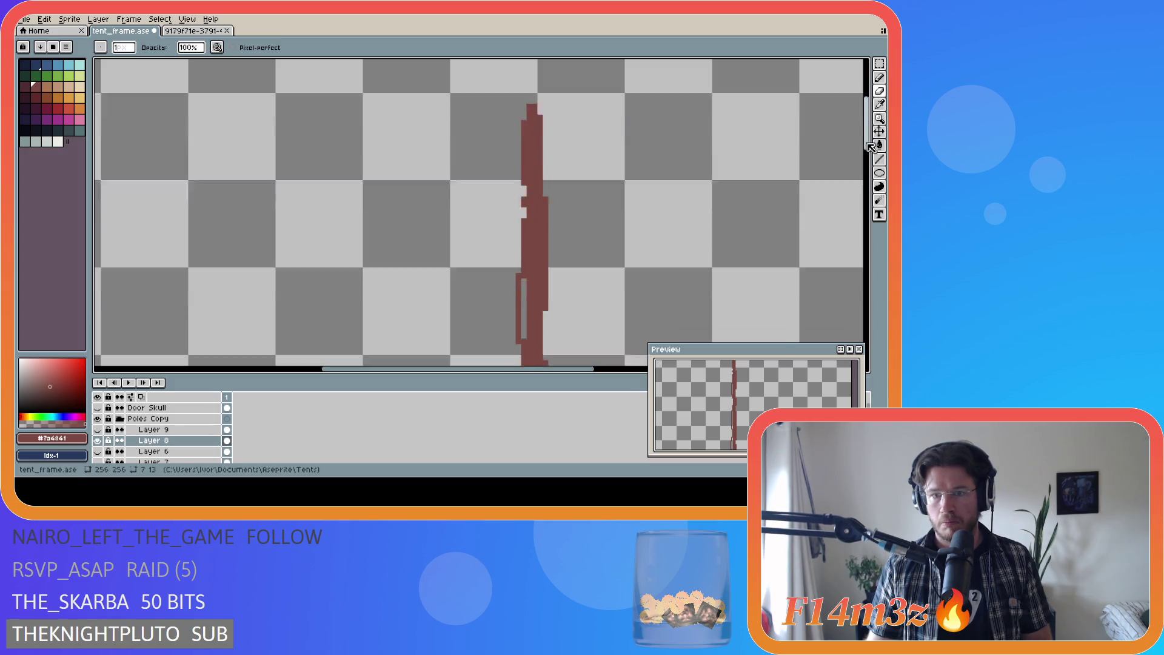
scroll(782, 256, down, 2)
scroll(782, 256, down, 1)
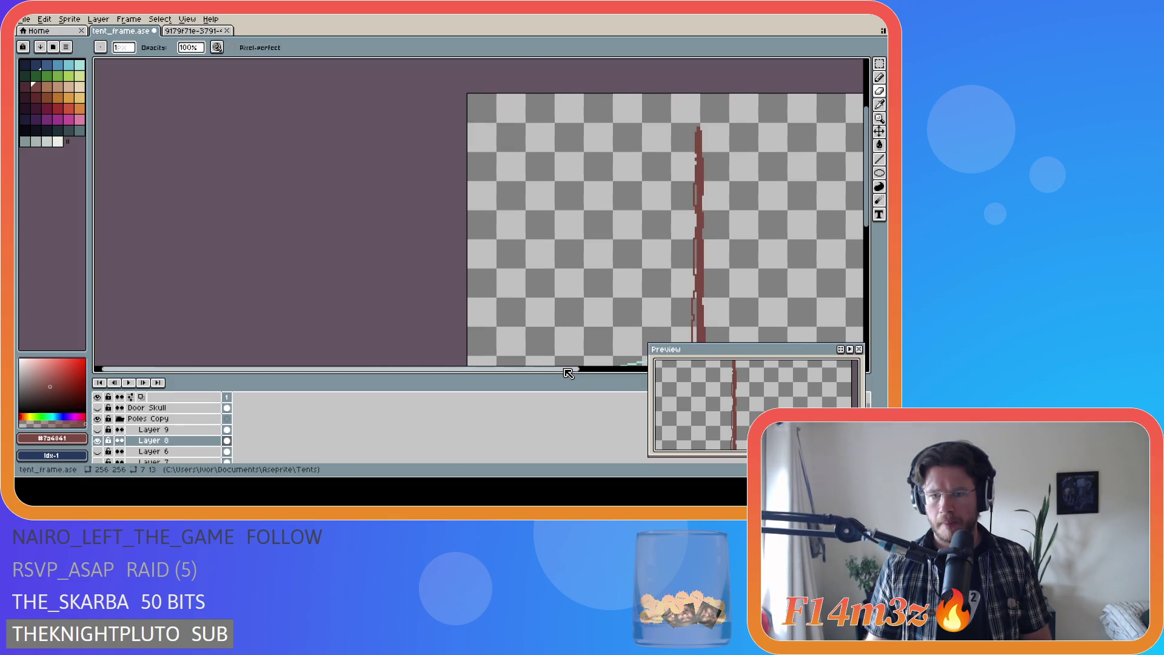
Step: Fill the hollow strip inside the pole with the Paint Bucket
drag(566, 370, 716, 362)
scroll(524, 206, up, 2)
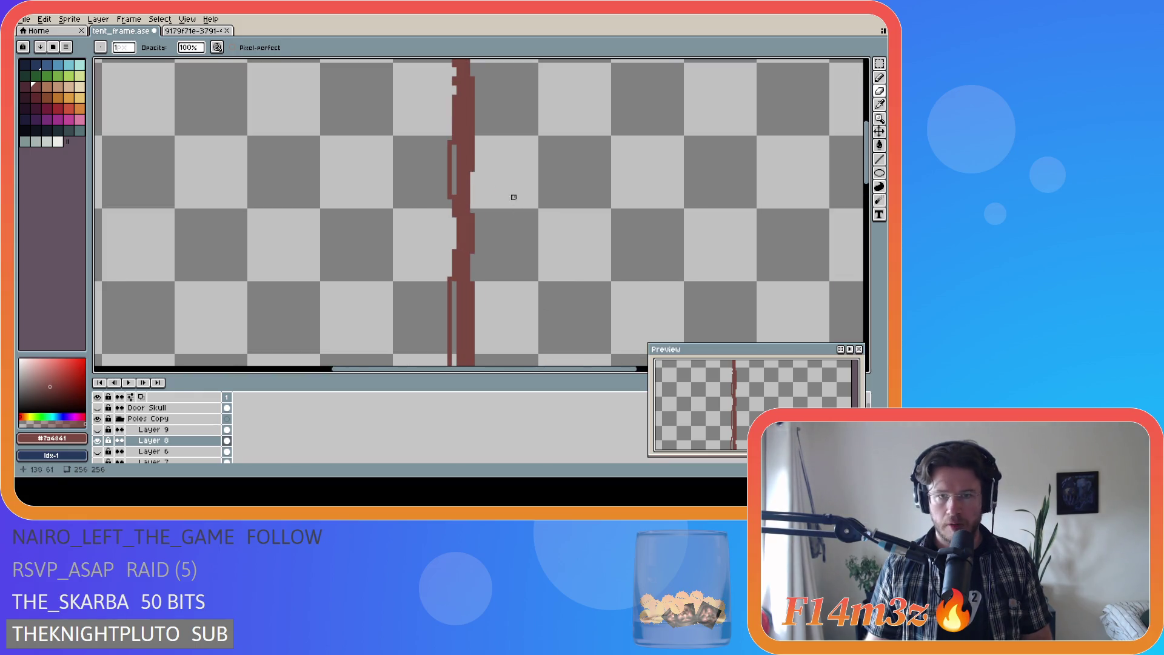
key(g)
click(456, 190)
Step: Fill the pole's remaining hollow strips solid with the Paint Bucket
click(456, 288)
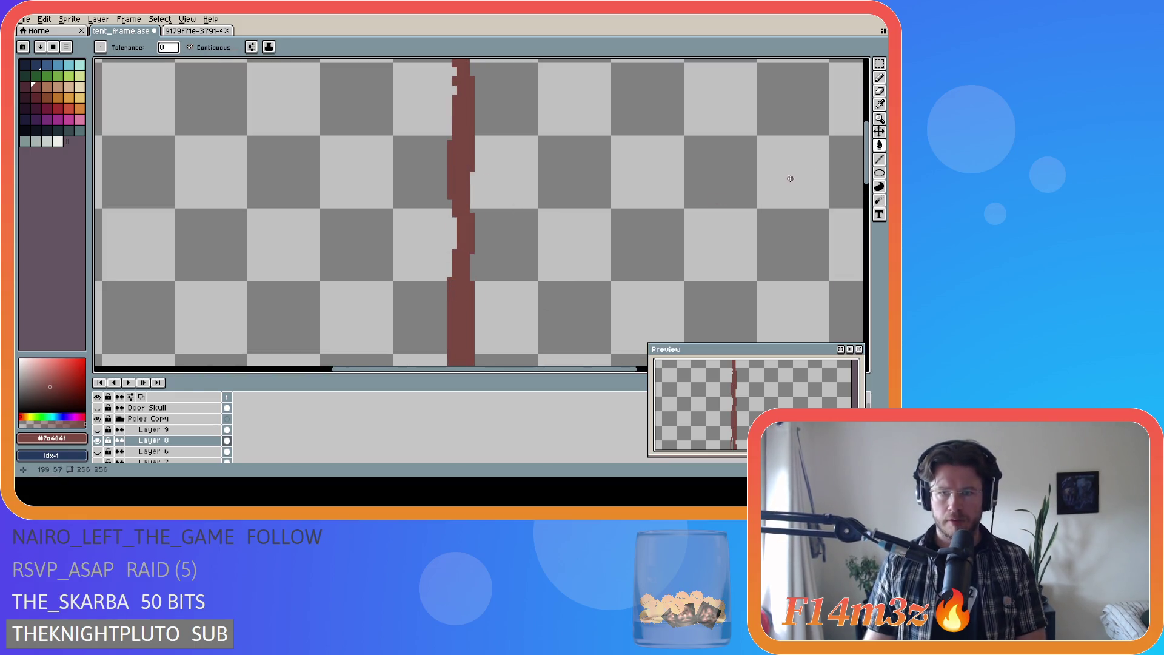
drag(867, 166, 873, 274)
click(449, 188)
scroll(788, 204, down, 5)
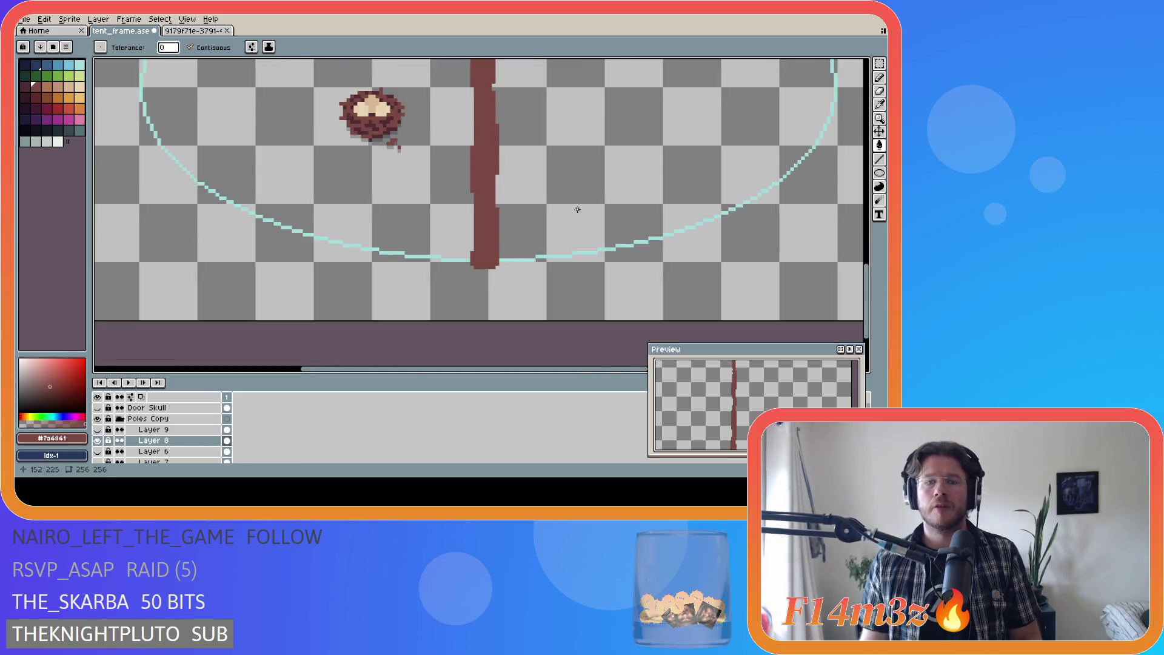
drag(867, 279, 867, 213)
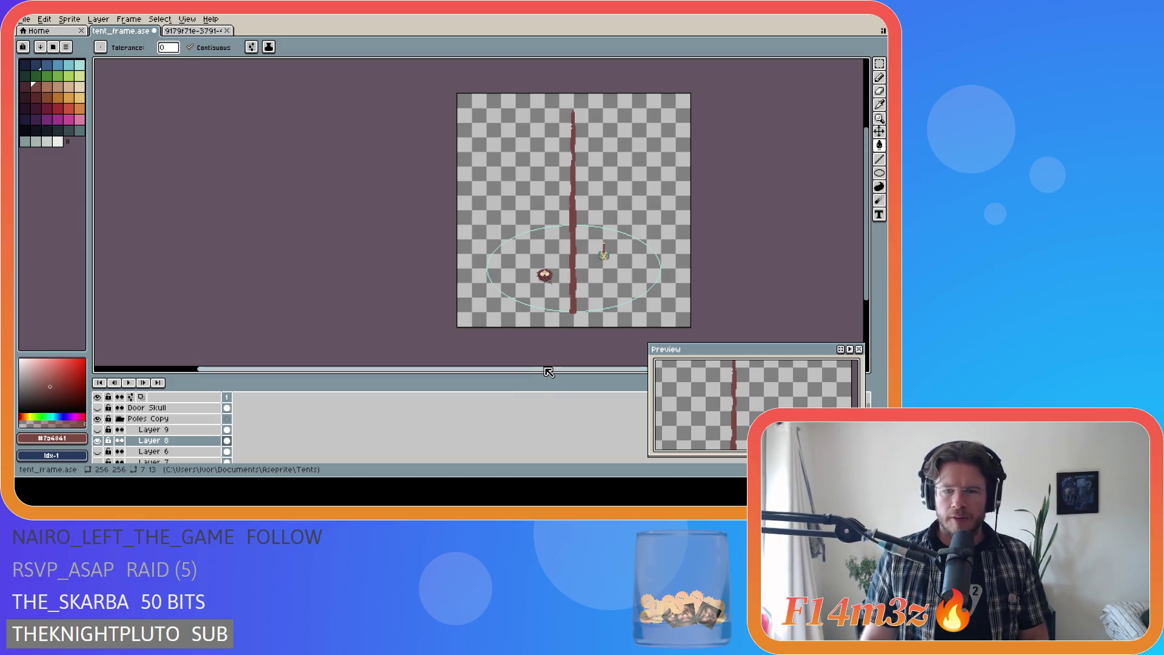
drag(546, 368, 600, 365)
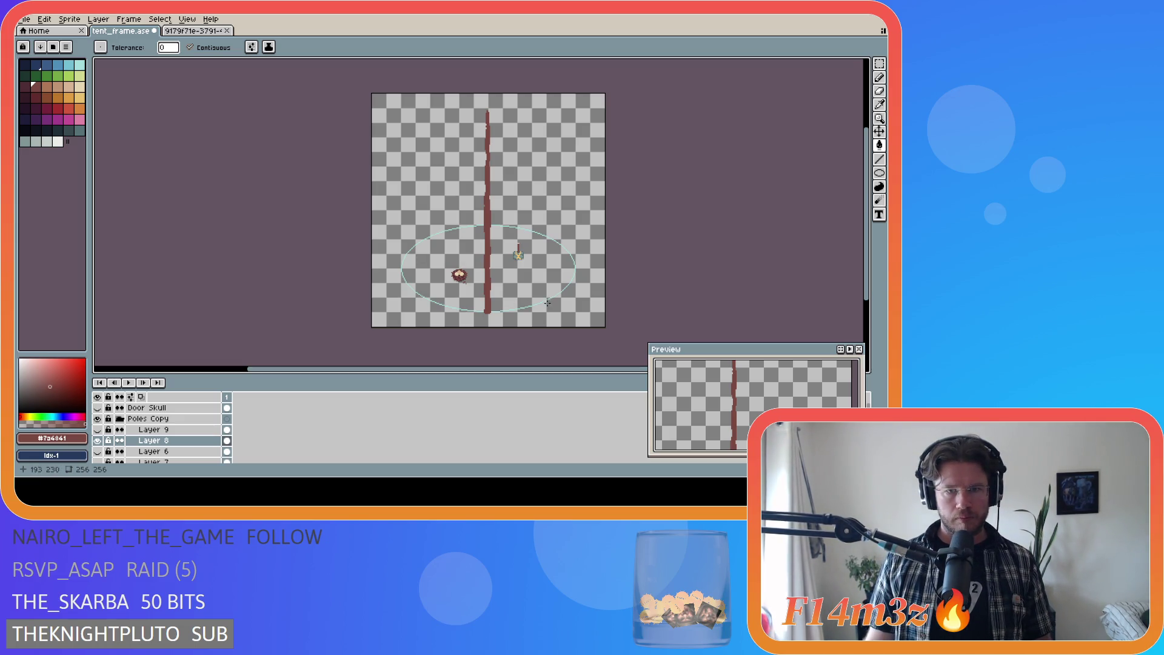
Step: Save tent_frame.ase, then hide Layer 8's thick pole and show Layer 9's thin pole line
key(ctrl+s)
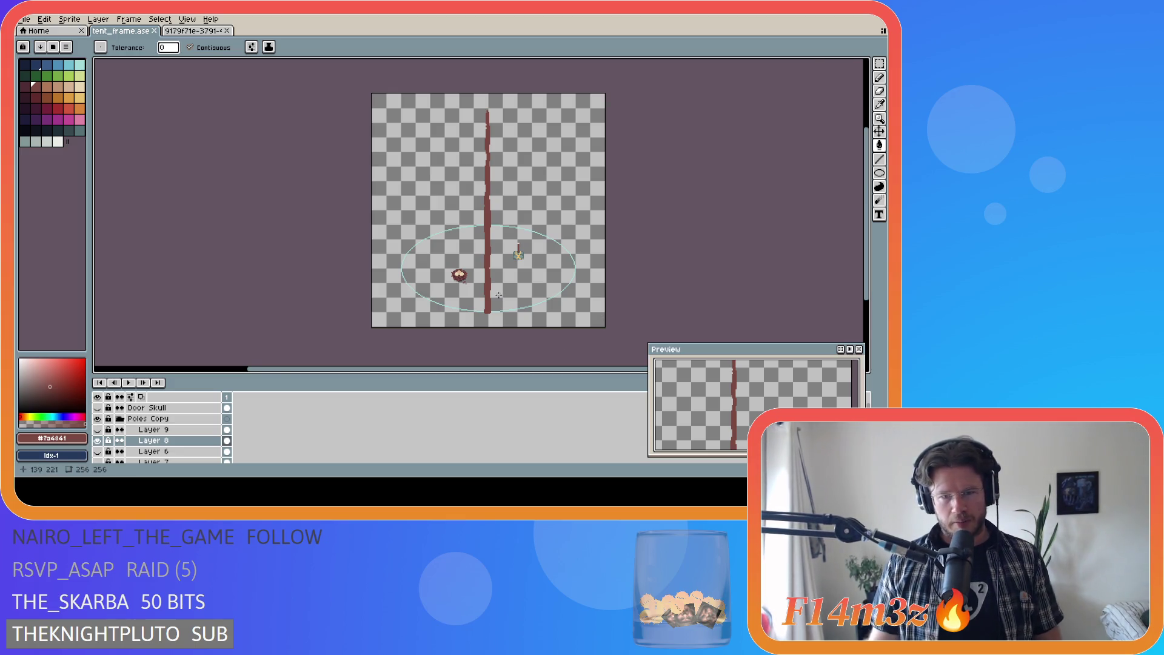
scroll(498, 296, up, 3)
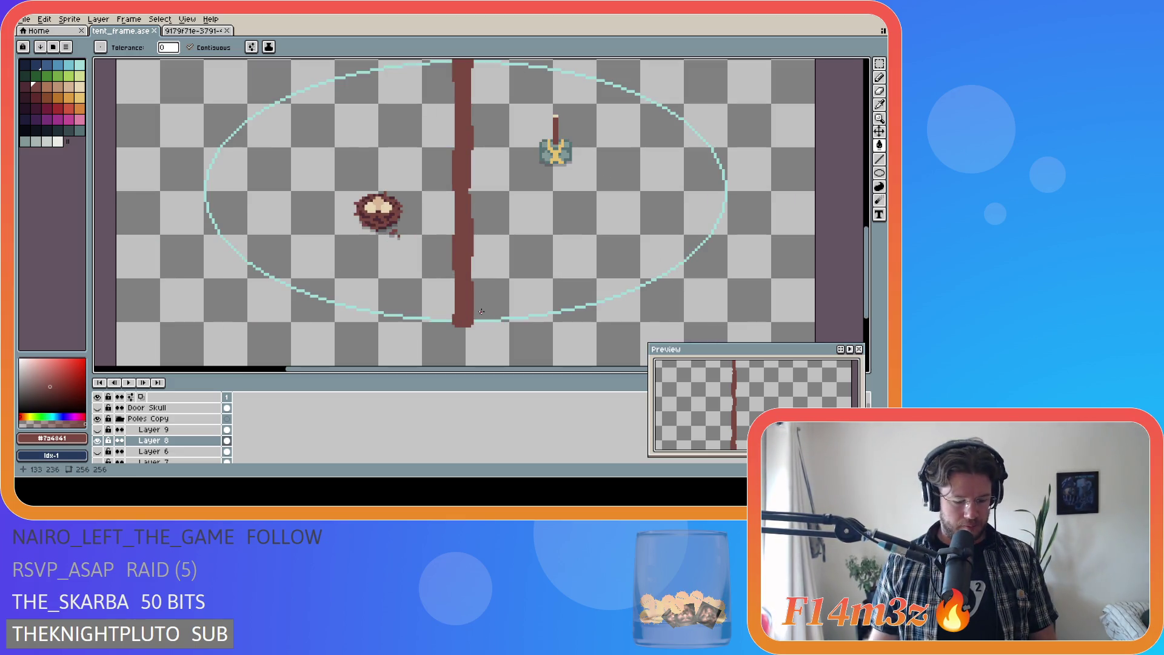
key(b)
scroll(576, 317, down, 3)
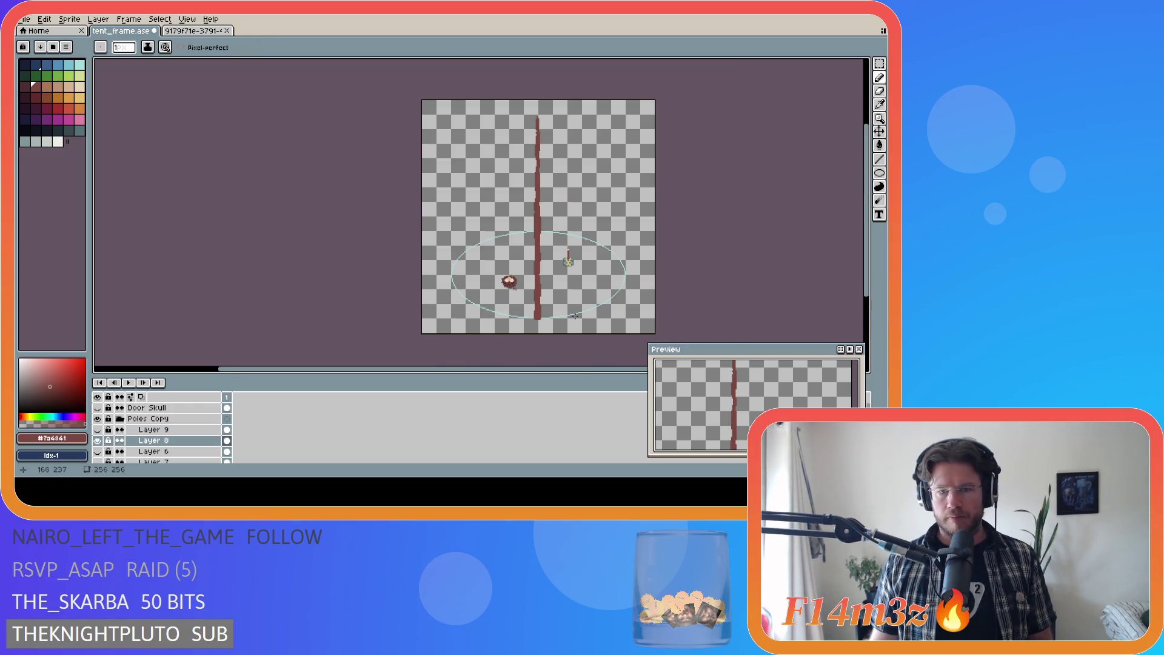
key(v)
key(ctrl+s)
key(b)
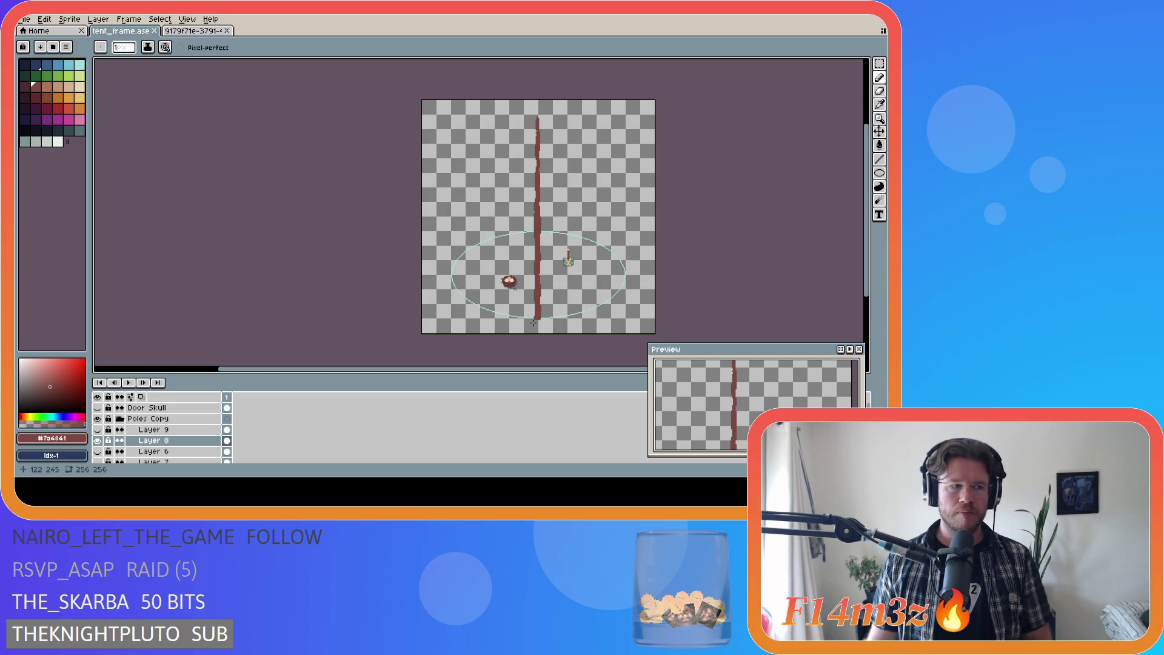
click(97, 440)
click(97, 429)
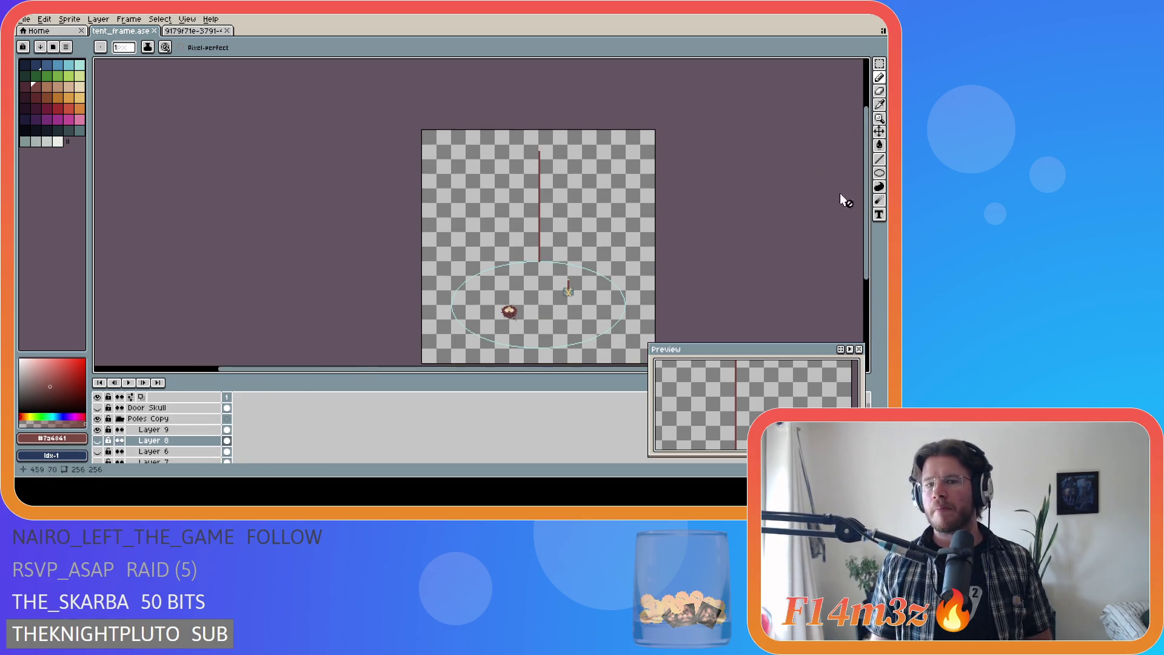
Step: Zoom in on the thin pole and make Layer 9 the active layer with the Pencil tool
scroll(550, 186, up, 3)
drag(864, 199, 873, 225)
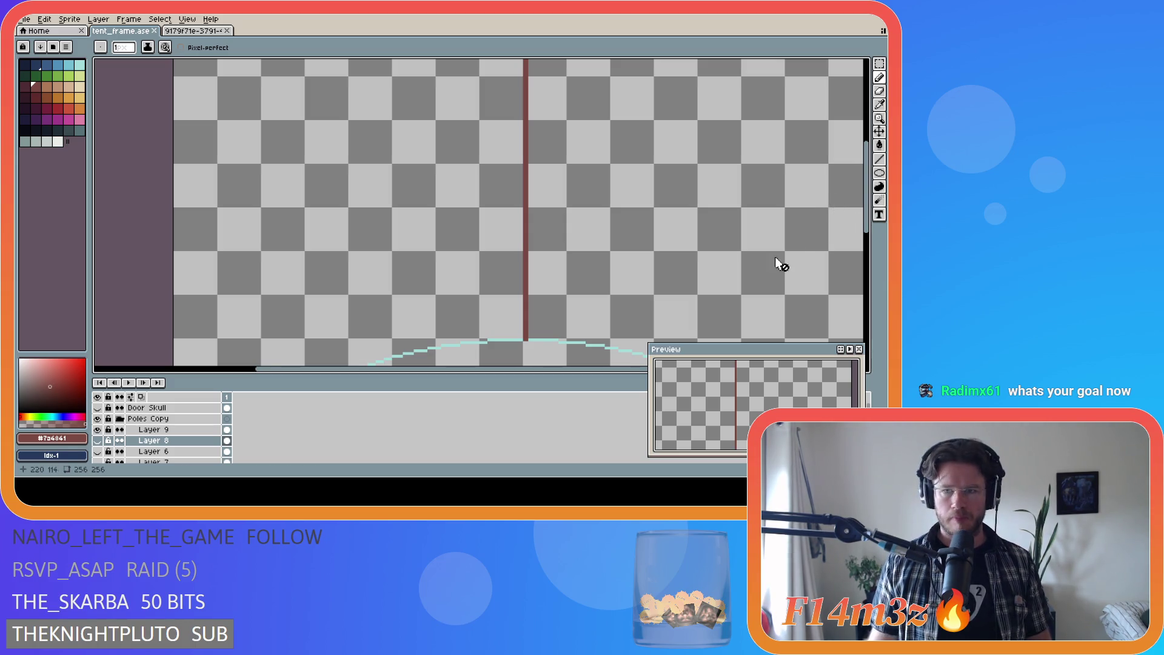
mouse_move(867, 223)
mouse_down()
mouse_move(876, 234)
mouse_move(861, 233)
mouse_up()
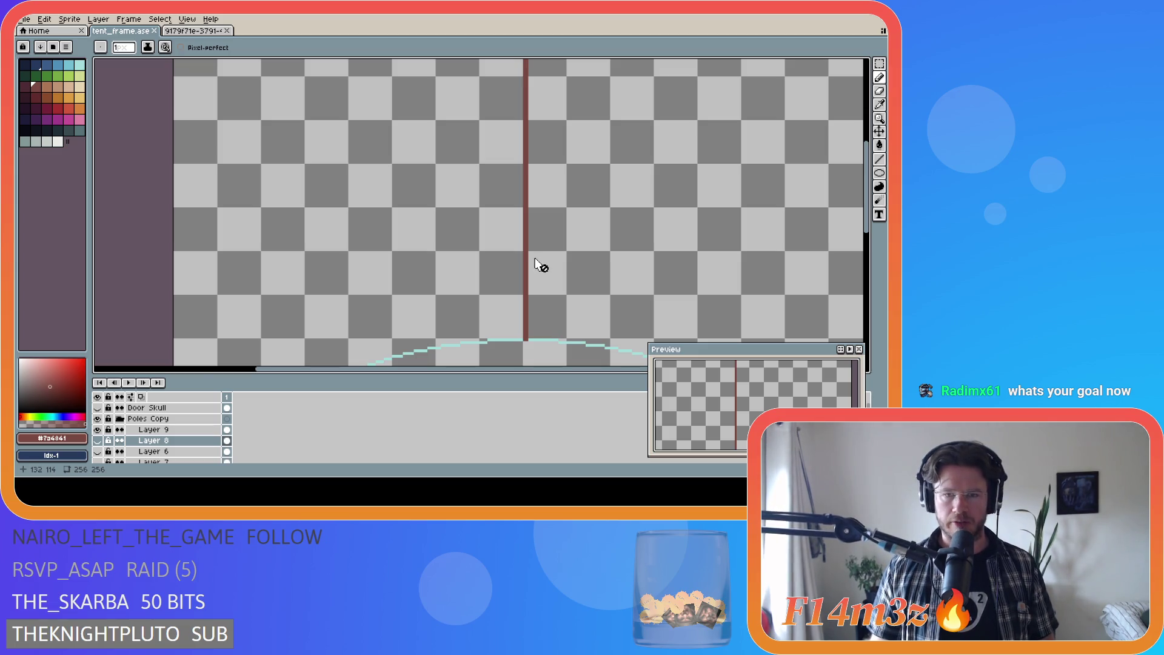
click(879, 159)
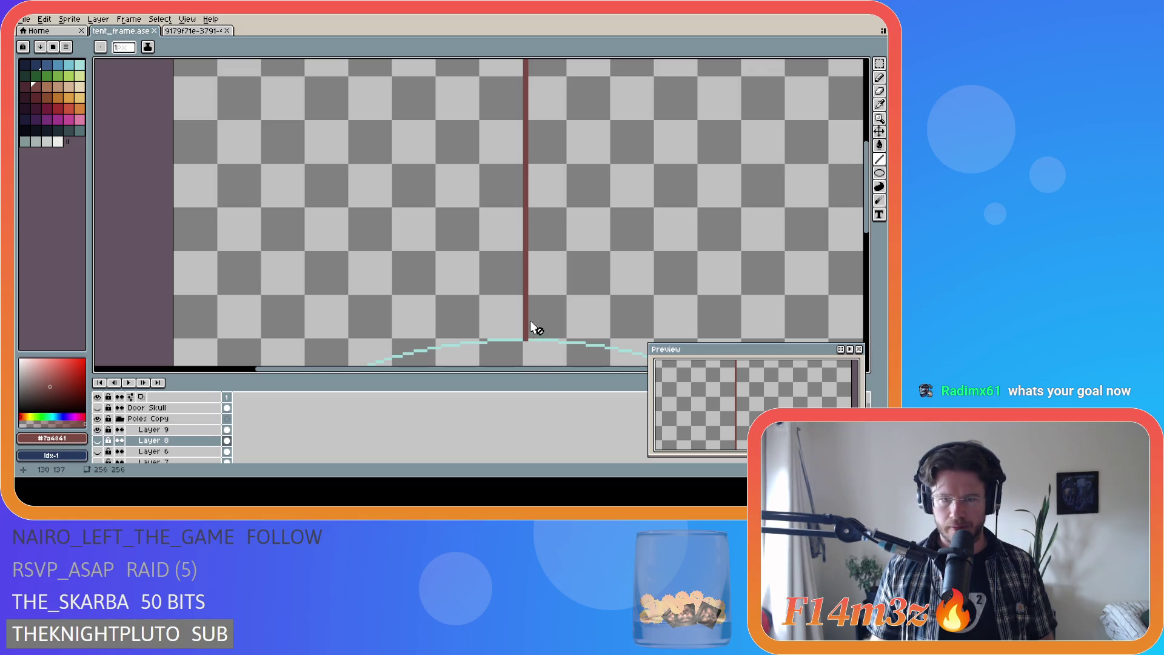
key(b)
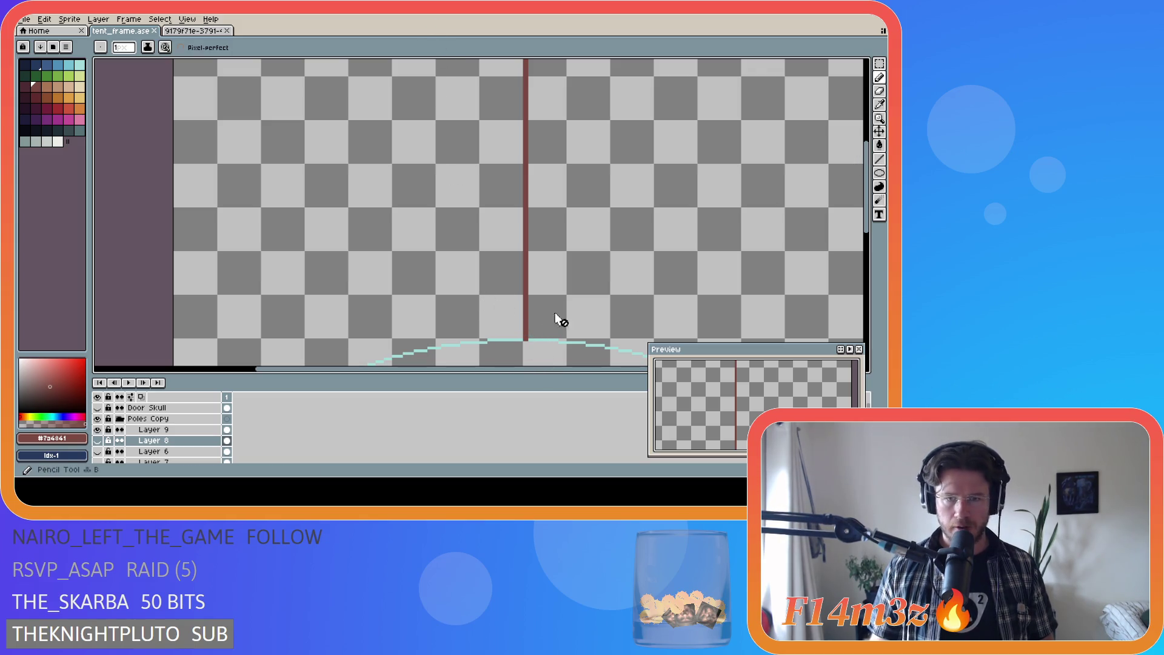
click(195, 431)
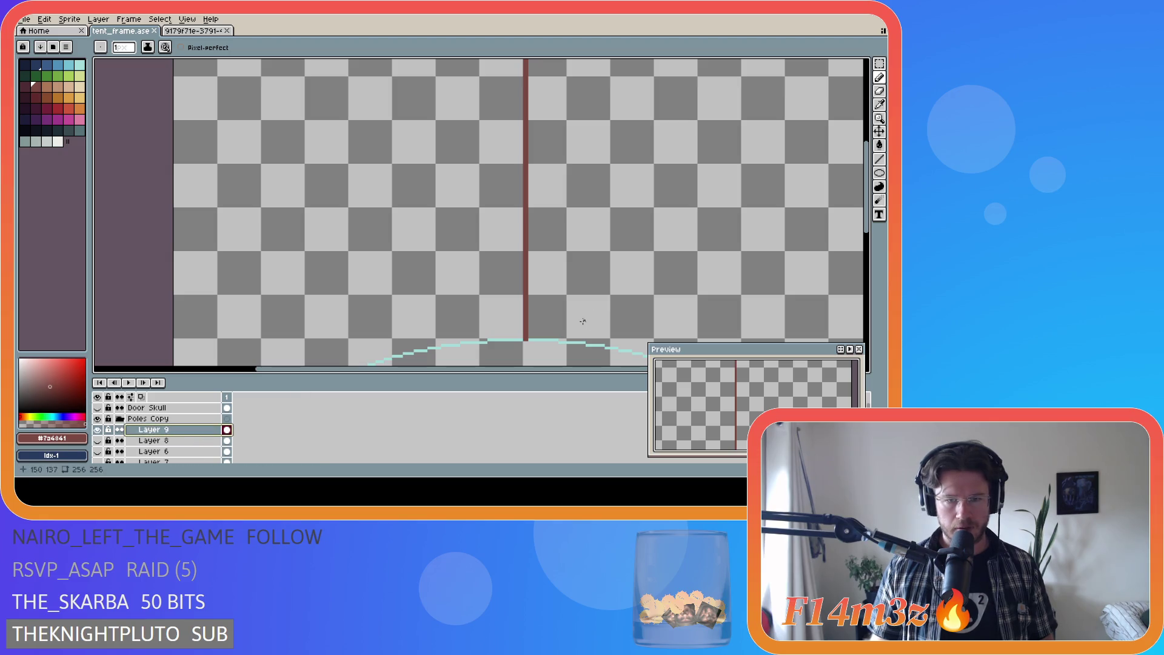
Step: Draw outline strokes up the thin pole from its base toward the top, undoing a misplaced stroke
scroll(506, 339, up, 2)
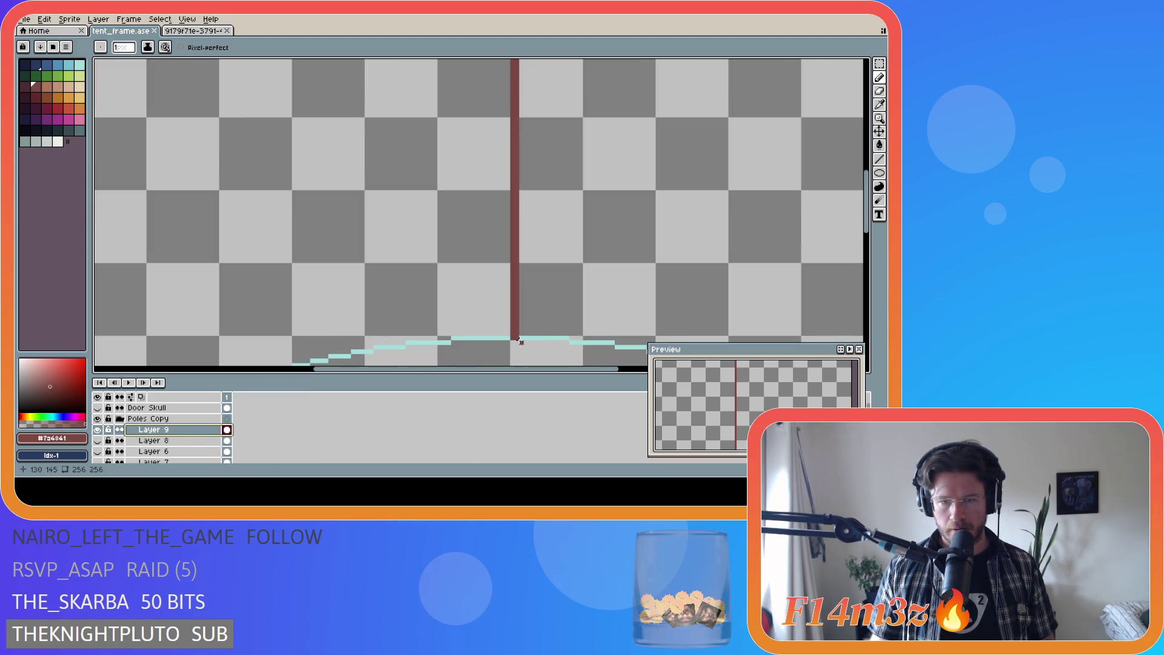
click(525, 337)
drag(531, 294, 525, 246)
key(ctrl+z)
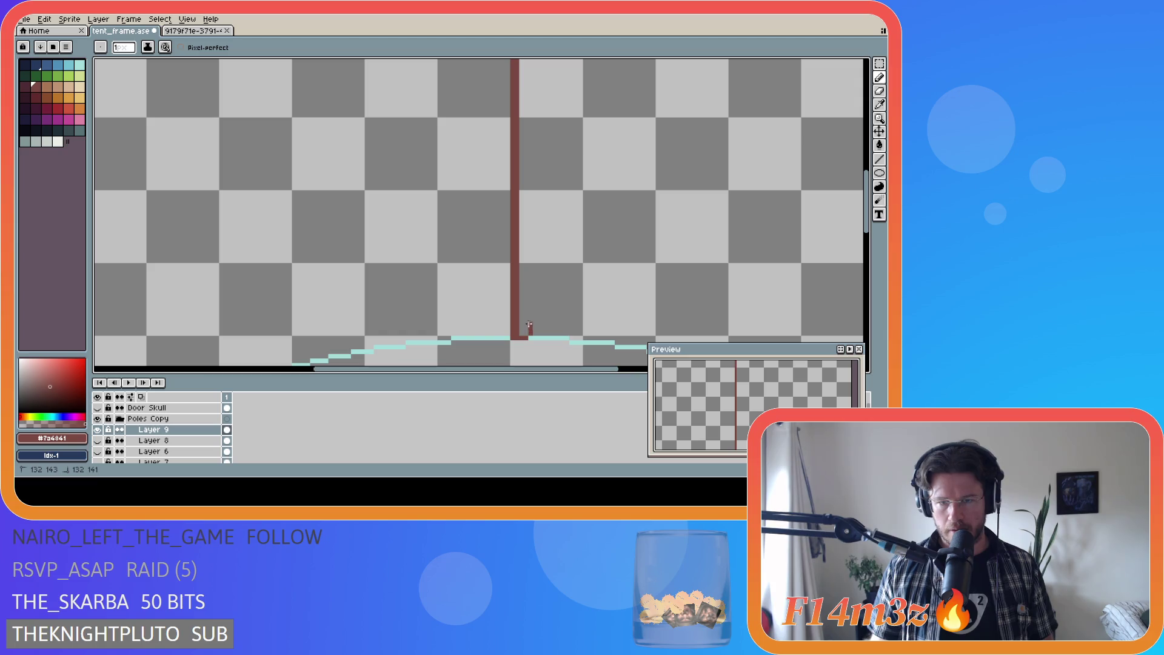
drag(527, 249, 516, 92)
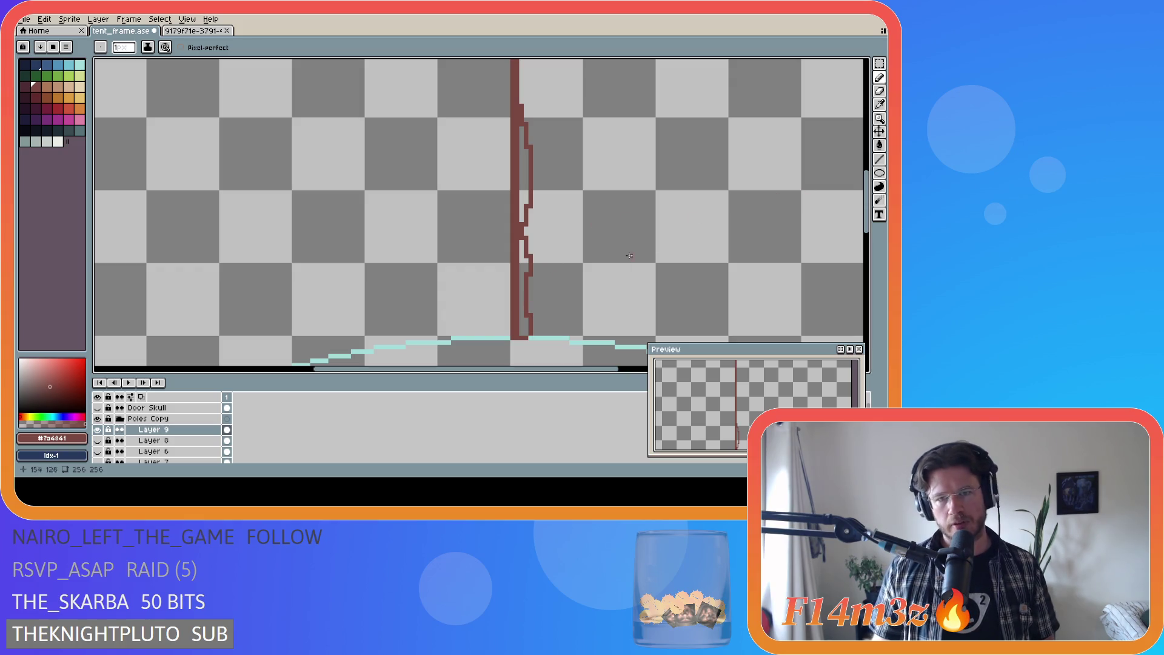
scroll(553, 231, up, 2)
drag(518, 237, 522, 68)
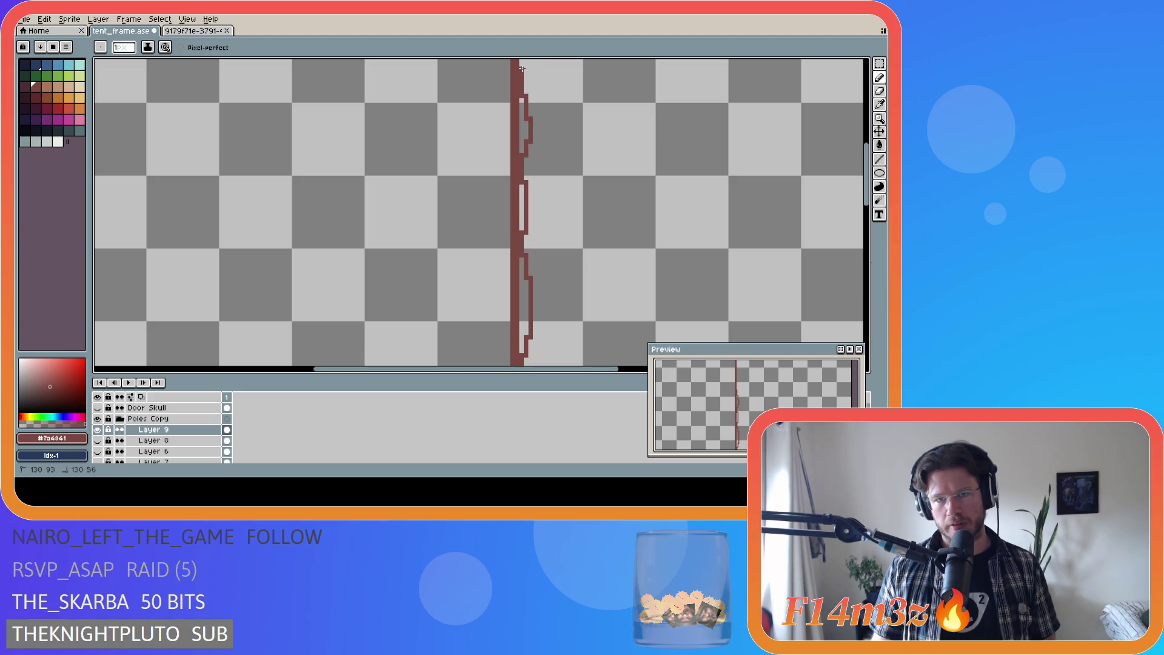
scroll(545, 240, up, 3)
drag(521, 295, 526, 190)
Step: Darken the pole's right edge from the base up to near the top, then zoom out
key(v)
key(b)
drag(521, 295, 522, 241)
drag(522, 292, 520, 165)
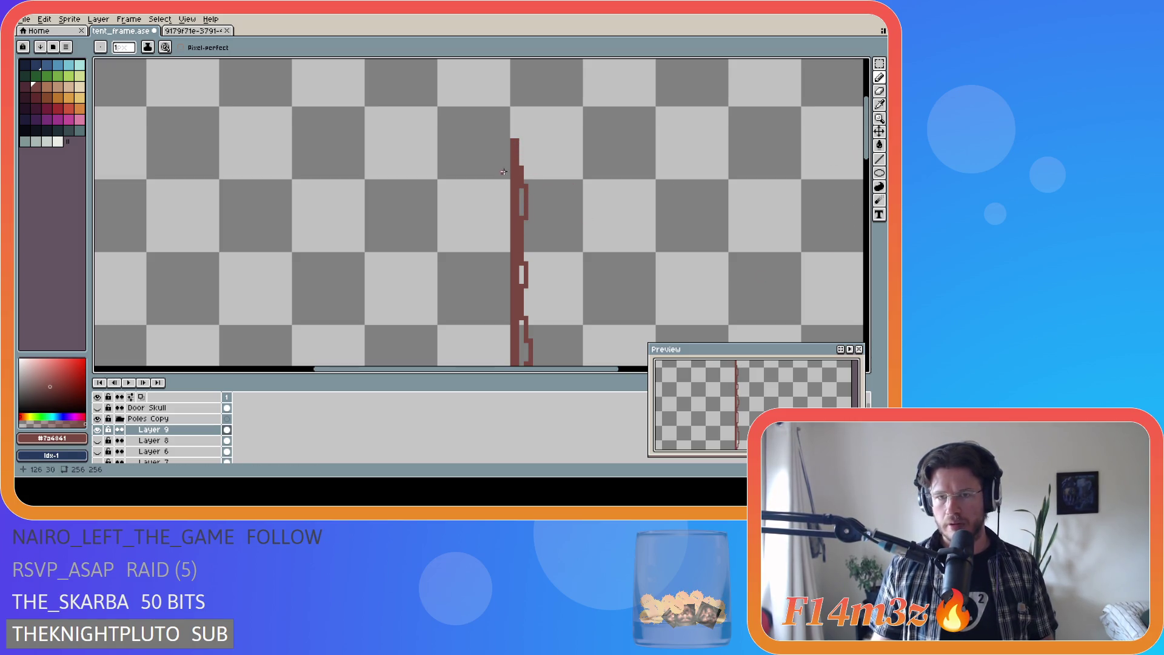
drag(521, 165, 520, 146)
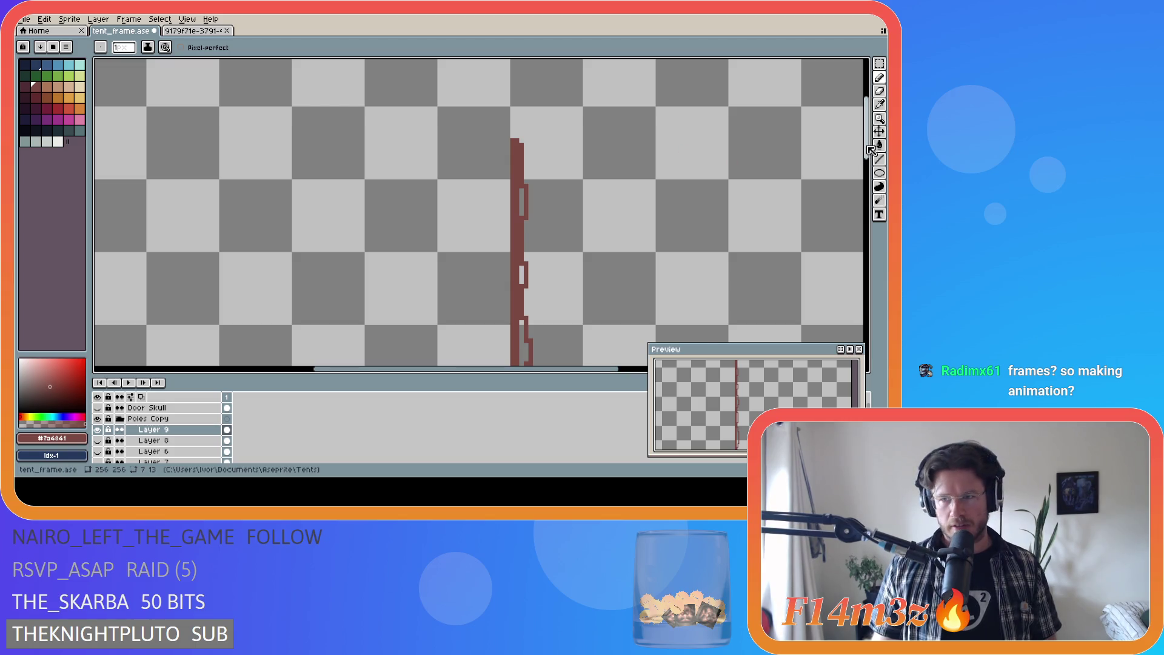
scroll(754, 249, down, 3)
drag(527, 368, 627, 368)
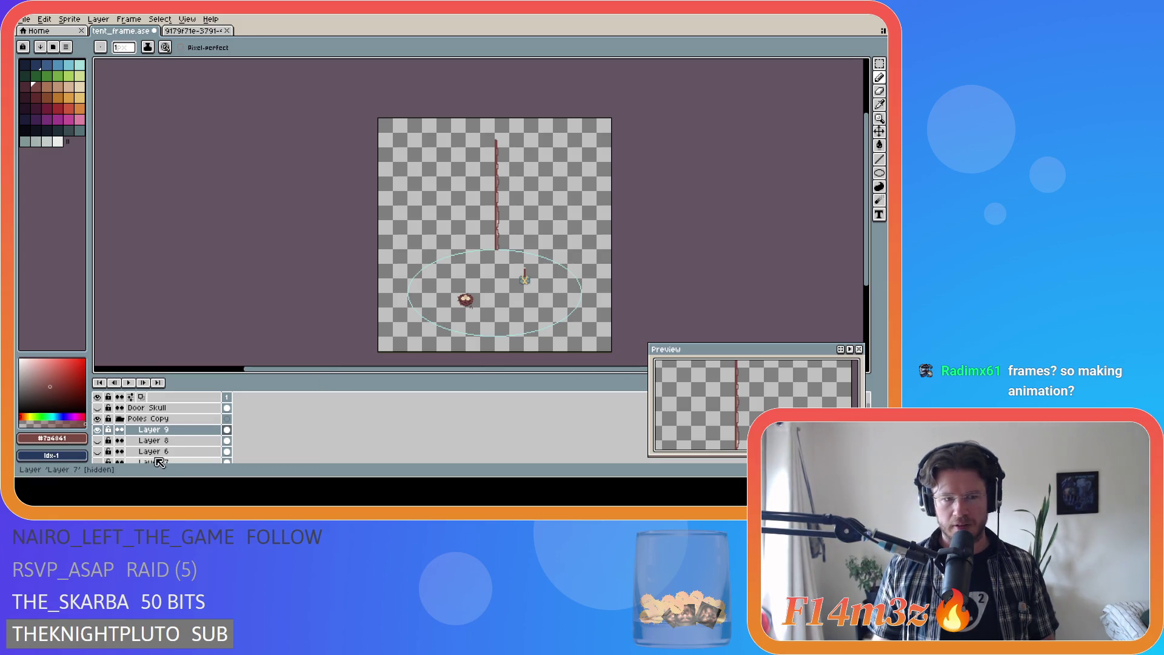
Step: Draw a jagged stroke up the pole's left side, trimming its top and extending it upward
scroll(159, 462, down, 1)
scroll(159, 462, down, 1)
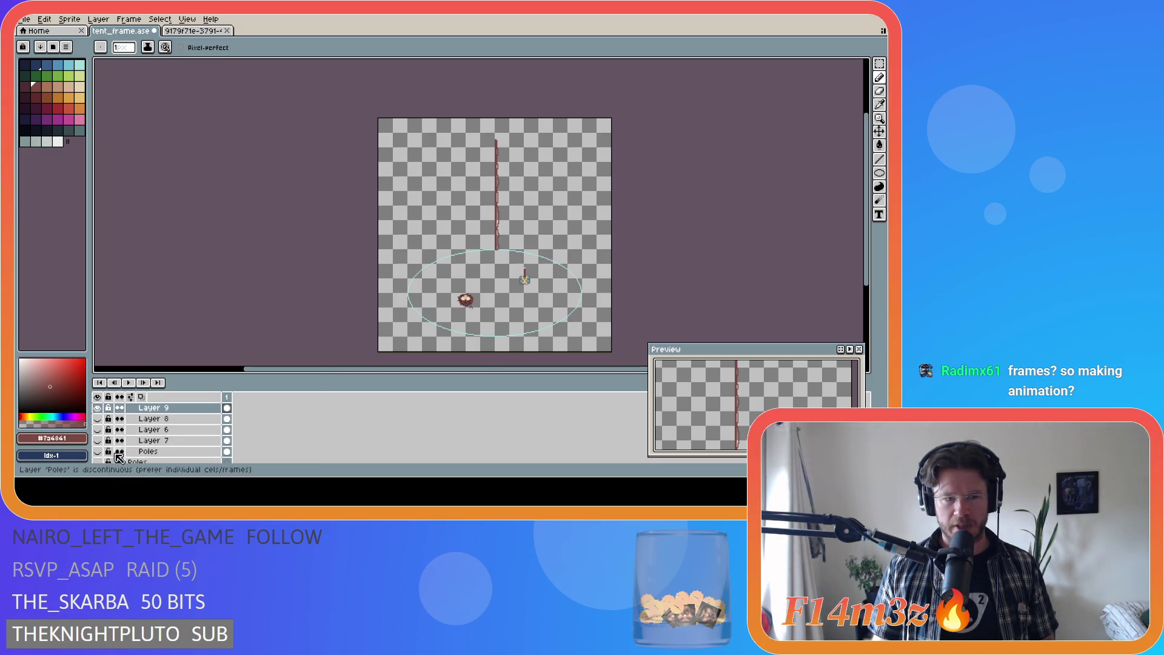
scroll(527, 241, up, 3)
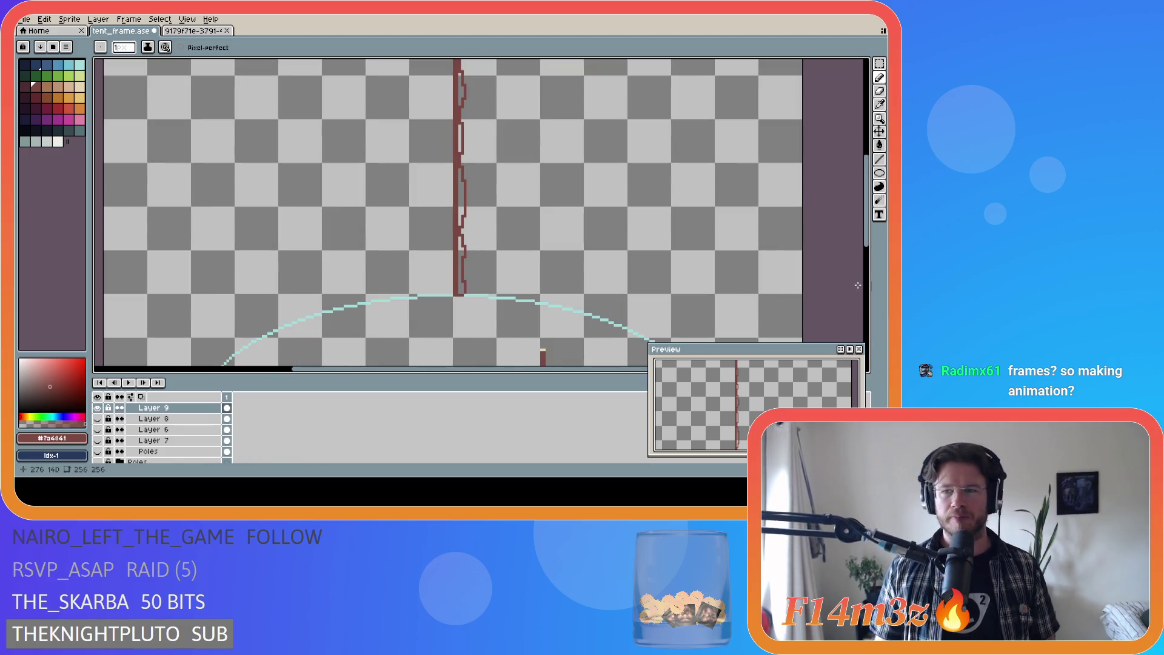
scroll(482, 283, up, 1)
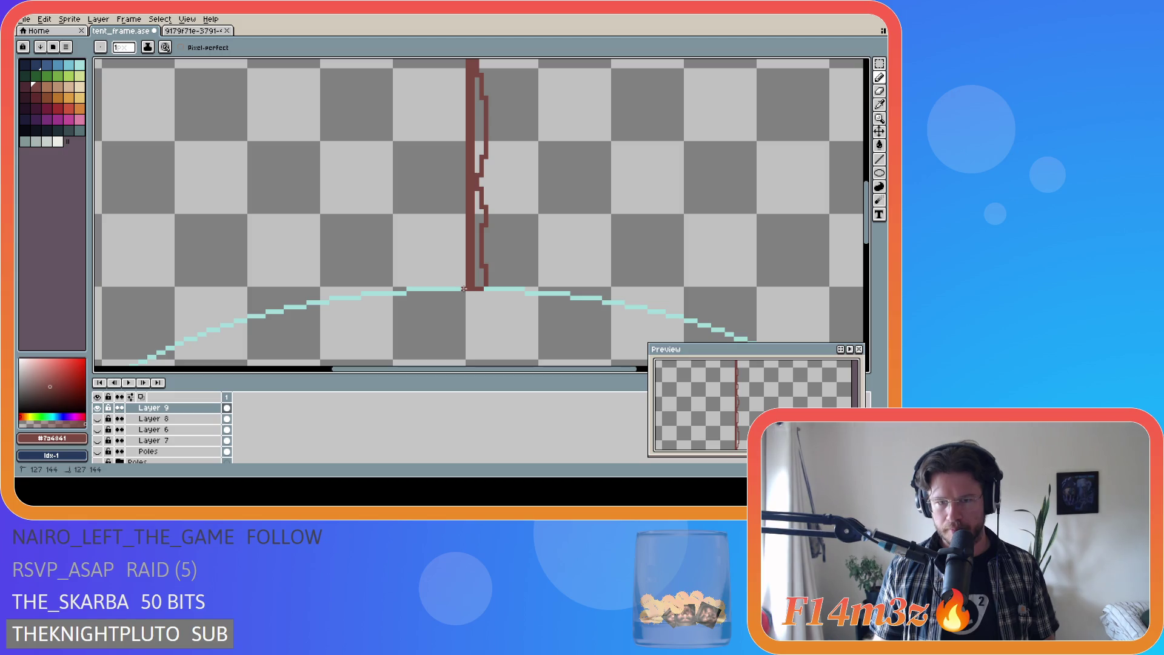
drag(458, 283, 452, 87)
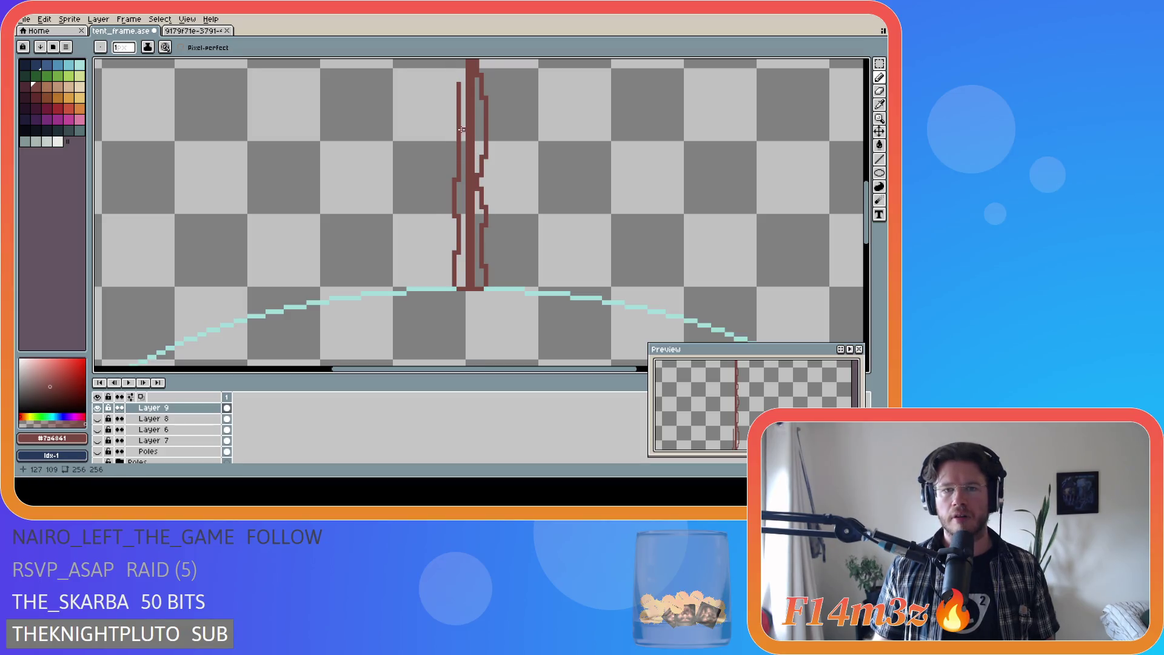
key(ctrl+z)
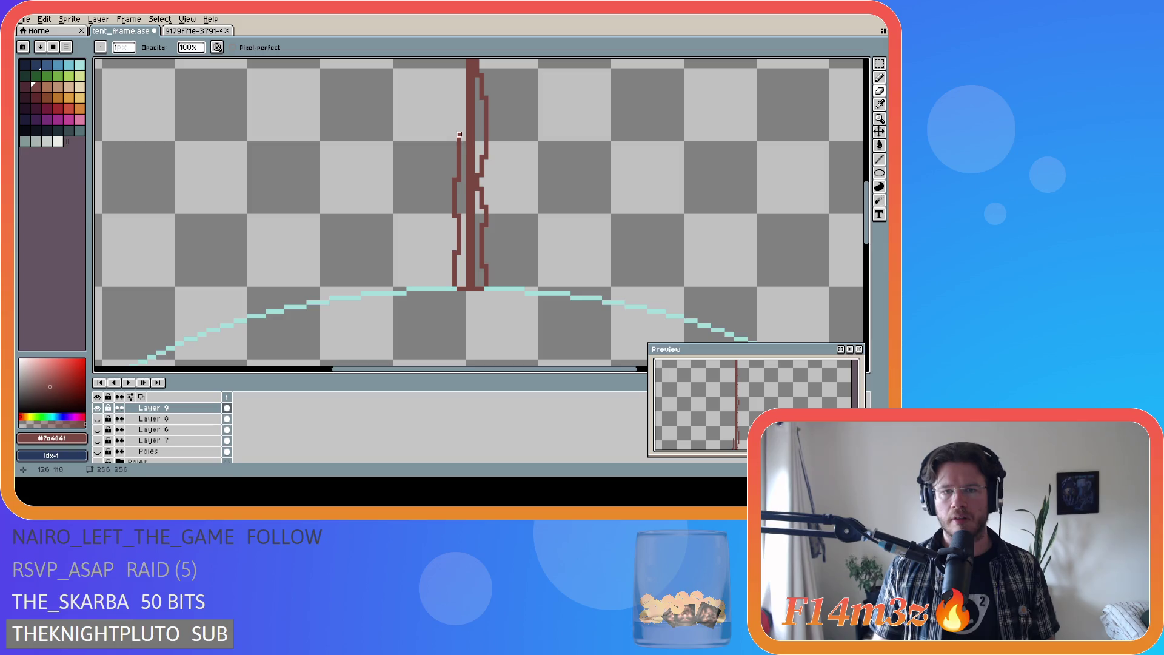
drag(460, 148, 460, 115)
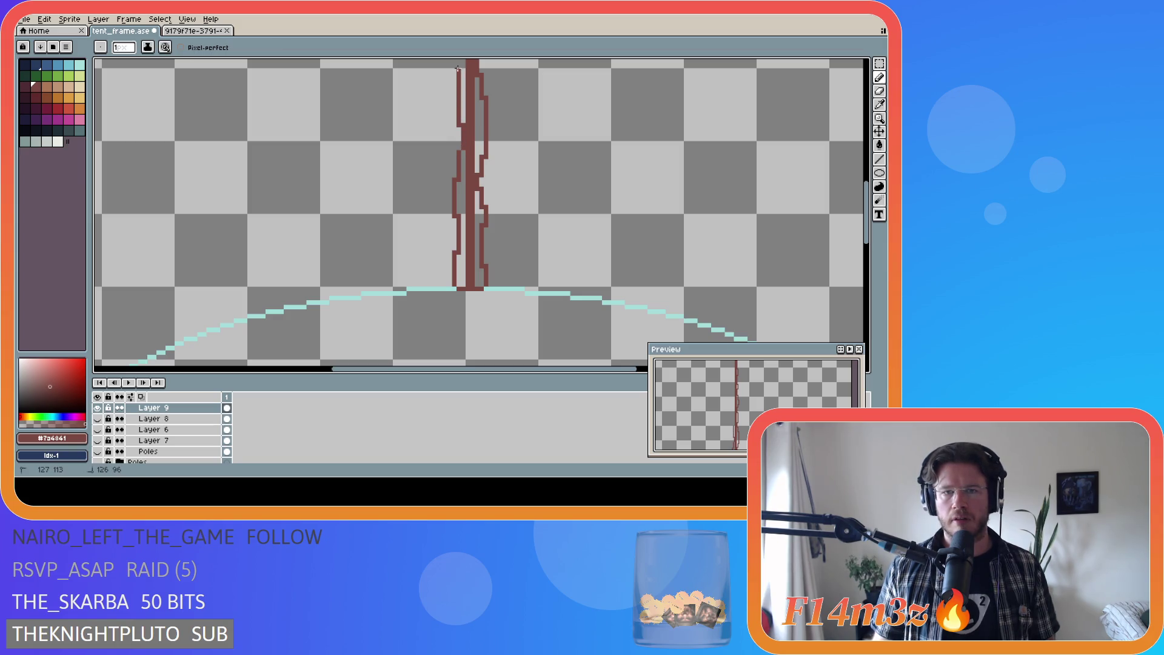
Step: Retrace the pole's left edge higher up, undoing the strokes that went astray
scroll(508, 257, up, 3)
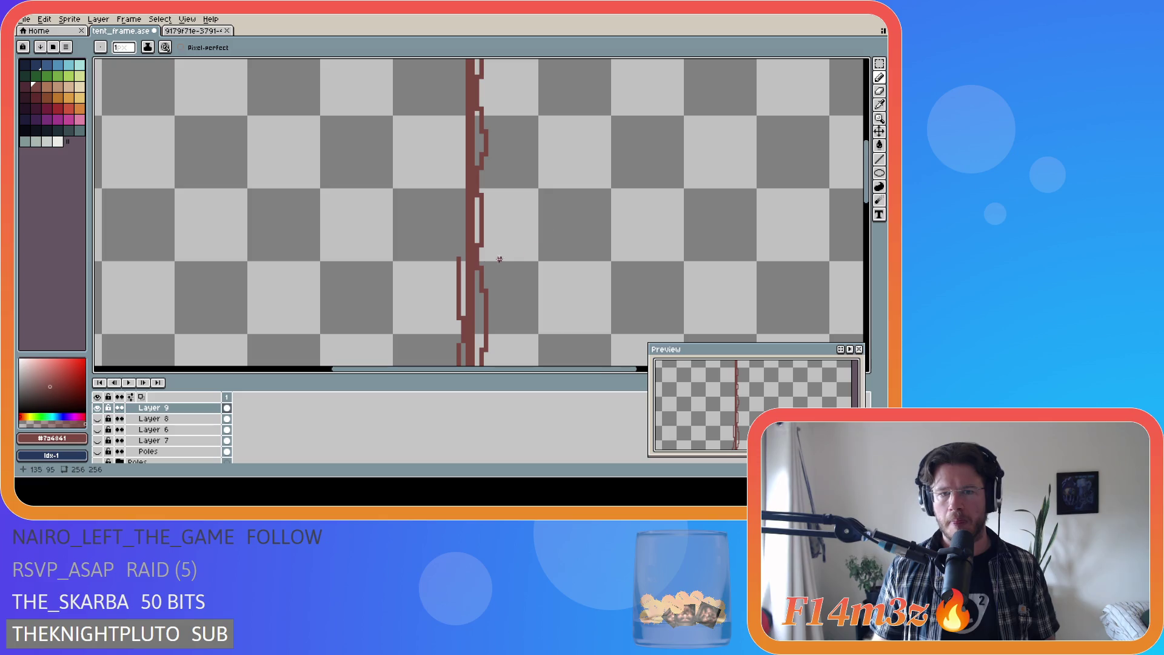
drag(459, 258, 456, 124)
key(ctrl+z)
drag(460, 259, 450, 147)
key(ctrl+z)
drag(458, 188, 454, 145)
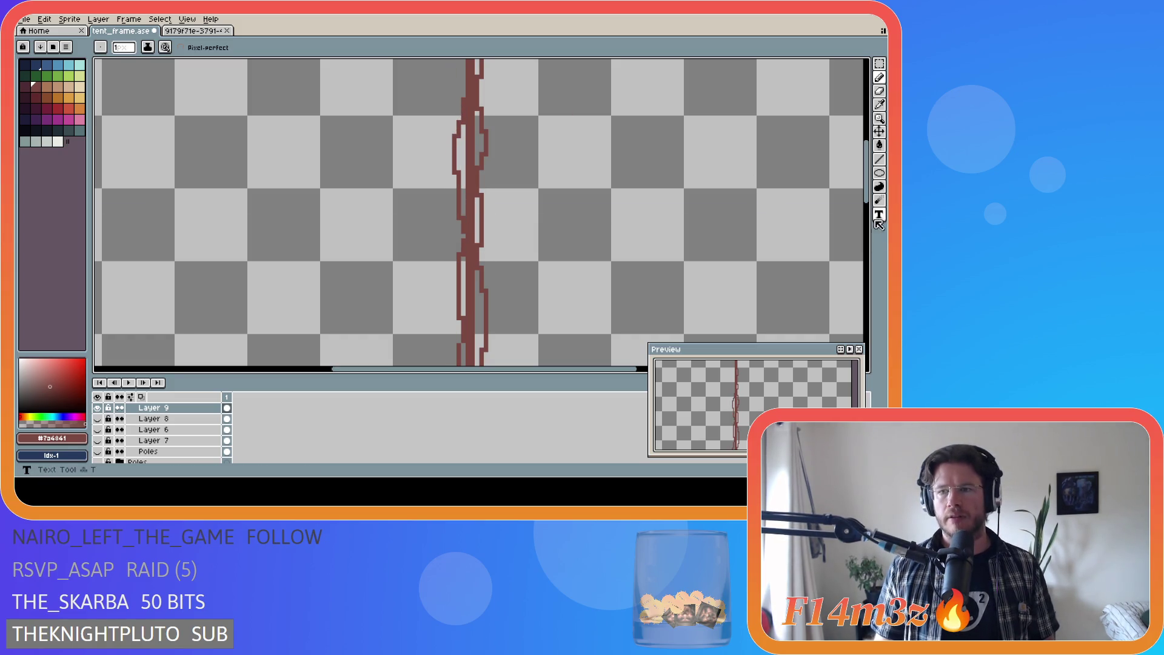
Step: Carry the left edge up to the pole's top and touch up the top pixel
scroll(442, 250, up, 3)
drag(463, 279, 459, 234)
drag(463, 192, 463, 121)
click(464, 118)
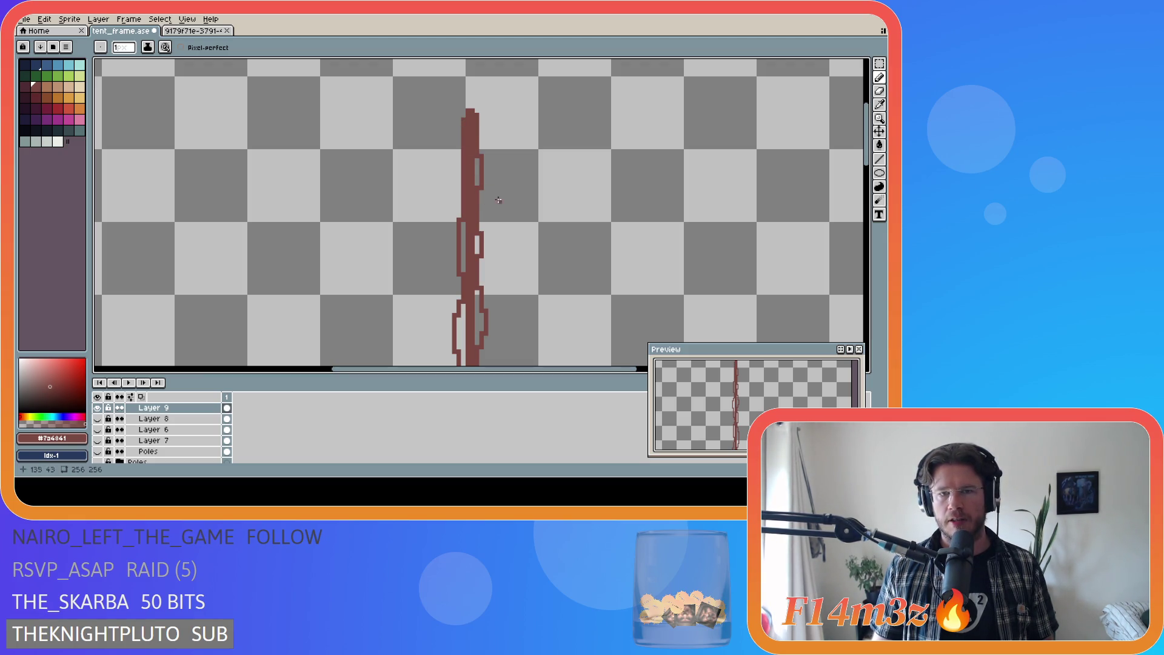
scroll(861, 146, down, 5)
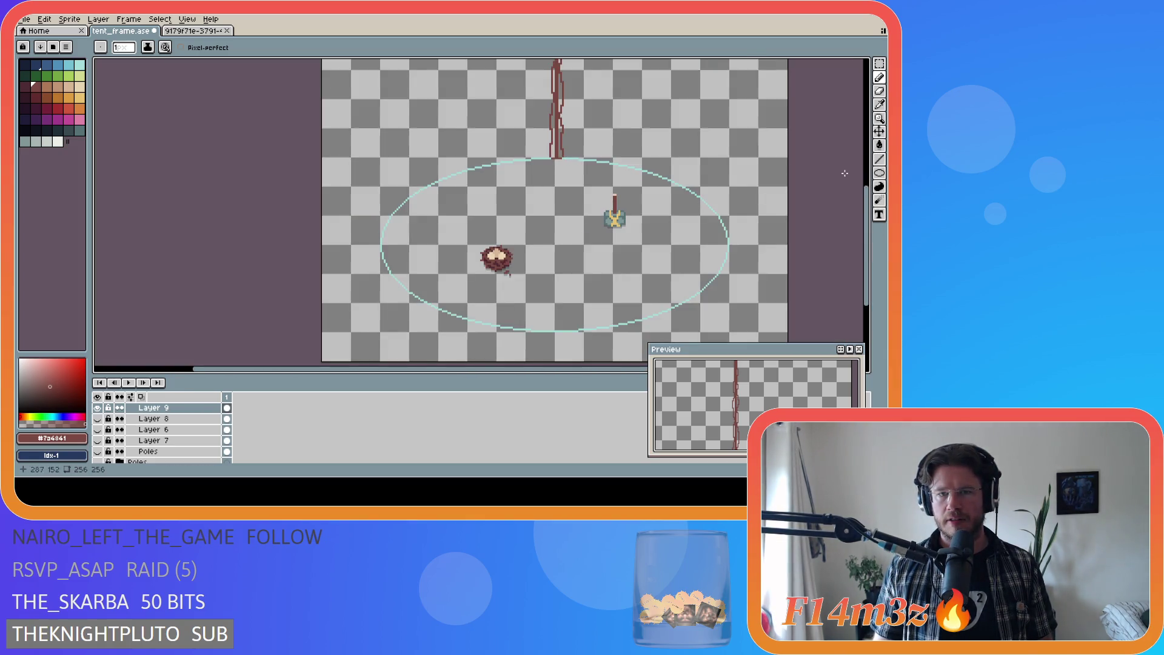
scroll(837, 171, up, 3)
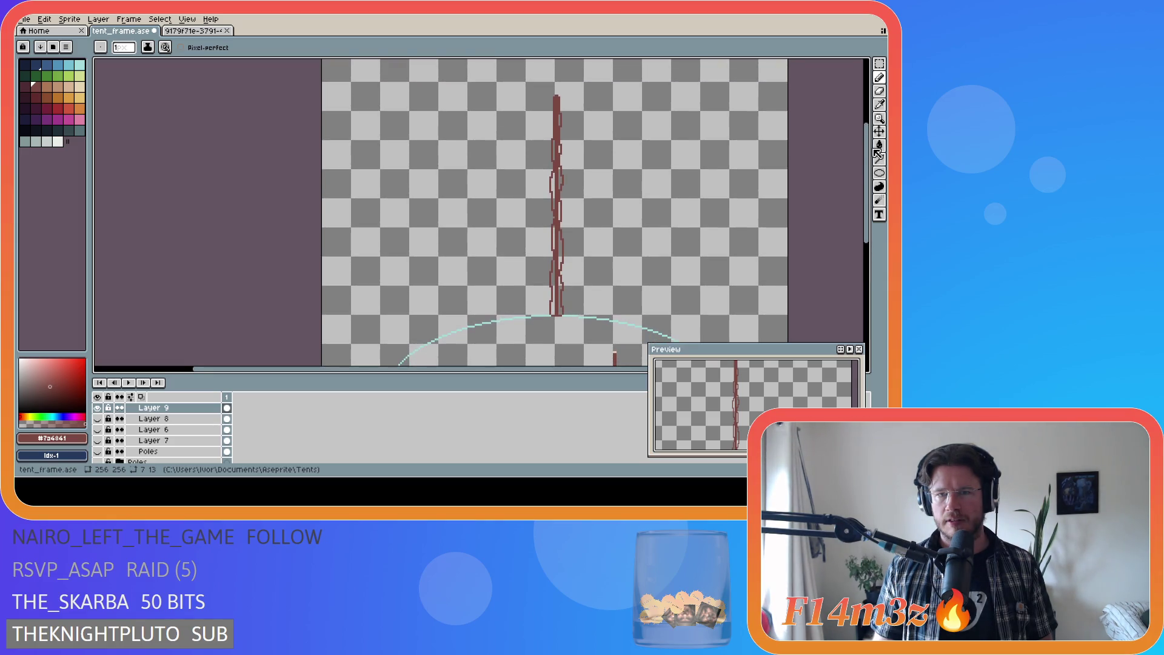
scroll(574, 273, up, 3)
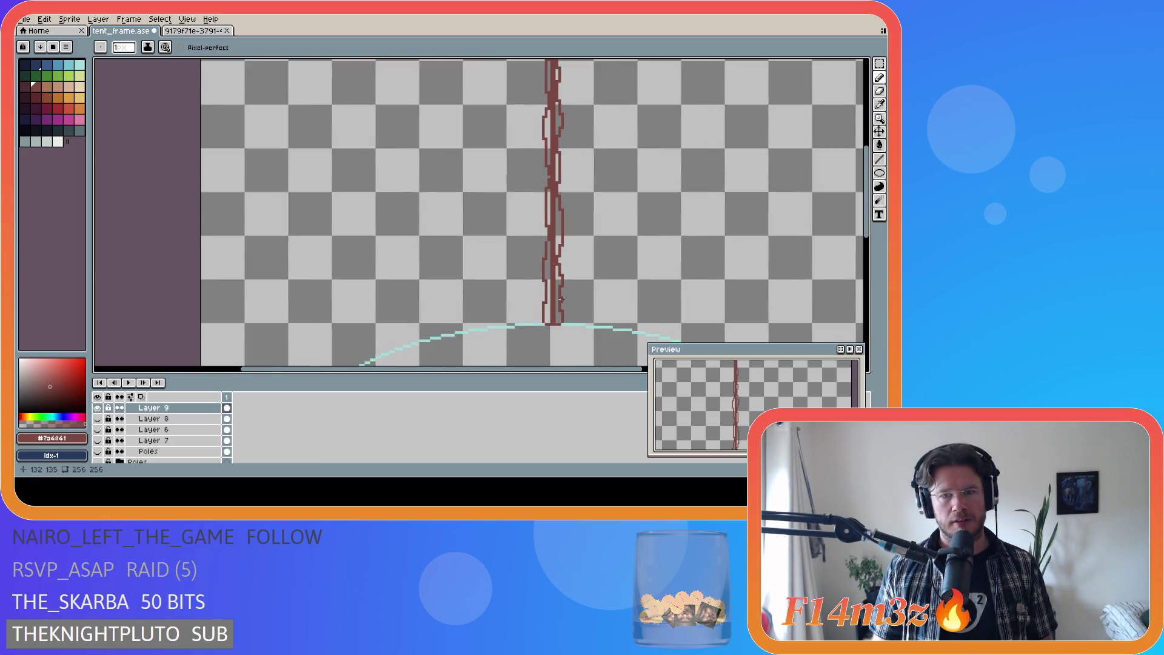
Step: Paint-bucket fill the pole's lower interior and its upper left and right gaps
key(g)
click(538, 317)
click(555, 304)
click(555, 177)
click(538, 147)
Step: Fill the remaining left and right hollow gaps along the pole
scroll(563, 230, up, 3)
click(553, 255)
click(539, 222)
click(555, 177)
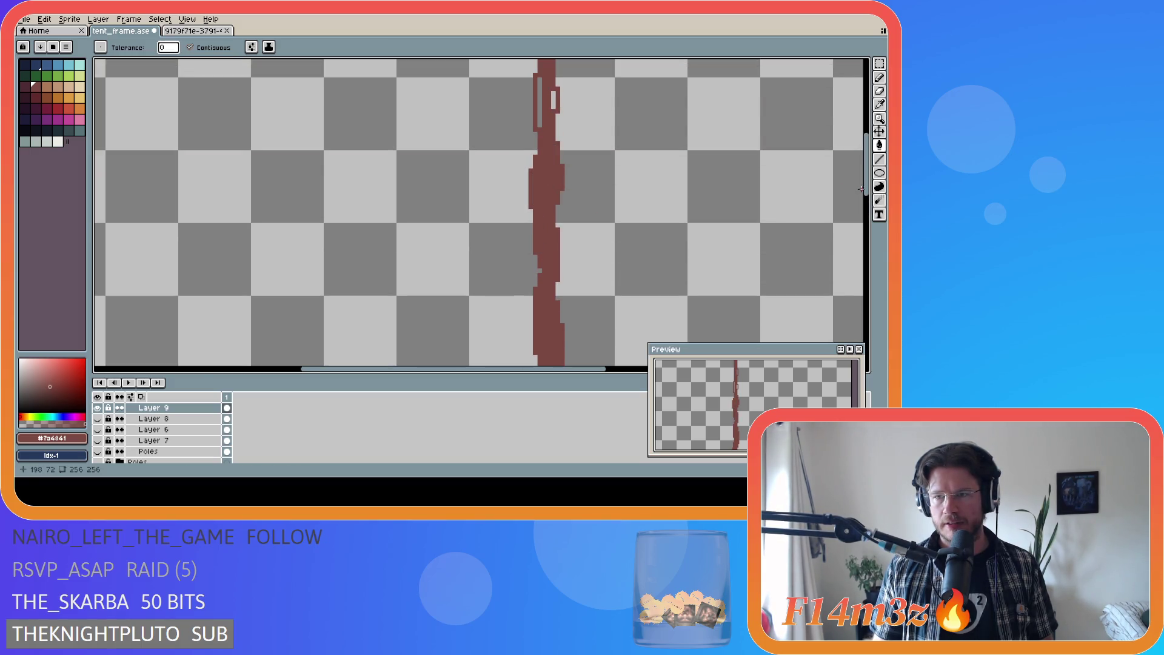
scroll(861, 190, up, 3)
click(540, 261)
click(552, 258)
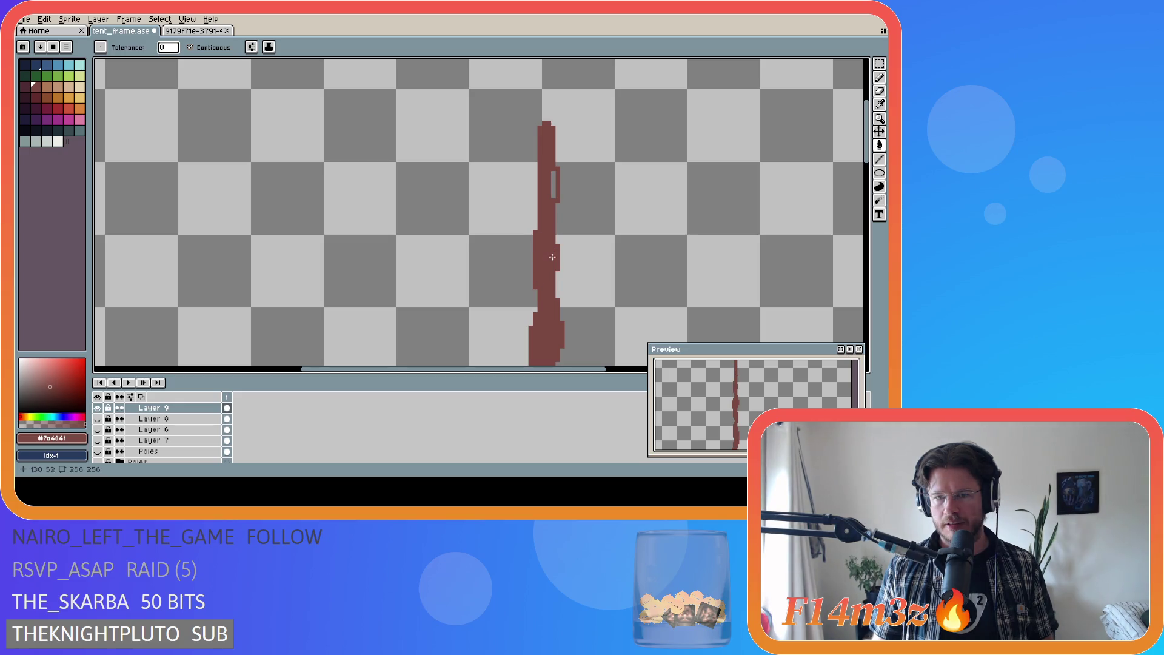
click(555, 182)
Step: Patch the pole's left edge with red pixels and save tent_frame.ase
key(b)
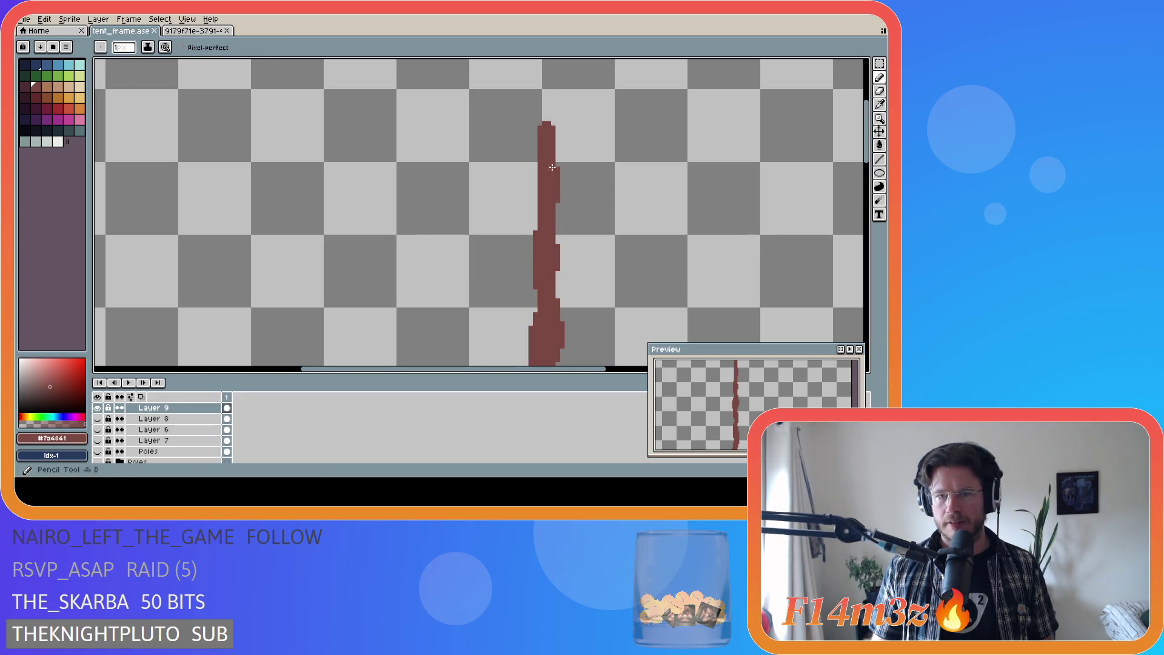
drag(535, 150, 535, 179)
scroll(674, 258, down, 3)
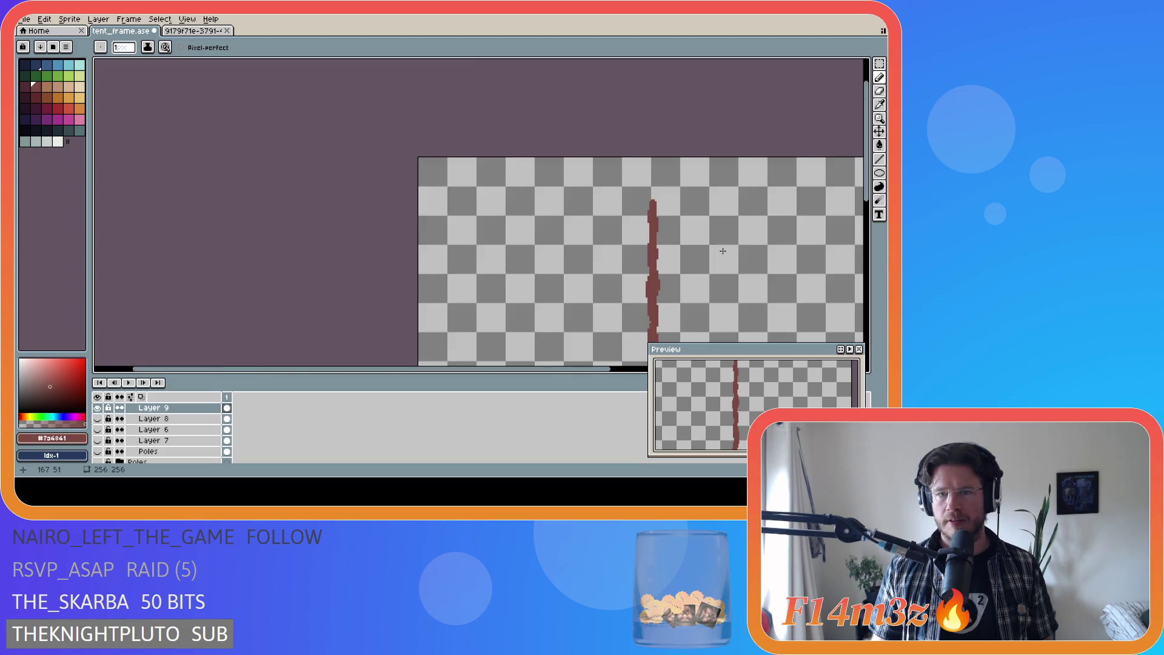
scroll(693, 244, down, 5)
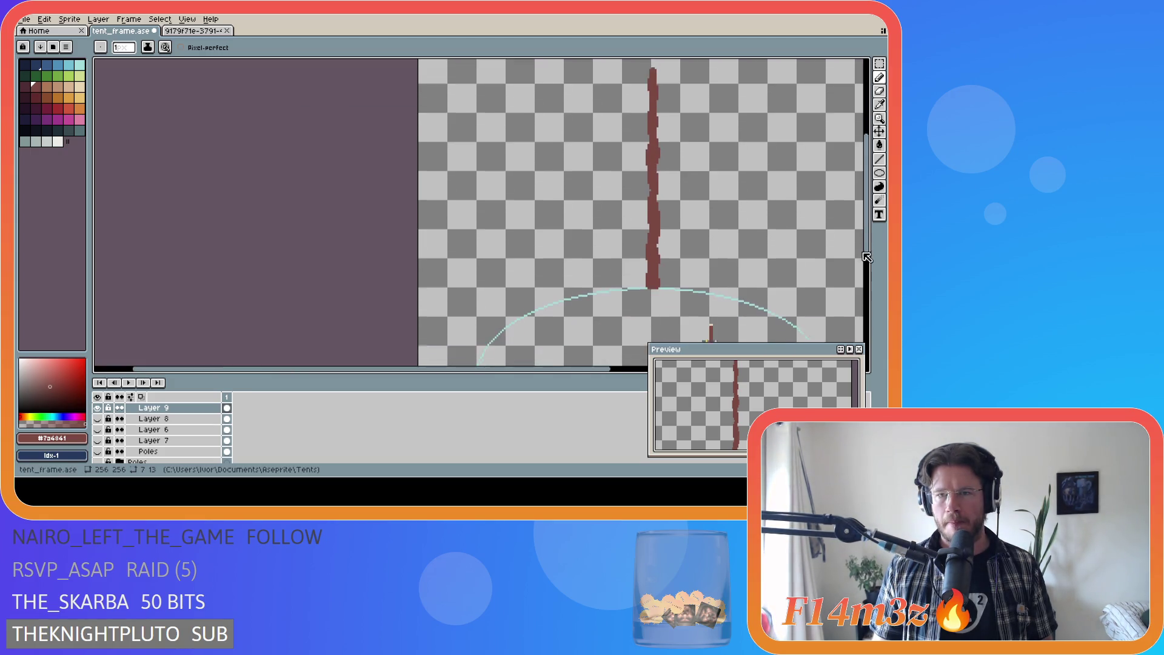
drag(571, 368, 668, 369)
key(ctrl+s)
scroll(790, 257, down, 1)
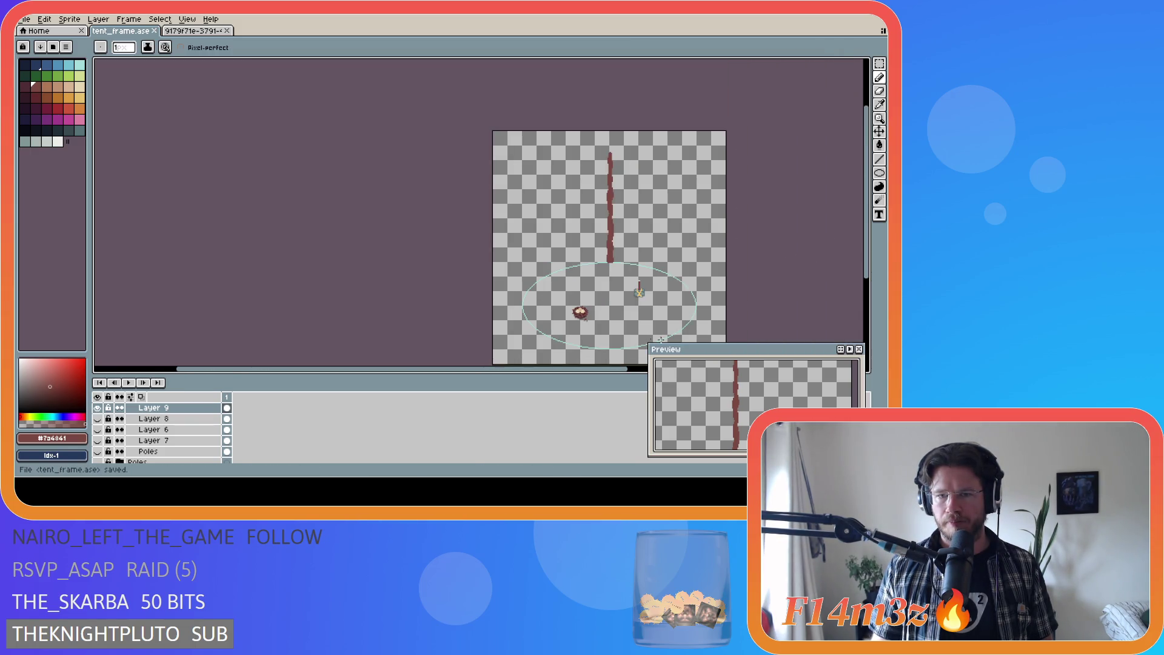
Step: Show the Poles layer and Layers 6, 7 and 8, then save the file
drag(571, 369, 642, 368)
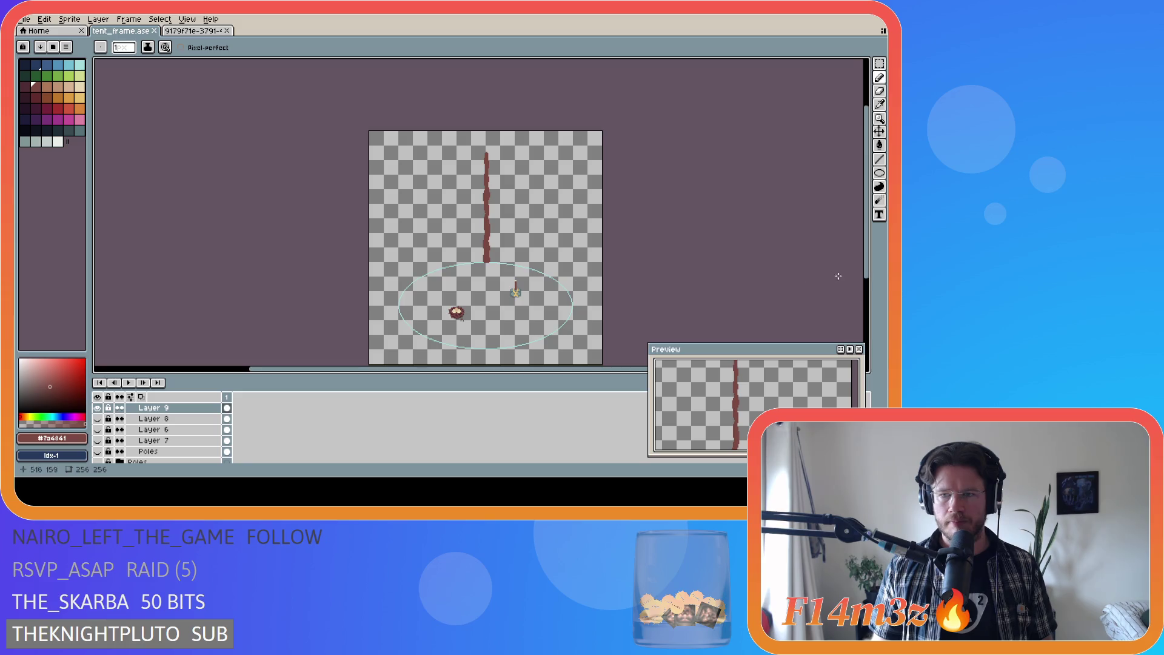
drag(866, 194, 866, 208)
drag(101, 454, 97, 419)
key(ctrl+s)
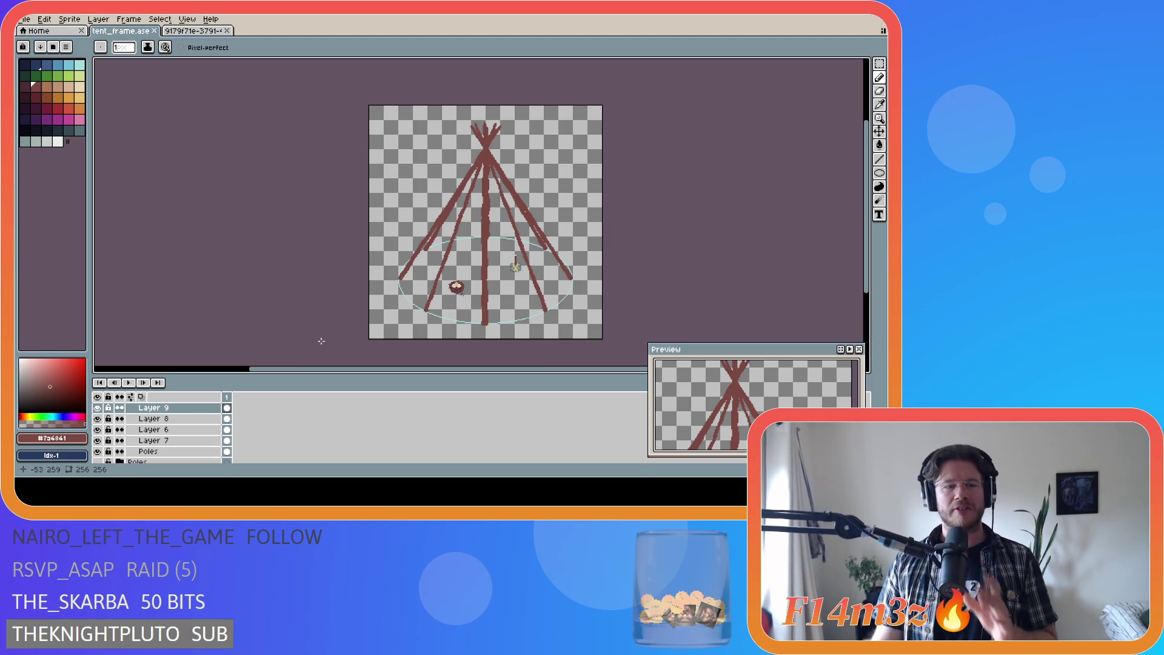
key(ctrl+s)
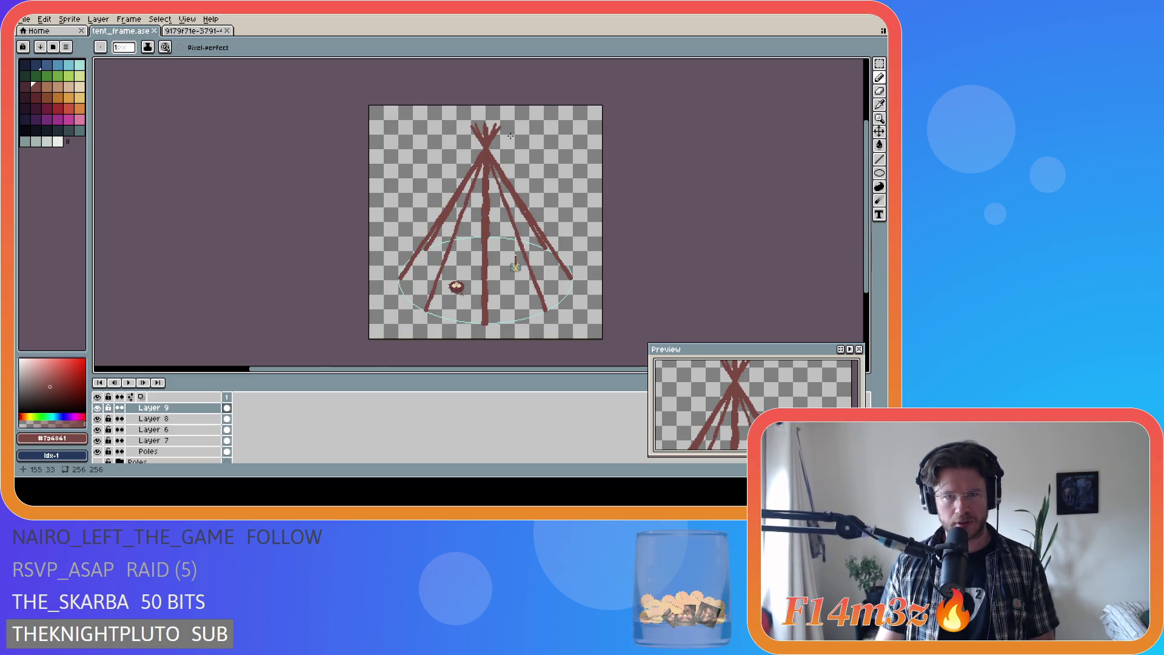
Step: Toggle Layer 7's visibility in the Layers panel
scroll(490, 148, up, 2)
scroll(490, 148, down, 3)
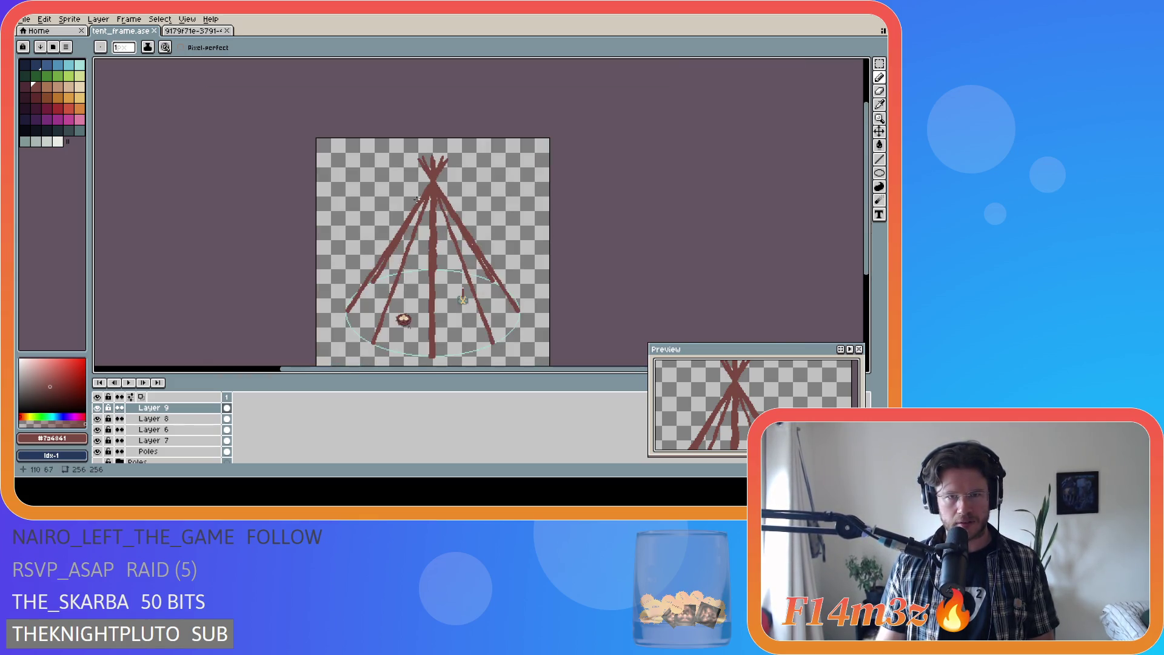
scroll(420, 176, up, 3)
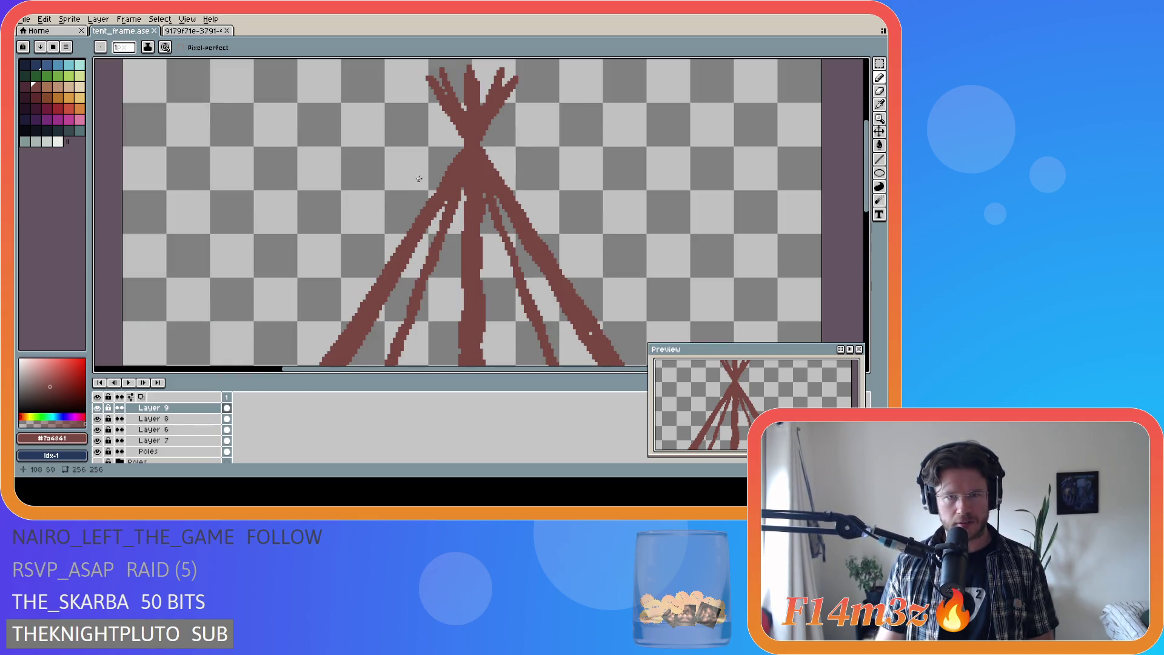
click(99, 440)
Step: Hide Layers 9, 8, 6 and Poles, leaving only Layer 7's crossed poles visible
drag(98, 441, 98, 408)
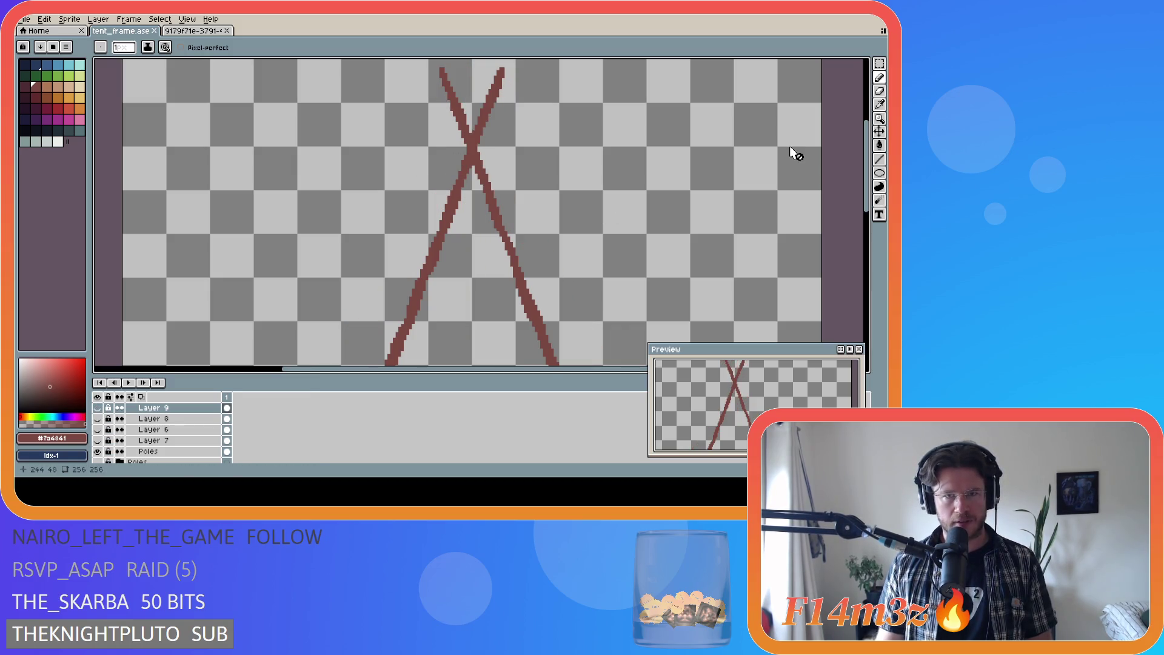
scroll(827, 199, down, 1)
scroll(837, 182, up, 2)
scroll(849, 167, down, 1)
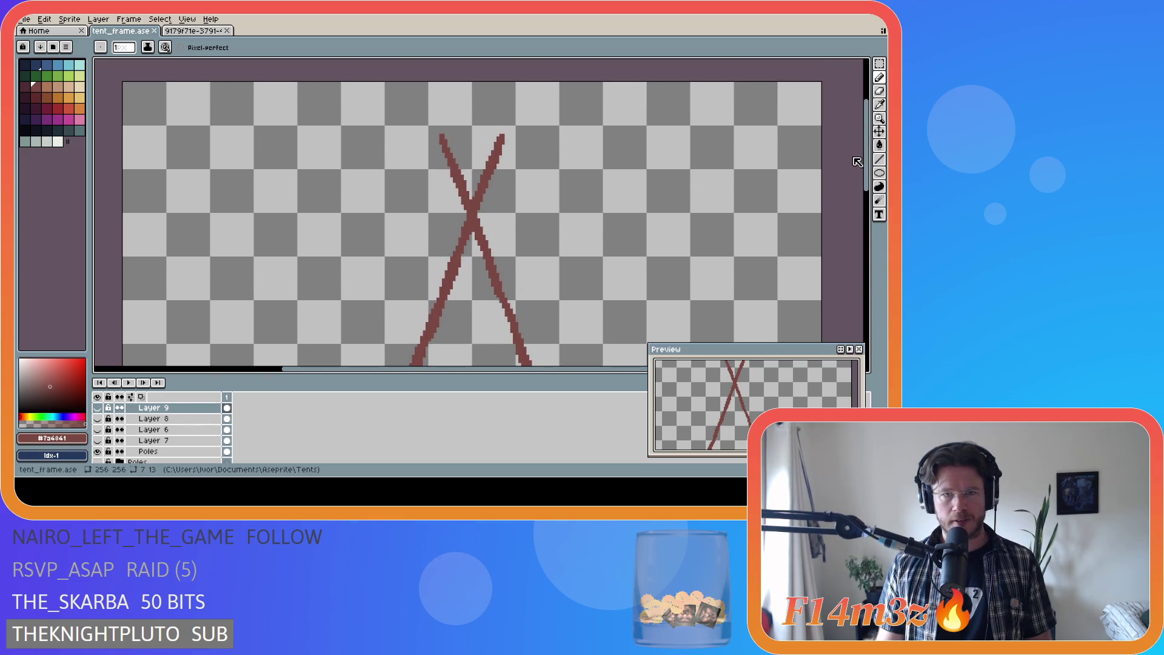
click(98, 452)
click(98, 440)
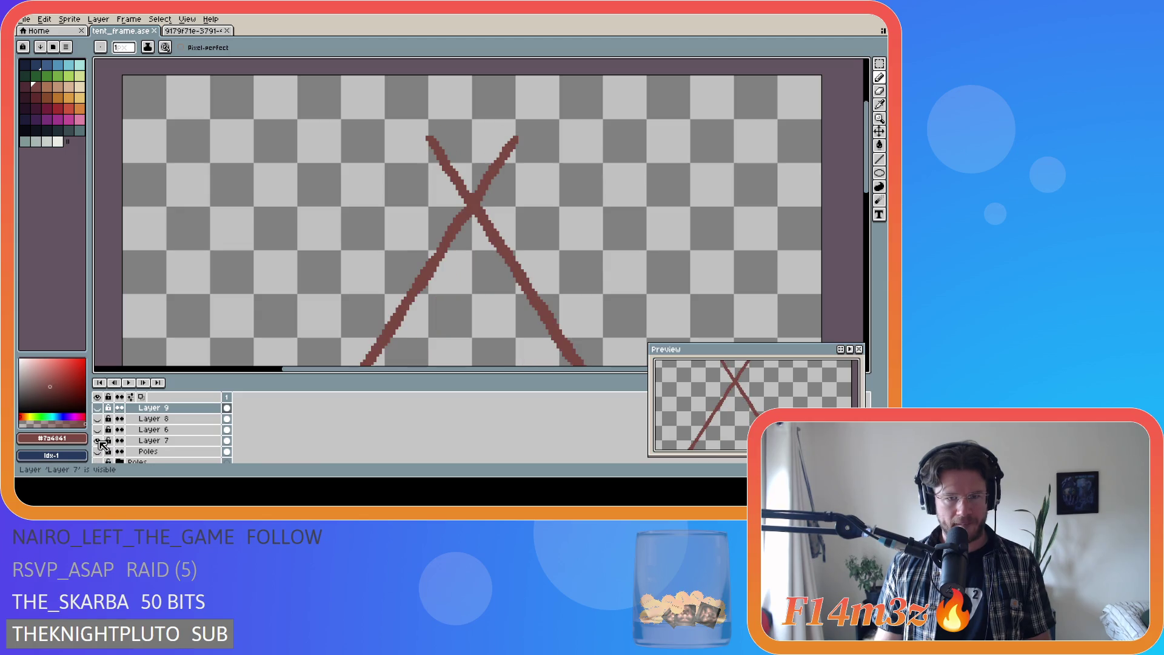
Step: Pick the light tan palette swatch (index 17) and make Layer 7 the active layer
scroll(855, 164, down, 1)
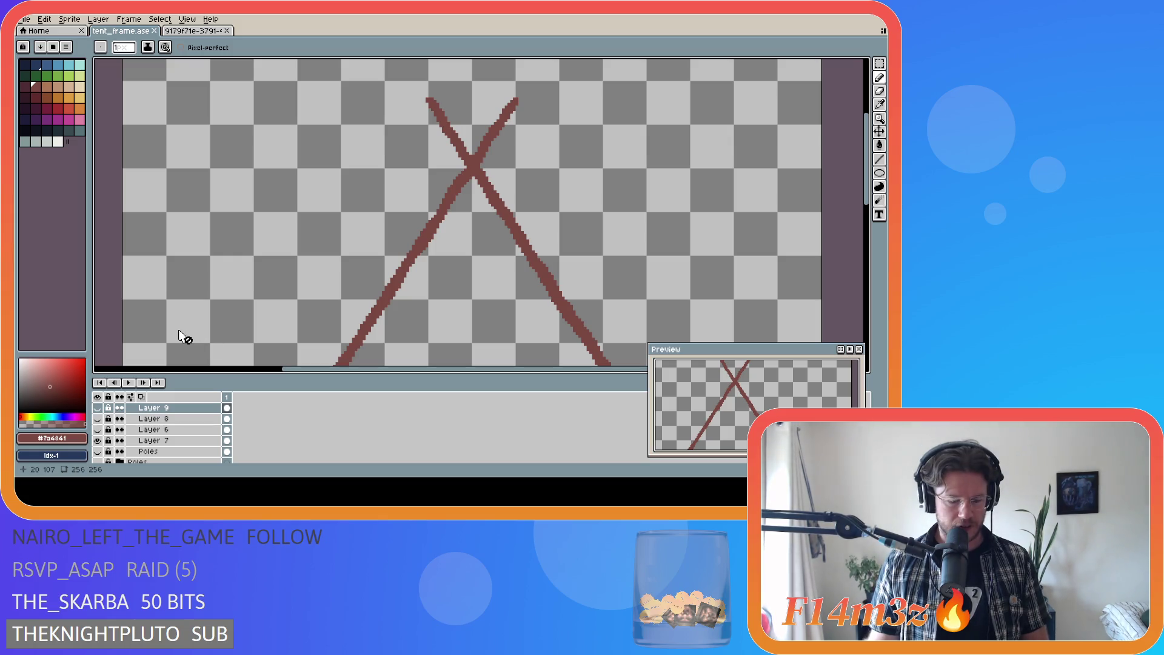
click(68, 87)
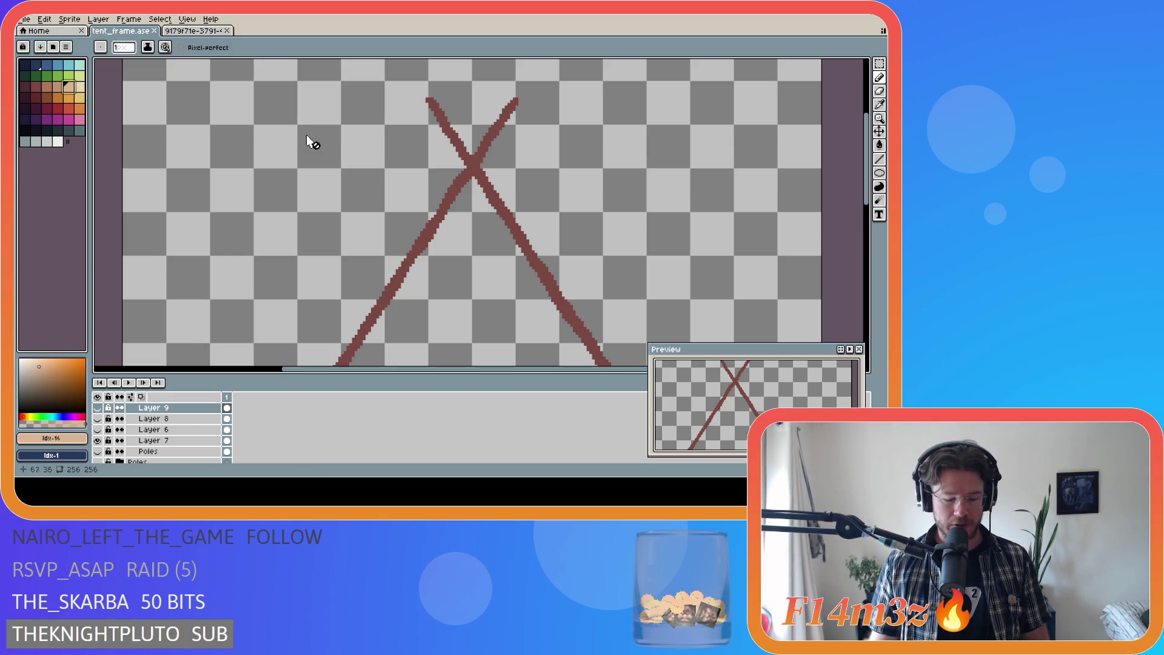
click(81, 88)
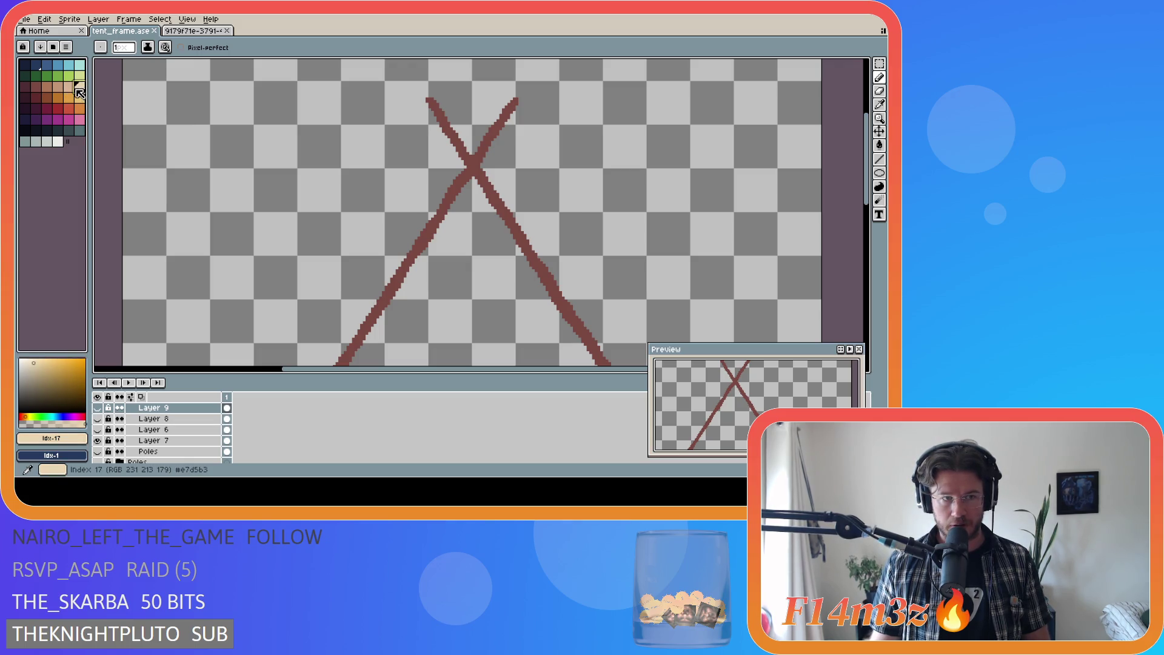
mouse_move(879, 77)
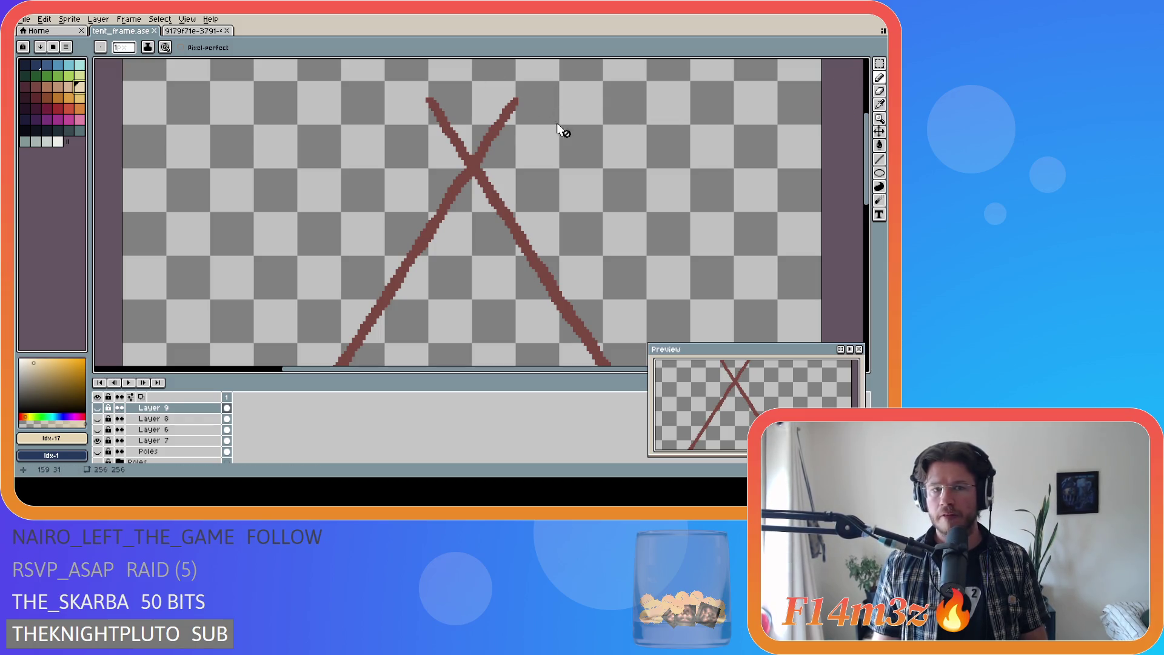
click(153, 440)
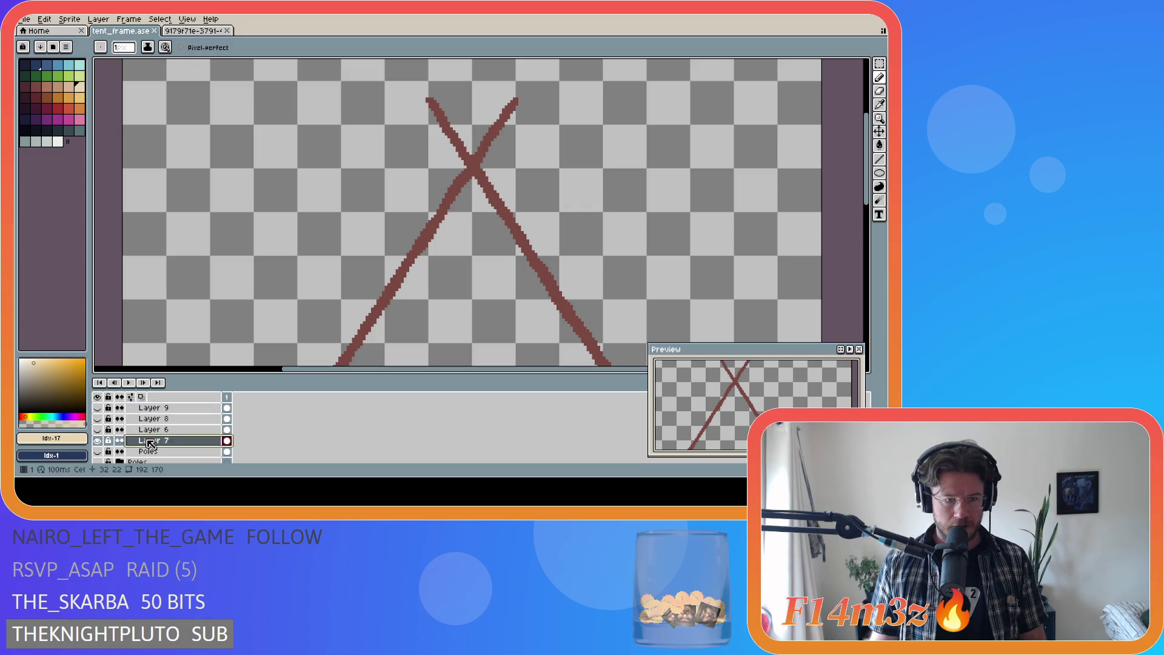
Step: Paint light tan tips on the upper-right and upper-left ends of the crossed poles
scroll(516, 99, up, 1)
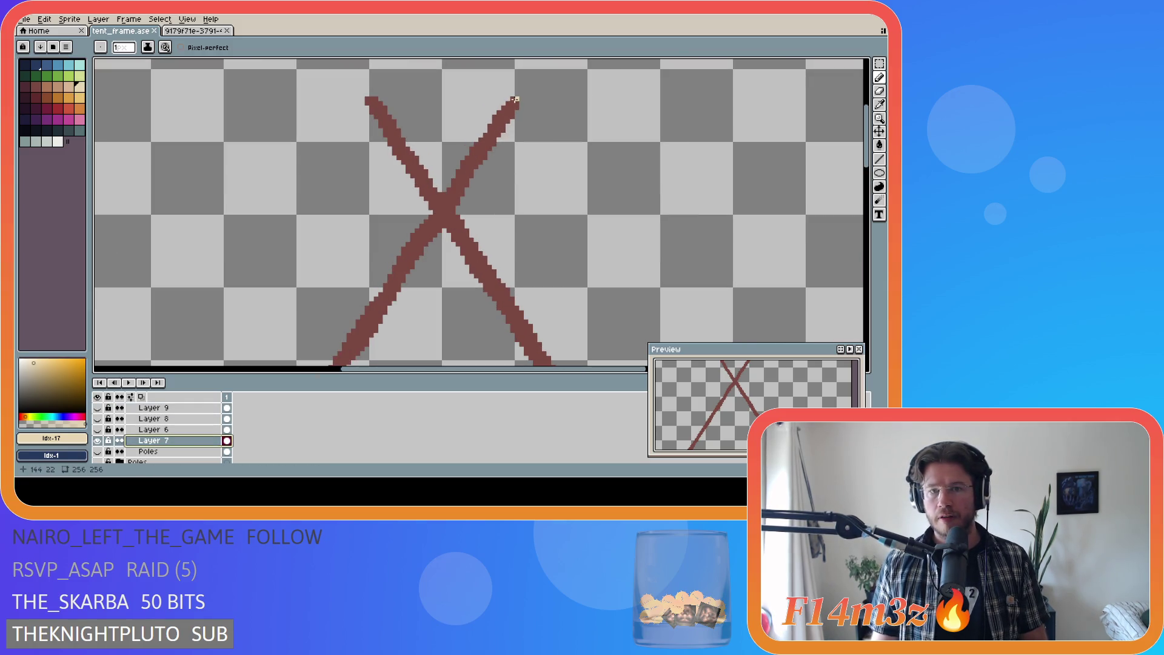
click(513, 99)
drag(519, 103, 520, 103)
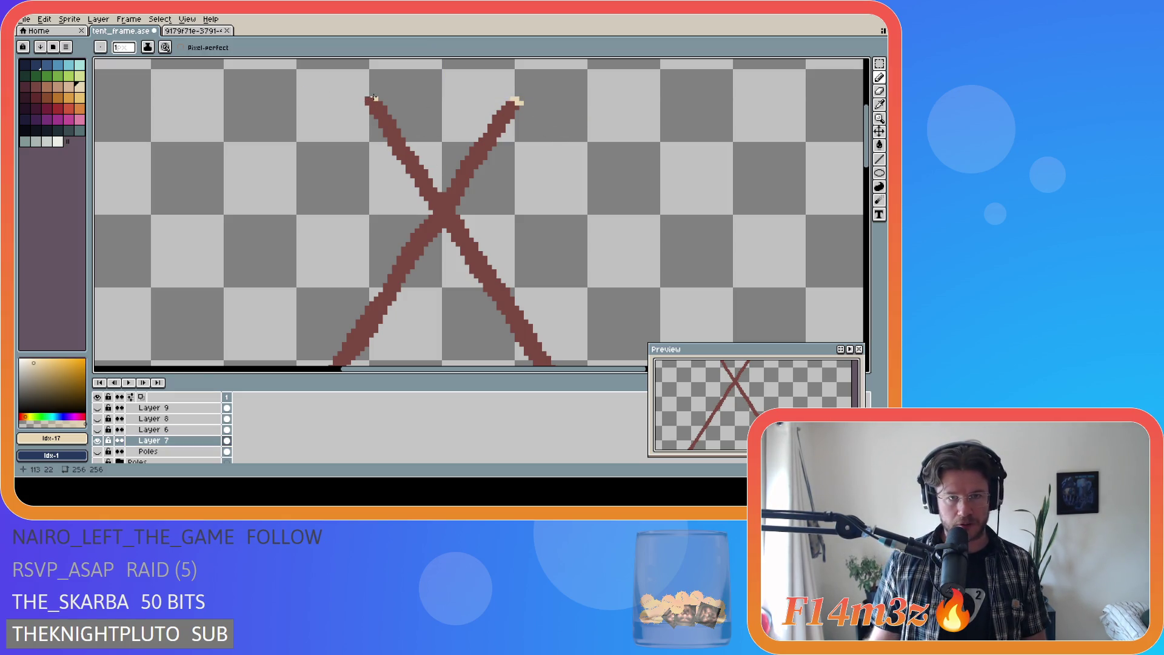
drag(368, 99, 367, 103)
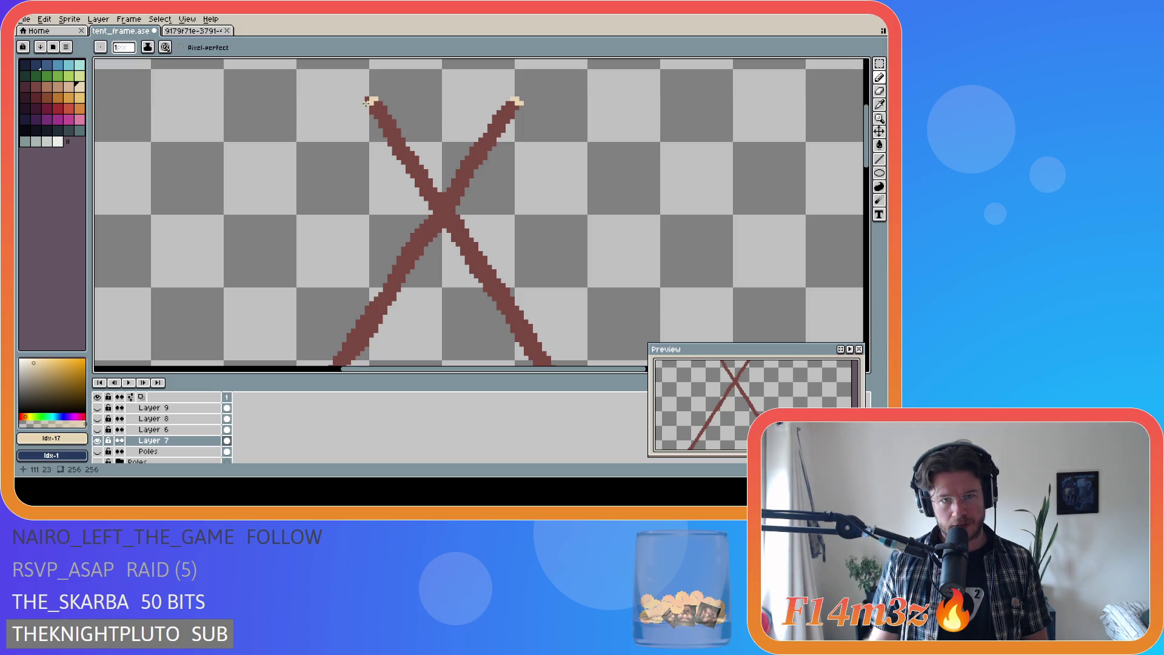
Step: Sample the brown pole colour back, save tent_frame.ase, and hide Layer 7
key(e)
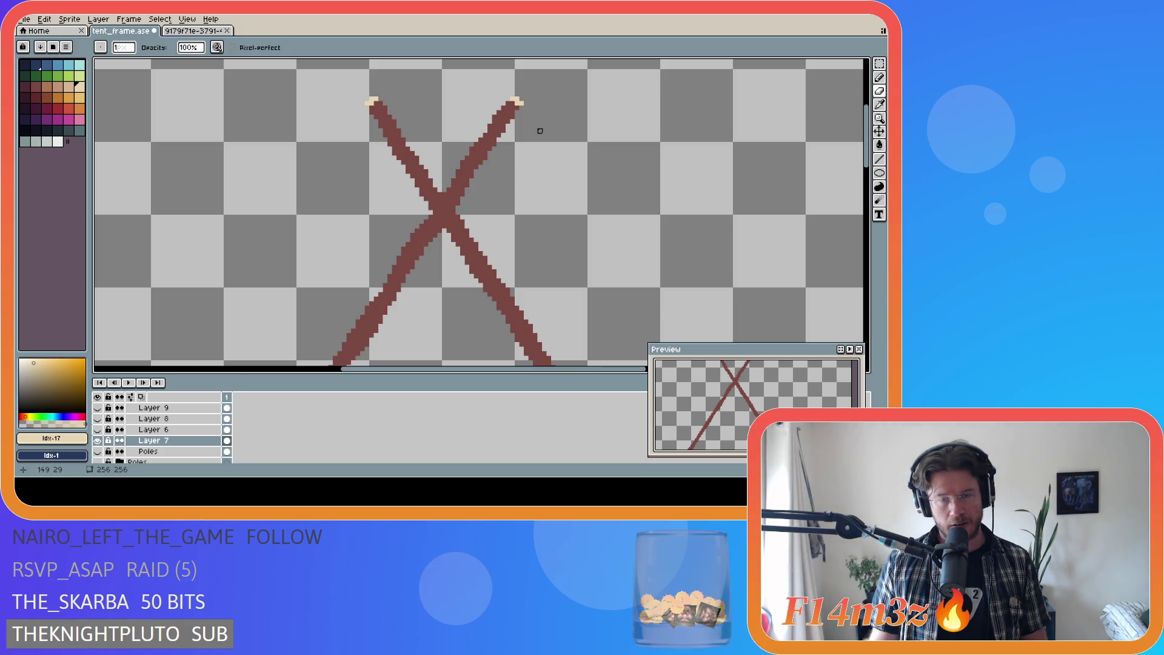
alt+click(509, 108)
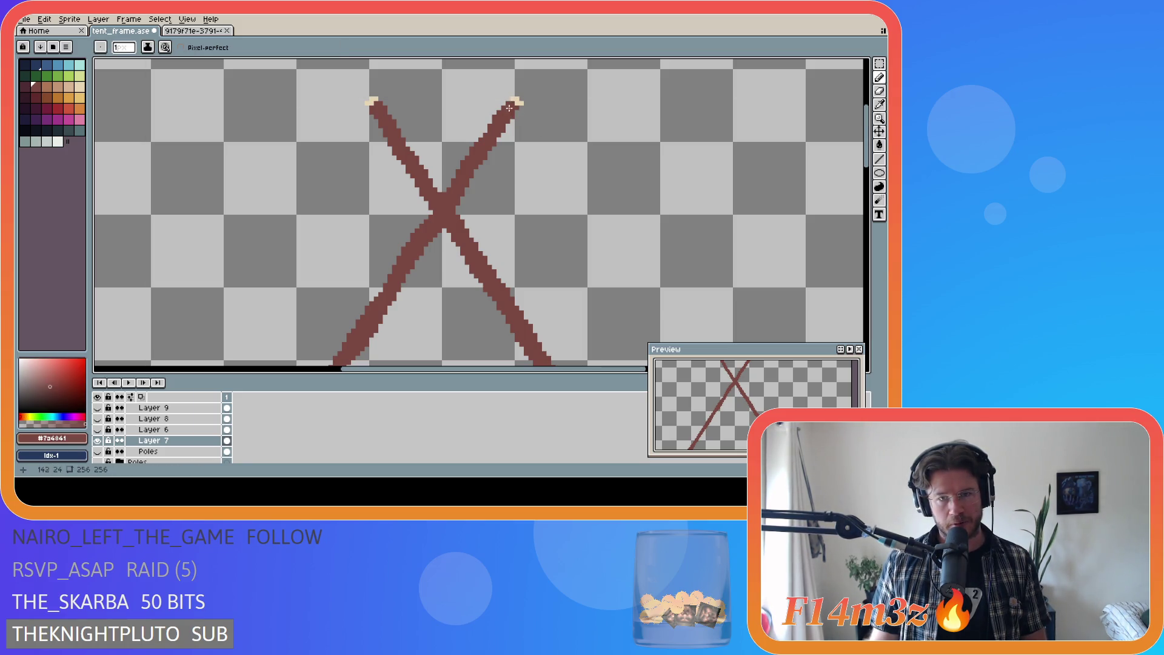
scroll(576, 163, down, 3)
scroll(583, 167, up, 2)
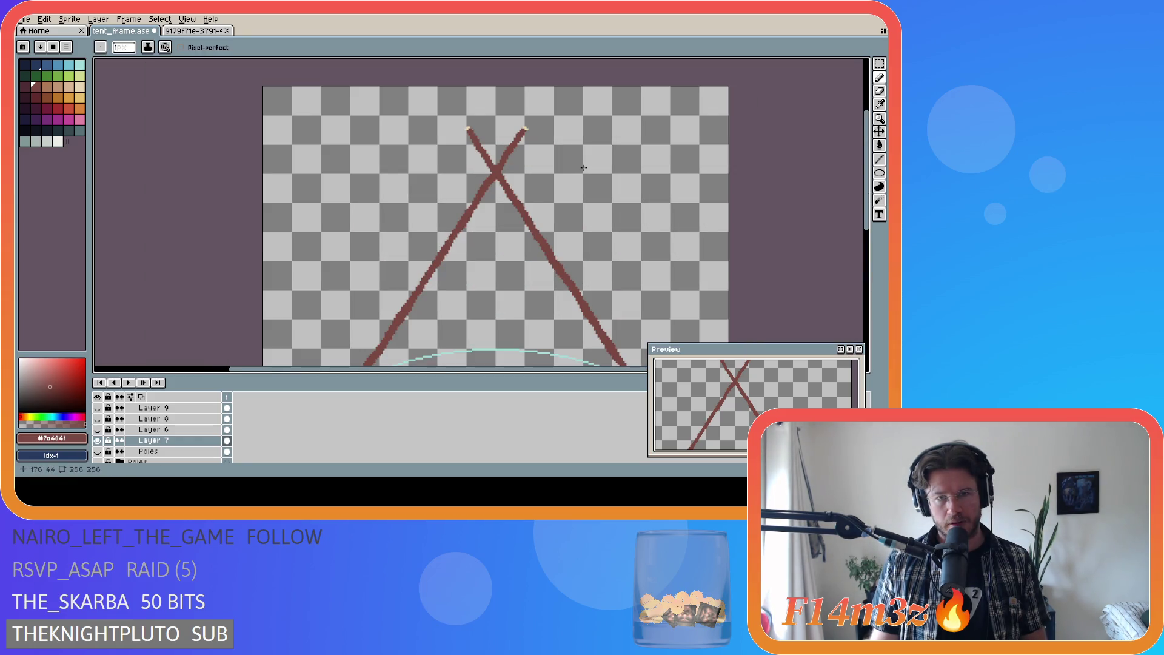
scroll(529, 130, up, 2)
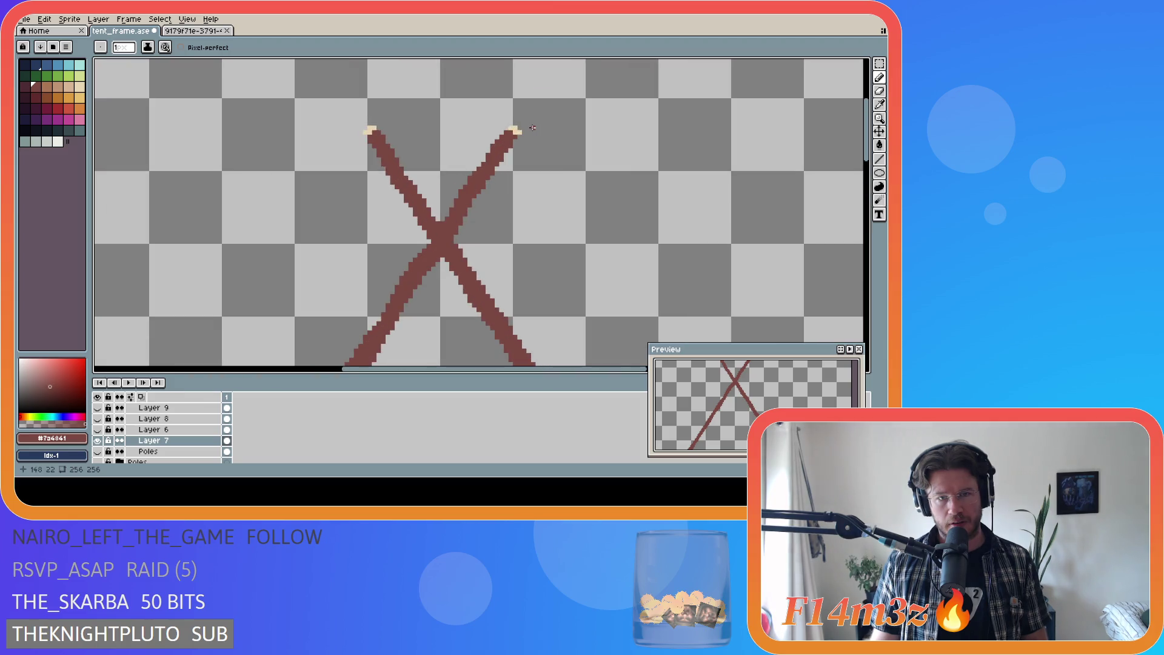
scroll(525, 134, down, 1)
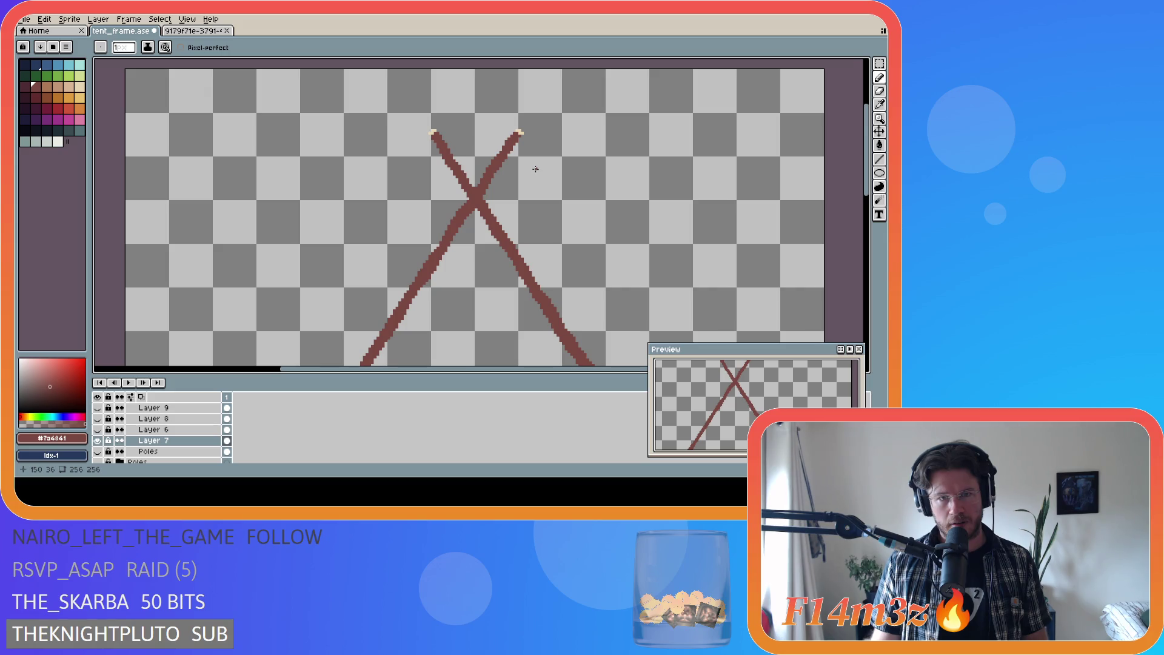
scroll(535, 169, down, 1)
key(ctrl+s)
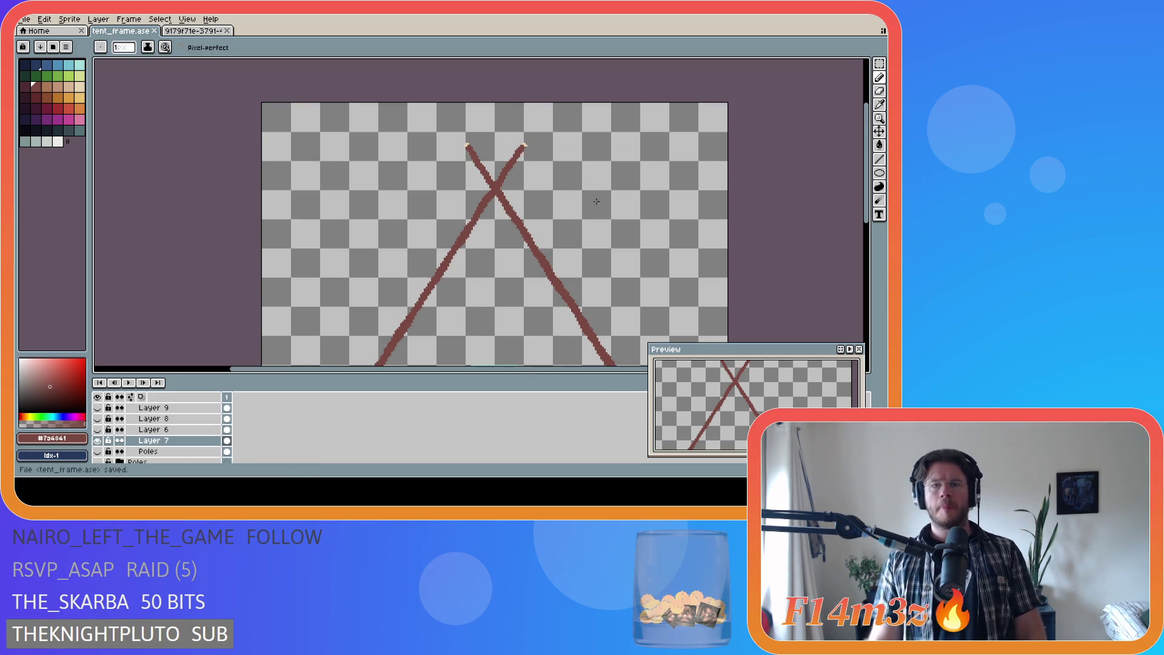
scroll(600, 206, down, 1)
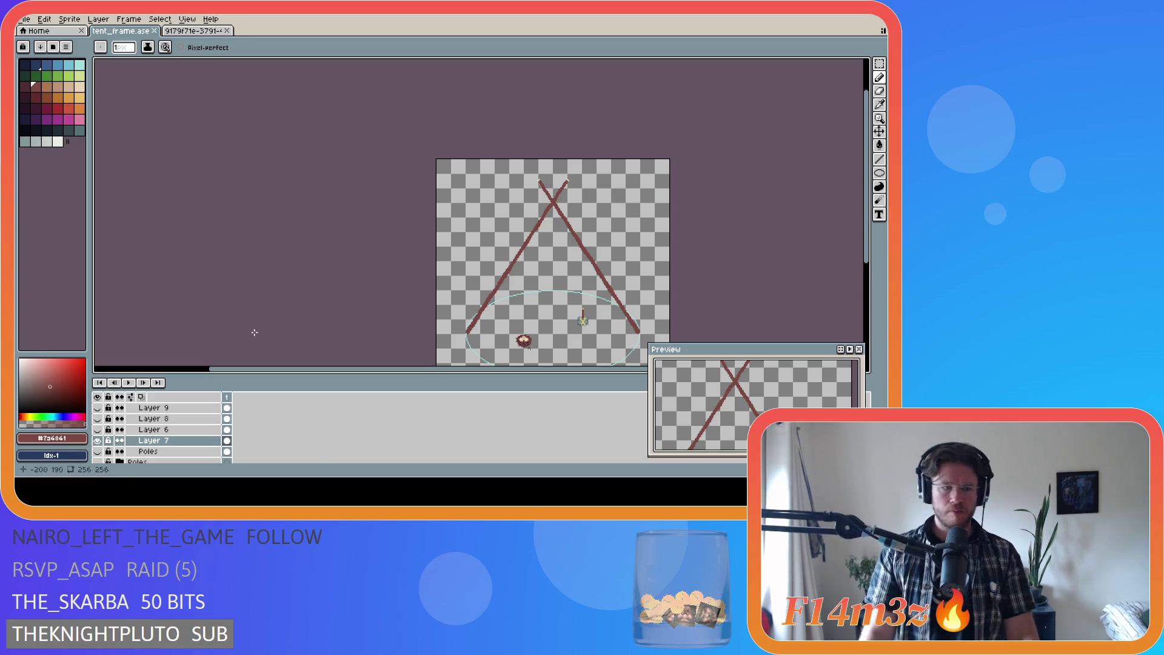
click(97, 440)
Step: Show Layer 6, choose the beige swatch and Pencil, and make Layer 6 active
click(97, 429)
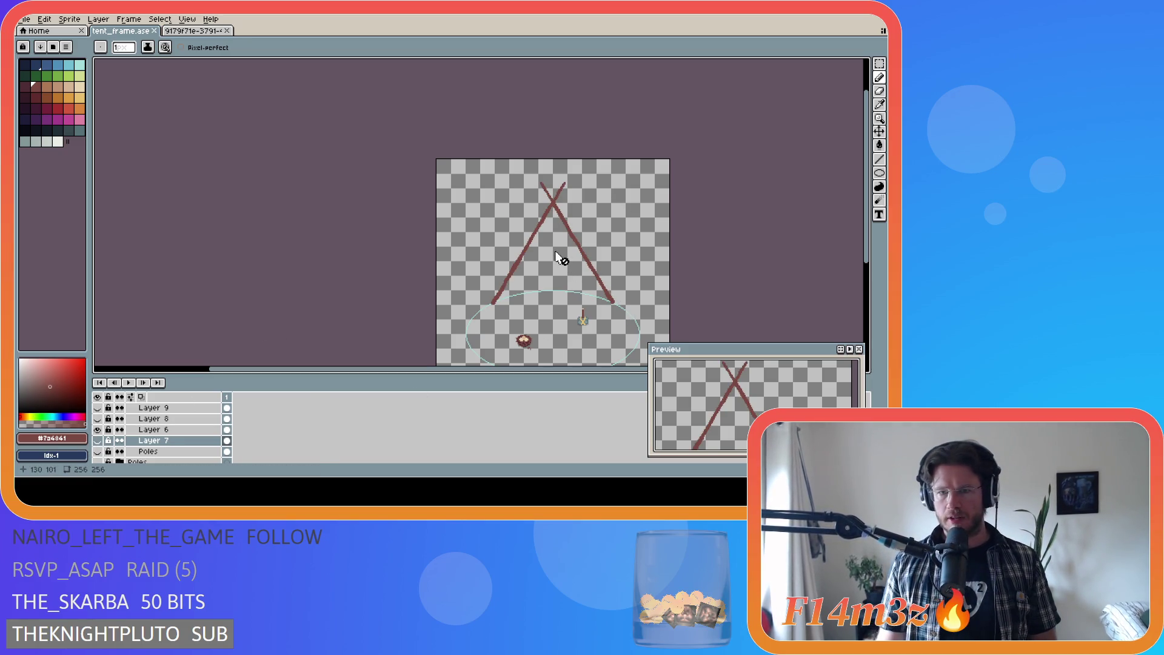
scroll(567, 175, up, 4)
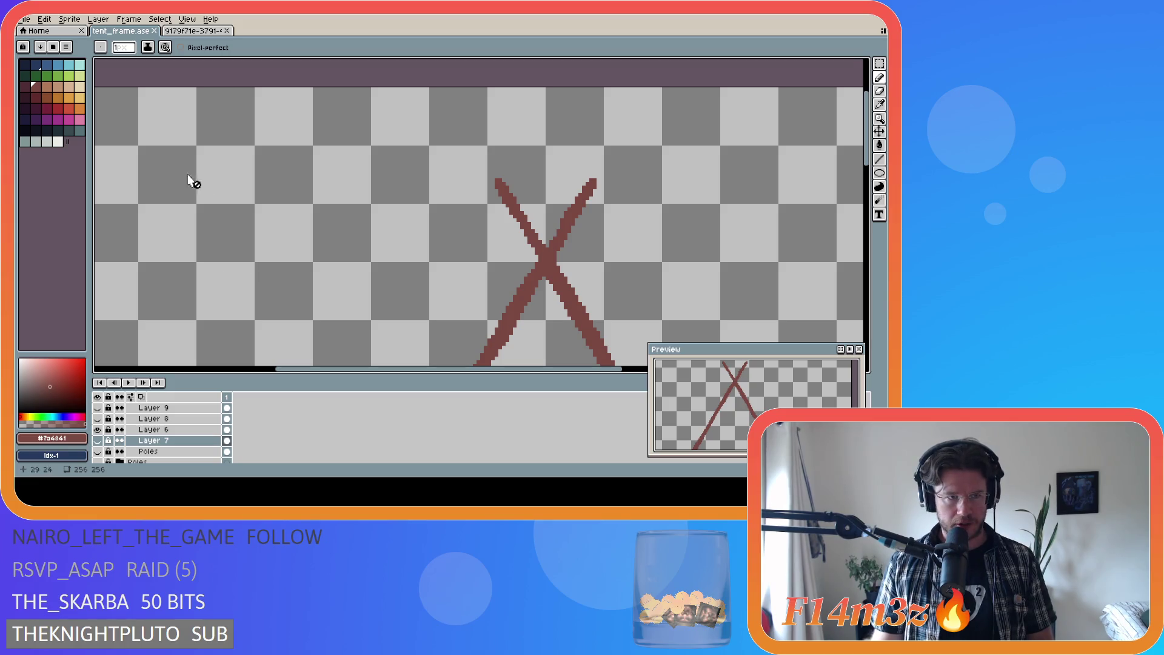
click(82, 88)
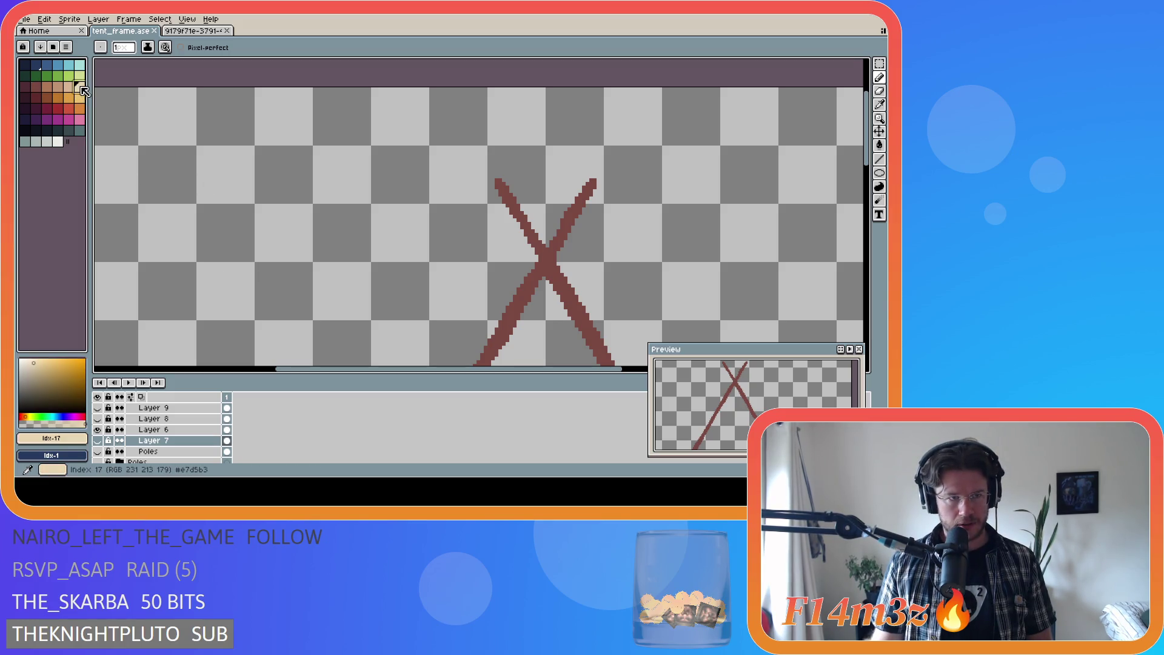
scroll(495, 182, up, 1)
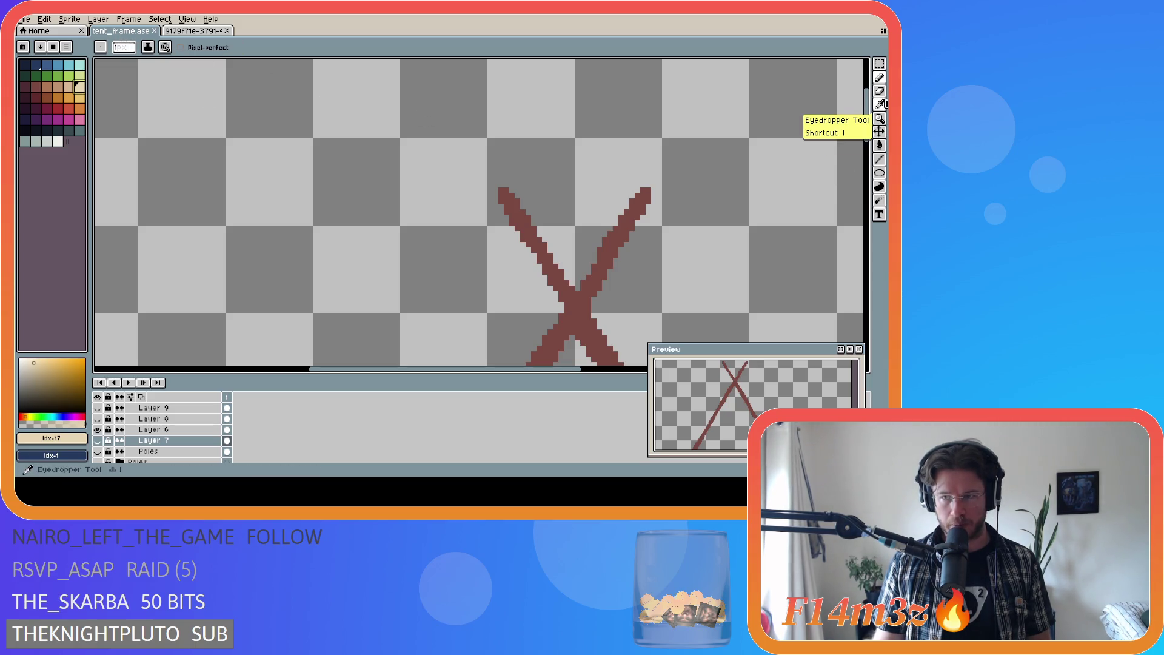
click(879, 78)
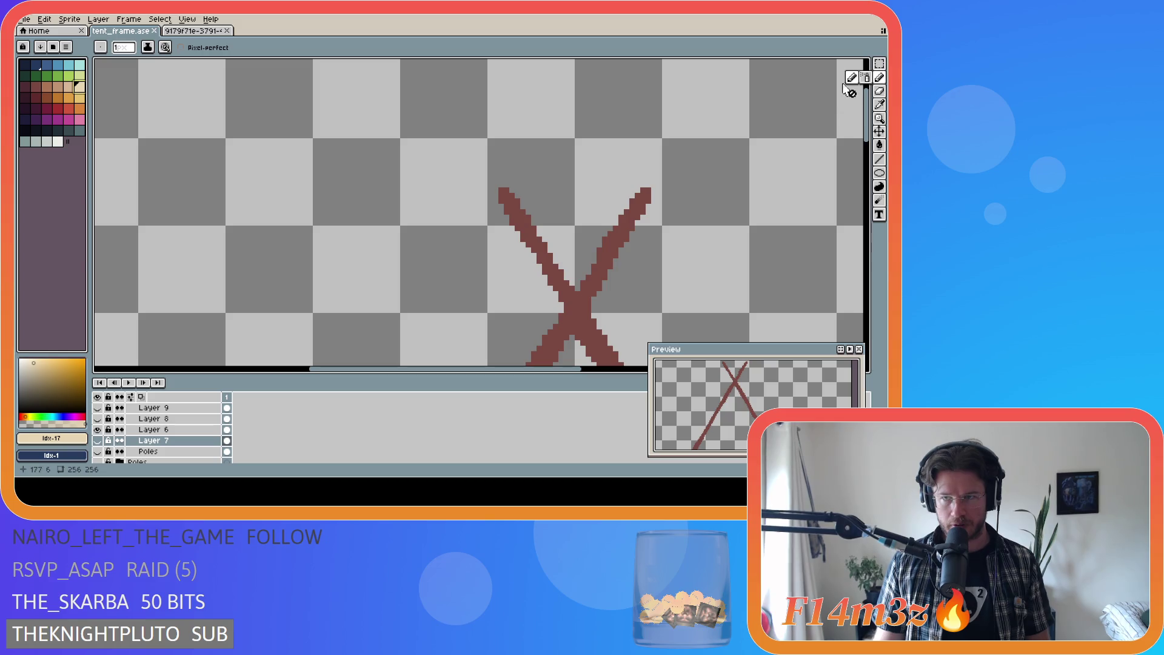
click(155, 429)
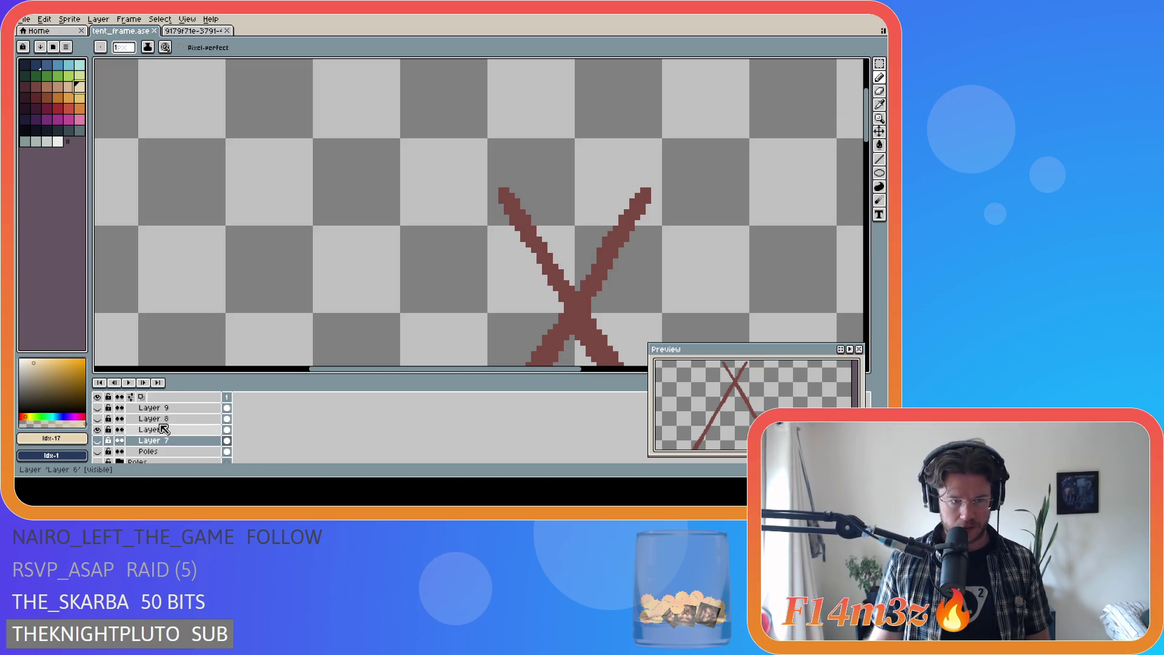
Step: Paint beige tips on Layer 6's left and right poles and save
scroll(495, 189, up, 1)
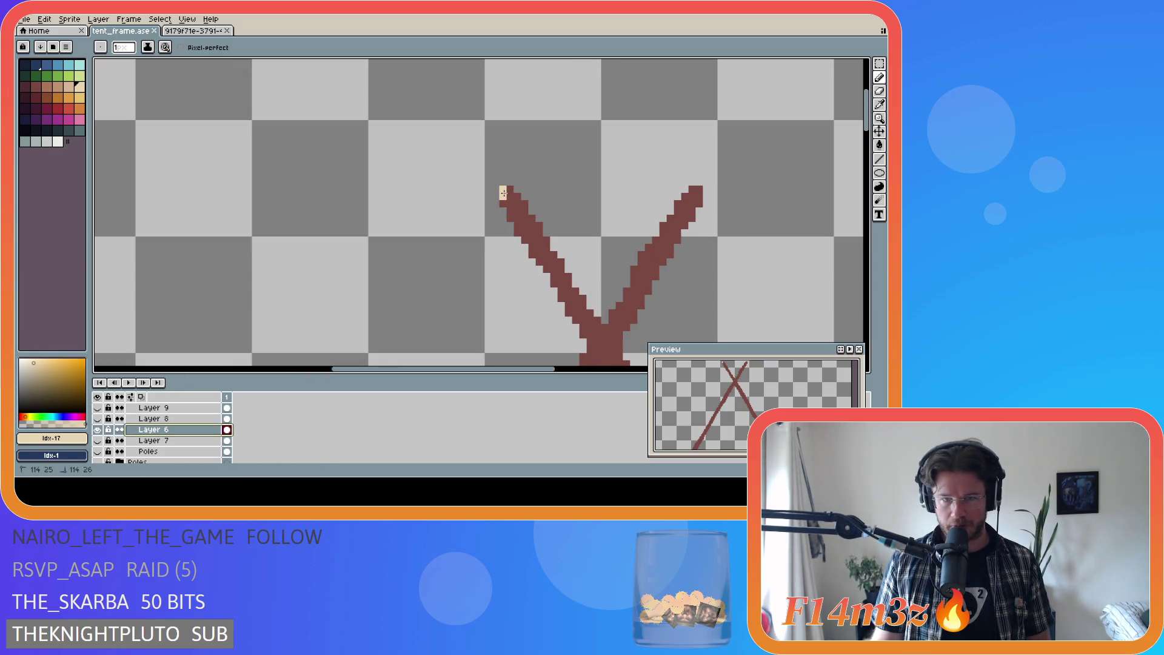
click(507, 193)
click(697, 193)
scroll(596, 225, down, 1)
key(ctrl+s)
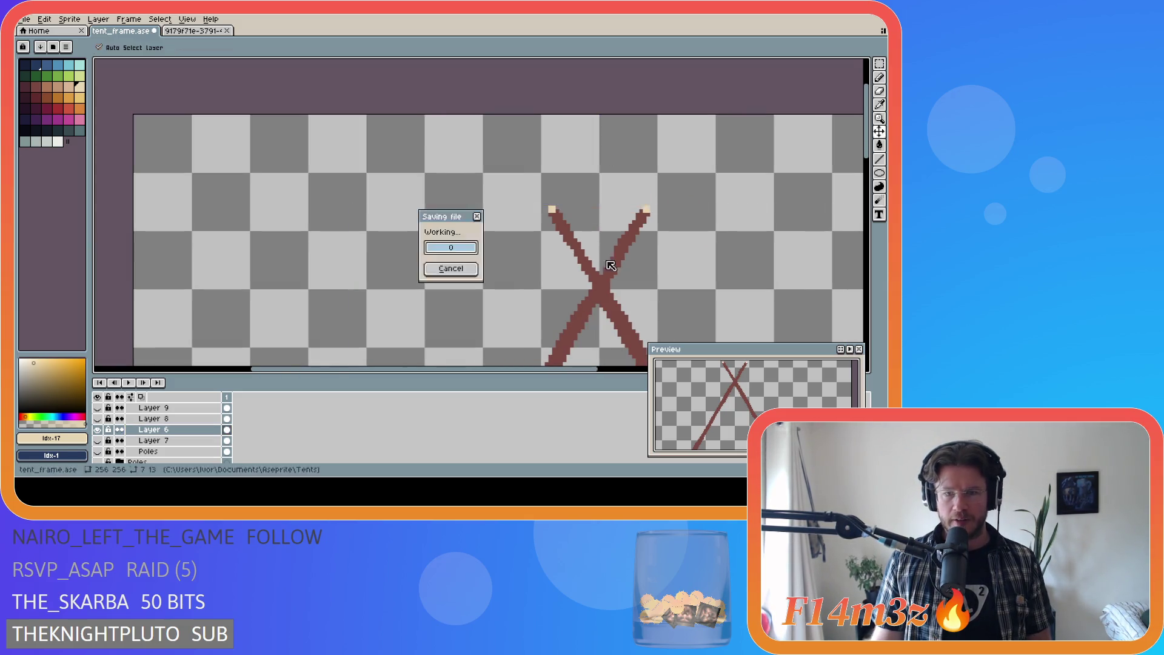
Step: Toggle Layer 7 on and off to compare its poles with Layer 6's, leaving it hidden
drag(485, 372, 577, 372)
scroll(381, 285, down, 1)
scroll(381, 286, up, 1)
scroll(381, 286, up, 1)
scroll(381, 234, down, 1)
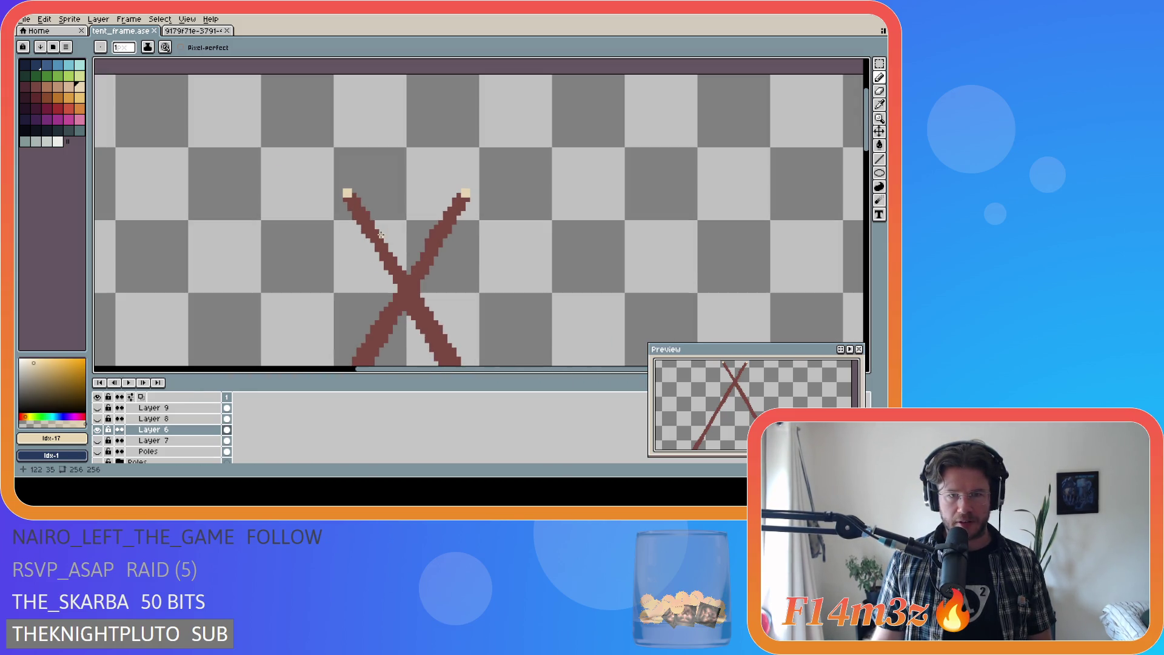
scroll(363, 213, down, 1)
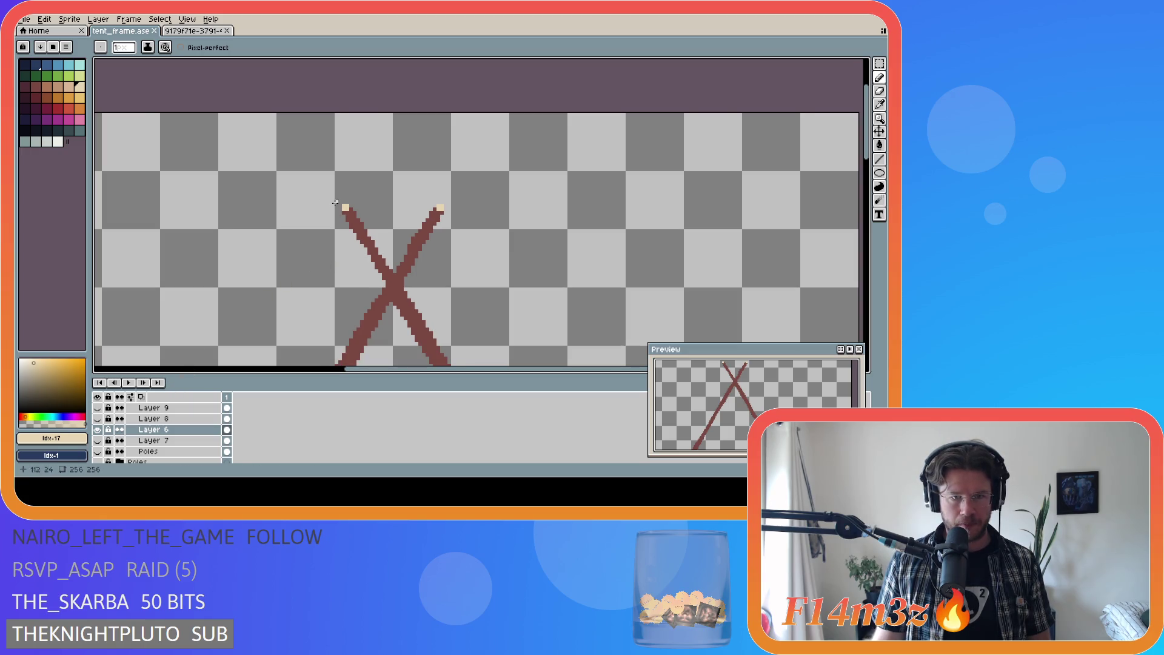
scroll(342, 203, up, 1)
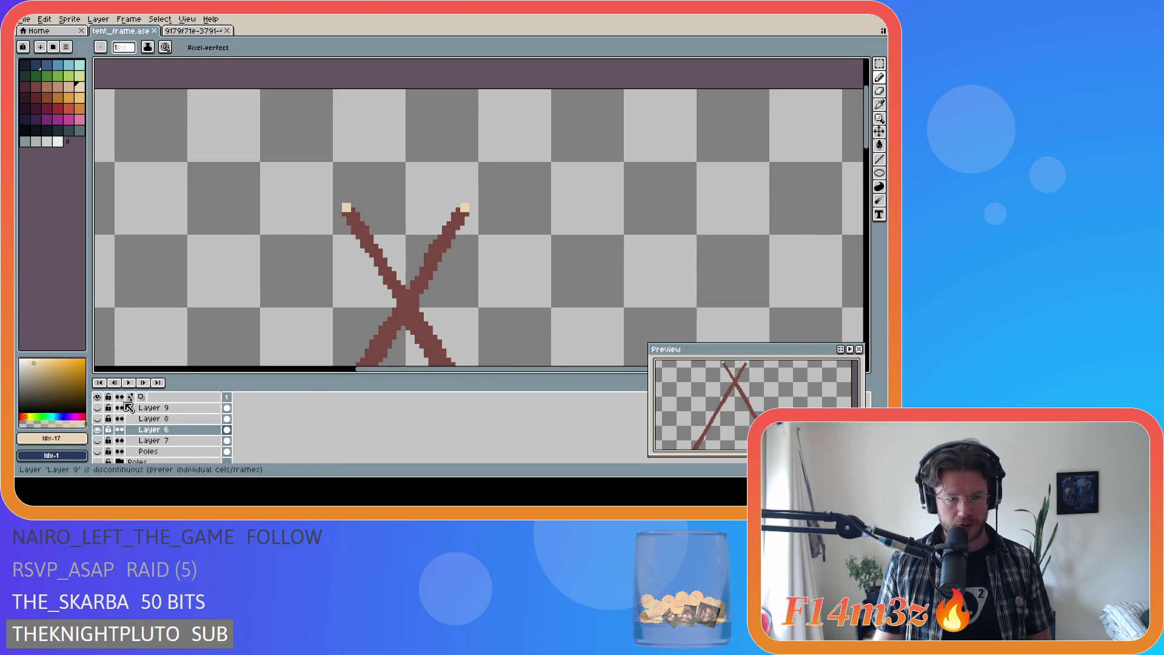
click(99, 441)
click(100, 442)
click(99, 441)
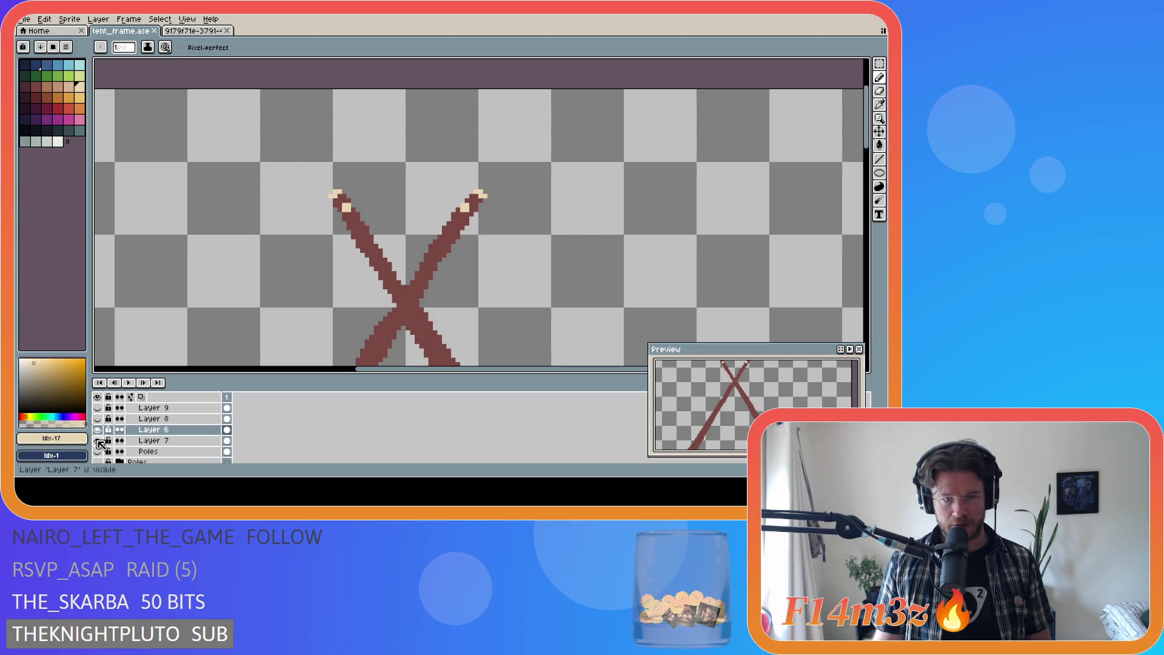
click(99, 442)
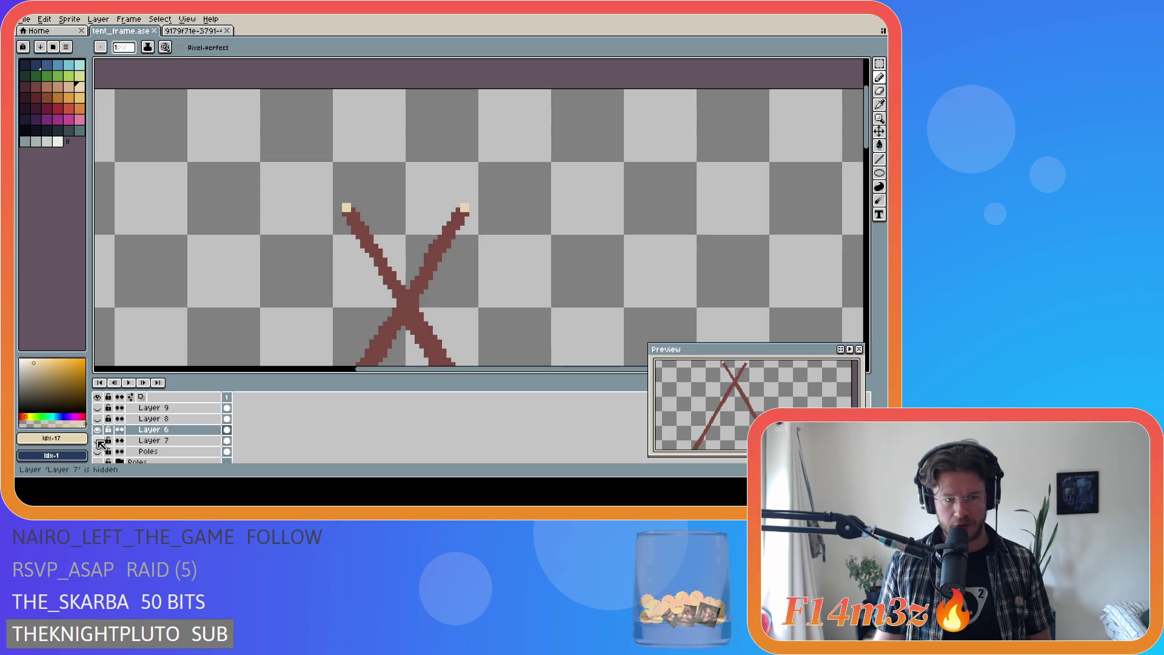
Step: Show Layer 7 and flick Layer 8's upright pole on and off to compare
click(99, 442)
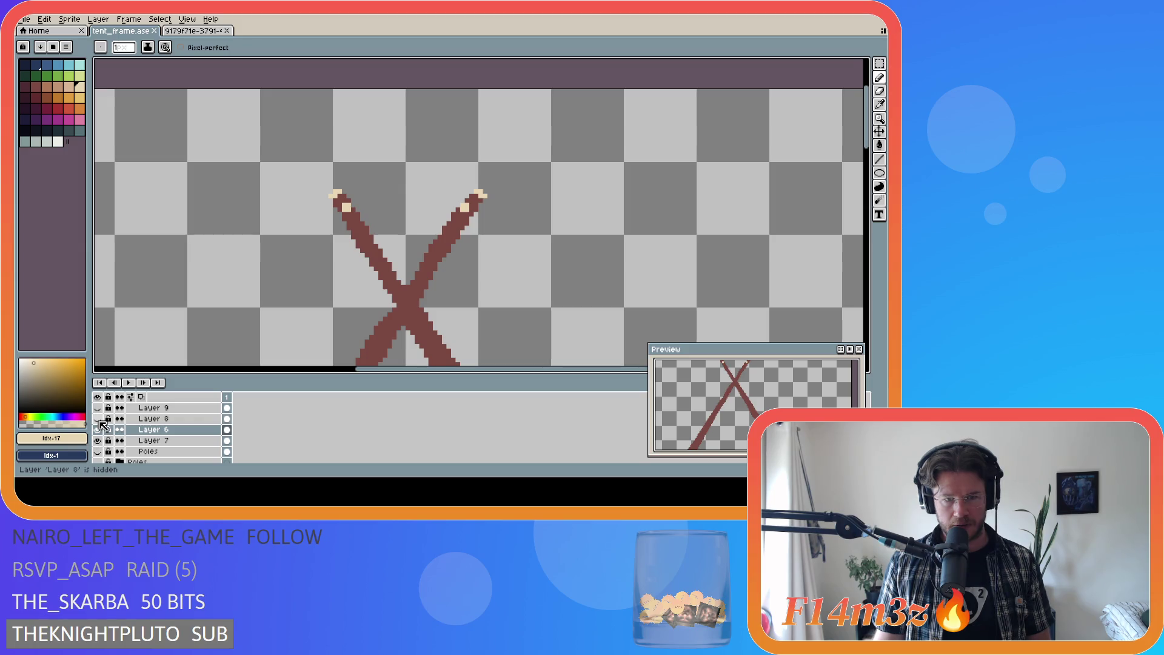
click(98, 419)
click(99, 418)
click(99, 419)
click(99, 418)
click(99, 419)
click(99, 419)
click(99, 420)
click(99, 419)
click(99, 419)
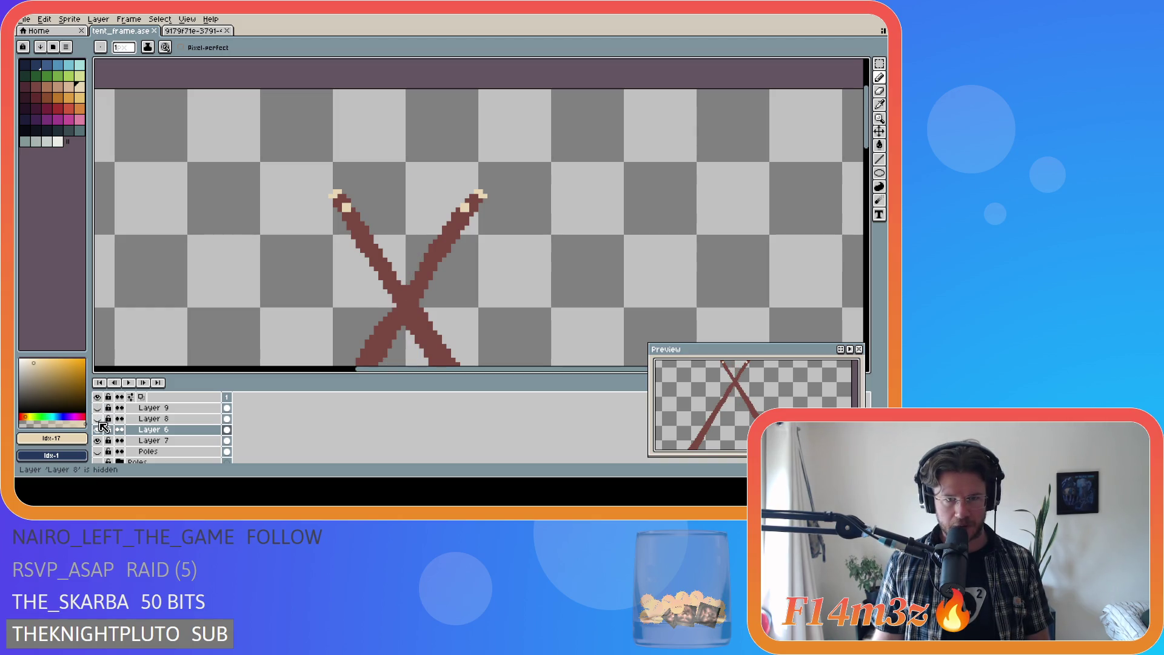
Step: Hide Layers 6, 7 and 8, show Layer 9, and make it active with the Pencil
click(98, 440)
click(98, 429)
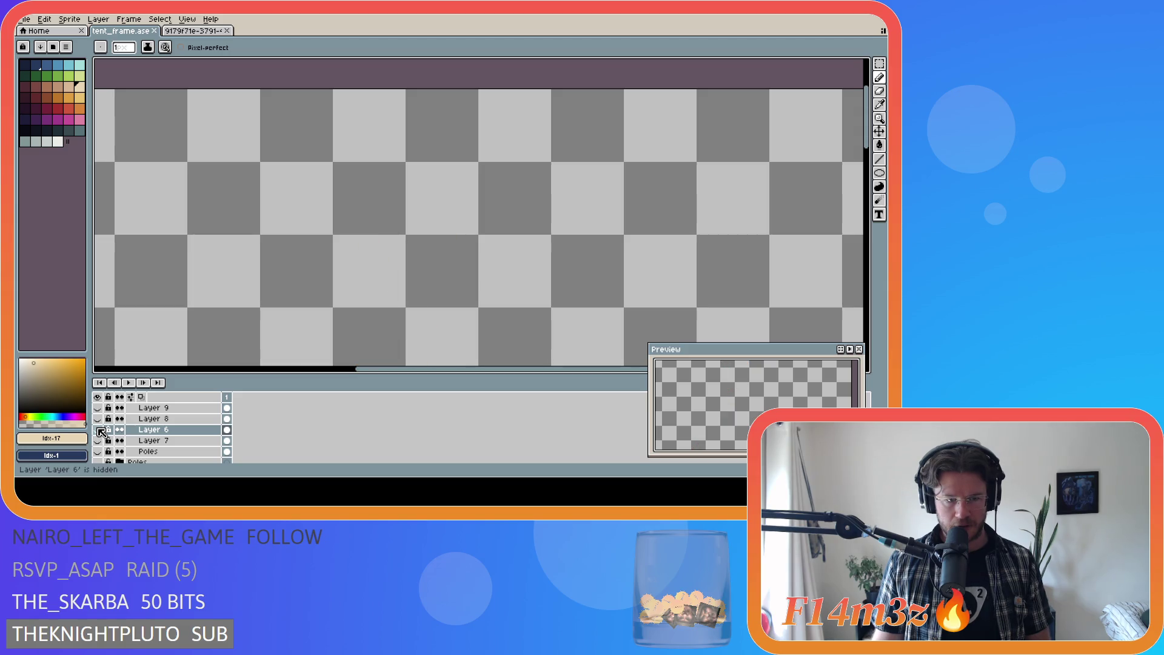
click(99, 419)
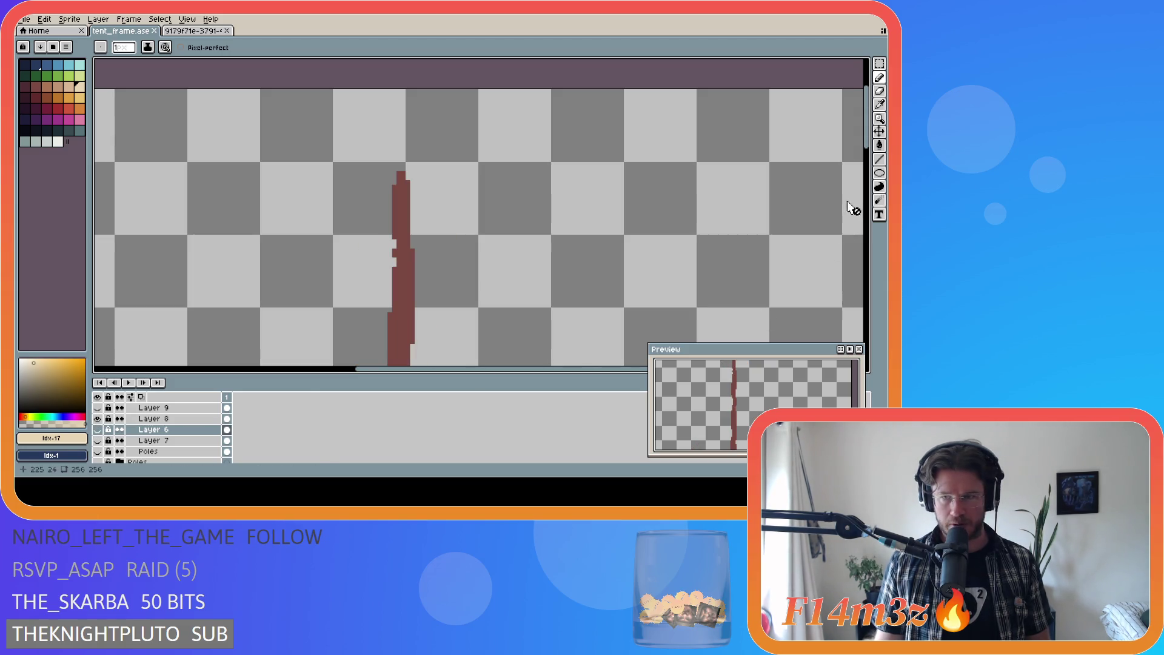
mouse_move(865, 136)
mouse_down()
mouse_move(871, 261)
mouse_move(871, 138)
mouse_up()
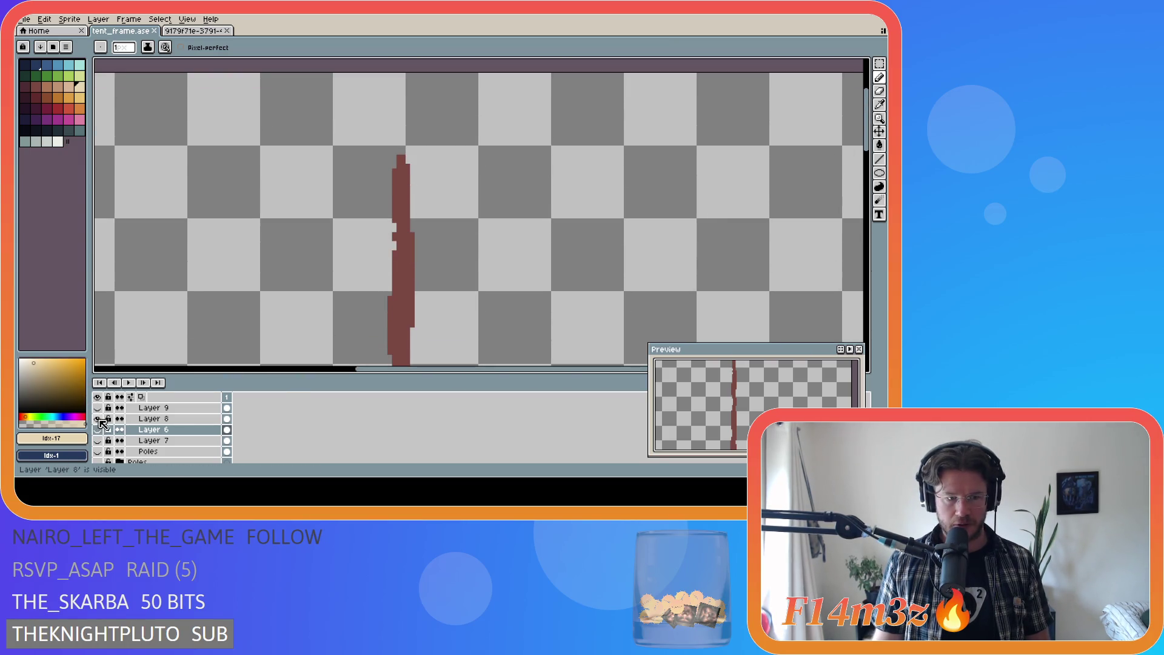
click(97, 418)
click(97, 408)
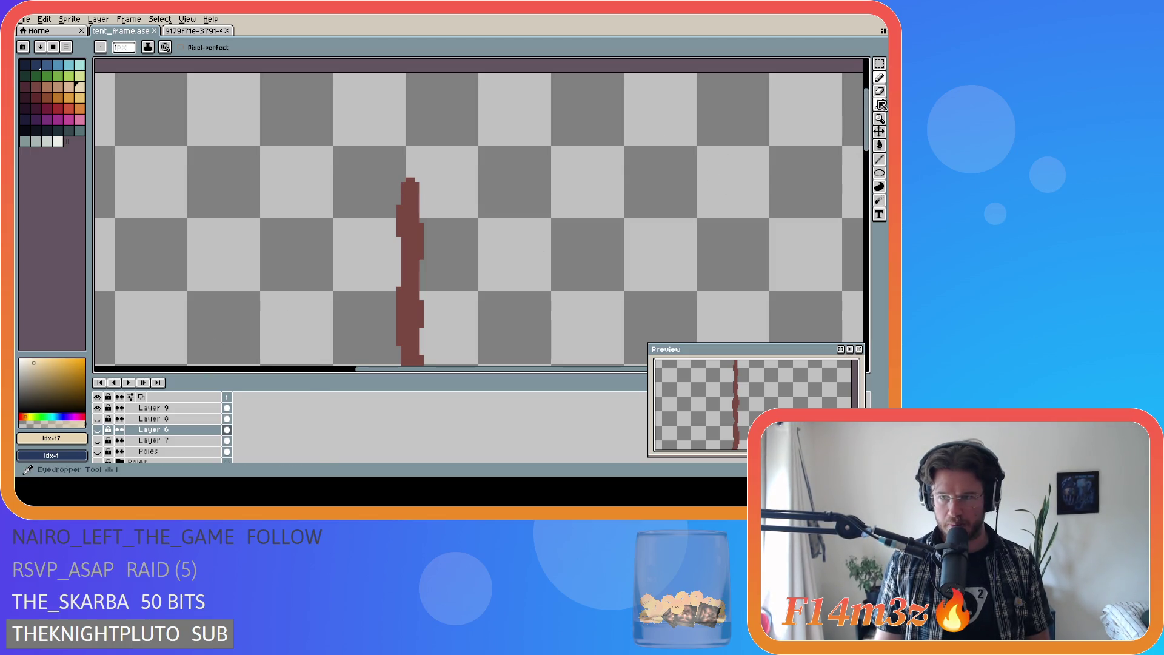
click(879, 77)
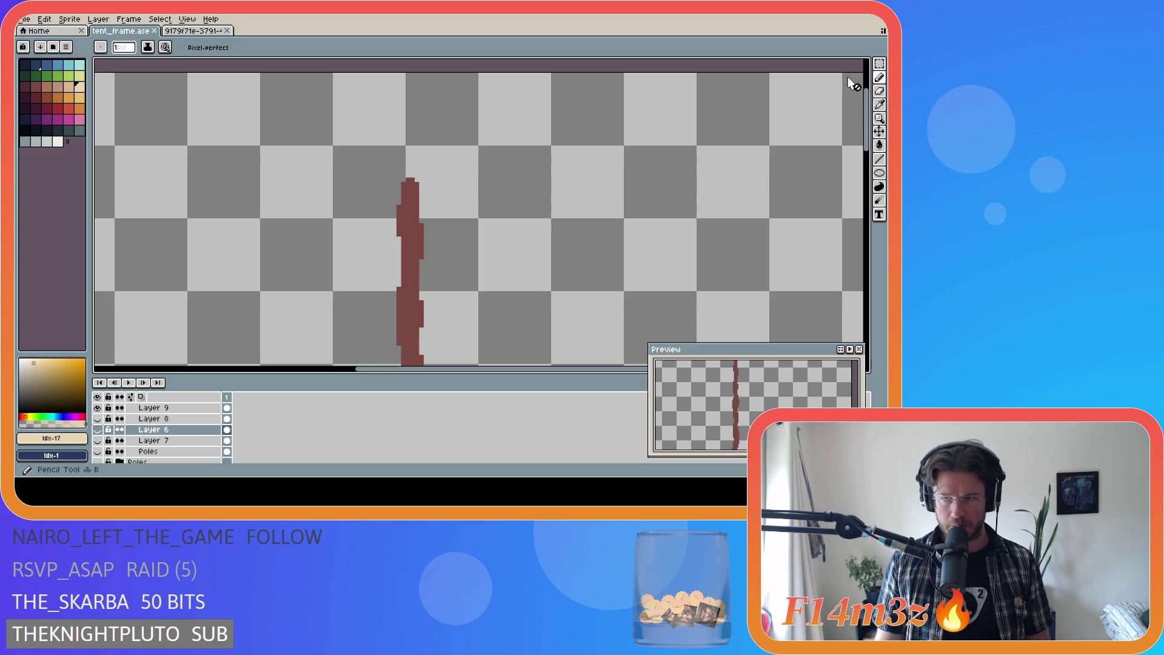
click(171, 410)
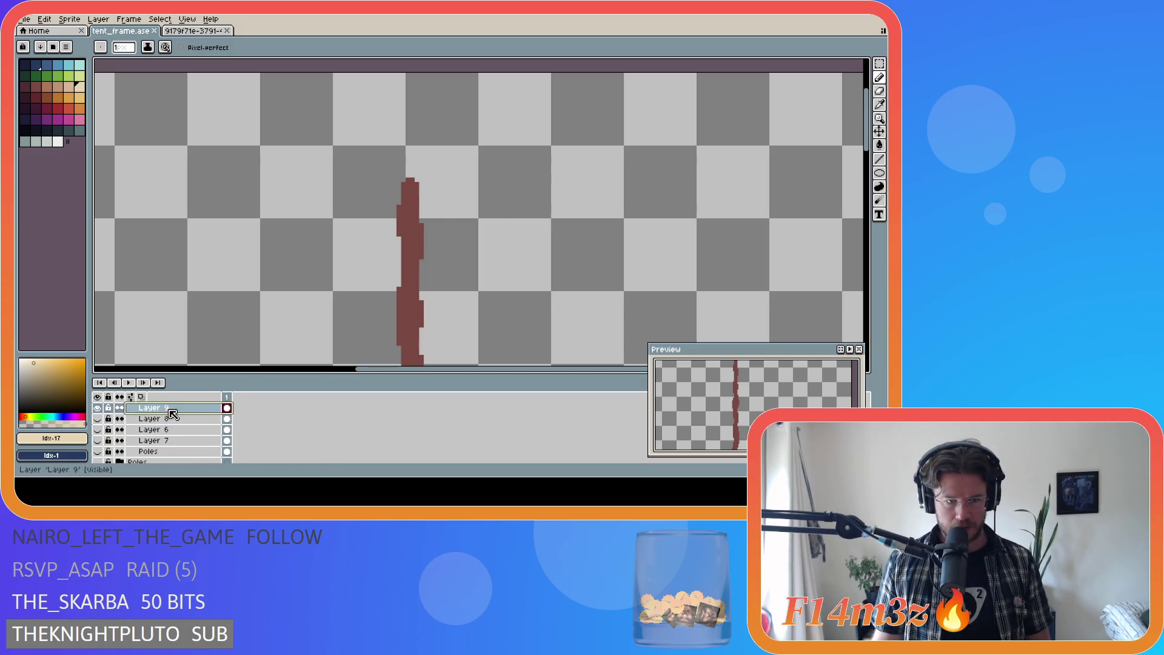
Step: Paint a beige tip on top of Layer 9's upright pole, undoing the extra pixels below it
scroll(412, 183, up, 2)
click(408, 177)
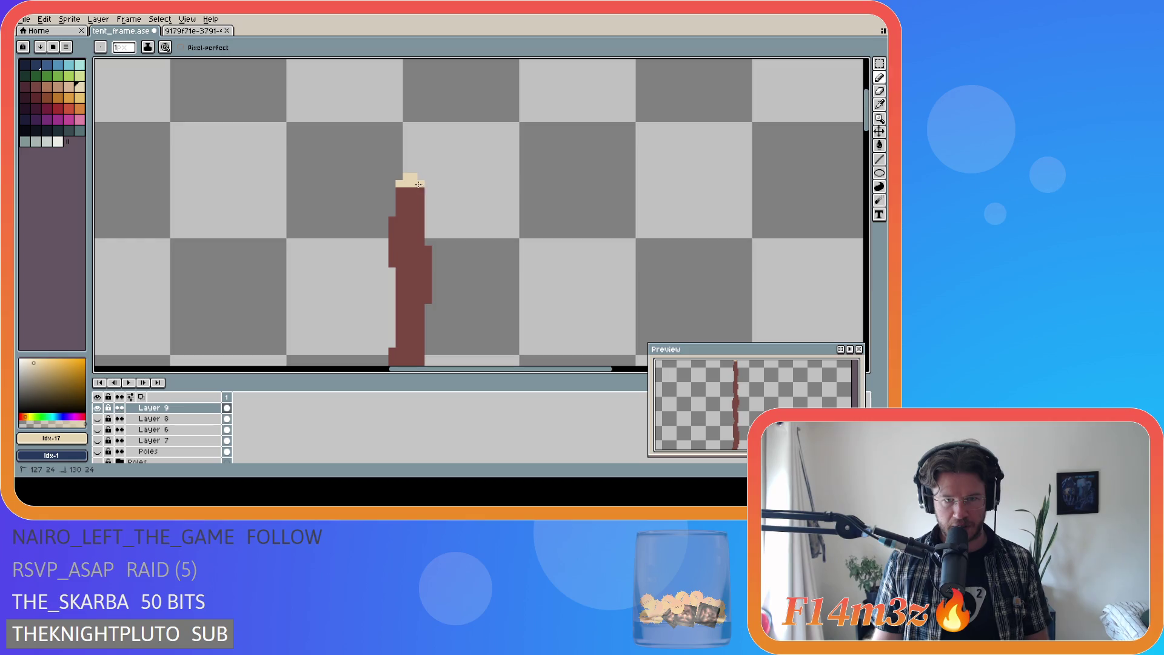
click(409, 190)
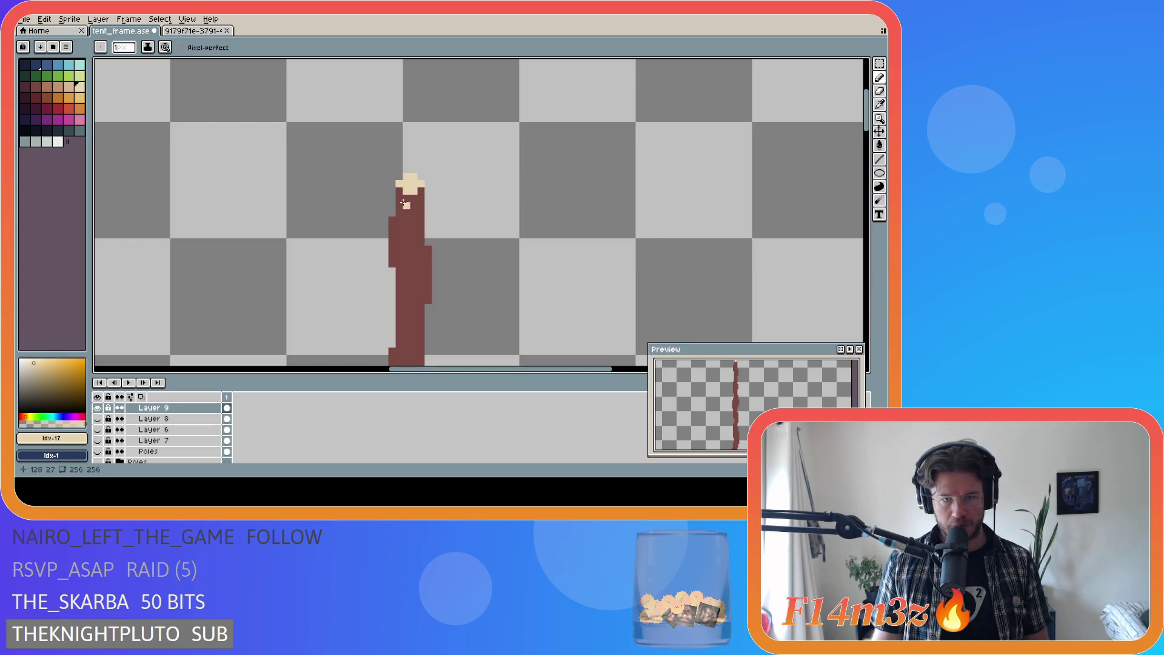
click(406, 198)
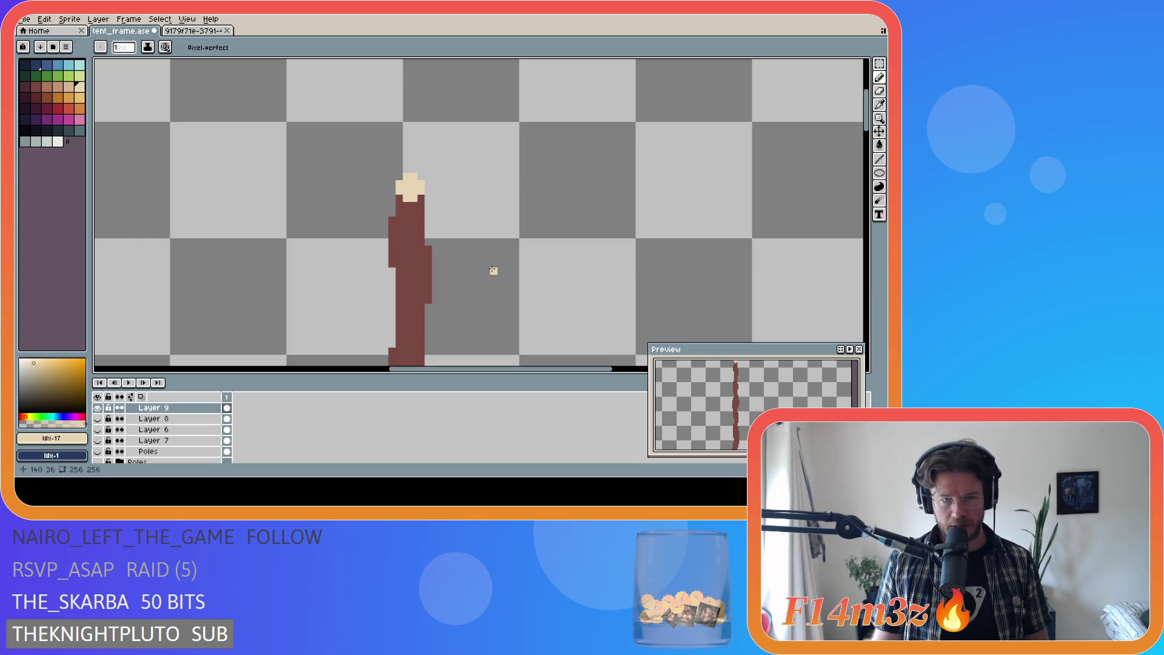
key(v)
key(ctrl+z)
key(ctrl+z)
key(b)
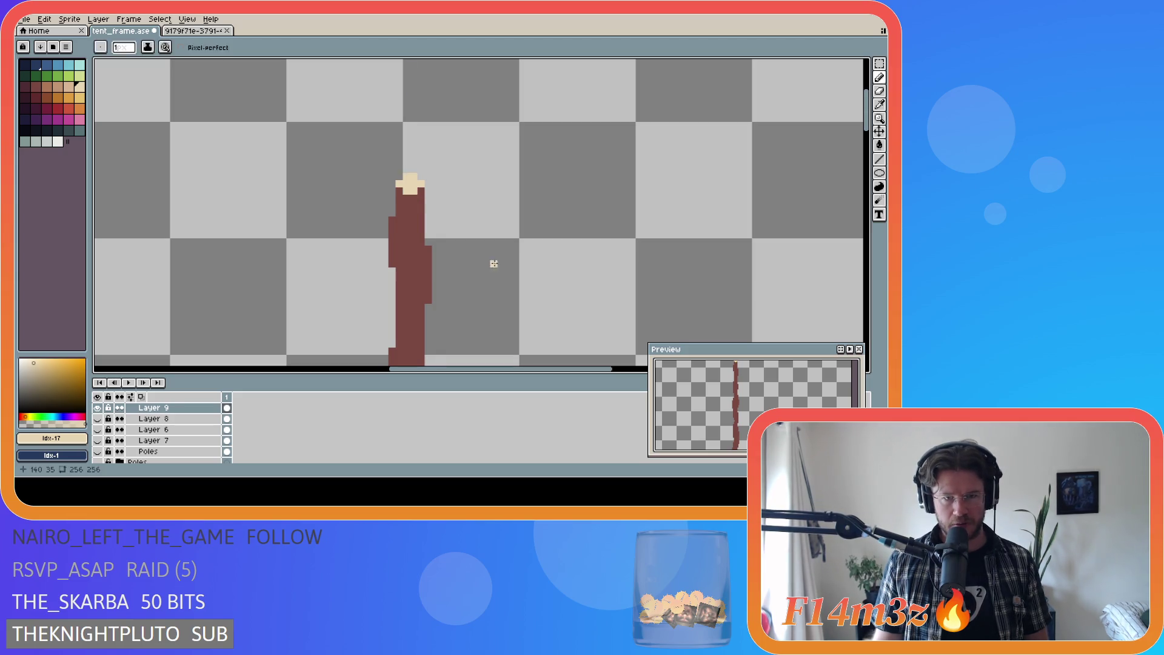
Step: Save the sprite with the new pole tip
drag(867, 112, 867, 131)
scroll(414, 130, down, 1)
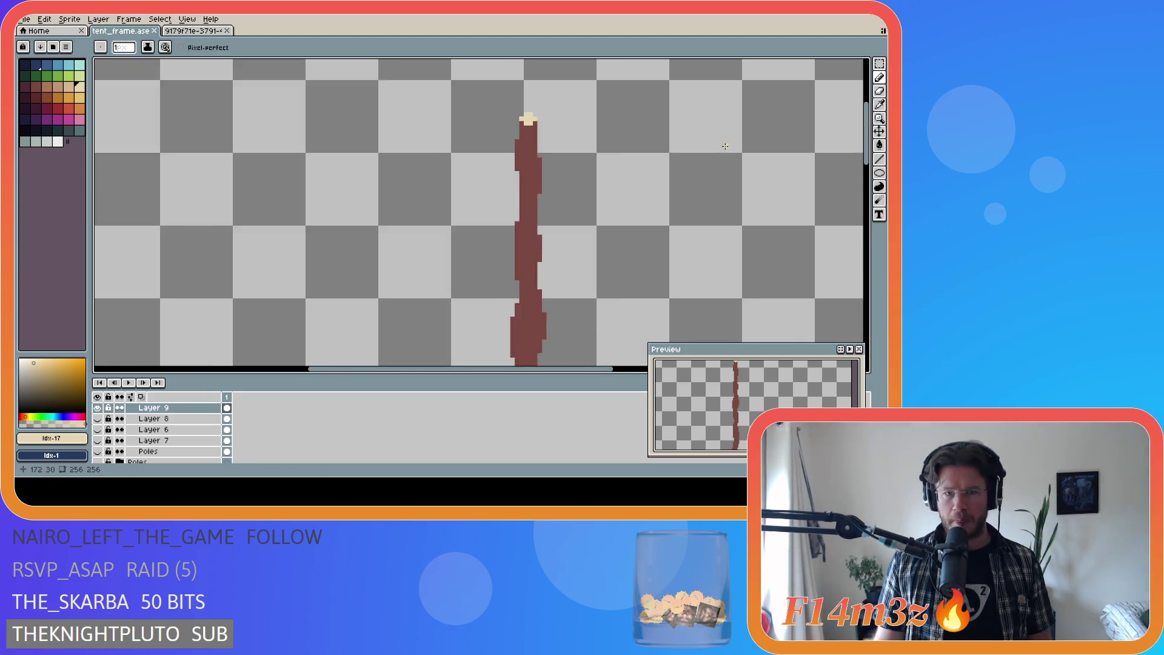
scroll(414, 129, up, 1)
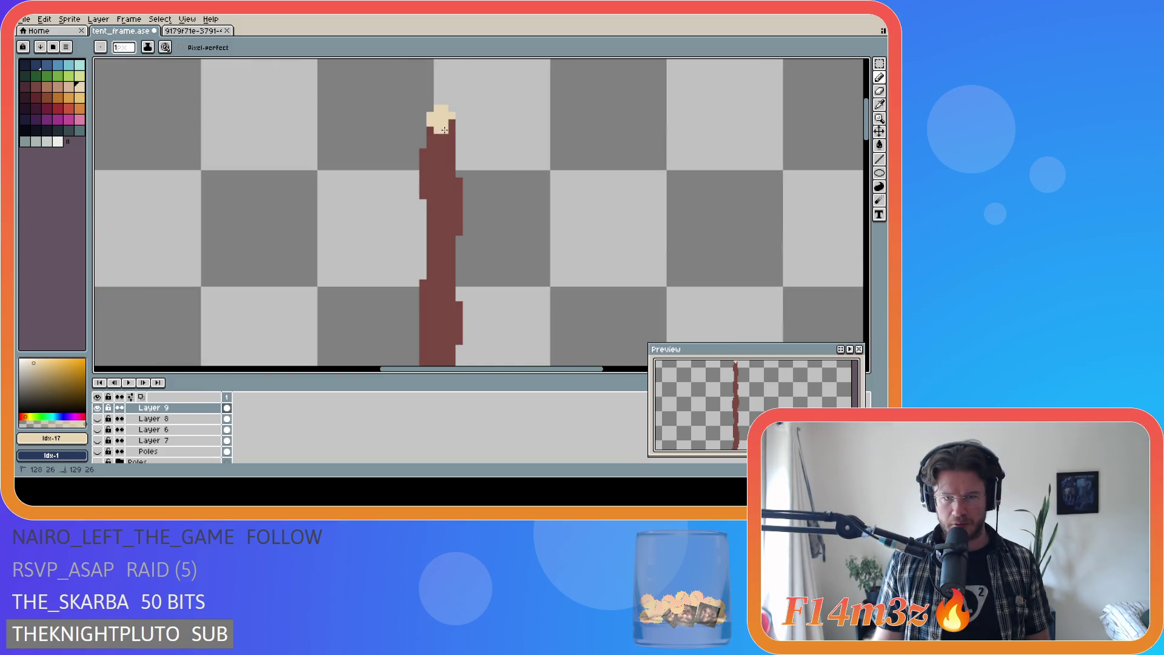
key(ctrl+s)
Step: Make Layer 8, Layer 7, Layer 6 and Poles visible again to show the full crossed frame
scroll(830, 151, down, 3)
scroll(740, 208, down, 1)
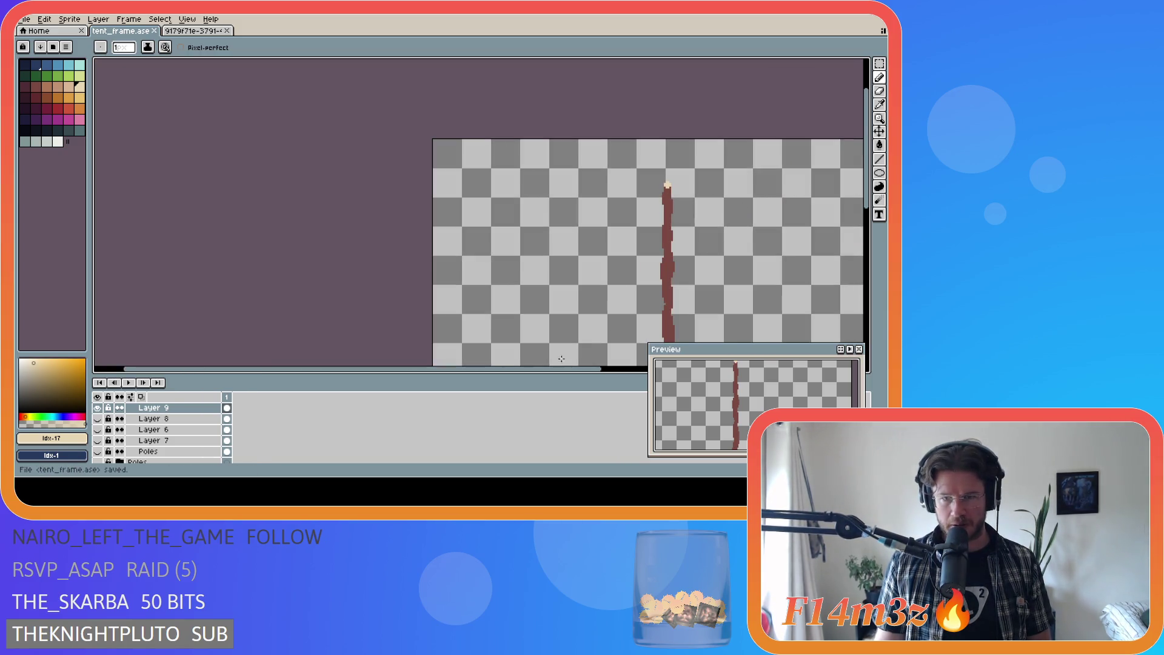
drag(546, 369, 692, 362)
drag(867, 212, 867, 258)
scroll(673, 216, down, 2)
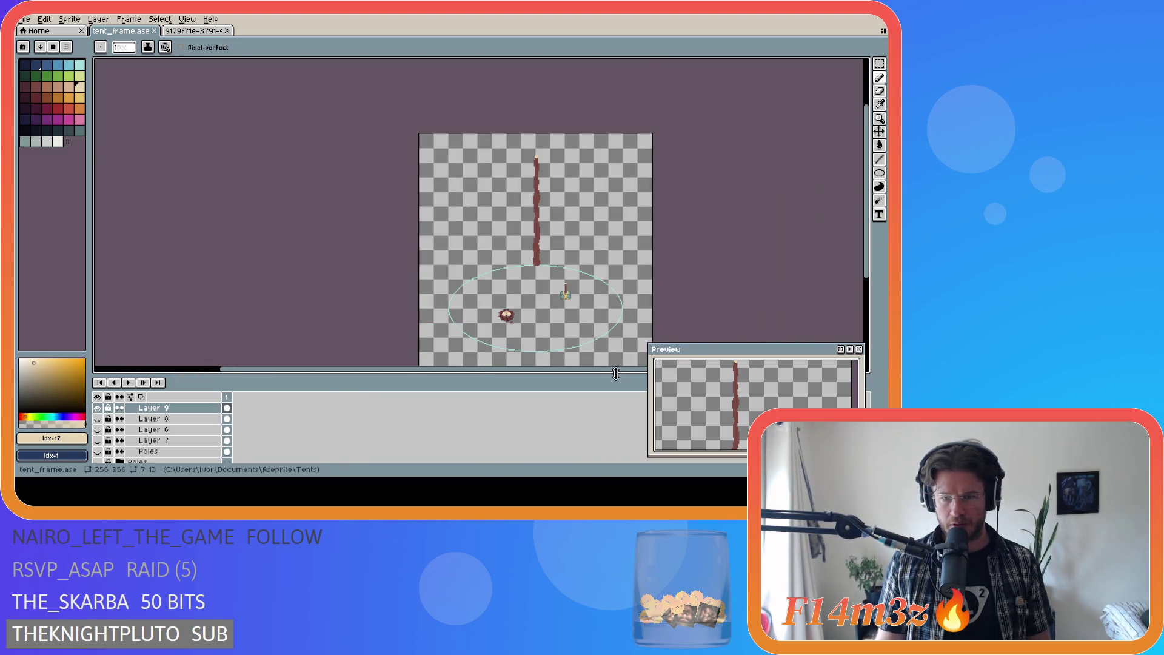
drag(618, 369, 646, 369)
drag(862, 208, 862, 229)
drag(97, 451, 97, 418)
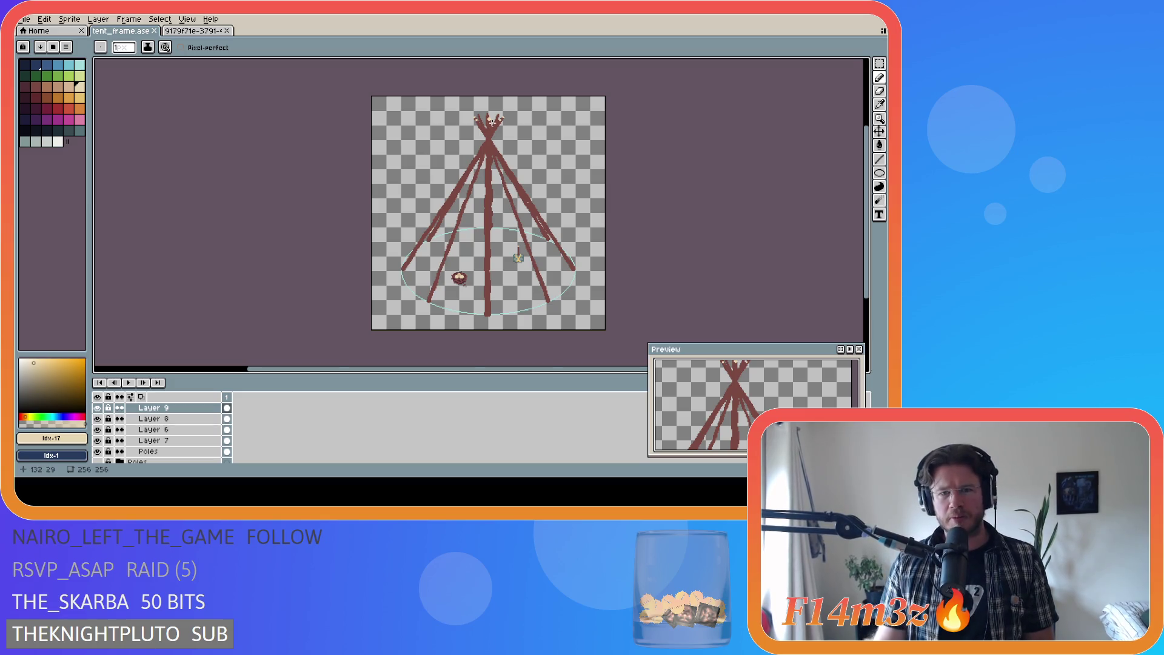
Step: Hide the other pole layers and marquee-select the top of the centre pole
scroll(491, 122, up, 4)
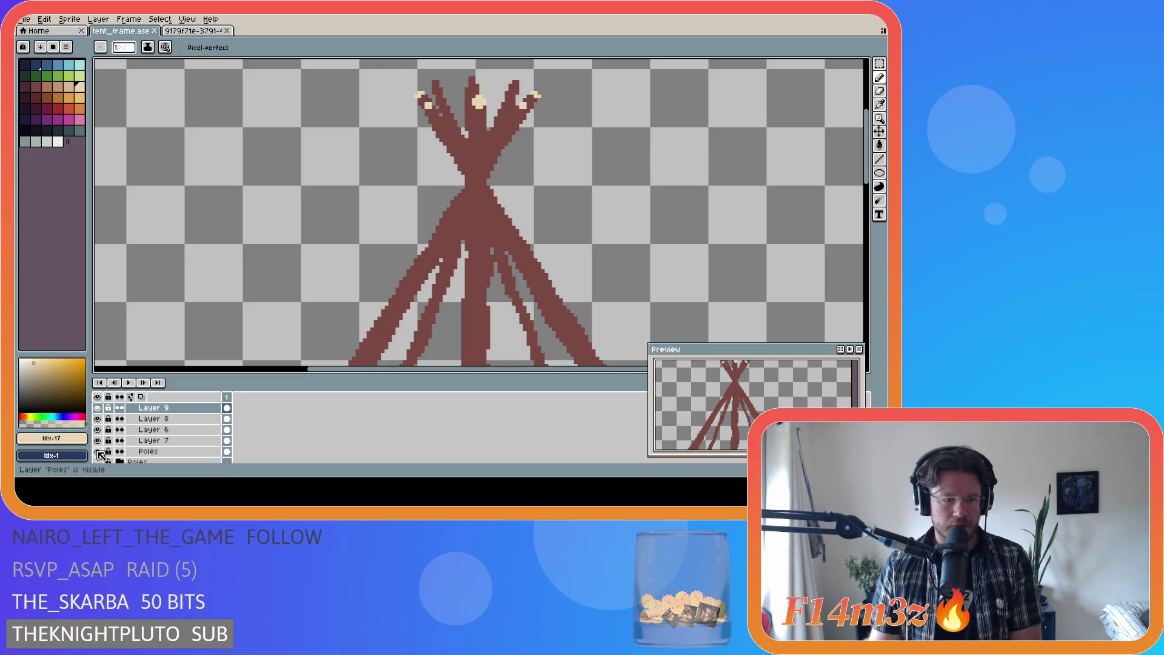
drag(98, 452, 100, 420)
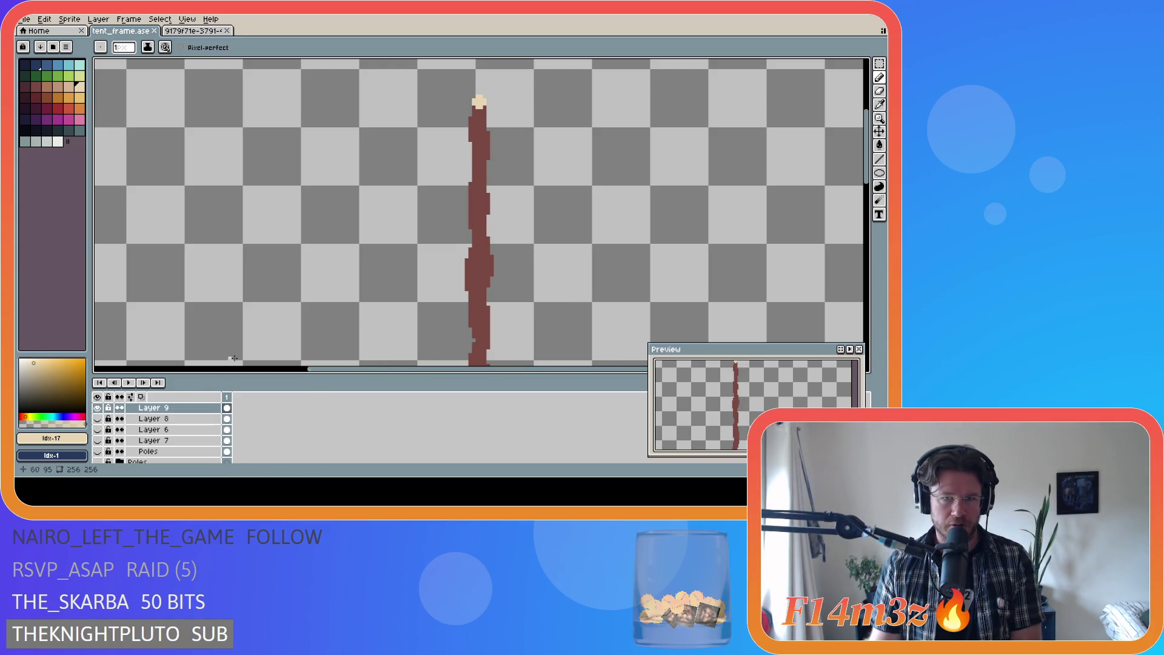
key(m)
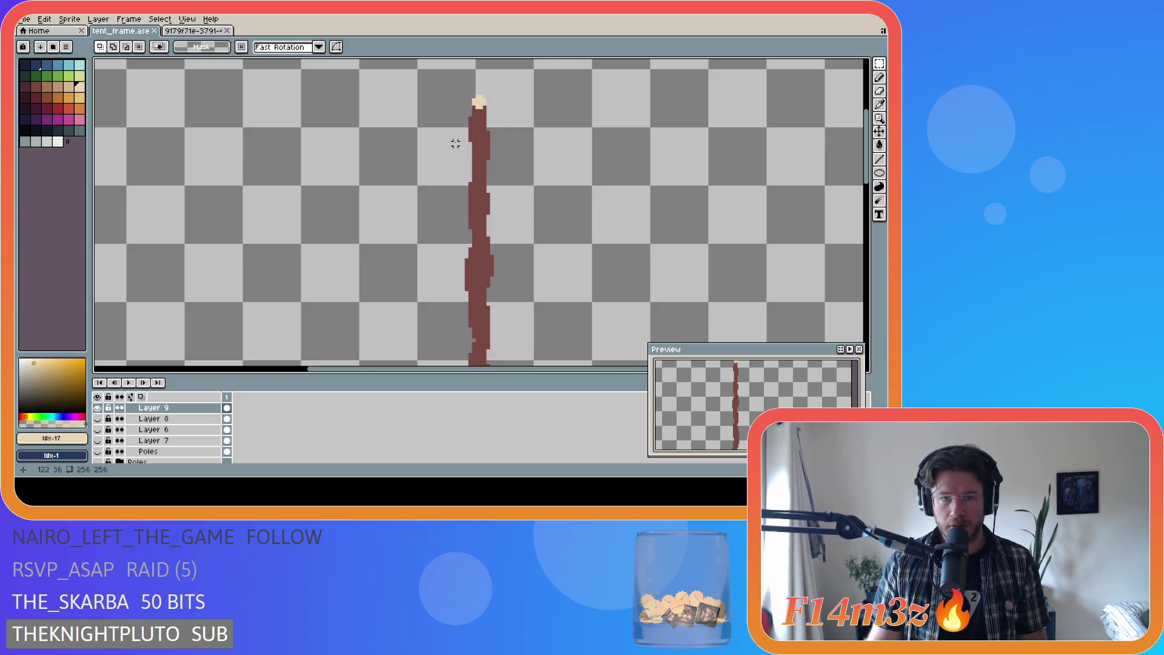
mouse_move(460, 89)
mouse_down()
mouse_move(507, 148)
mouse_move(514, 180)
mouse_up()
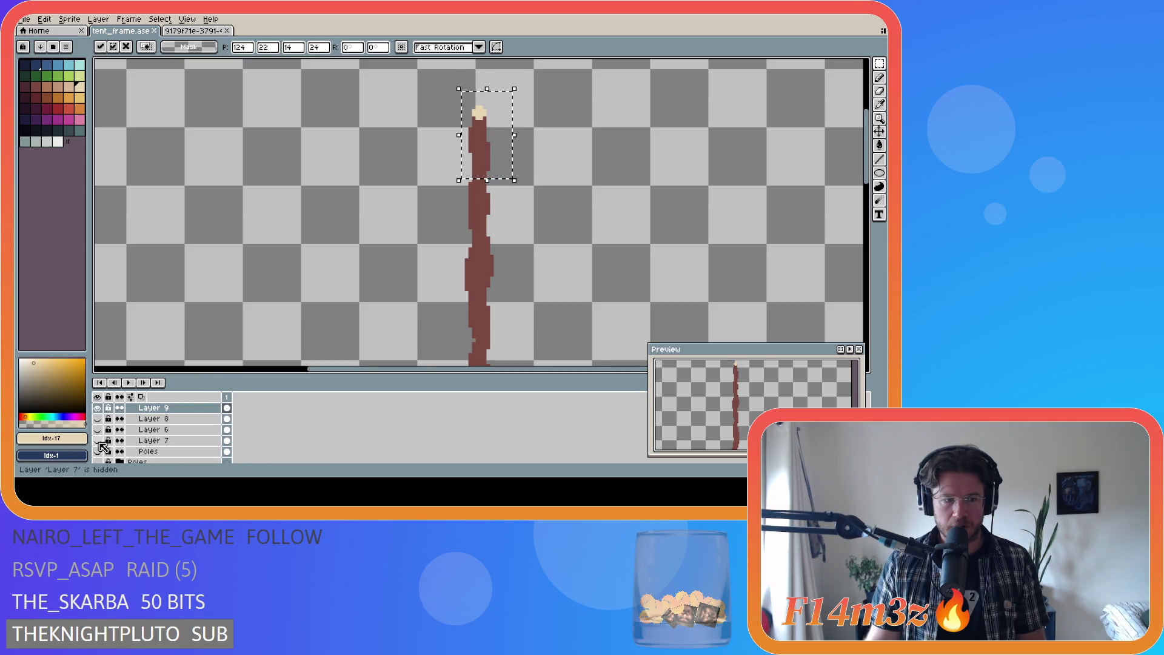
Step: Show the other pole layers again, deselect, and save tent_frame.ase
drag(97, 451, 99, 418)
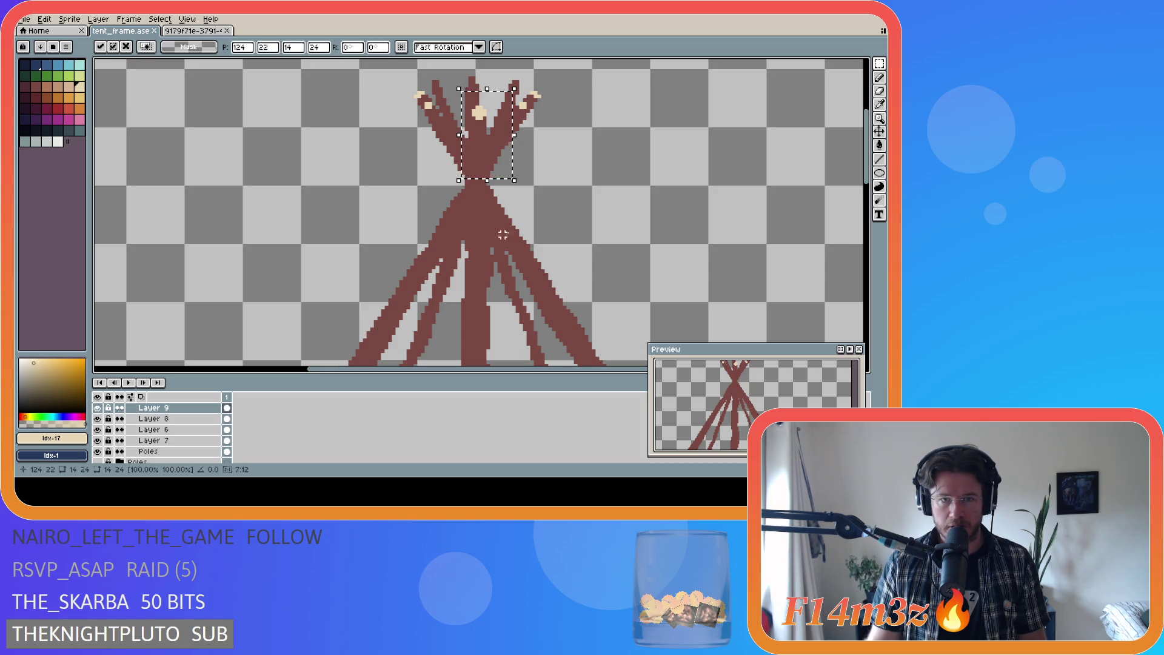
scroll(601, 205, down, 3)
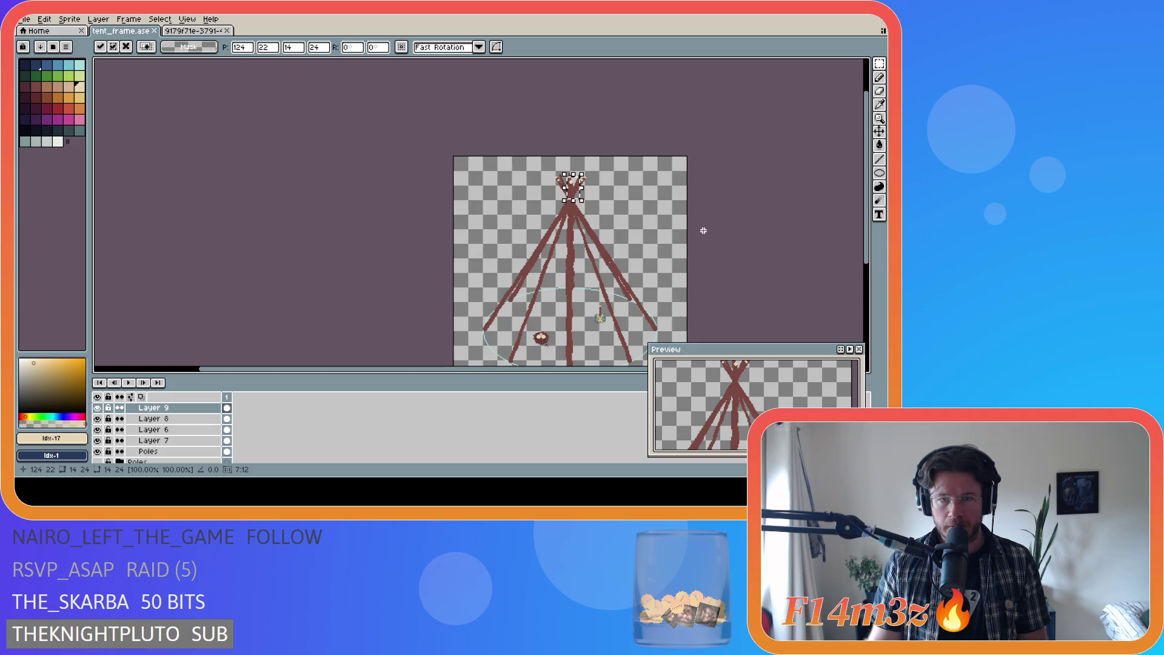
key(ctrl+d)
key(ctrl+s)
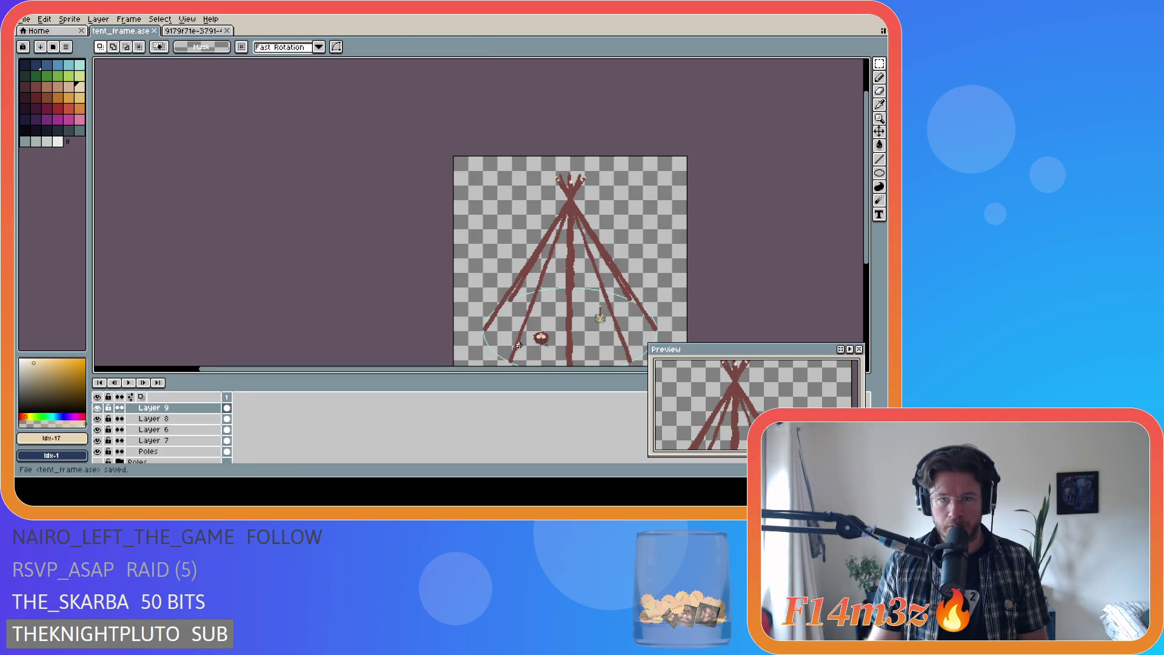
drag(497, 378, 588, 359)
scroll(412, 205, up, 3)
key(ctrl+s)
scroll(523, 235, down, 3)
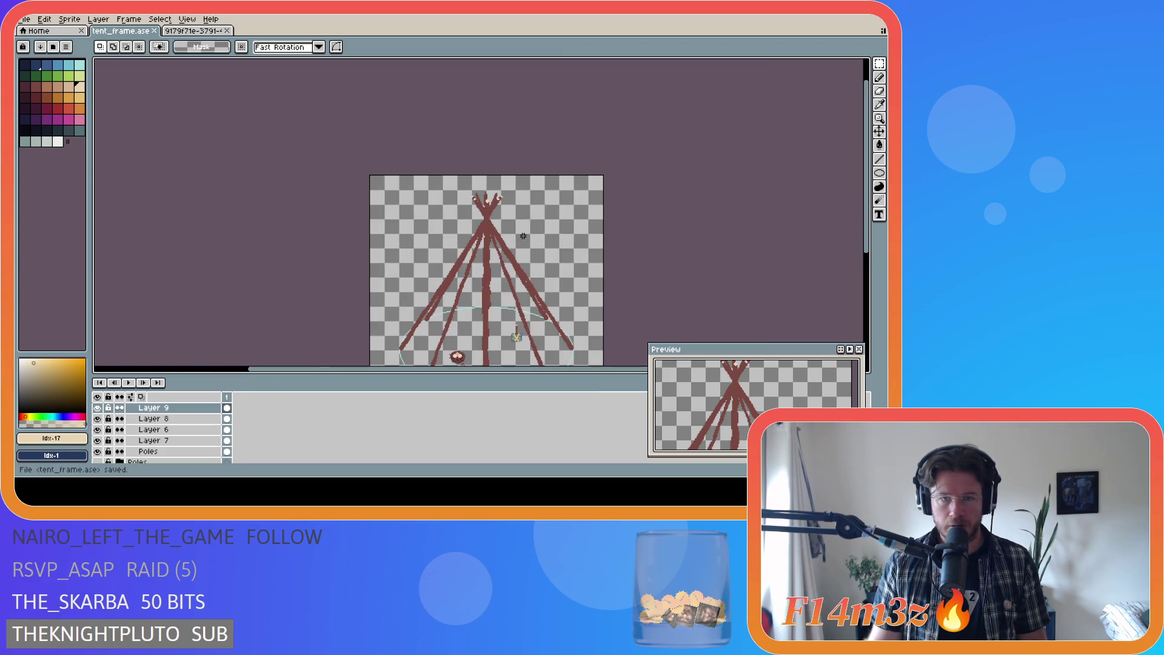
scroll(520, 244, up, 1)
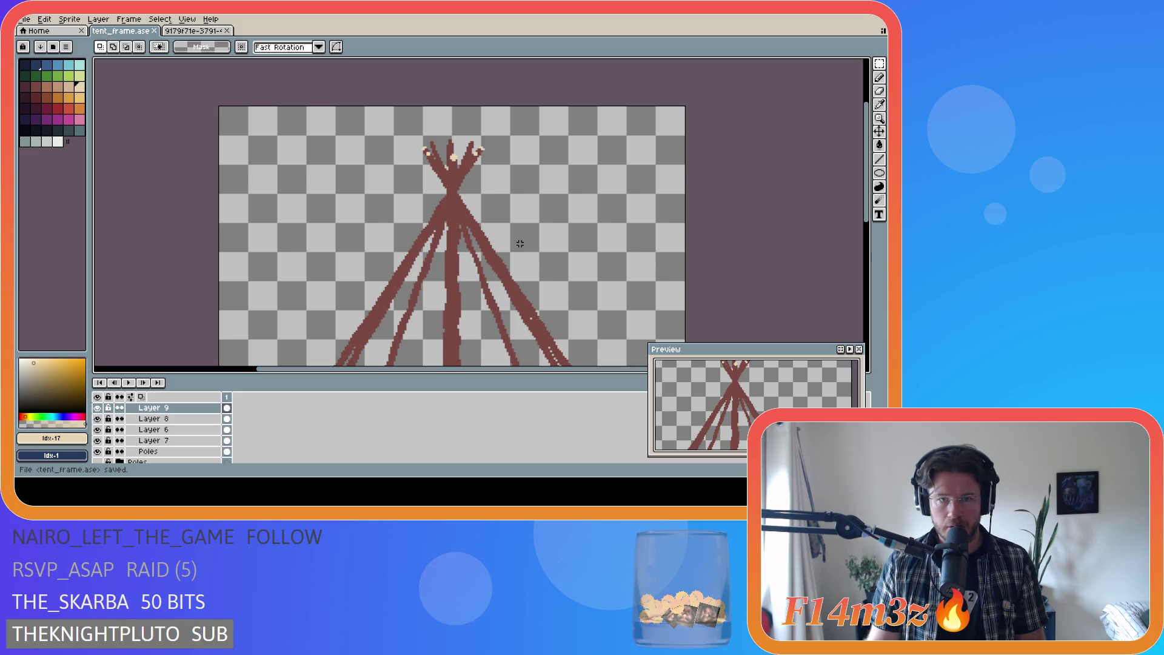
scroll(520, 244, down, 1)
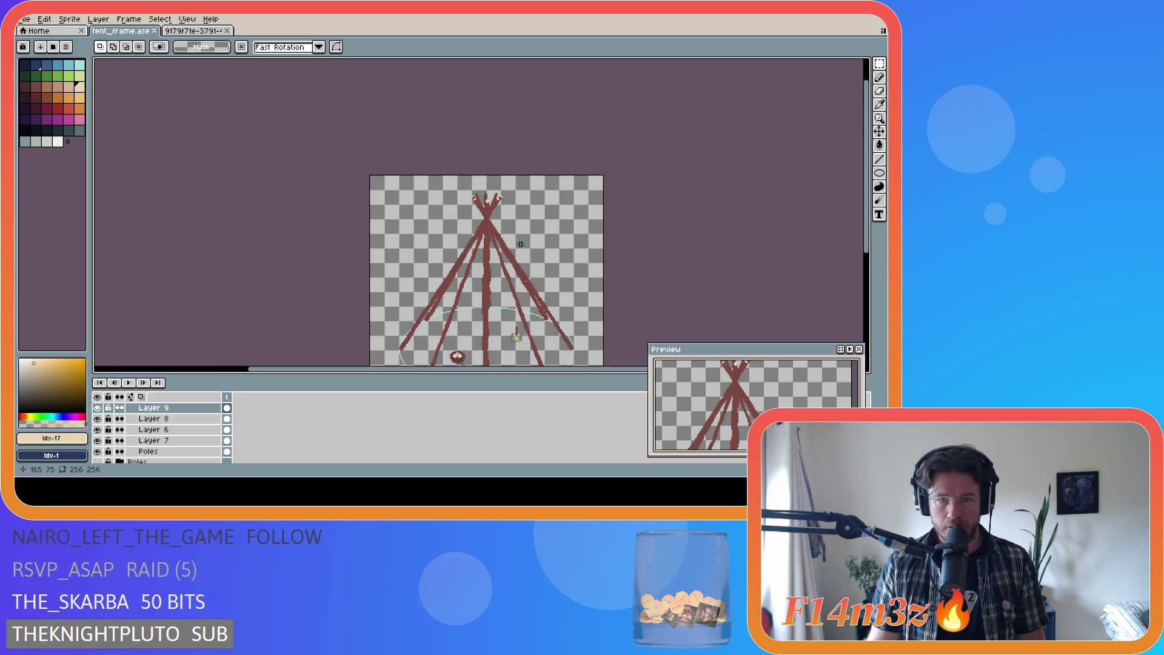
key(ctrl+s)
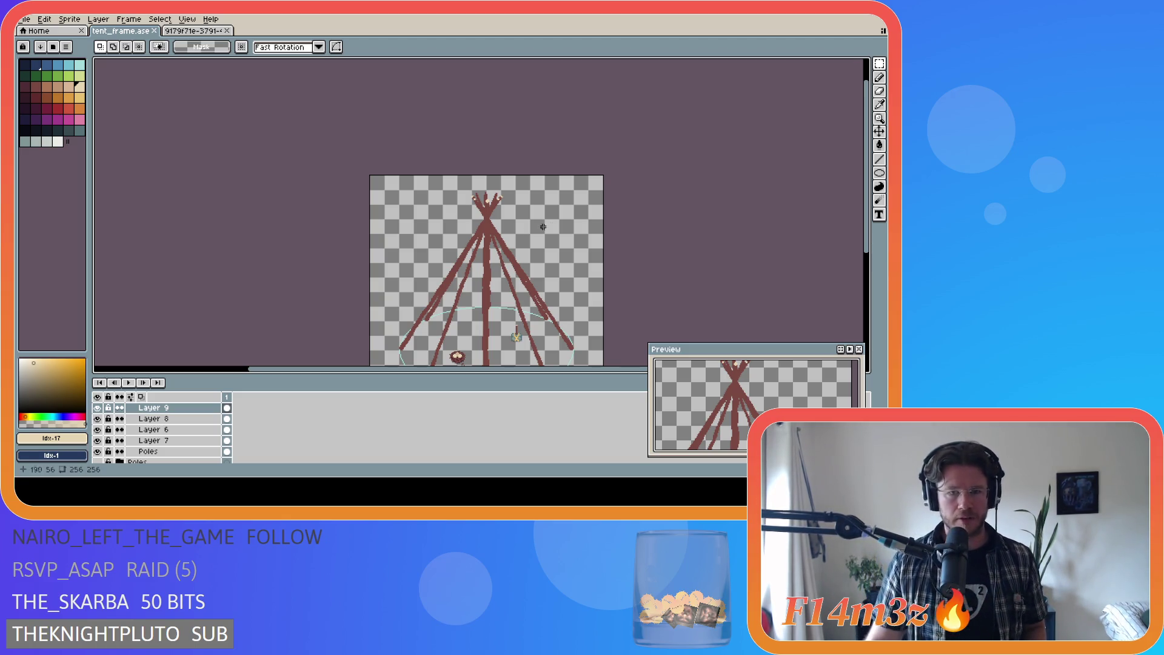
drag(867, 213, 867, 255)
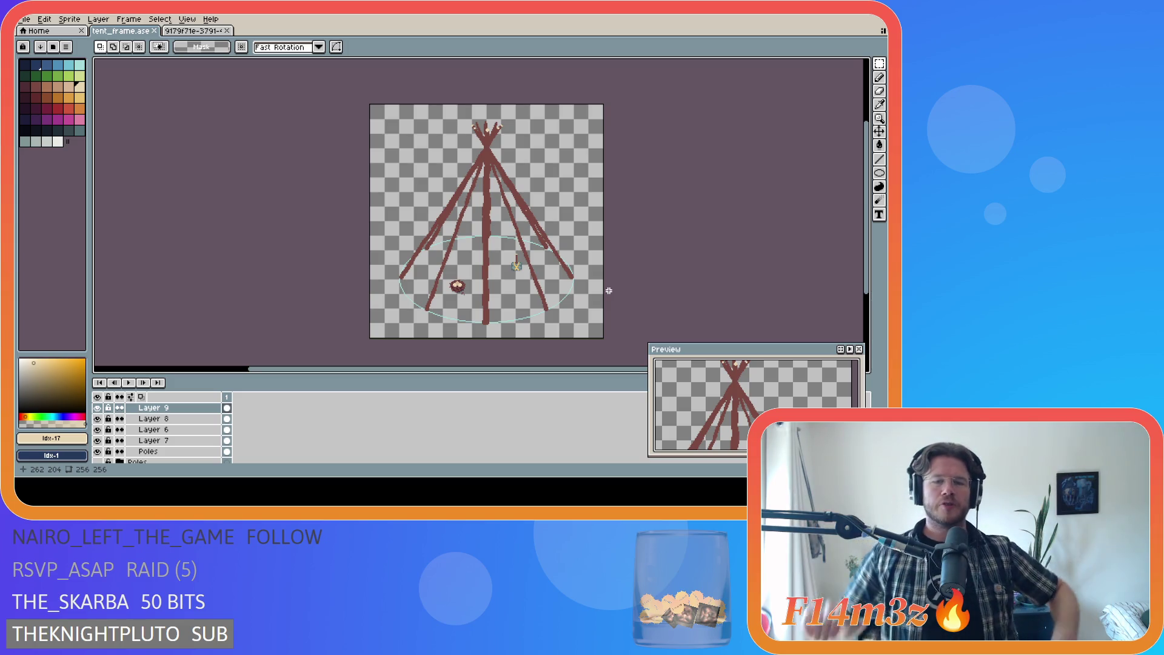
scroll(115, 433, down, 5)
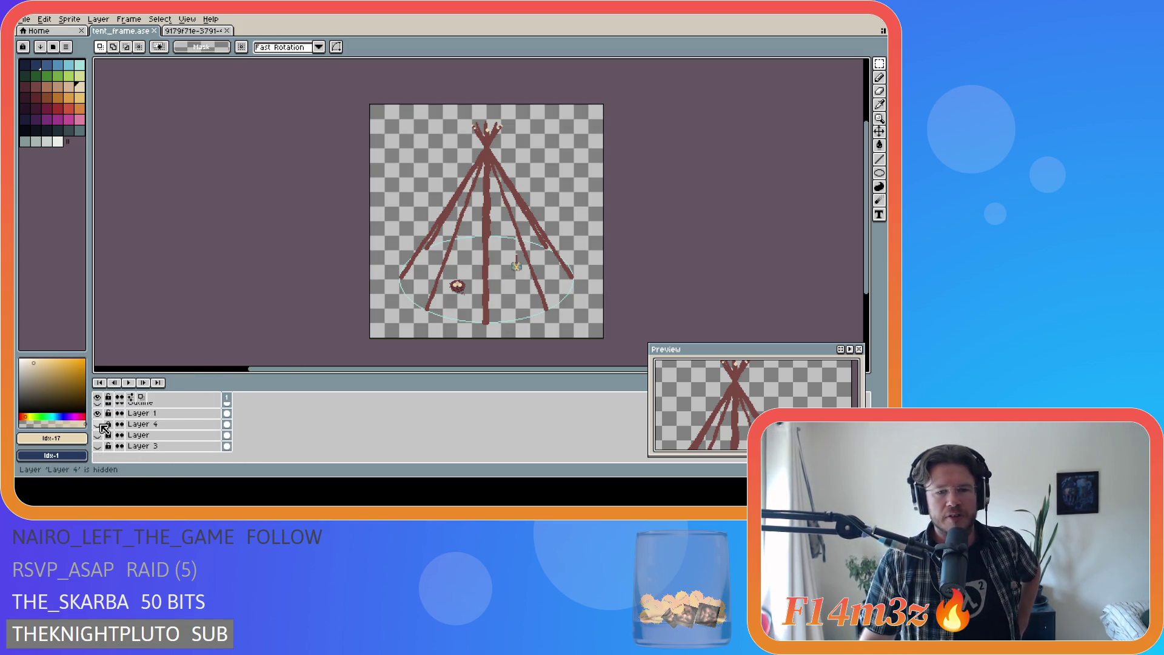
click(100, 424)
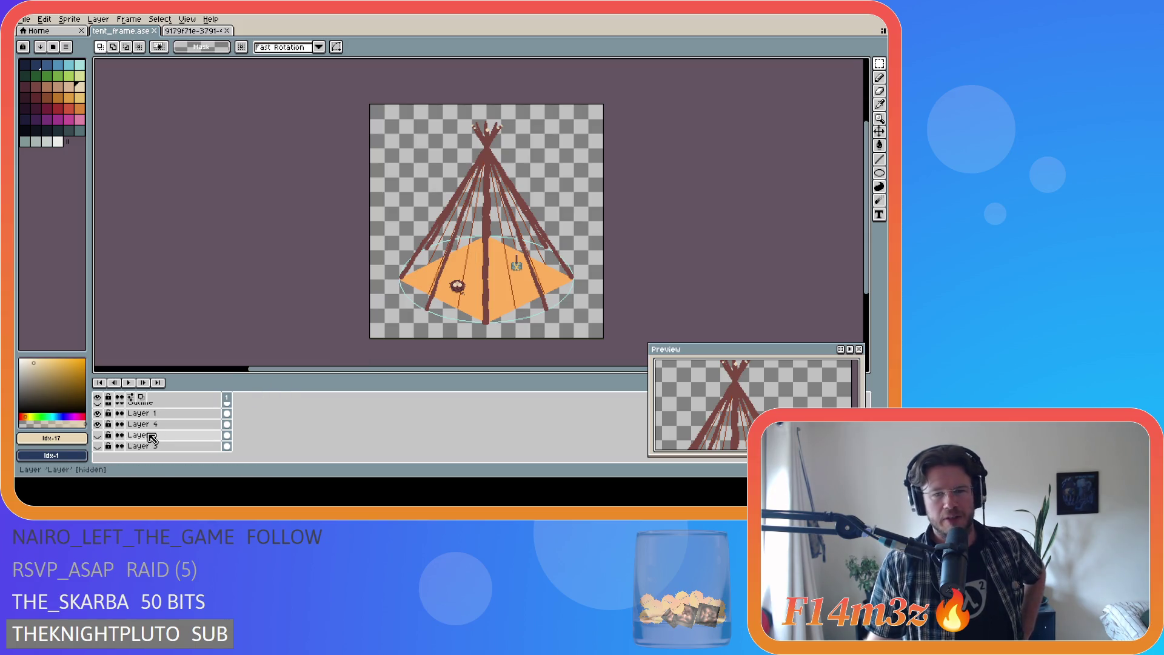
scroll(134, 434, up, 3)
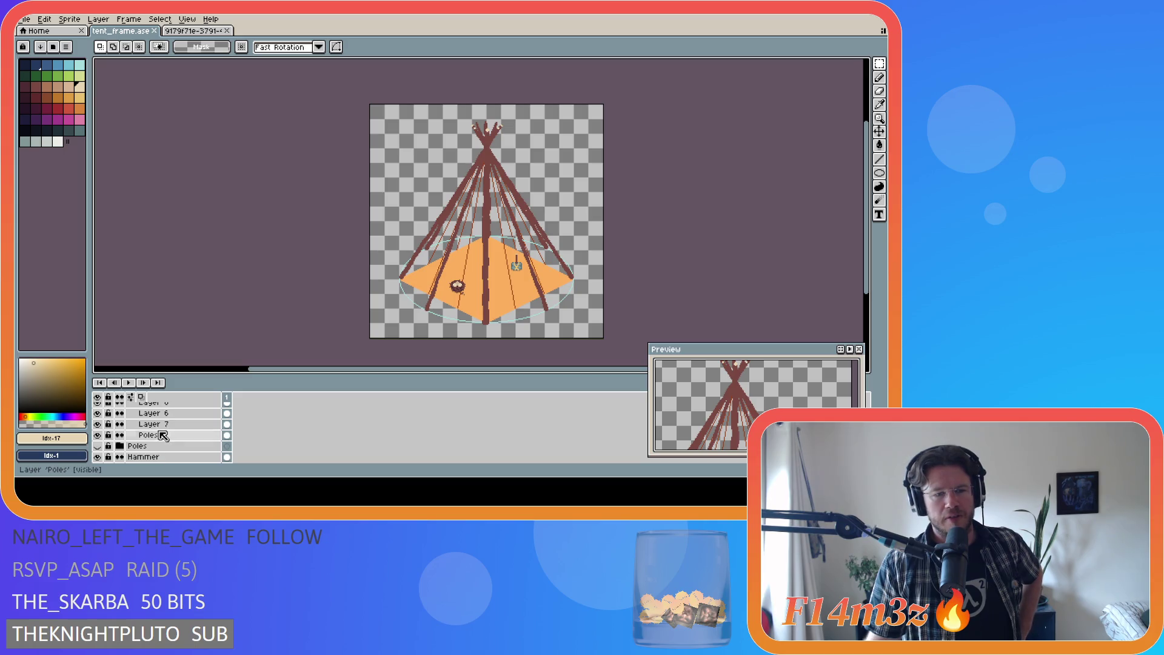
scroll(163, 435, up, 3)
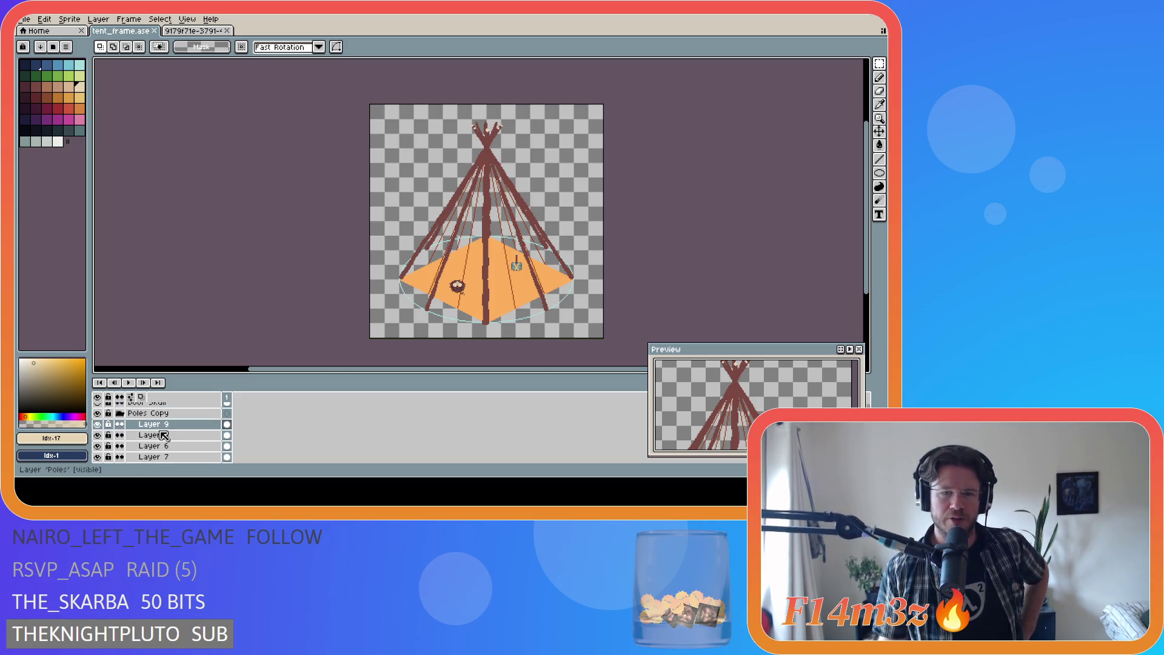
scroll(158, 432, down, 5)
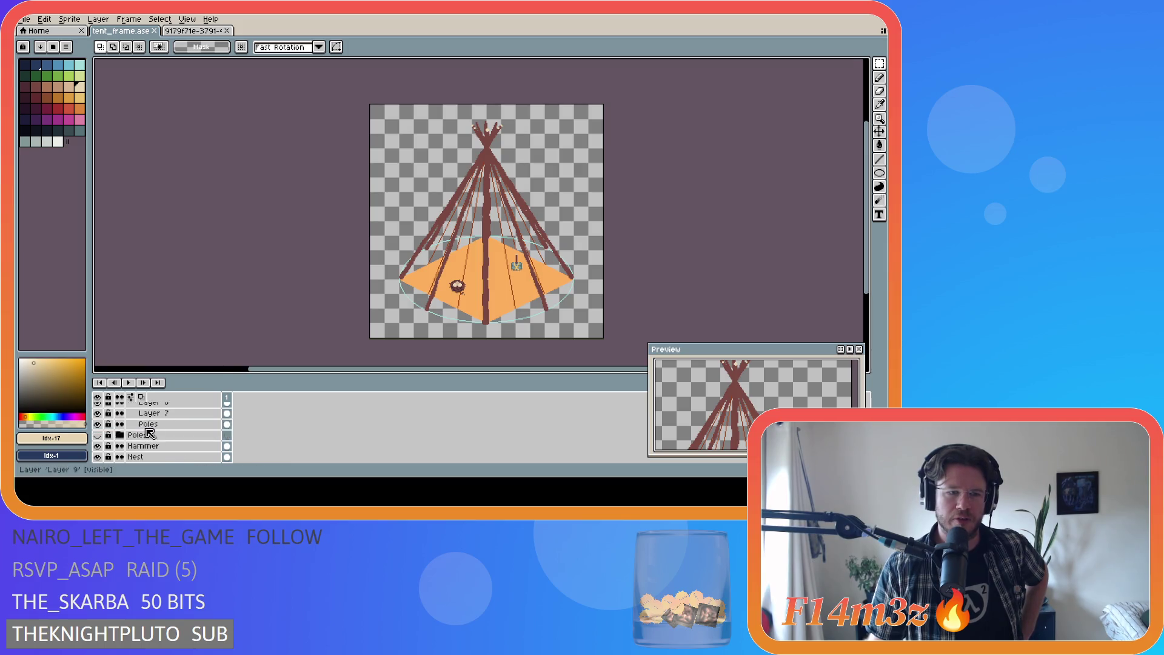
click(97, 423)
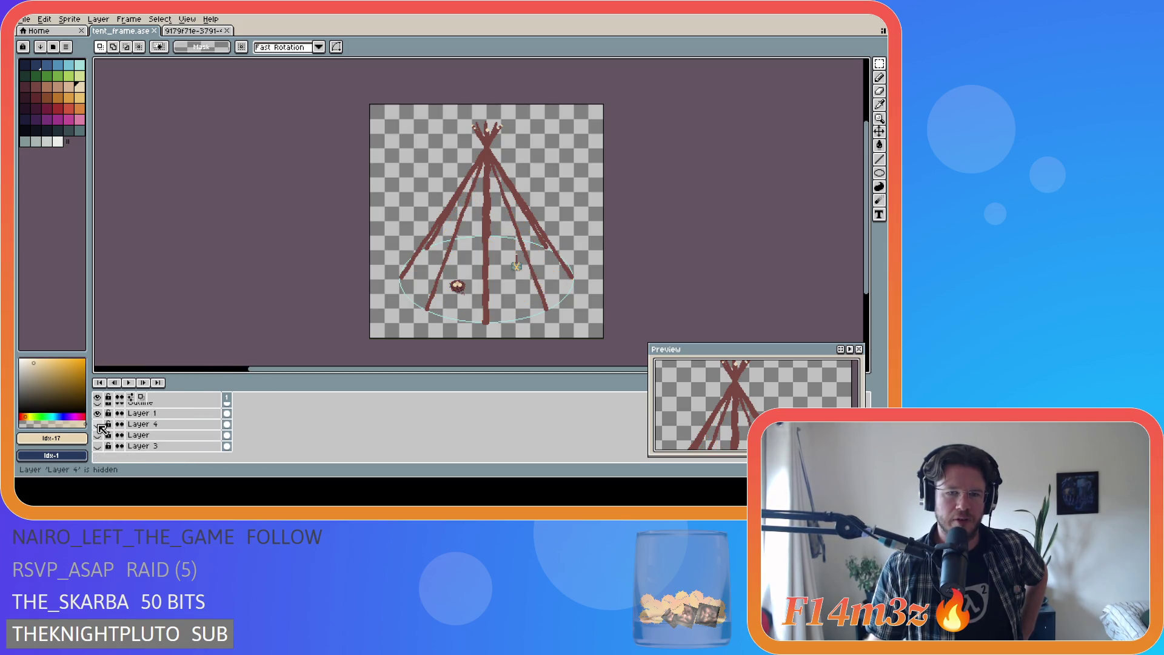
scroll(157, 448, up, 2)
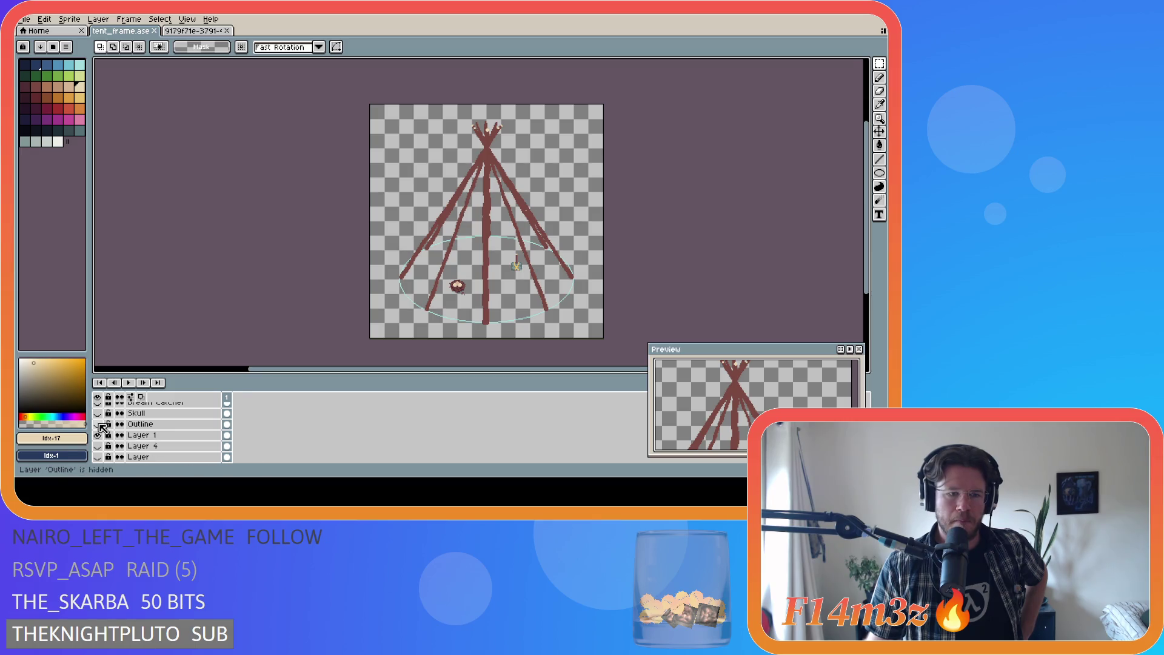
scroll(100, 439, down, 2)
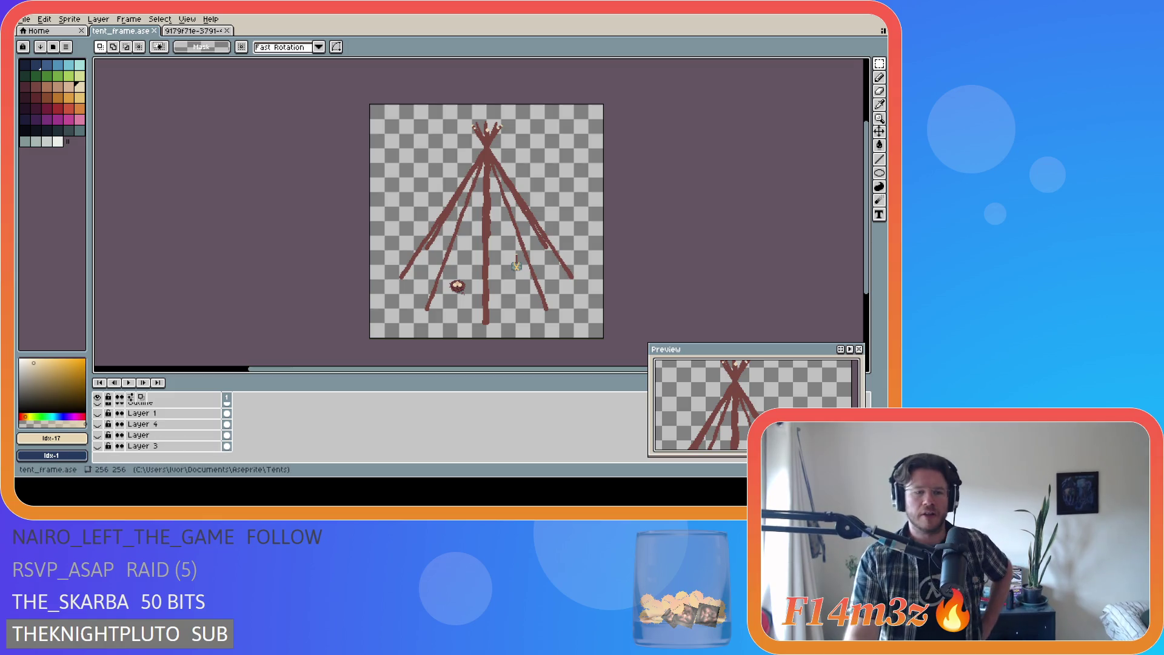
click(98, 446)
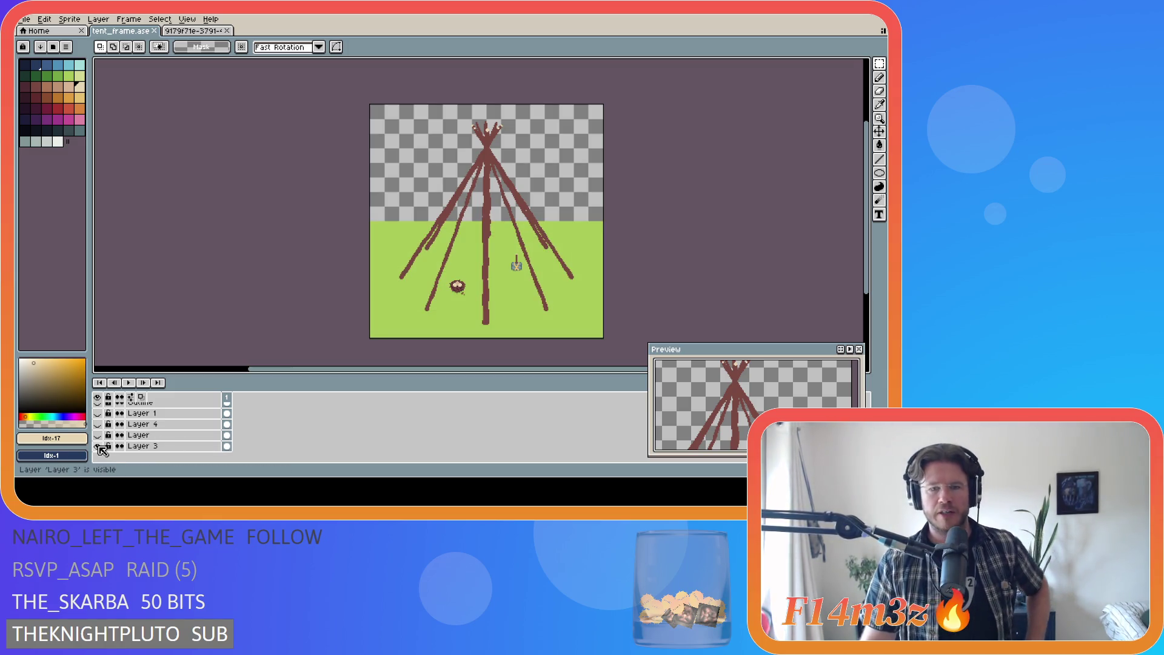
Step: Eyedrop the ground's green and paint-bucket fill the transparent upper canvas with it
alt+click(388, 241)
key(g)
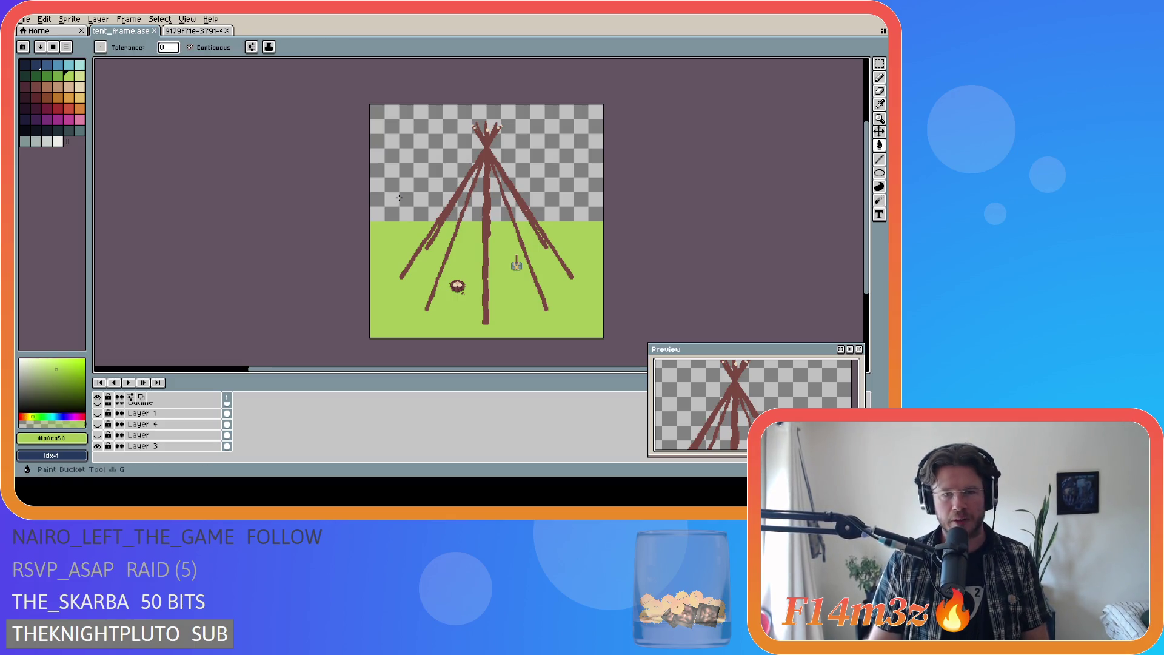
click(169, 446)
click(390, 188)
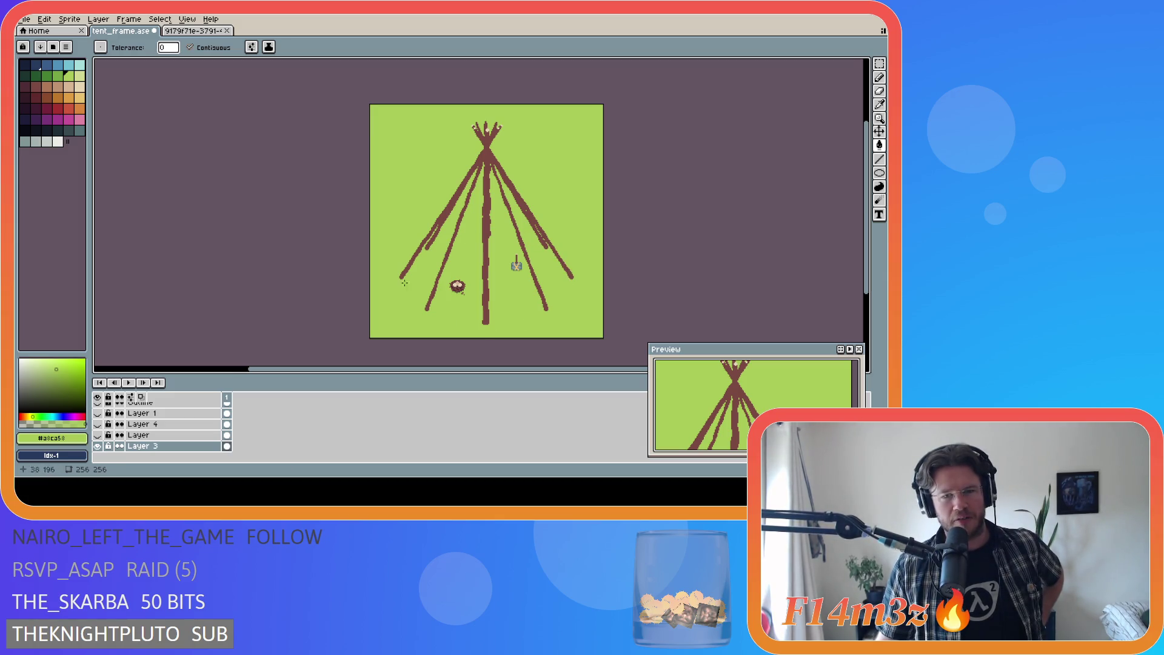
Step: Hide Layer 1 and the Outline layer, unlock Outline, and collapse the Poles group
scroll(152, 431, up, 2)
click(98, 446)
scroll(102, 447, down, 1)
click(99, 425)
scroll(101, 429, up, 1)
click(108, 434)
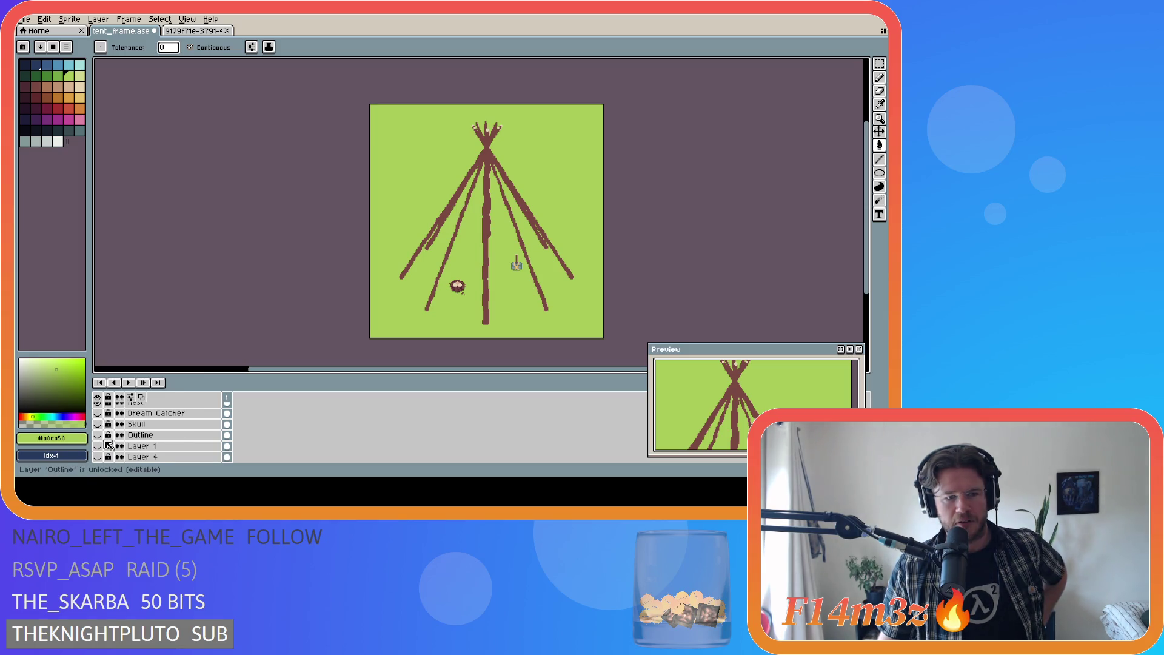
scroll(109, 445, up, 3)
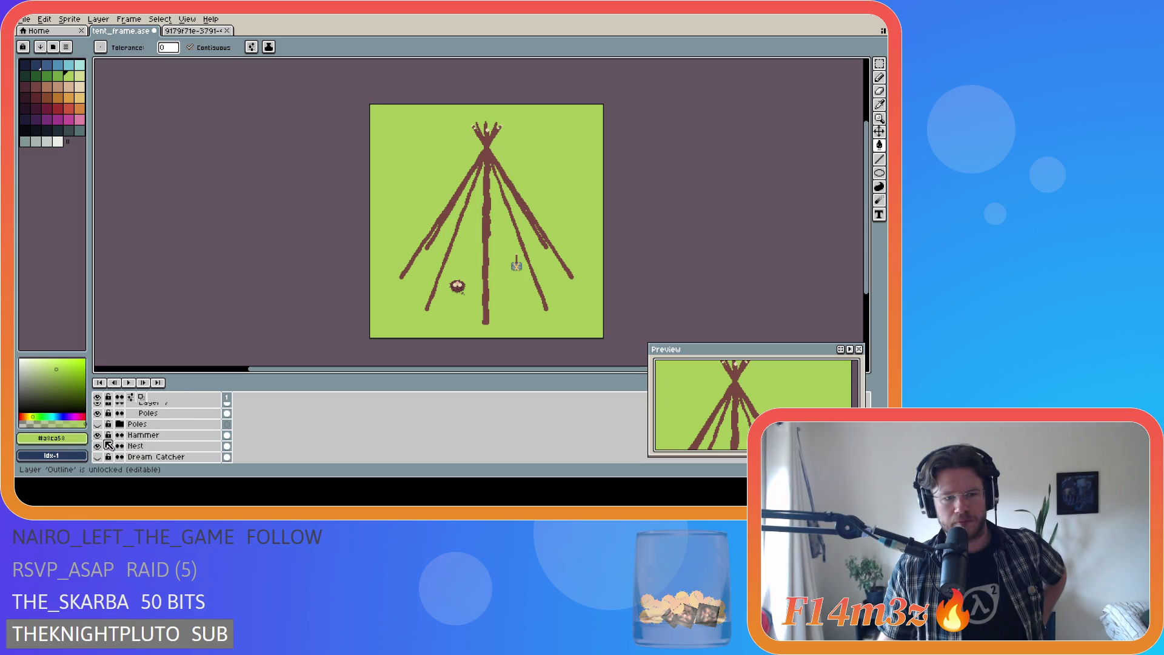
click(120, 425)
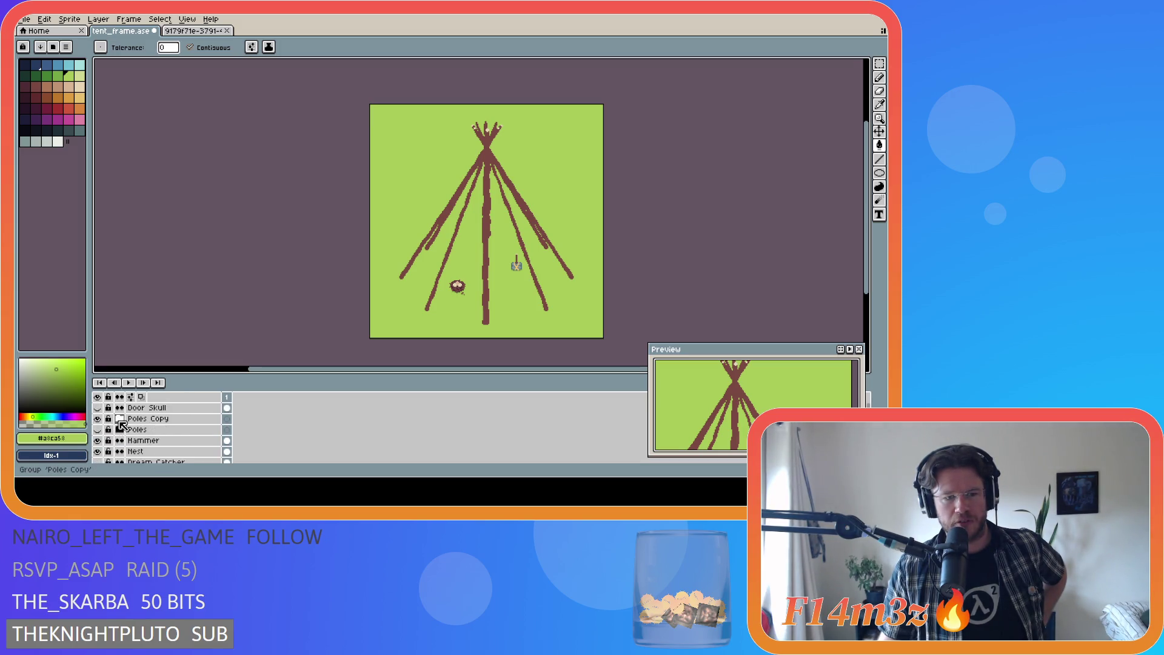
scroll(152, 434, down, 5)
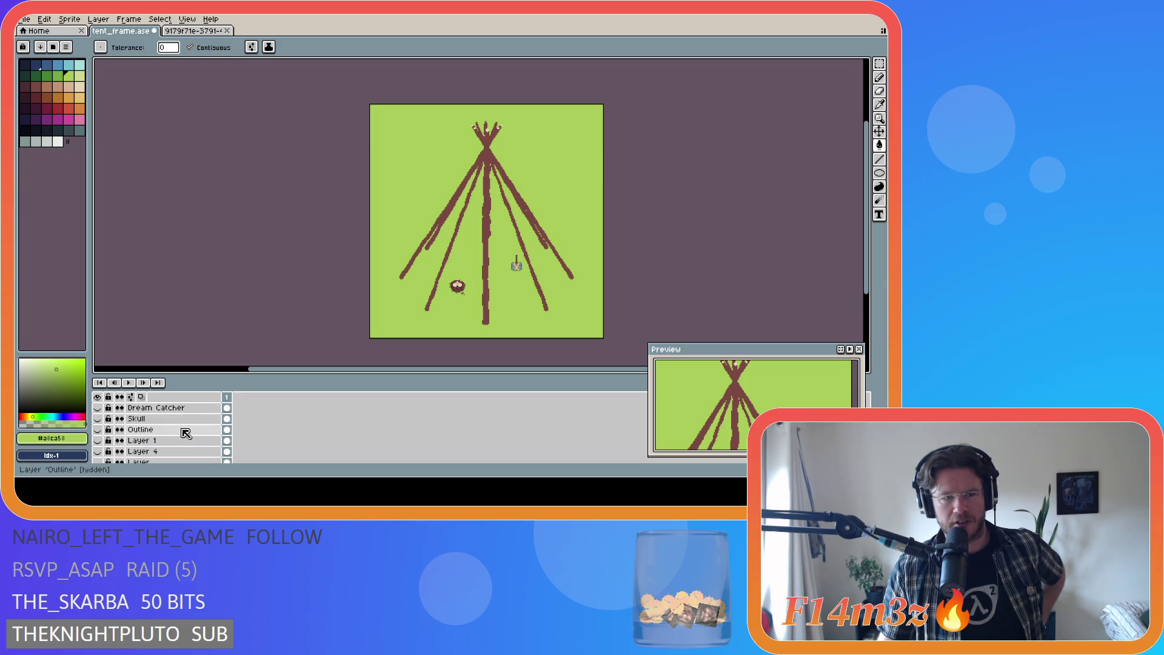
Step: Open tent_foundation.ase from the recent files and select its Outline layer
click(28, 20)
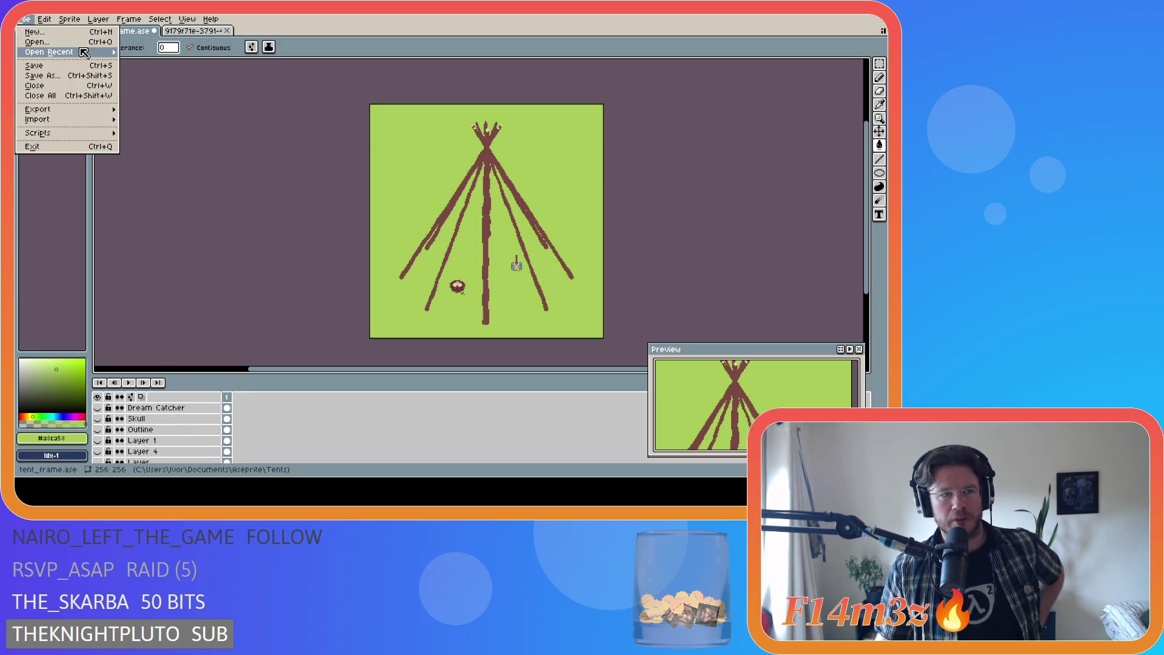
mouse_move(85, 52)
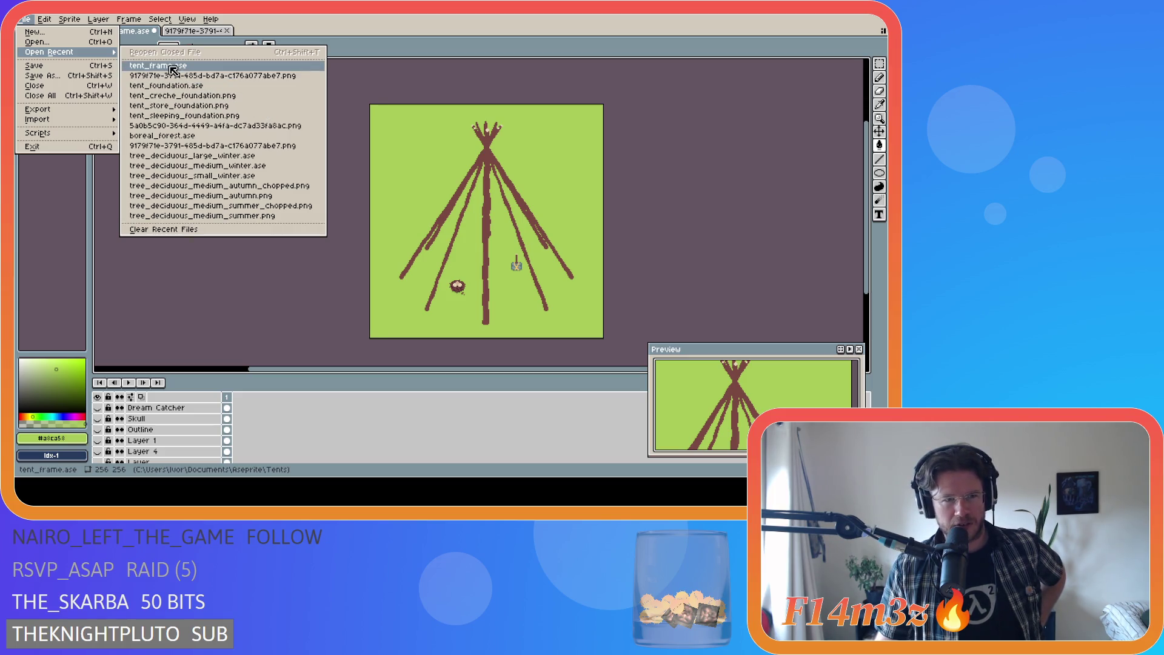
click(214, 86)
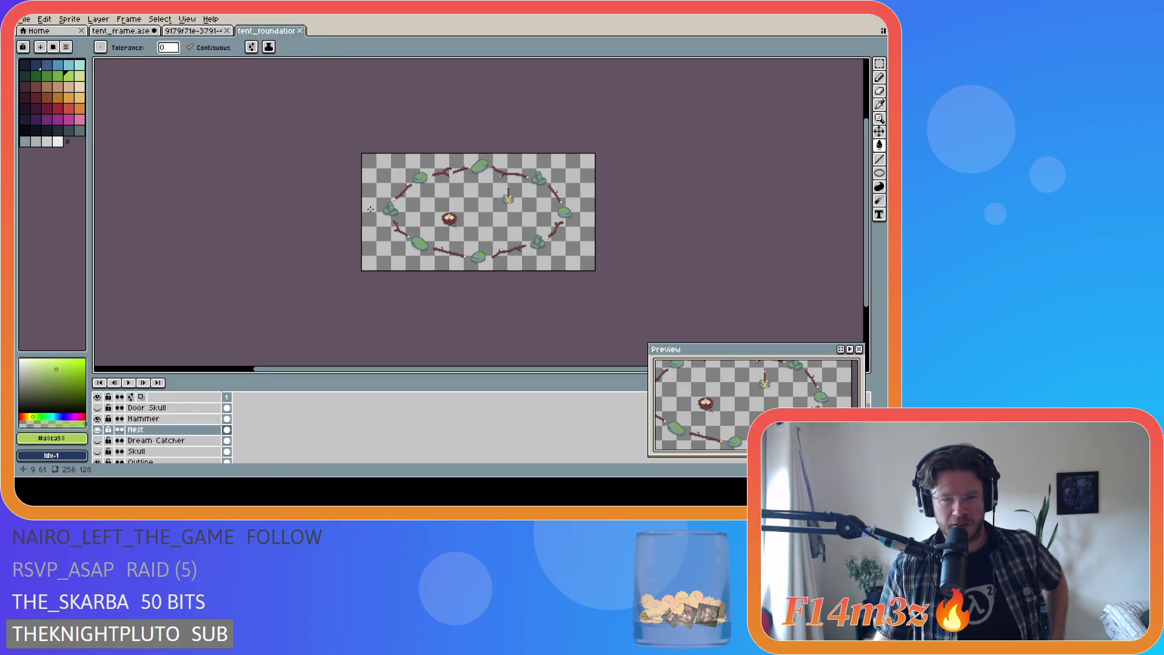
key(g)
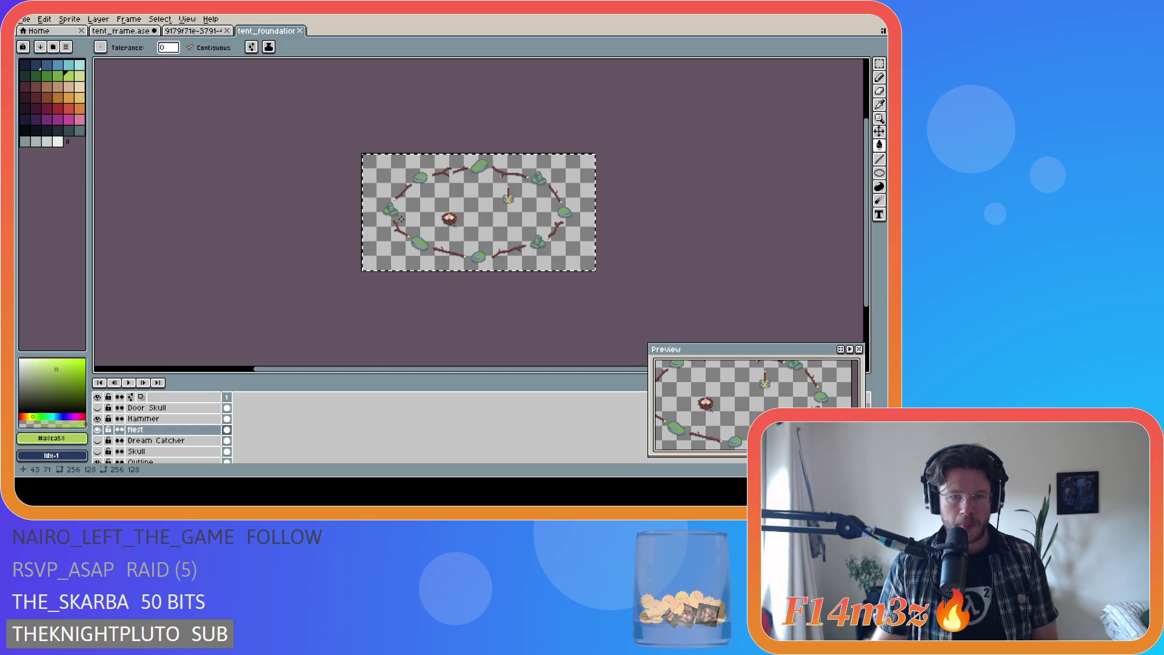
scroll(187, 435, down, 1)
click(188, 440)
key(v)
key(g)
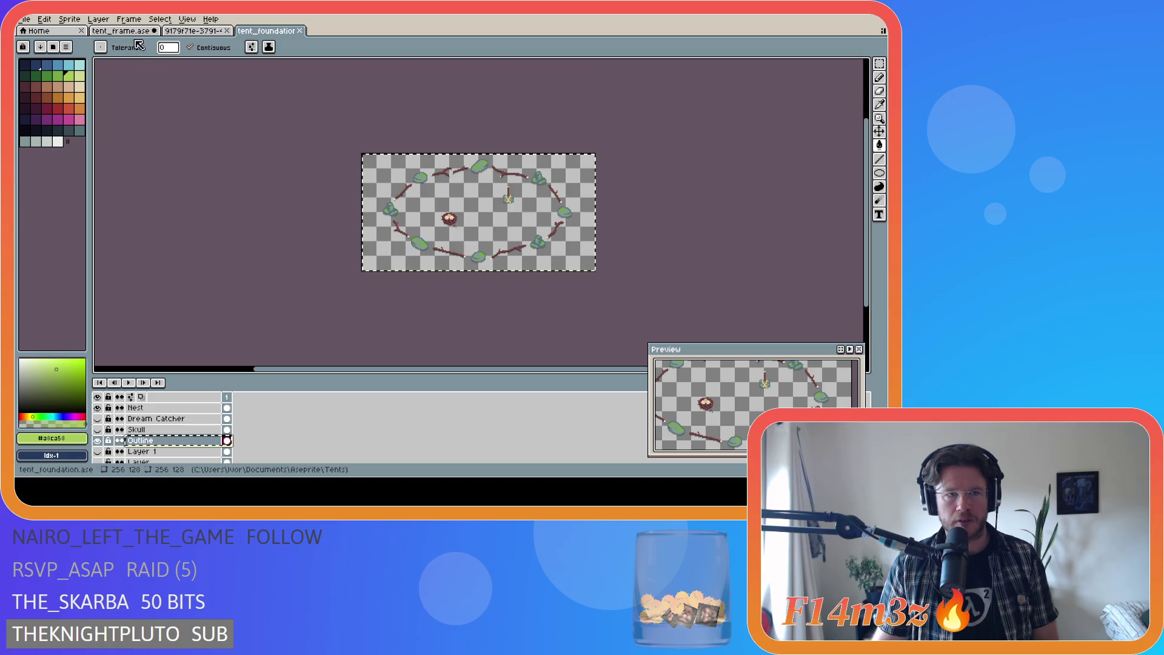
Step: In tent_frame.ase, move the Outline layer below Layer 3 and make it visible
key(ctrl+Tab)
key(ctrl+Tab)
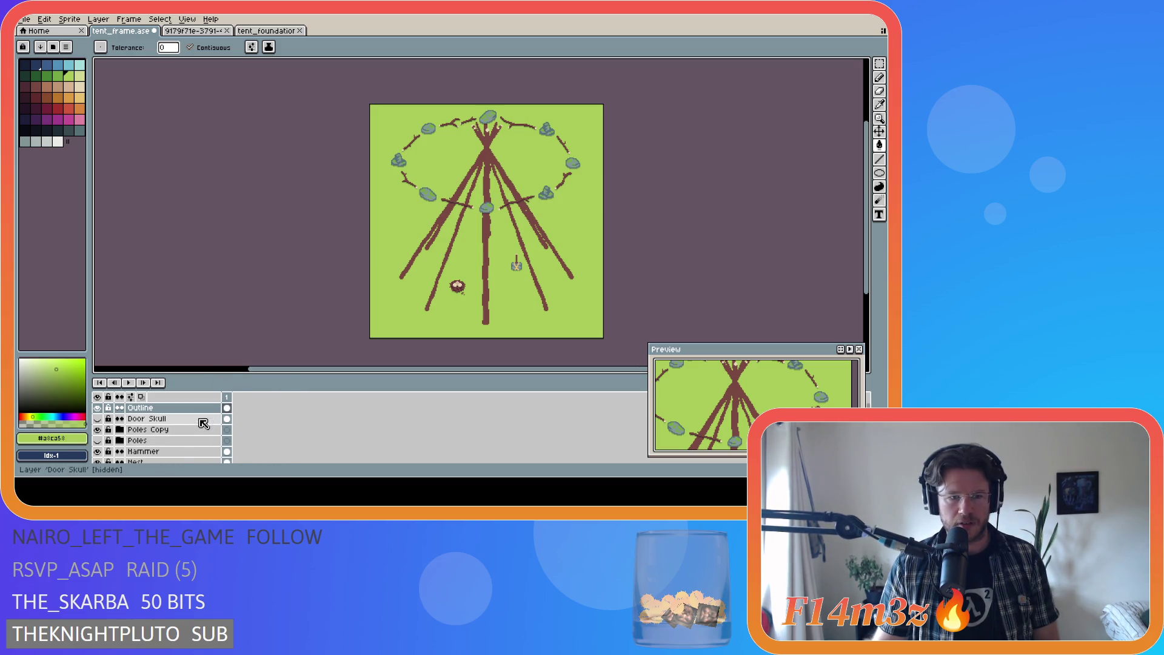
mouse_move(190, 417)
mouse_down()
mouse_move(189, 468)
mouse_move(184, 424)
mouse_move(217, 424)
mouse_move(183, 430)
mouse_up()
click(97, 415)
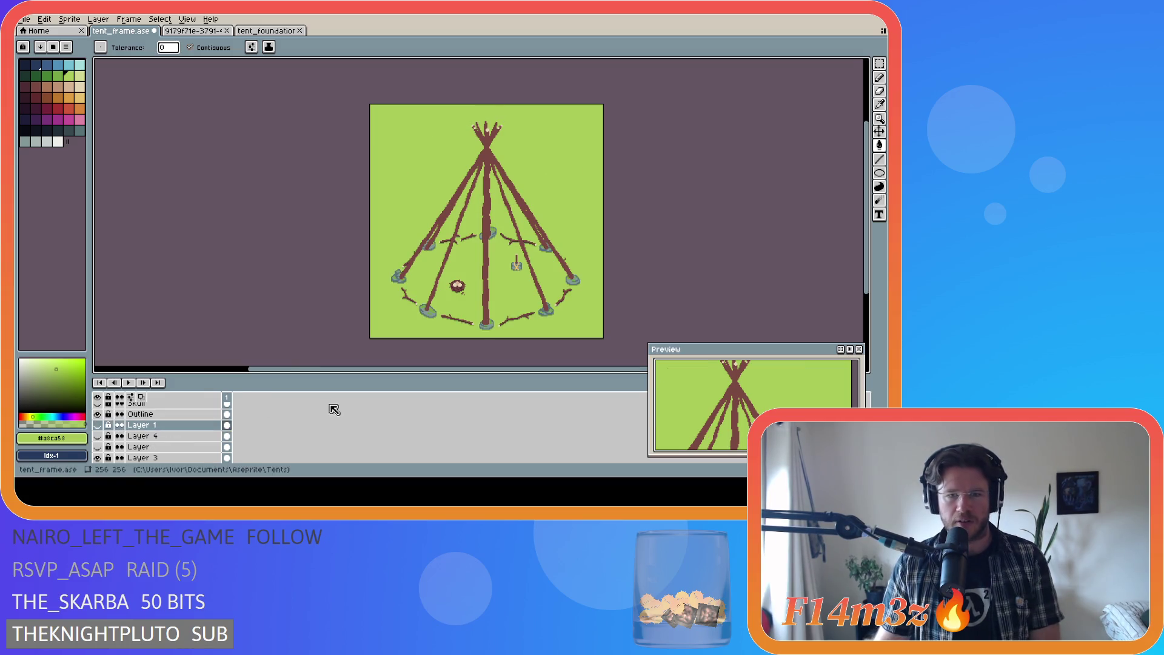
scroll(467, 291, up, 1)
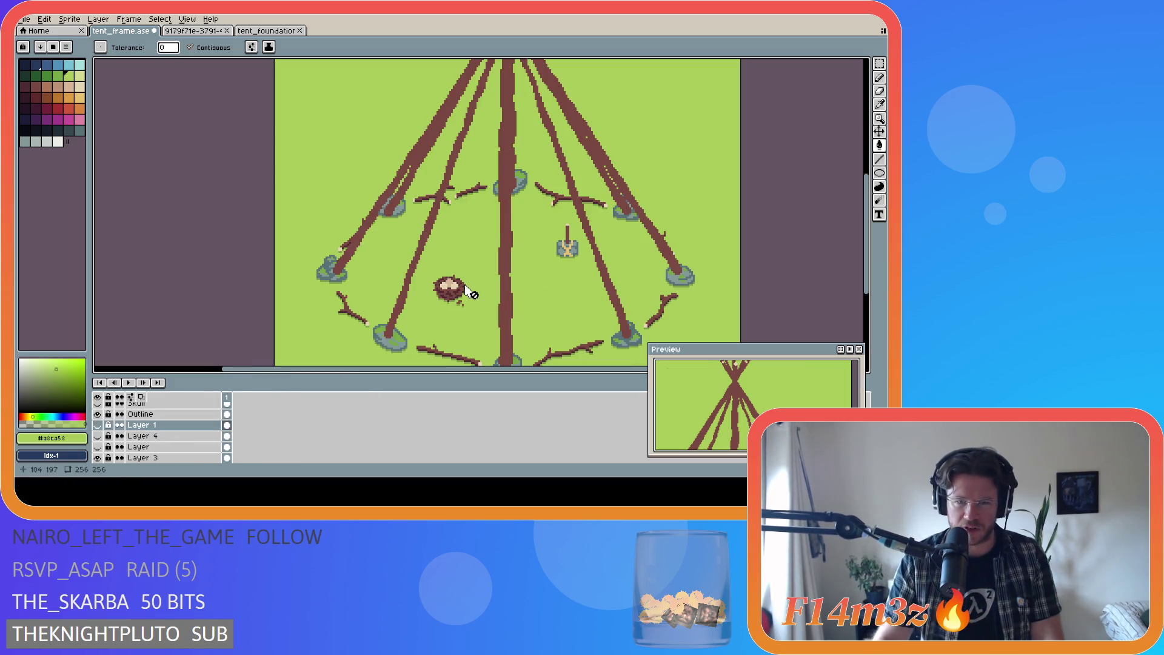
scroll(467, 291, down, 1)
scroll(514, 316, up, 1)
scroll(514, 317, down, 1)
scroll(527, 317, up, 1)
scroll(527, 317, down, 1)
click(98, 436)
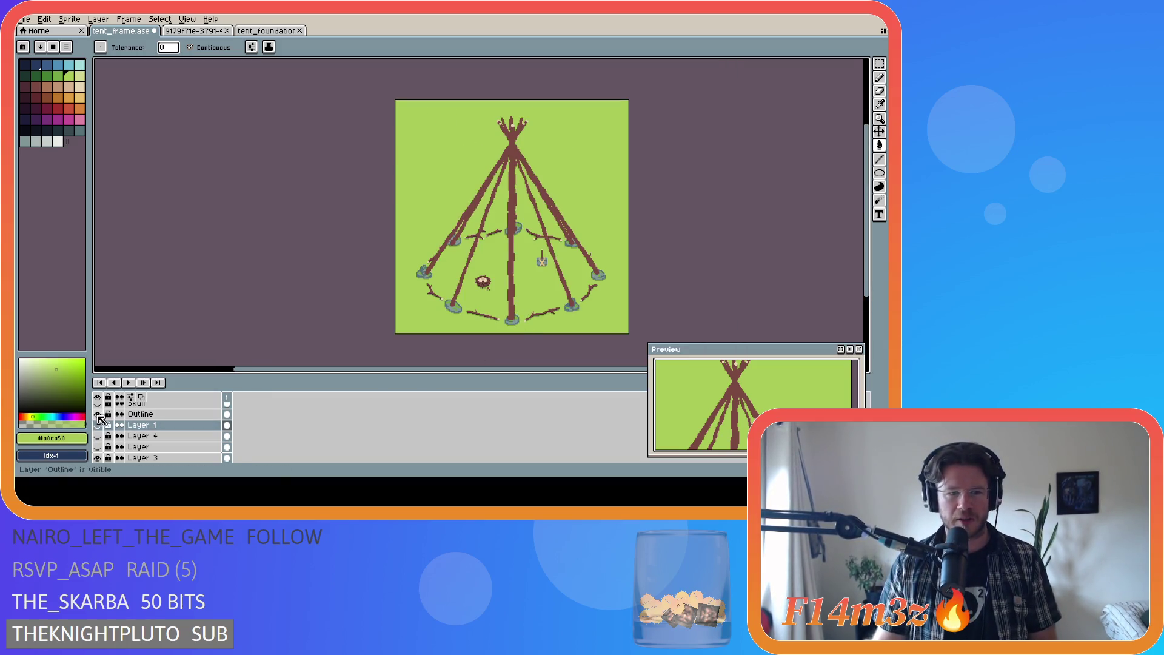
click(97, 415)
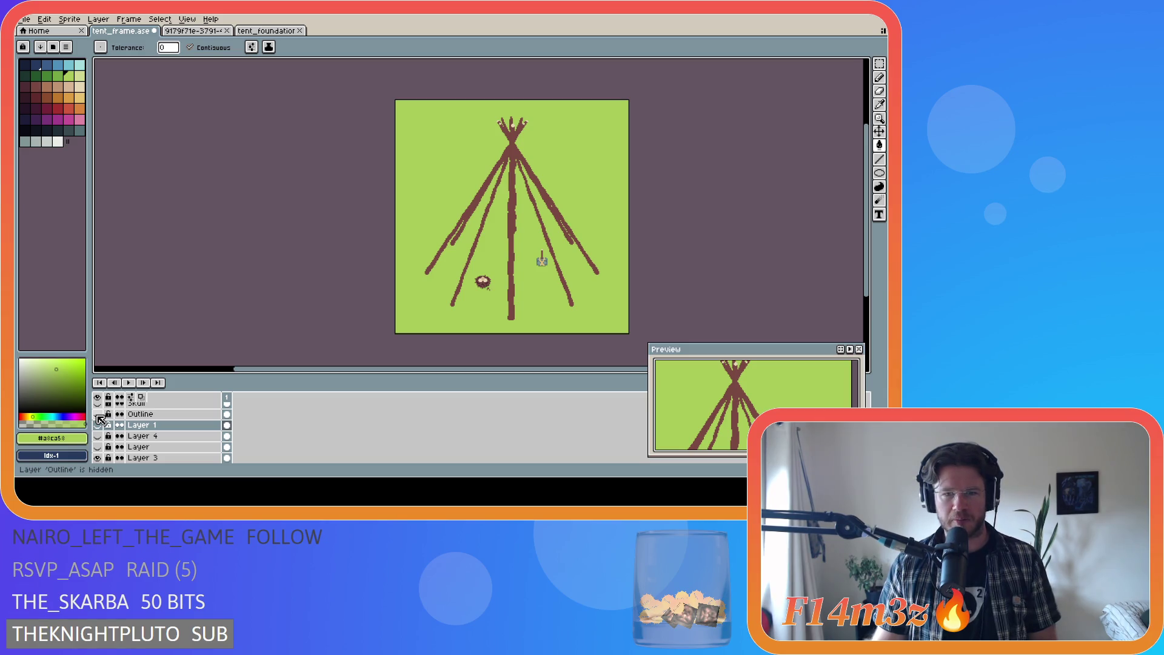
click(98, 415)
click(98, 416)
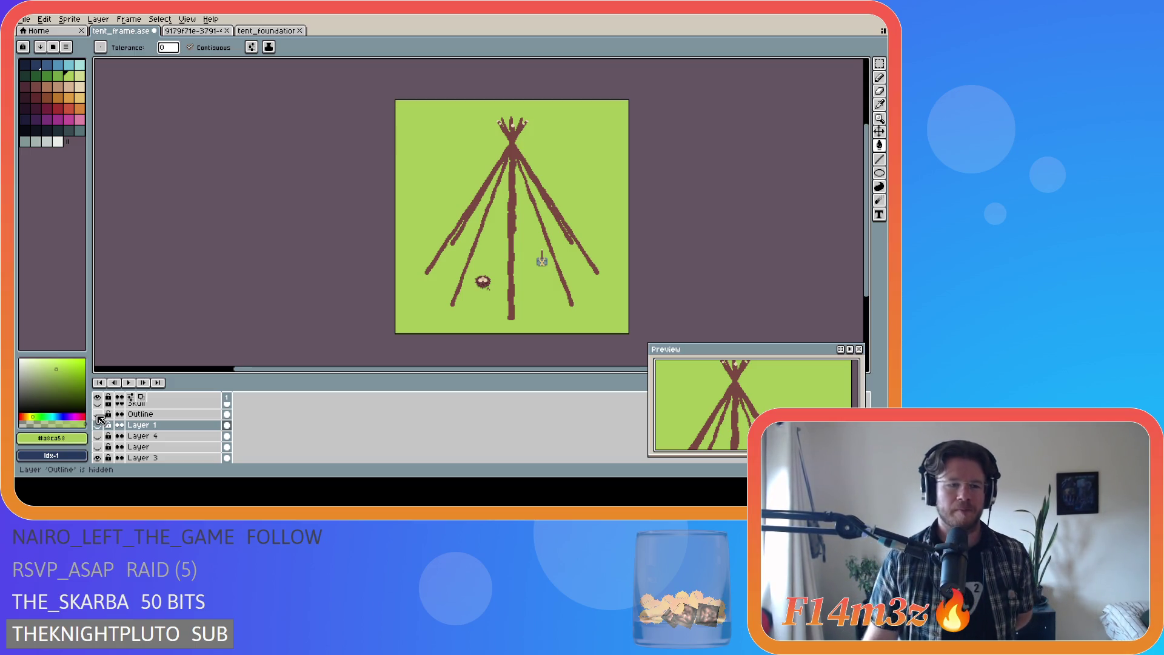
click(98, 416)
click(99, 415)
click(98, 416)
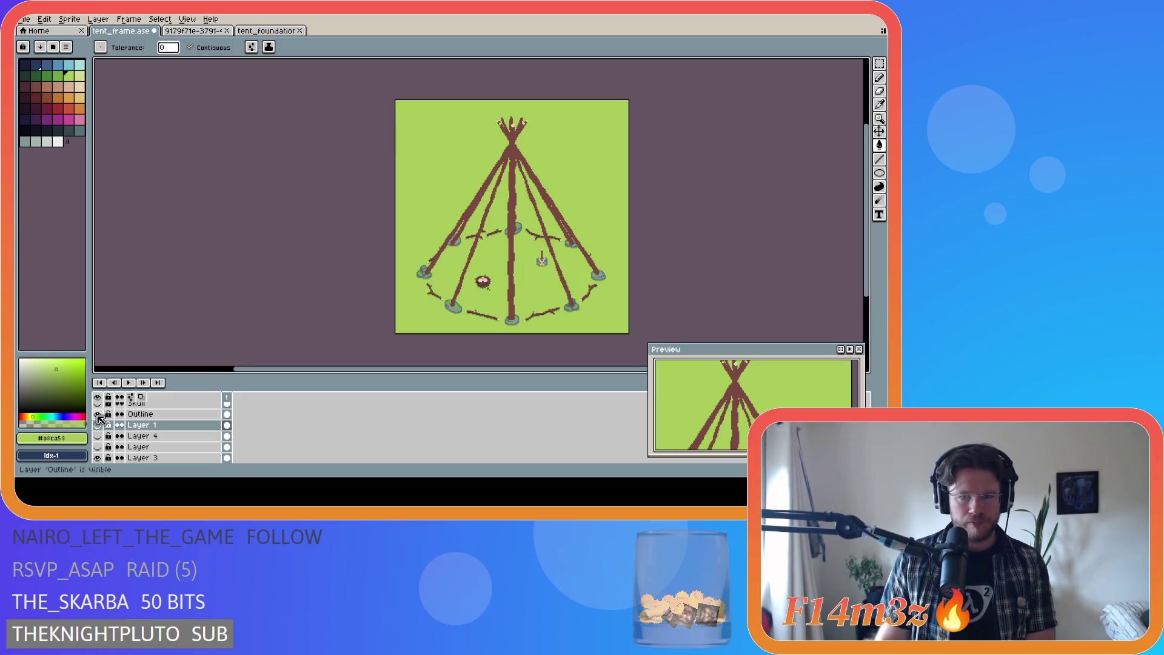
click(98, 416)
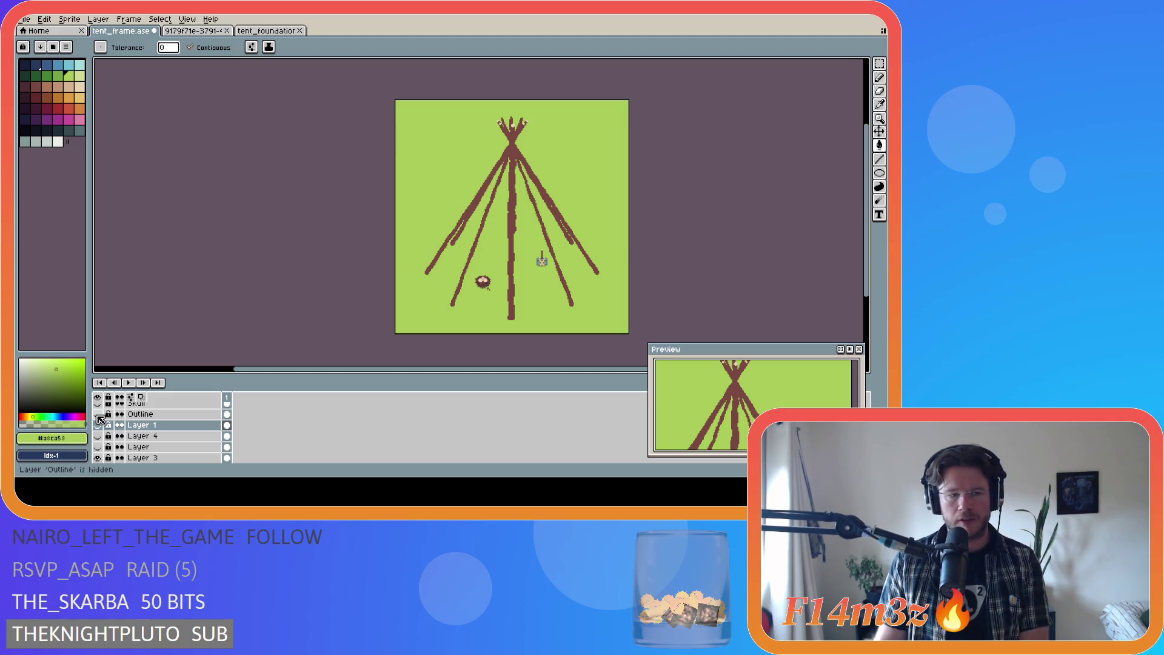
click(98, 416)
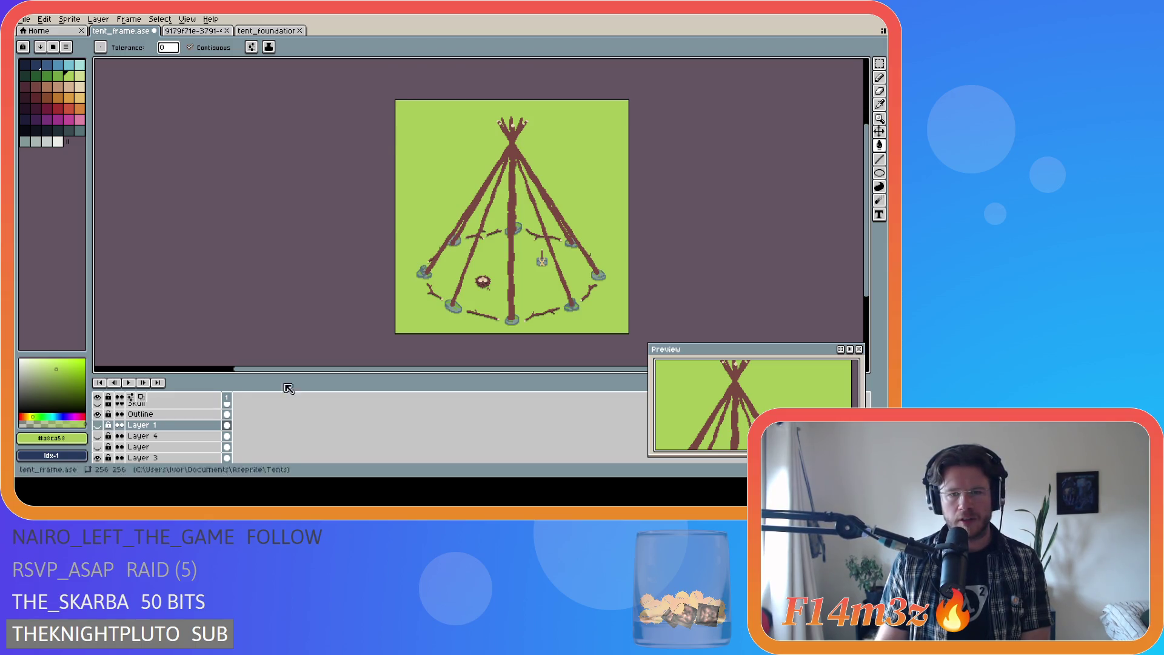
scroll(544, 355, up, 3)
Step: On the Outline layer, erase the stones under the central, right and upper-right poles
click(140, 414)
key(m)
mouse_move(393, 261)
mouse_down()
mouse_move(436, 333)
mouse_move(449, 333)
mouse_up()
key(Delete)
drag(574, 213, 625, 307)
key(Delete)
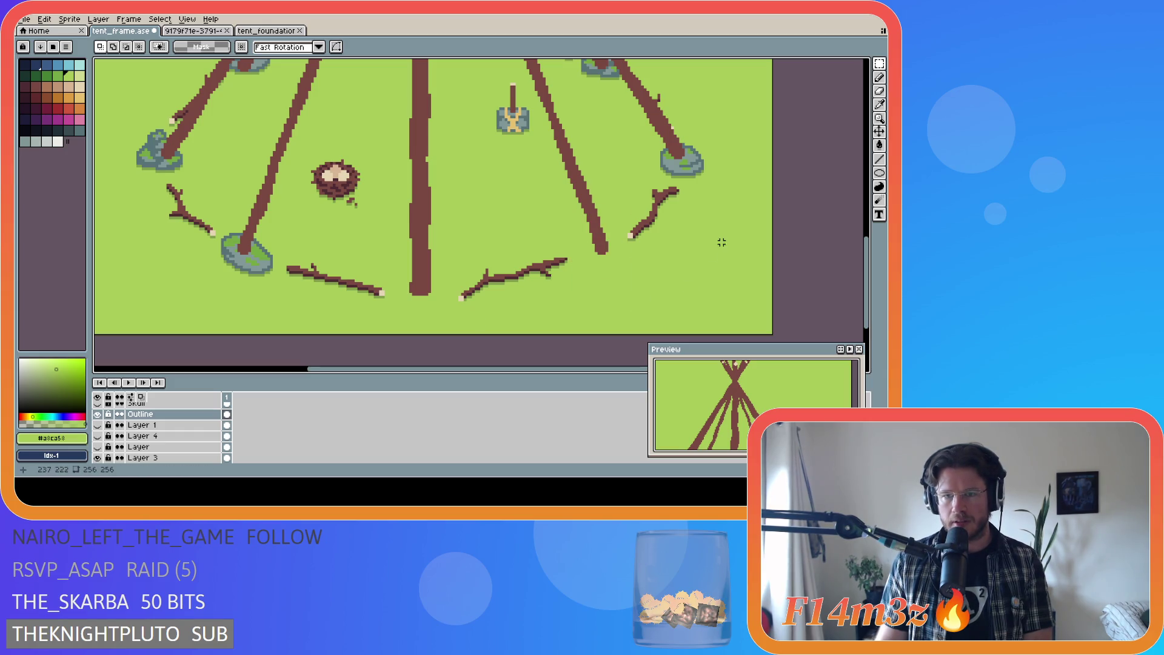
drag(650, 143, 724, 184)
key(Delete)
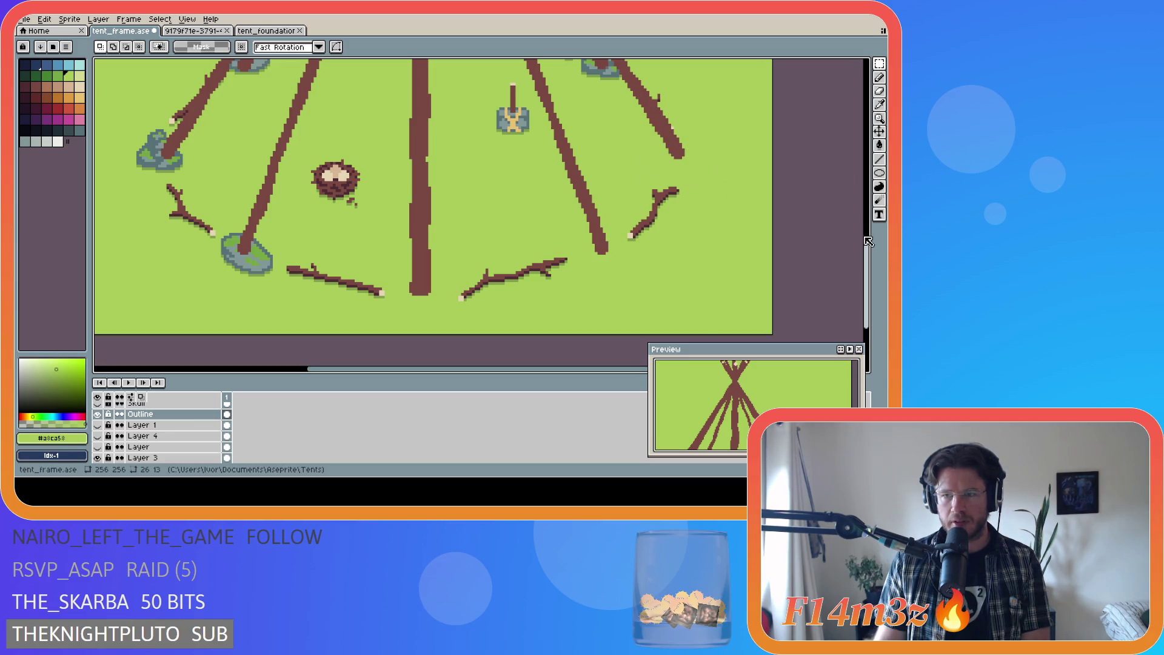
Step: Hide the Poles Copy poles and erase the rock at the right pole's foot
scroll(728, 181, up, 5)
mouse_move(579, 202)
mouse_down()
mouse_move(611, 255)
mouse_move(623, 254)
mouse_up()
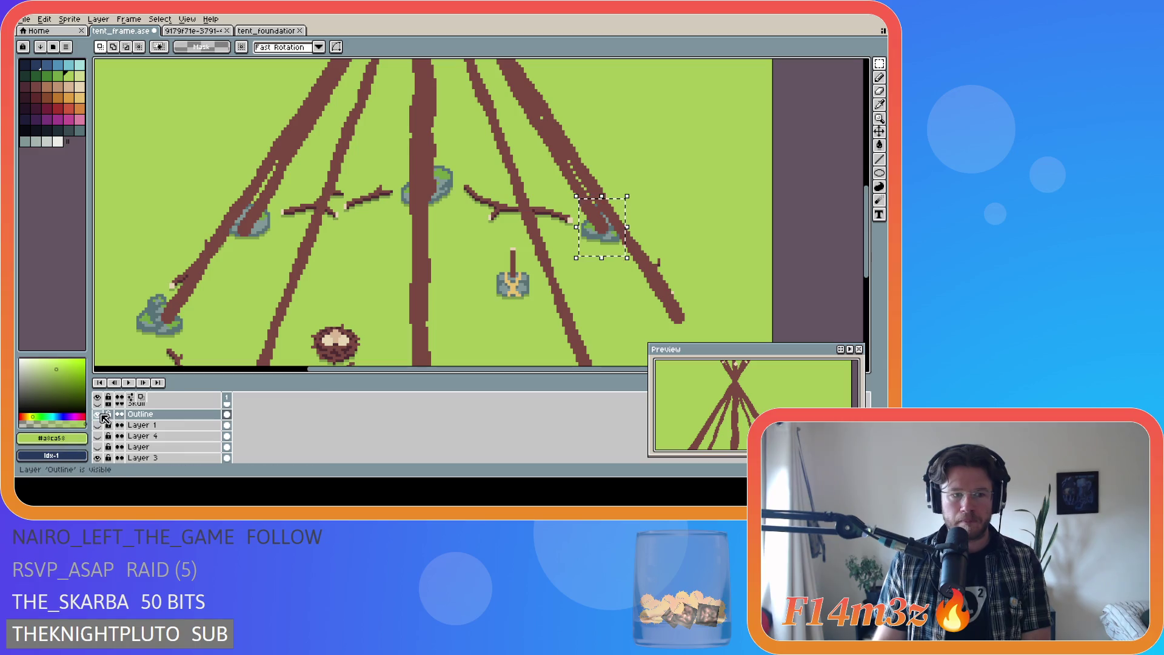
scroll(106, 433, up, 5)
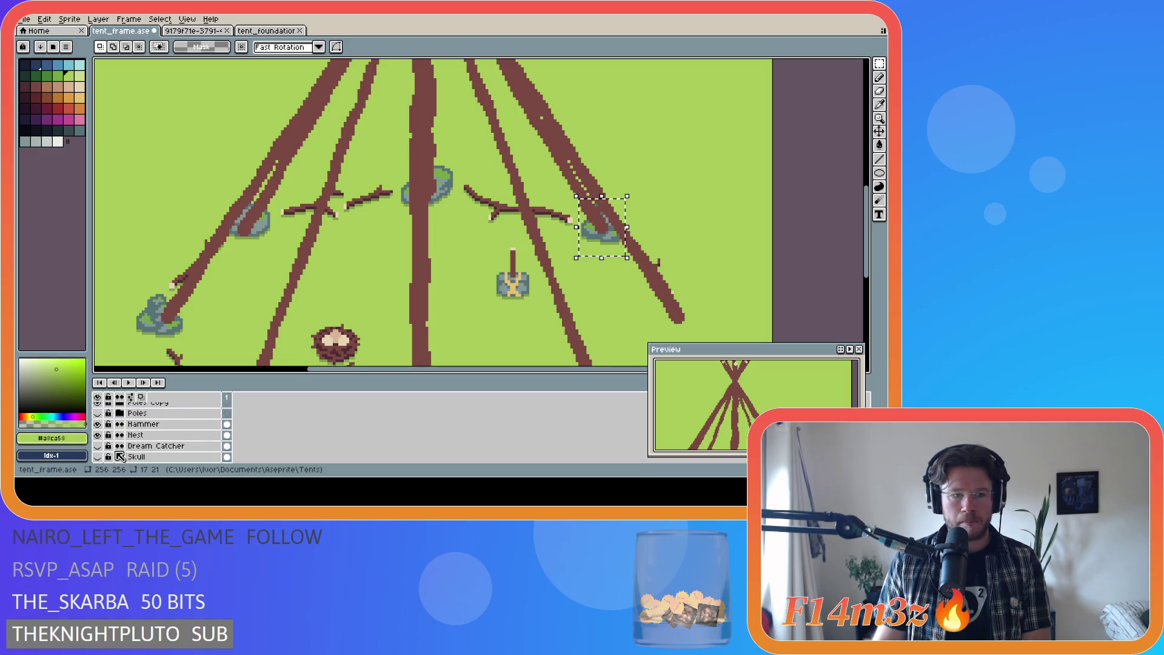
click(98, 418)
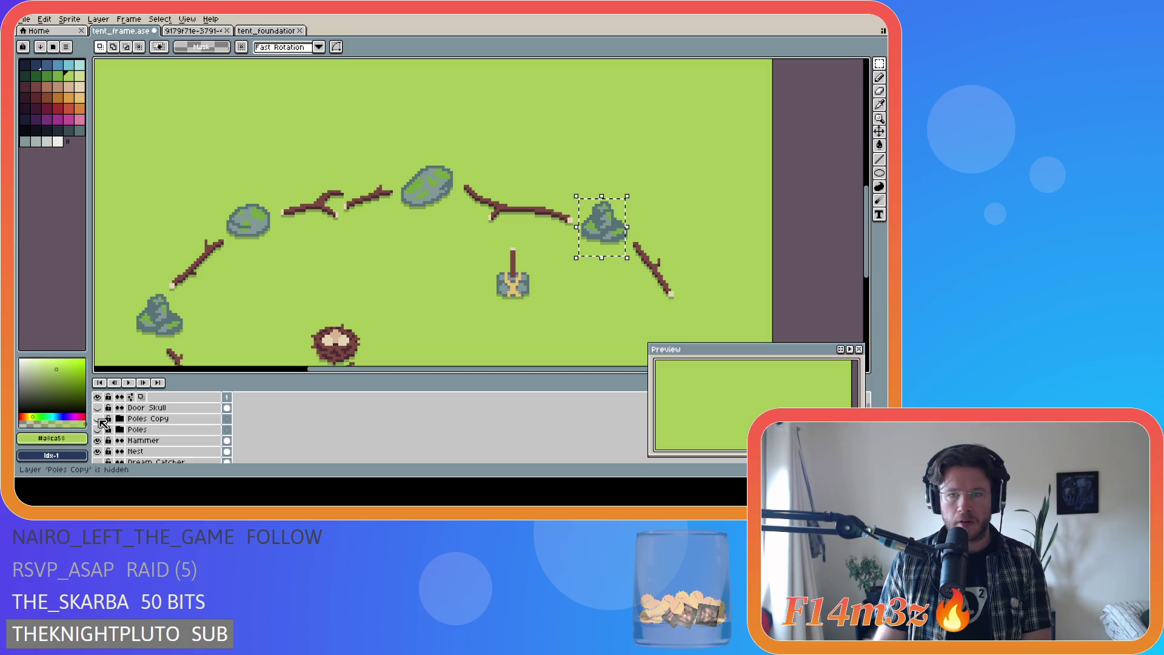
scroll(121, 424, down, 4)
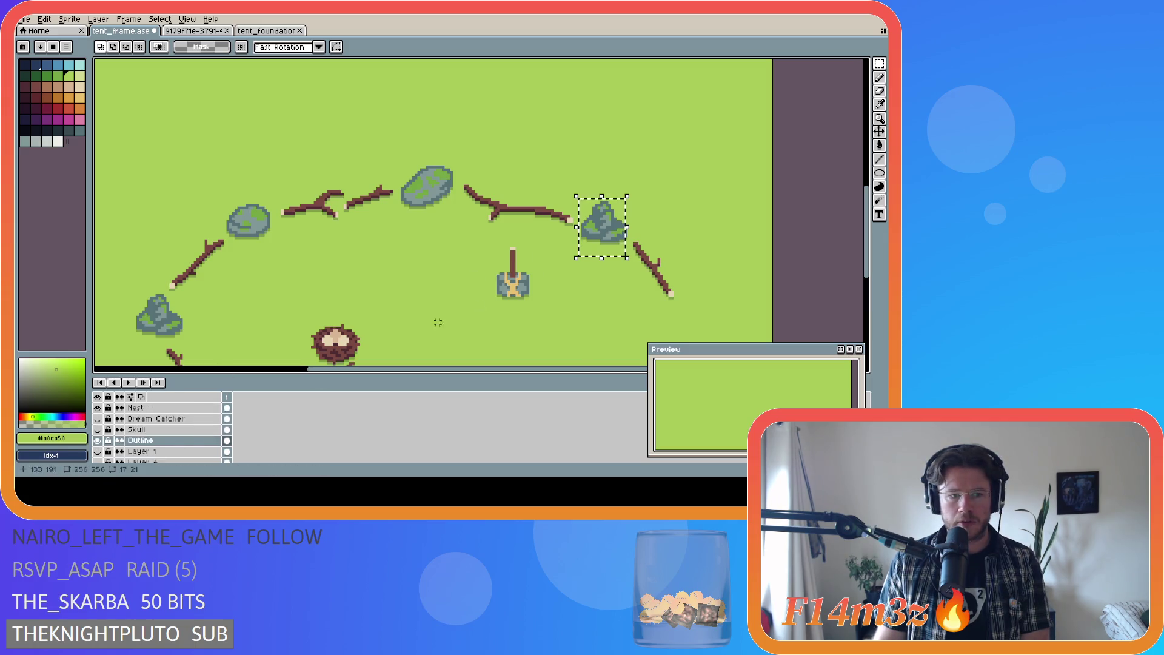
drag(624, 213, 637, 239)
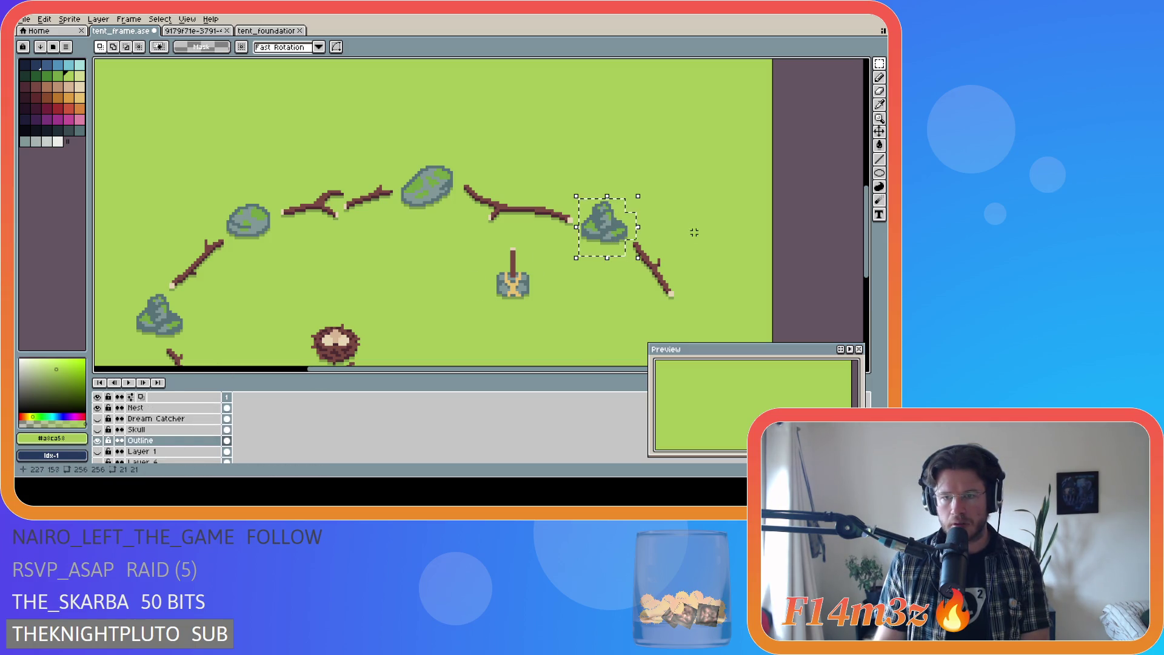
key(Delete)
key(ctrl+z)
key(ctrl+shift+z)
Step: Erase the top-centre, left and lower-left rocks, then save the sprite
drag(399, 151, 456, 229)
key(Delete)
mouse_move(225, 202)
mouse_down()
mouse_move(239, 235)
mouse_move(274, 253)
mouse_up()
key(Delete)
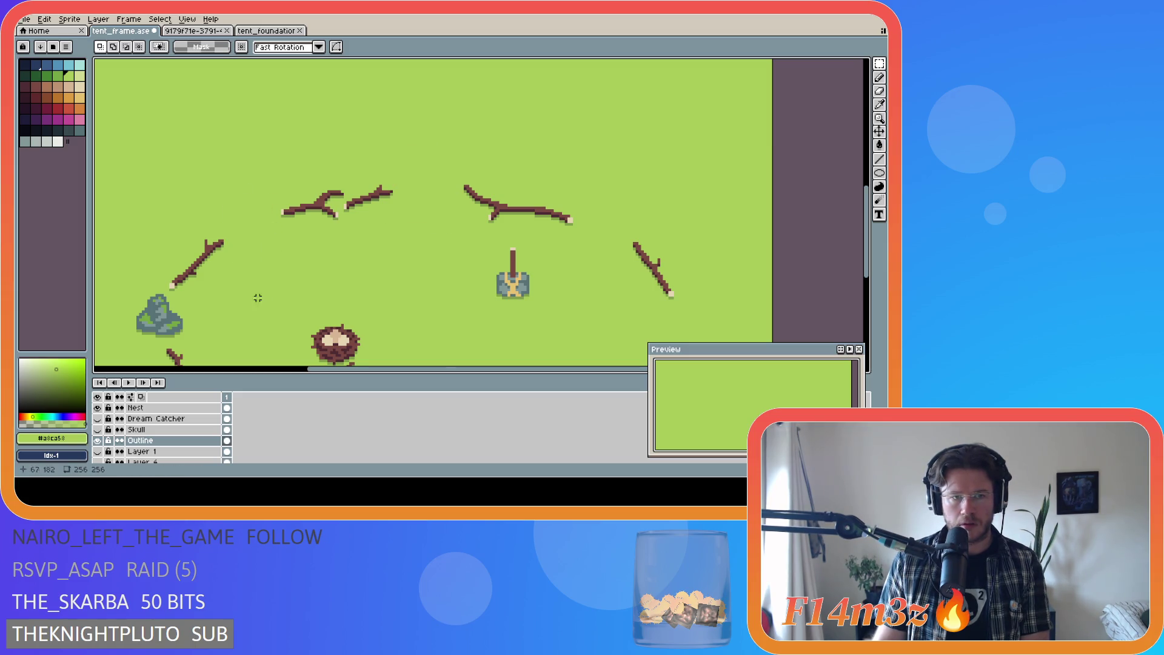
scroll(429, 262, down, 3)
drag(189, 243, 115, 195)
key(Delete)
drag(222, 297, 273, 357)
key(Delete)
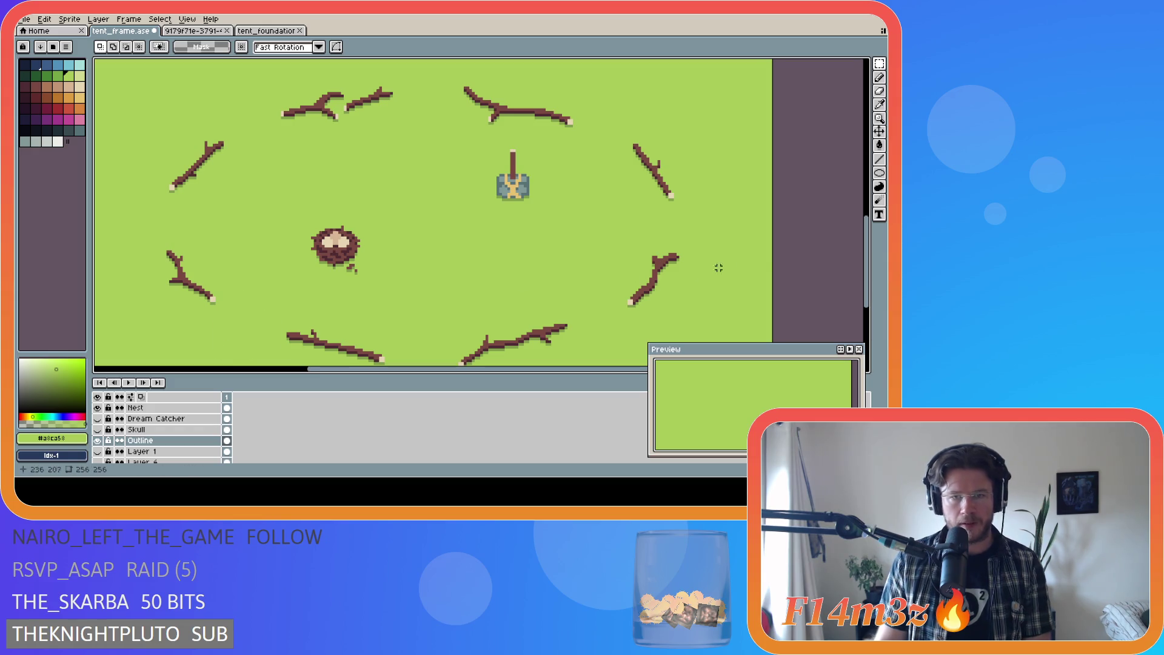
scroll(691, 273, down, 1)
key(ctrl+s)
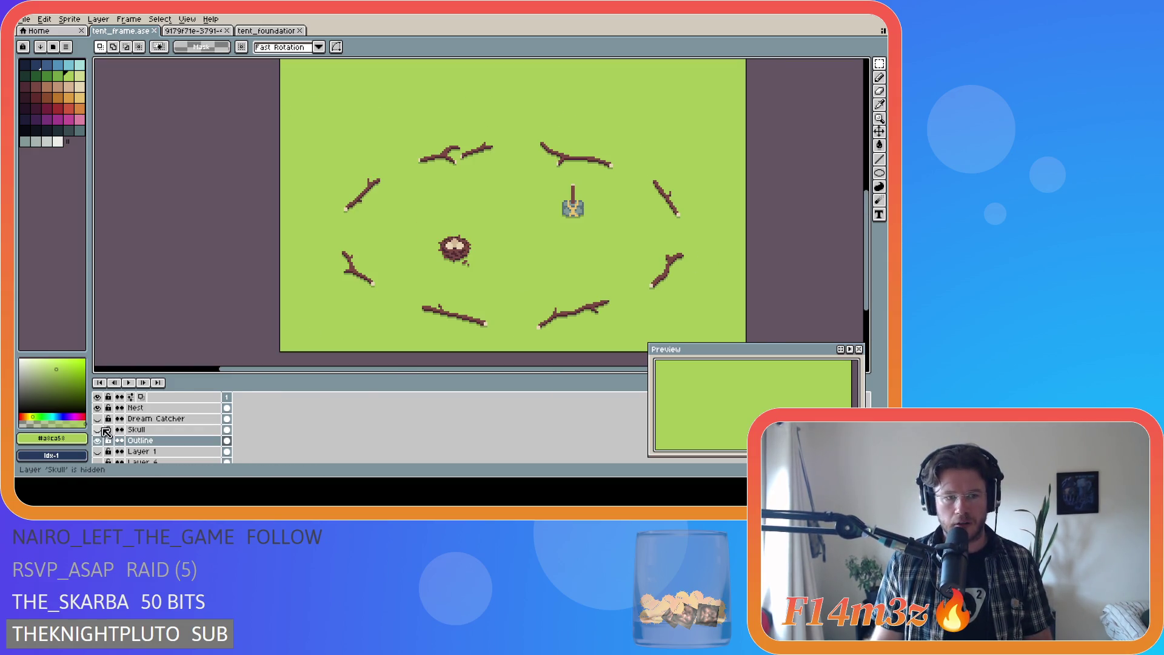
Step: Show the Poles Copy poles again on the canvas
scroll(104, 429, up, 3)
click(98, 419)
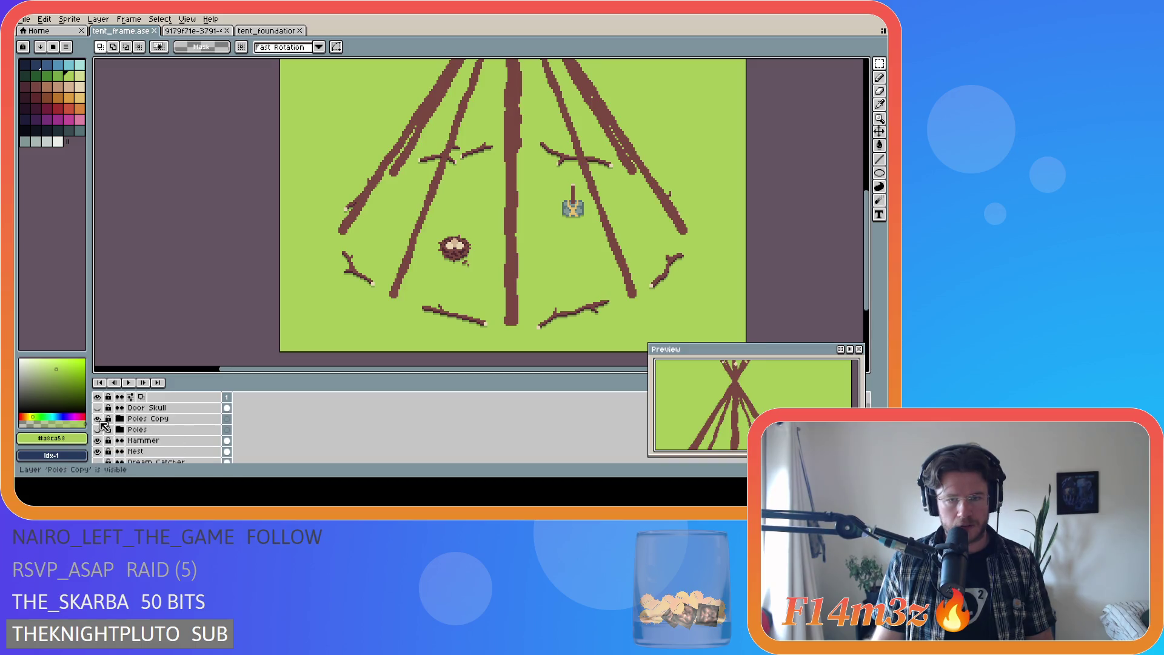
drag(509, 368, 602, 372)
scroll(658, 265, down, 2)
scroll(643, 278, up, 2)
scroll(642, 279, down, 2)
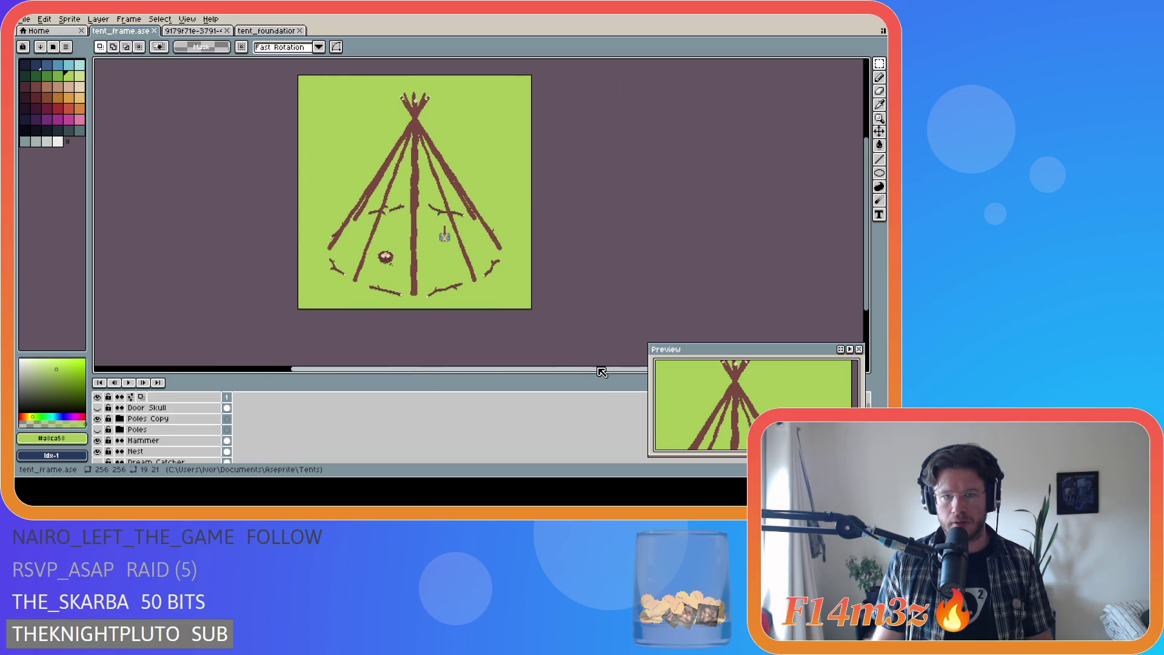
drag(866, 270, 867, 256)
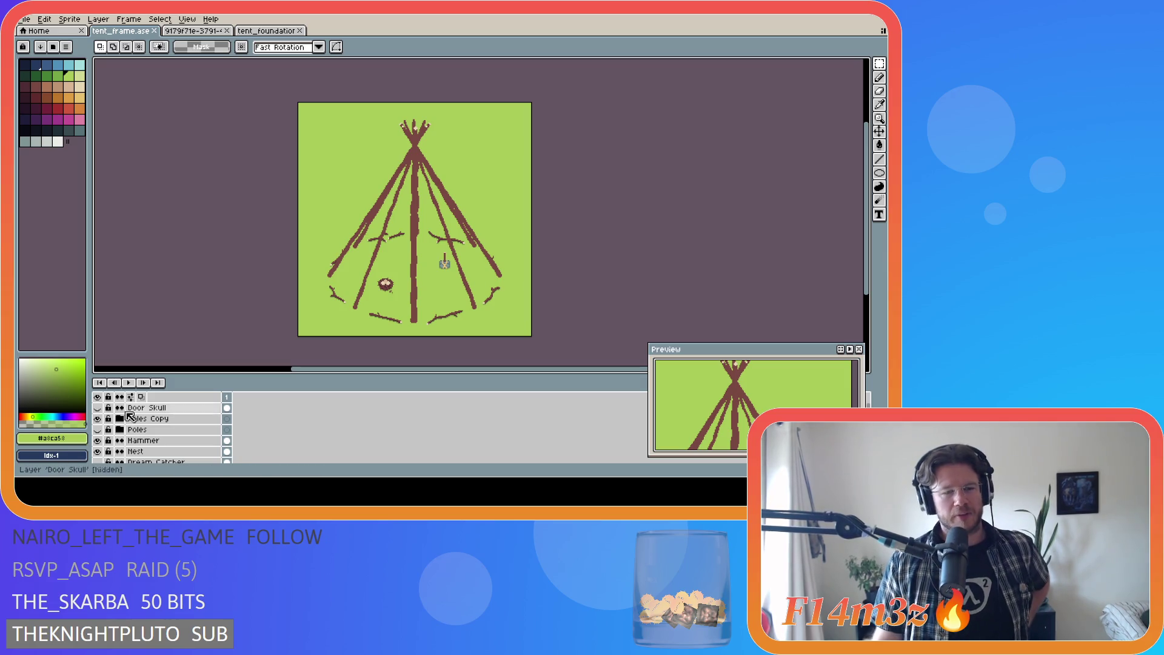
scroll(164, 437, down, 1)
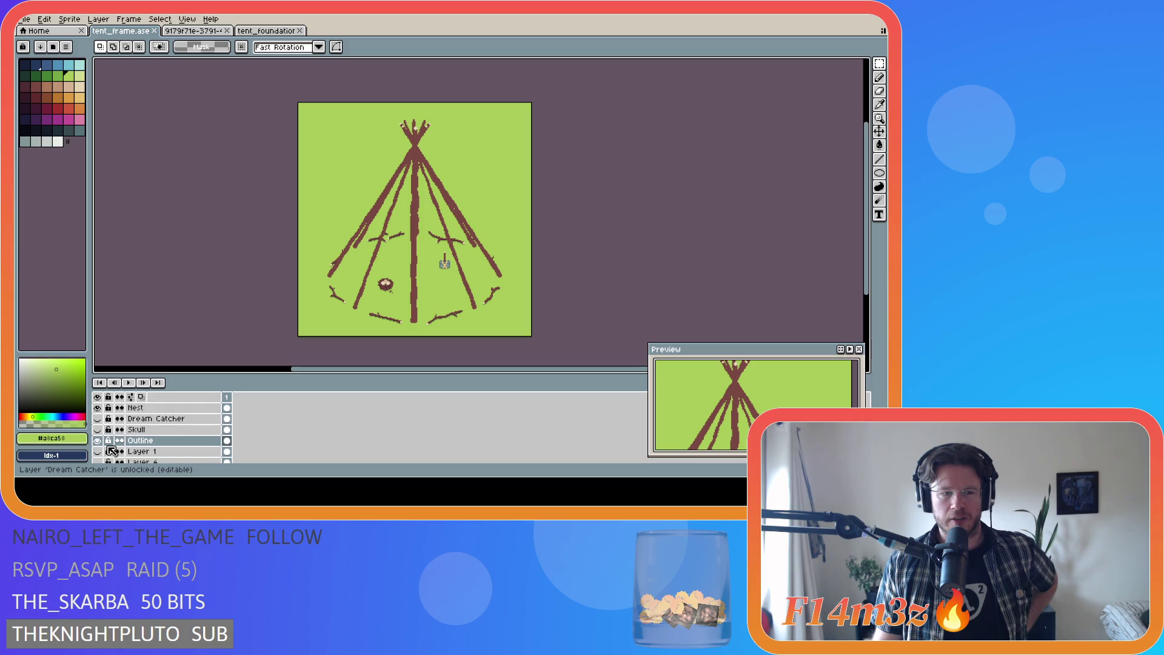
scroll(110, 450, down, 2)
Step: Toggle the Outline stick ring on and off to compare, leaving it hidden
click(97, 430)
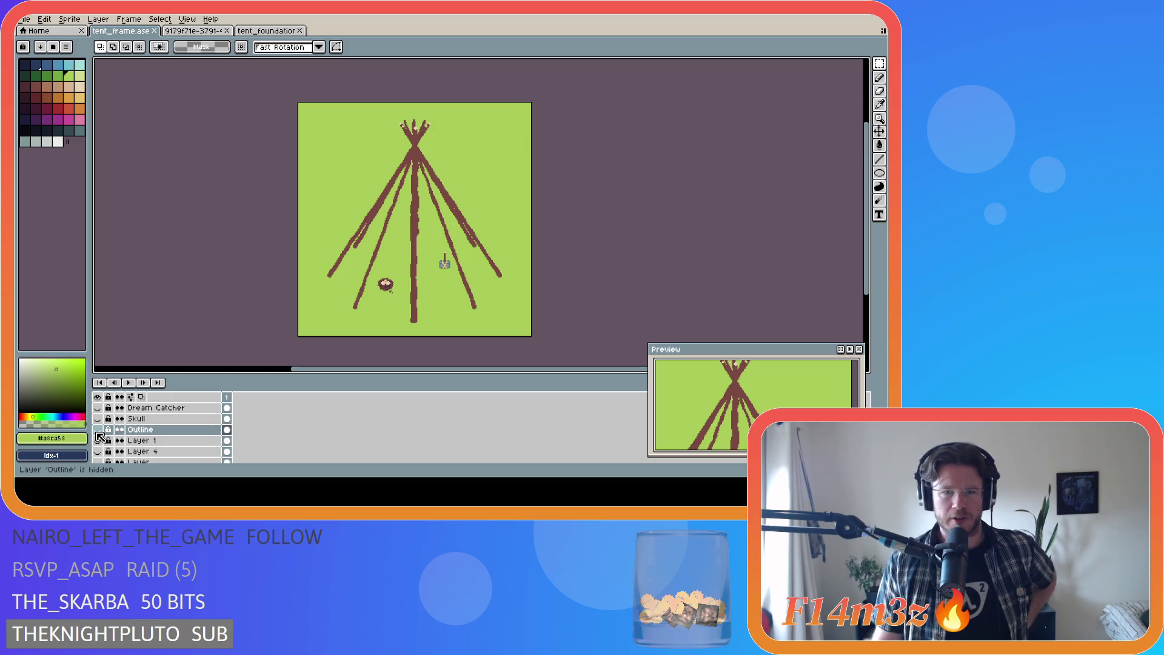
click(98, 430)
click(98, 431)
click(97, 431)
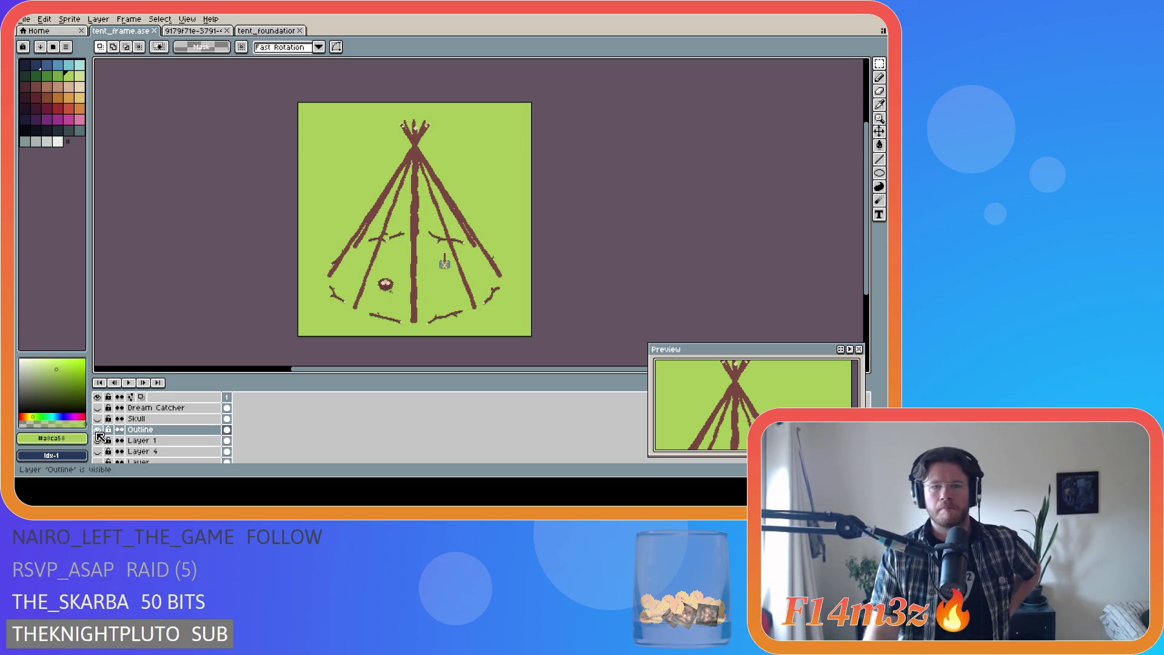
click(98, 431)
click(98, 431)
click(98, 431)
scroll(193, 451, up, 1)
scroll(192, 452, up, 4)
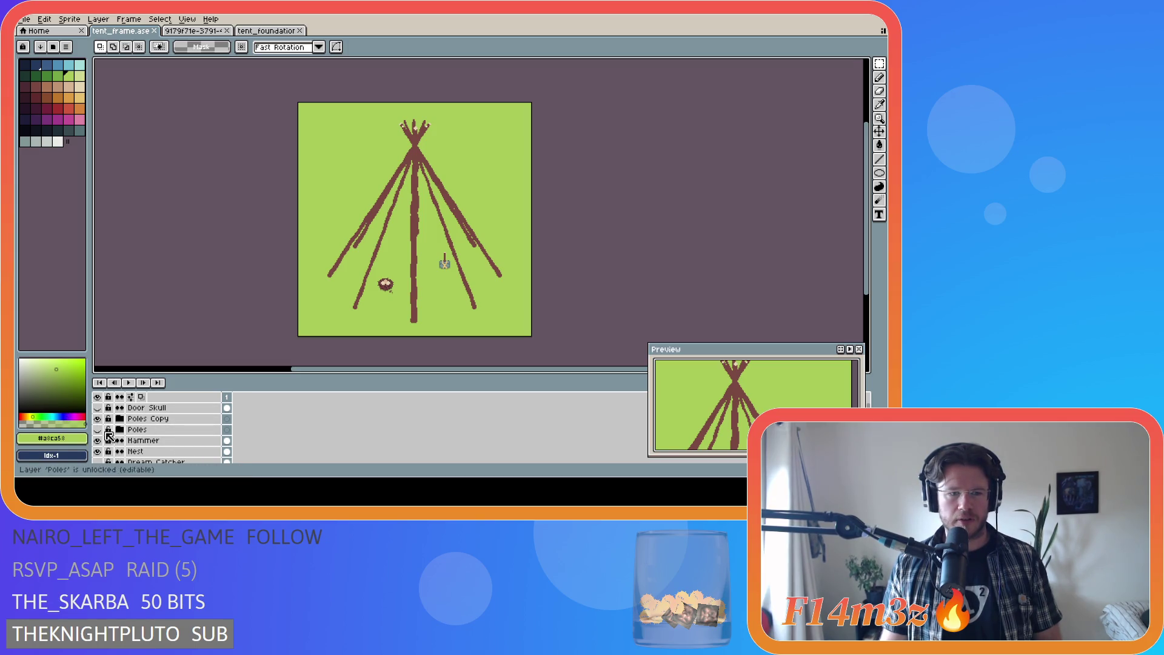
Step: Expand the Poles Copy group and select the Poles layer
click(120, 419)
scroll(174, 441, down, 3)
click(175, 440)
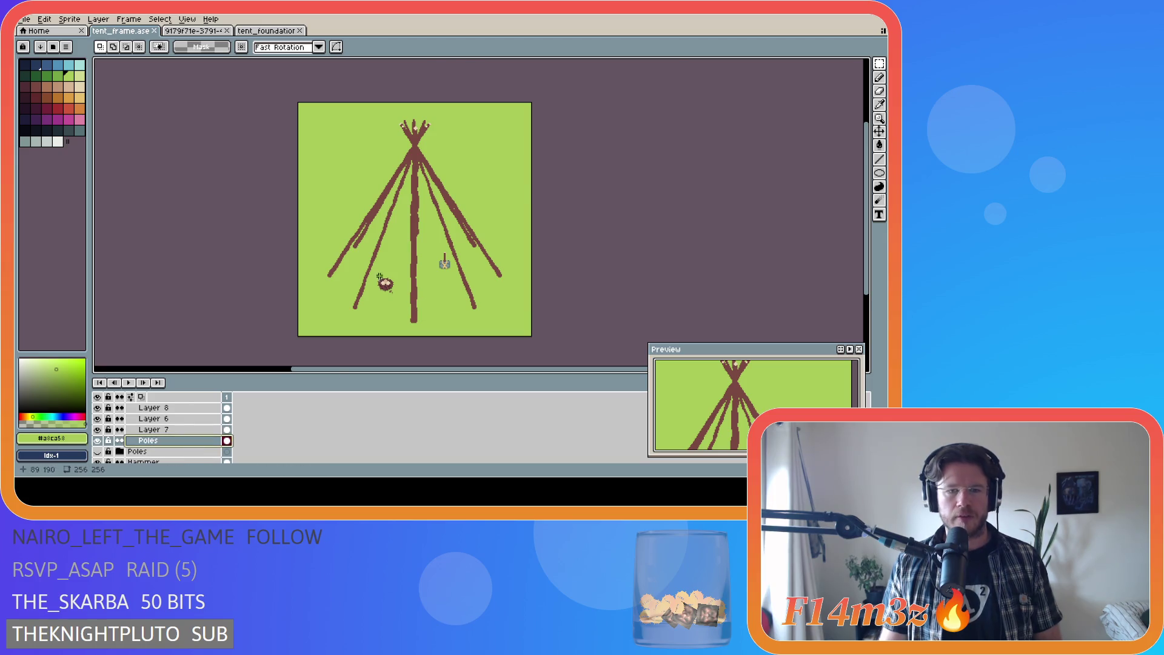
scroll(544, 296, up, 2)
scroll(729, 296, down, 2)
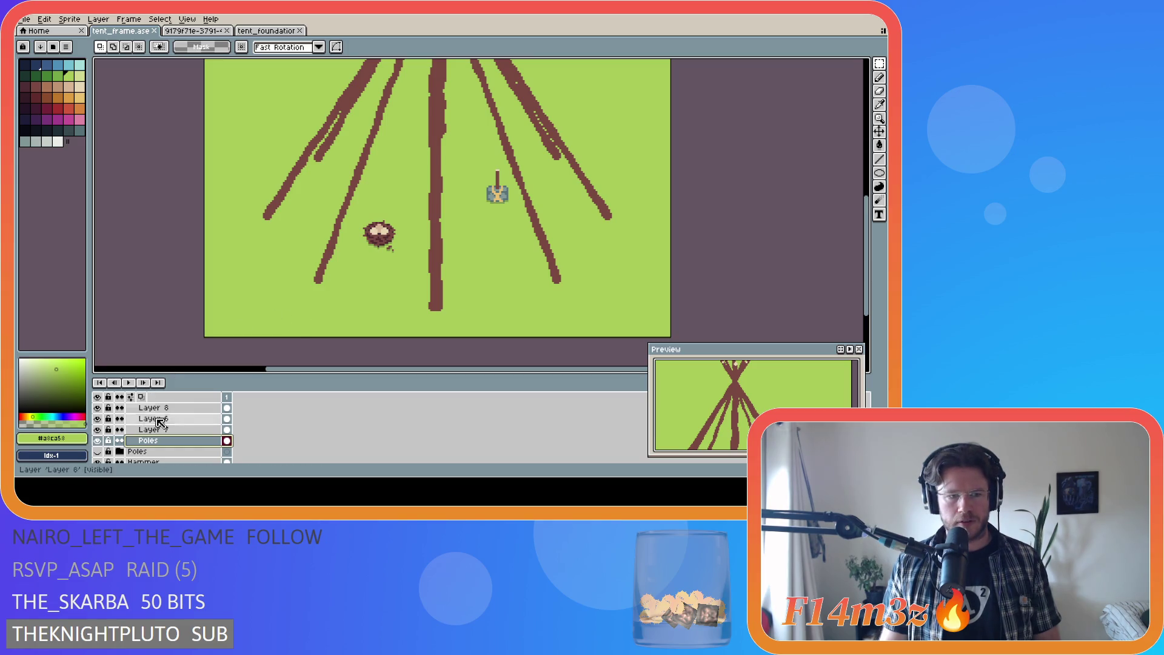
scroll(100, 428, up, 2)
Step: Hide the pole lines on Layers 6, 7, 8 and 9
click(97, 441)
drag(97, 451, 98, 419)
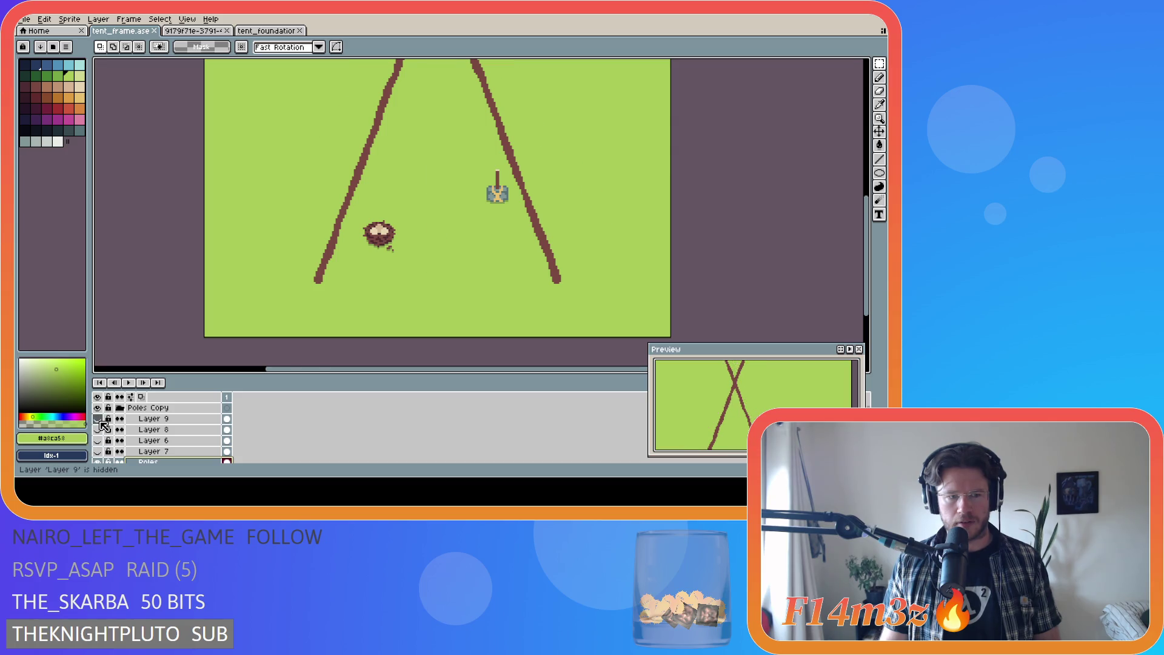
scroll(558, 291, down, 2)
scroll(558, 290, up, 2)
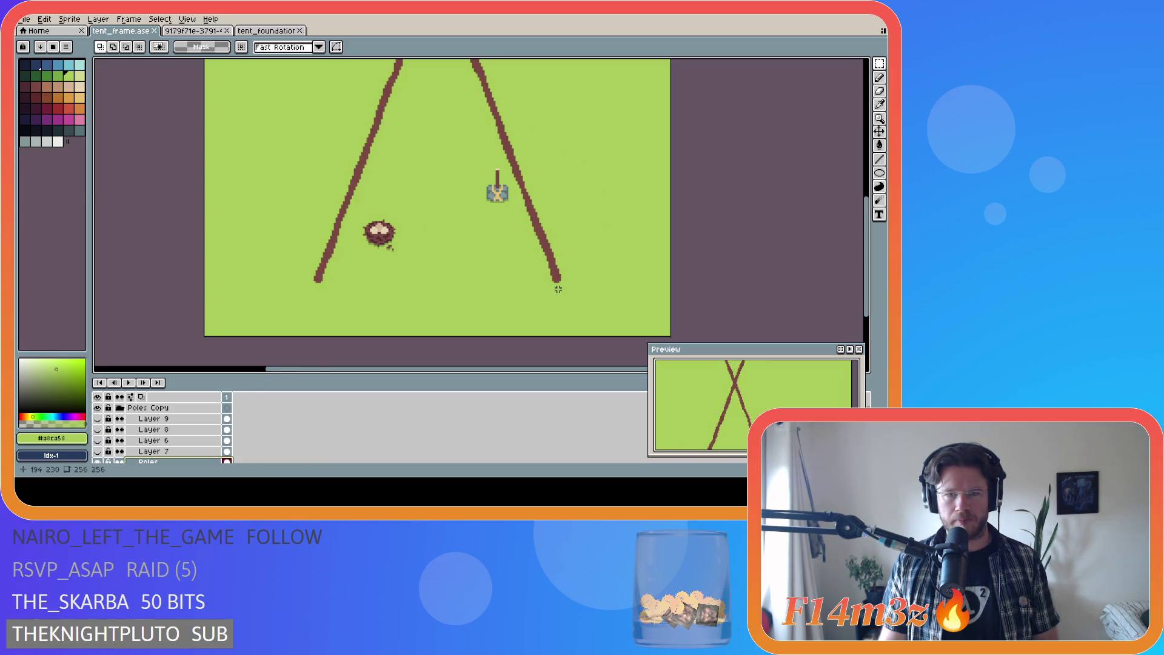
mouse_move(865, 265)
mouse_down()
mouse_move(853, 182)
mouse_move(850, 257)
mouse_move(865, 199)
mouse_move(864, 269)
mouse_up()
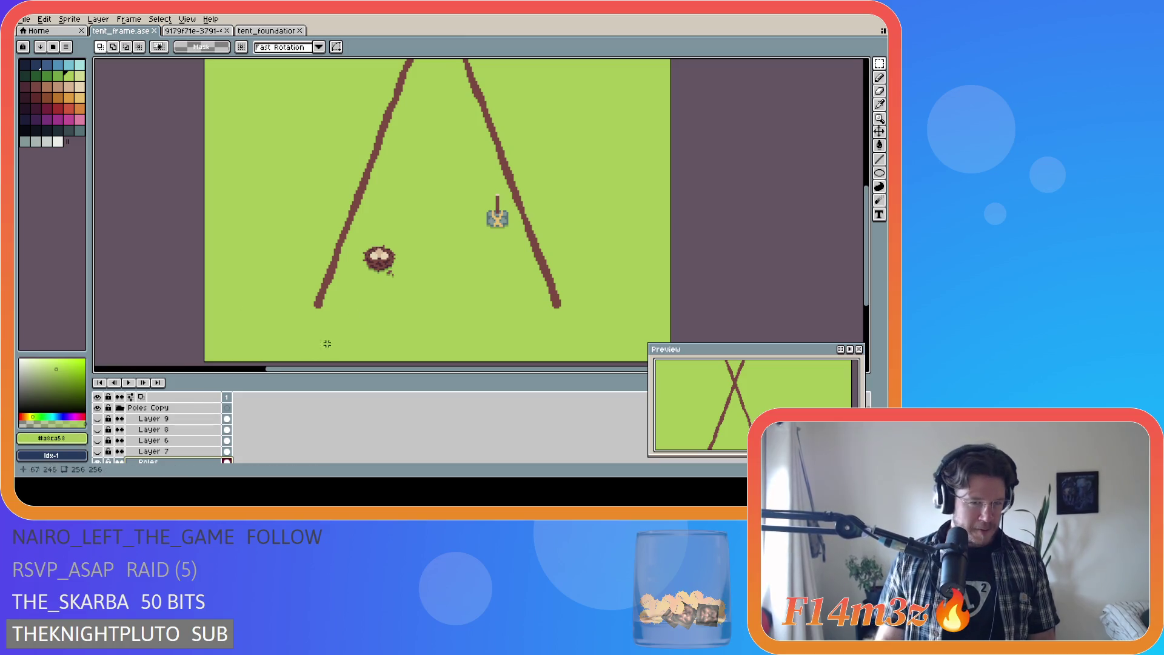
scroll(379, 278, up, 2)
Step: Pick the dark brown pole colour and make the Poles layer active
alt+click(391, 273)
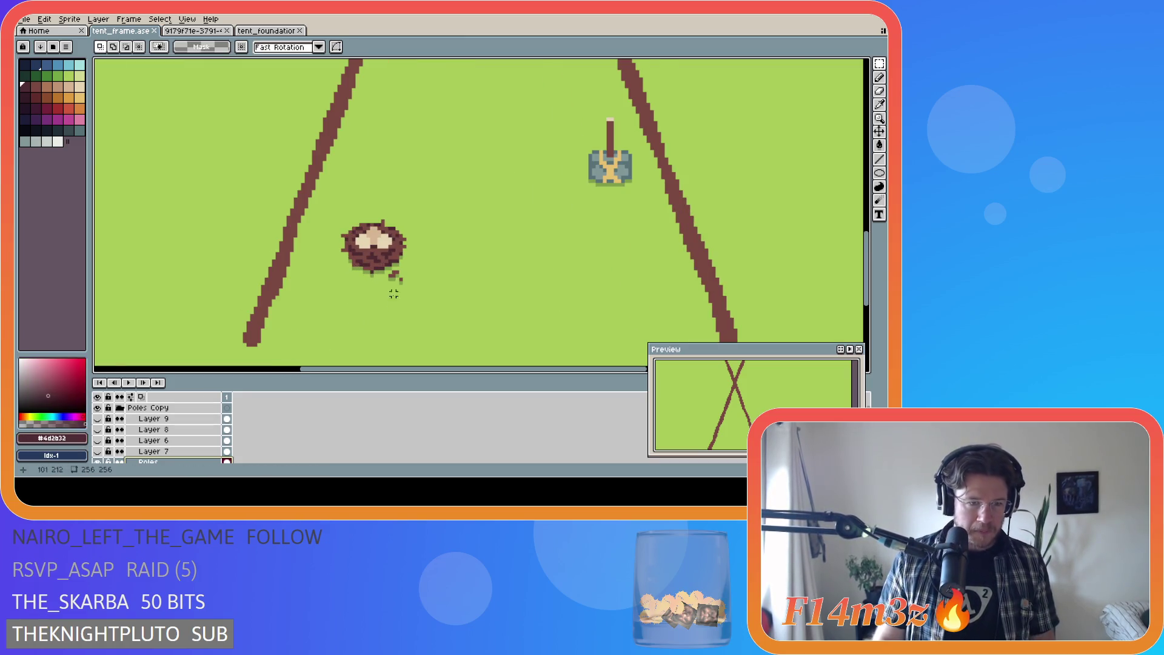
click(182, 461)
drag(554, 369, 641, 369)
scroll(564, 344, up, 2)
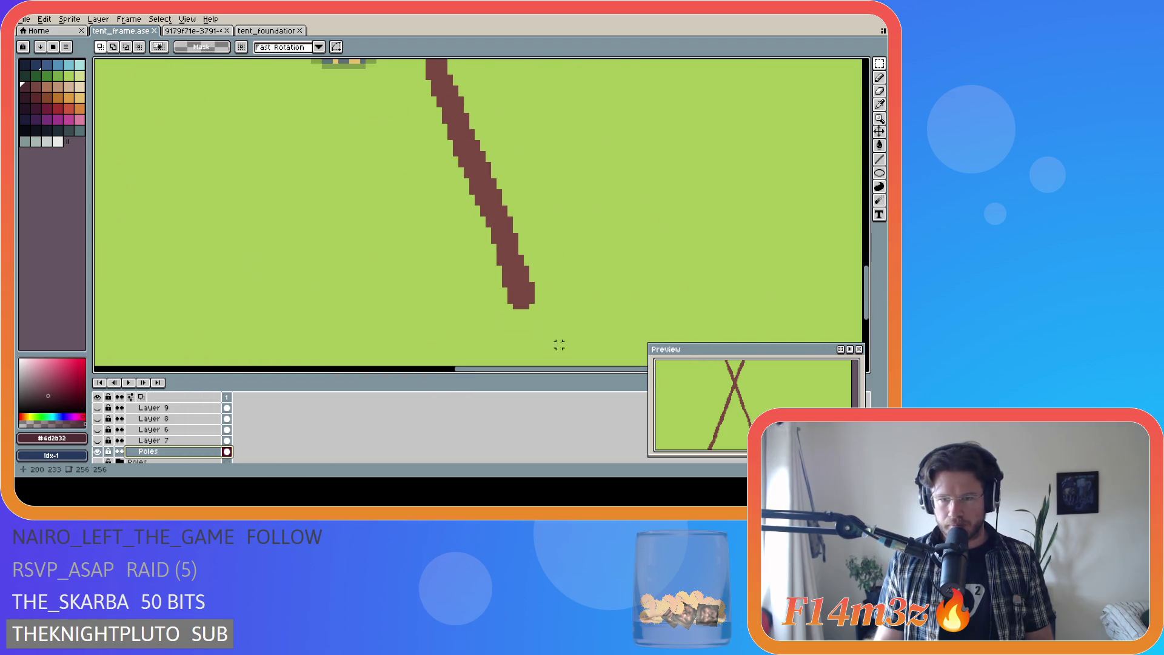
Step: Pencil a couple of dark brown pixels at the right pole's foot, then inspect the poles
key(b)
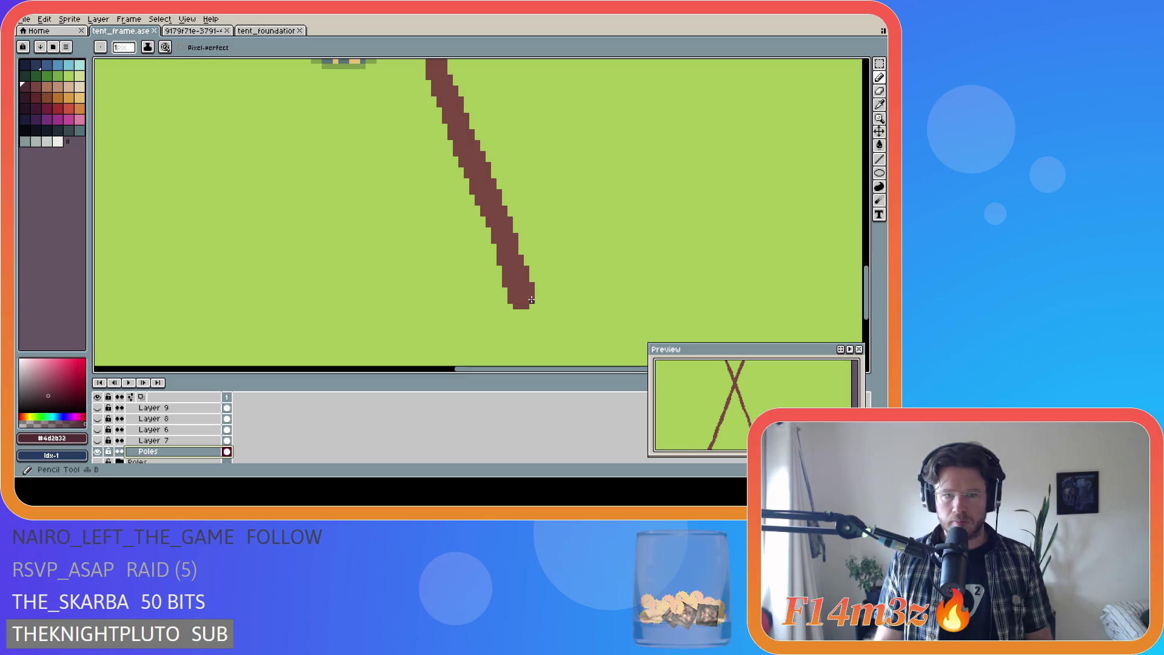
click(530, 301)
click(516, 305)
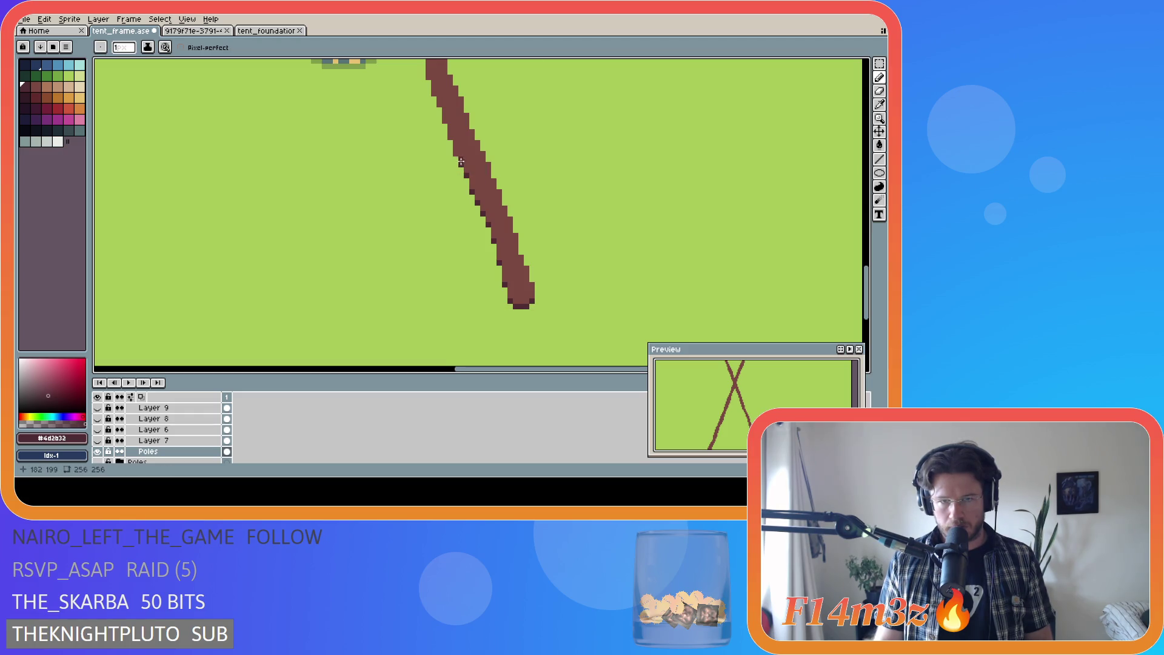
scroll(481, 297, up, 3)
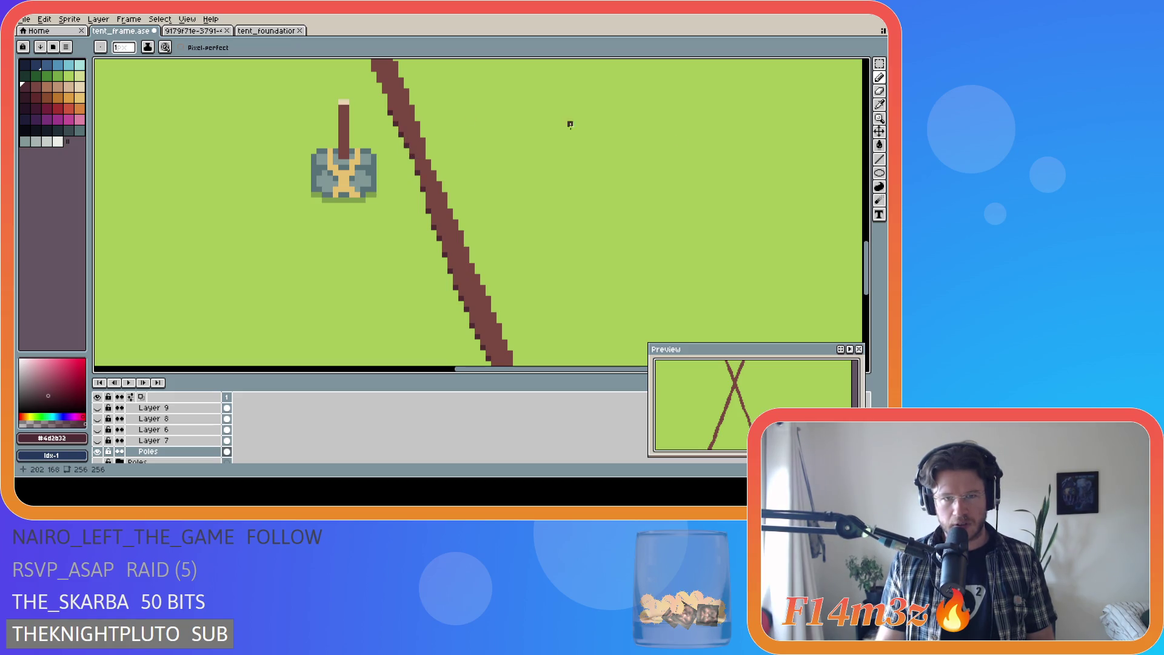
drag(867, 260, 867, 221)
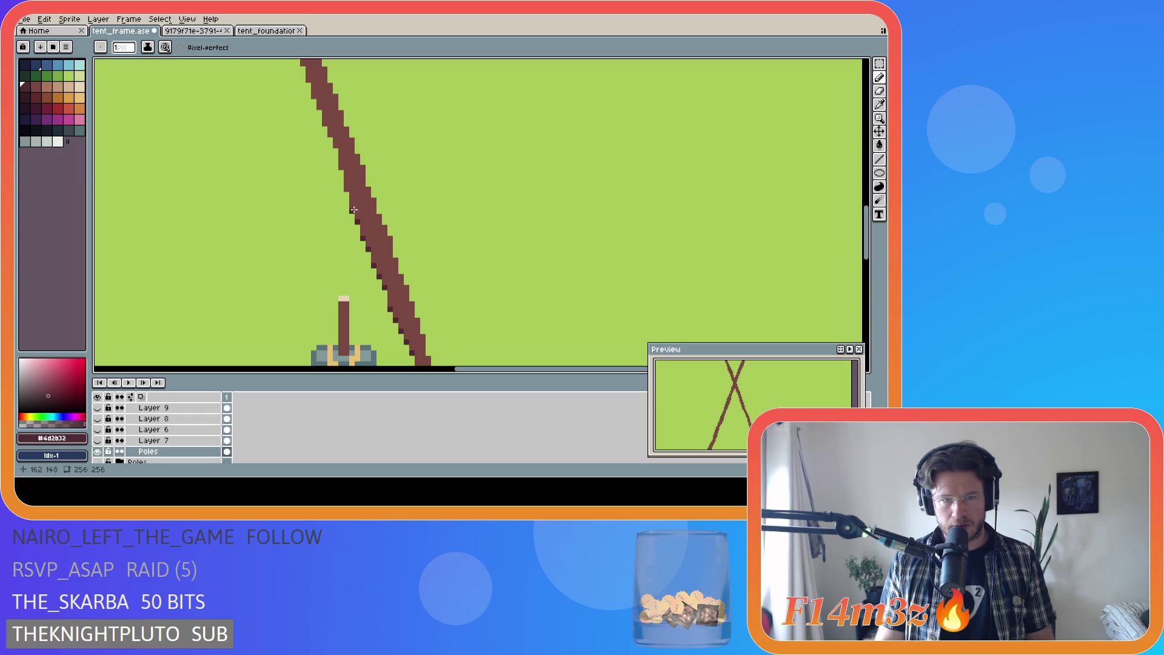
click(341, 168)
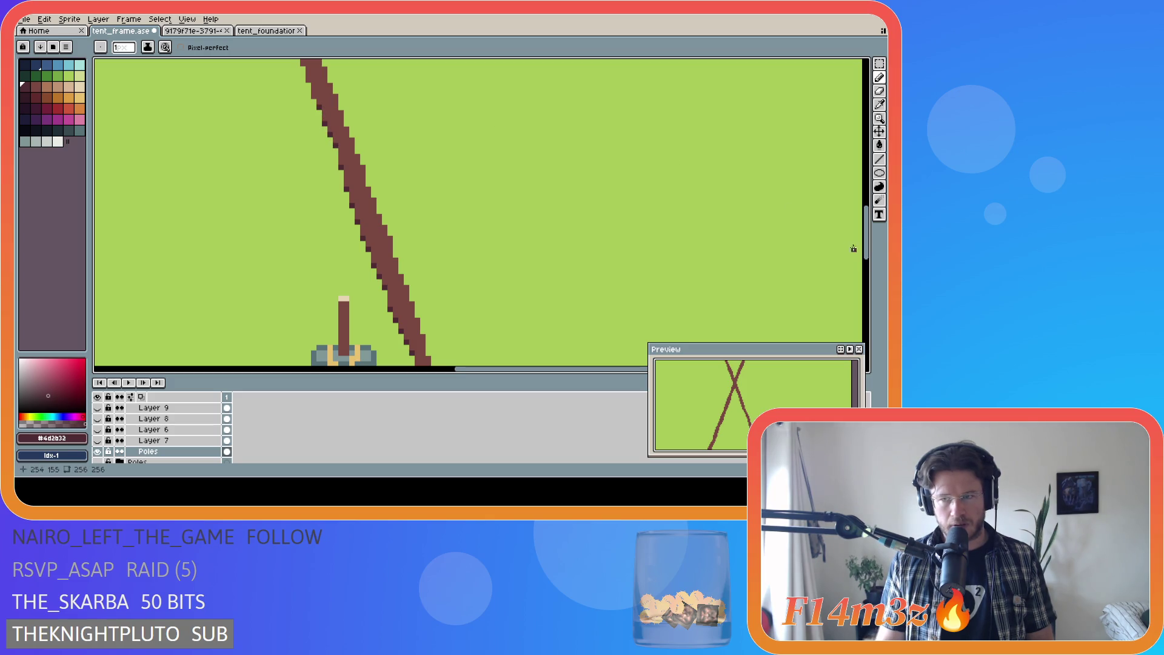
scroll(836, 249, up, 5)
drag(471, 372, 437, 372)
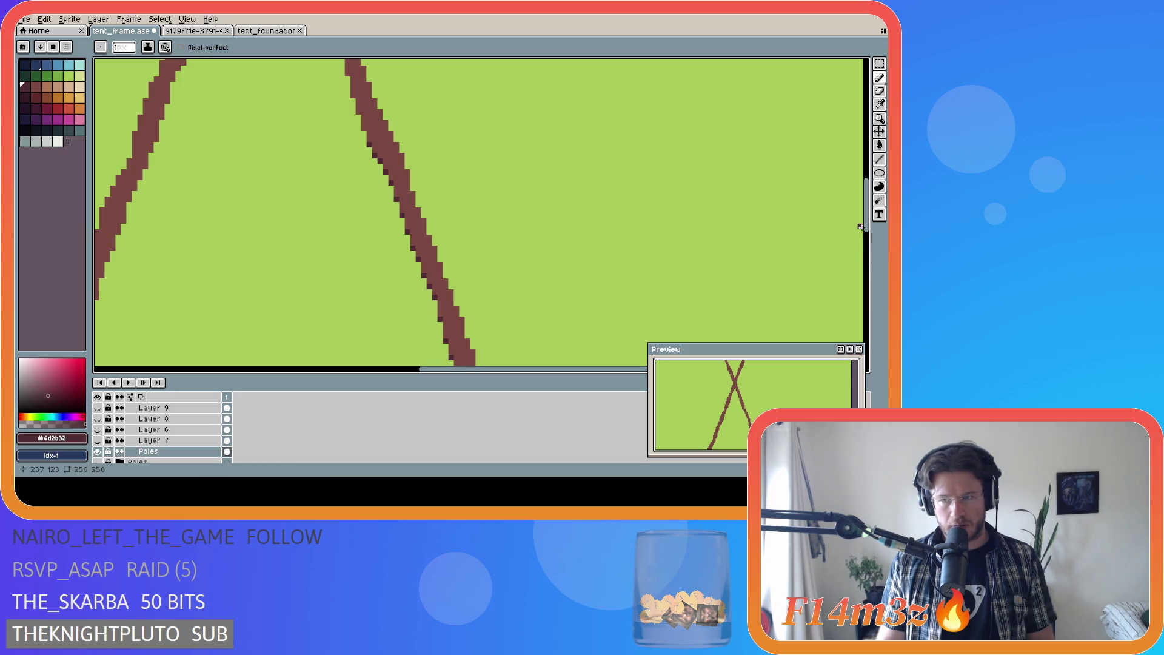
drag(865, 232, 864, 199)
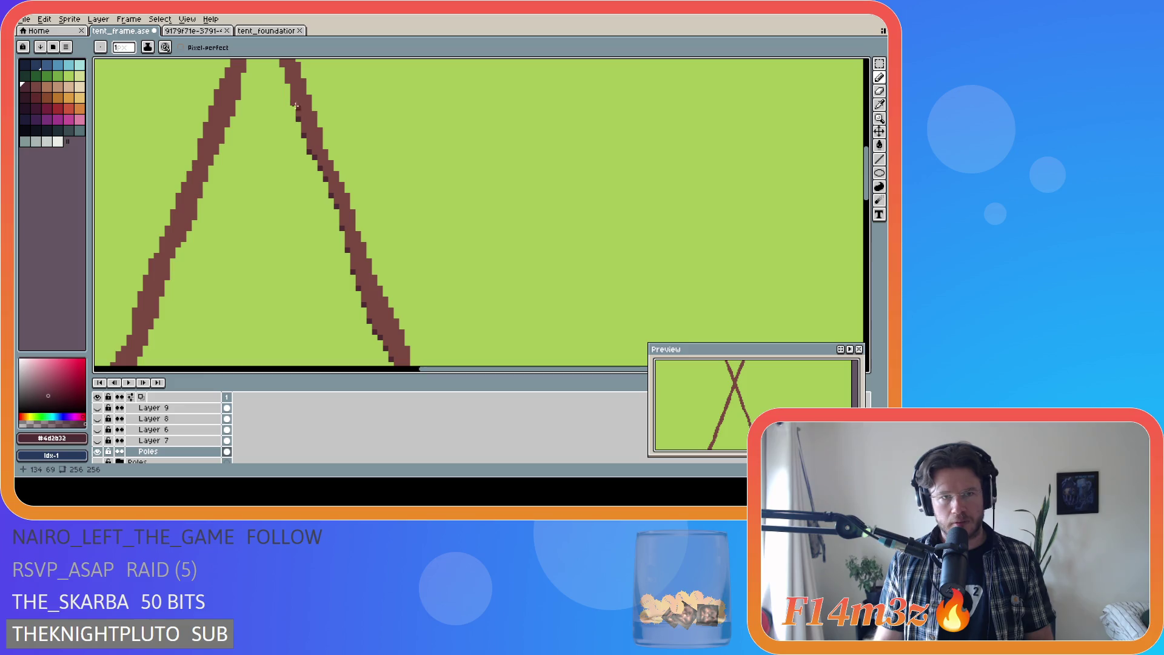
Step: Zoom out and shade the left pole's left edge and the right pole's top
drag(866, 181, 866, 156)
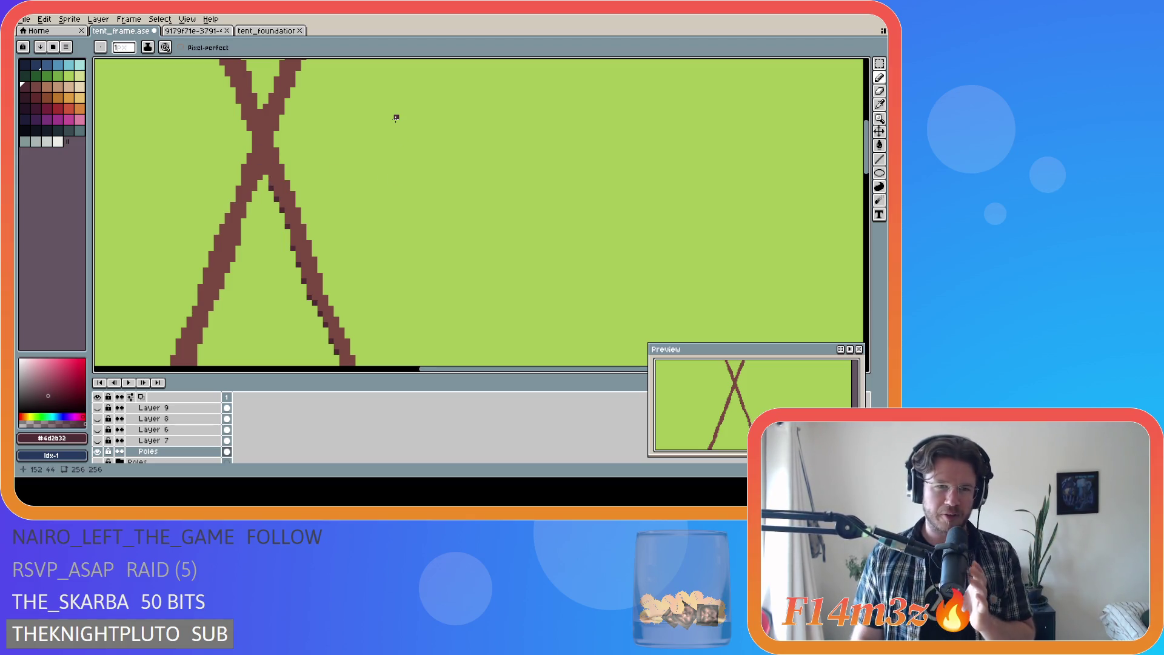
drag(439, 370, 389, 367)
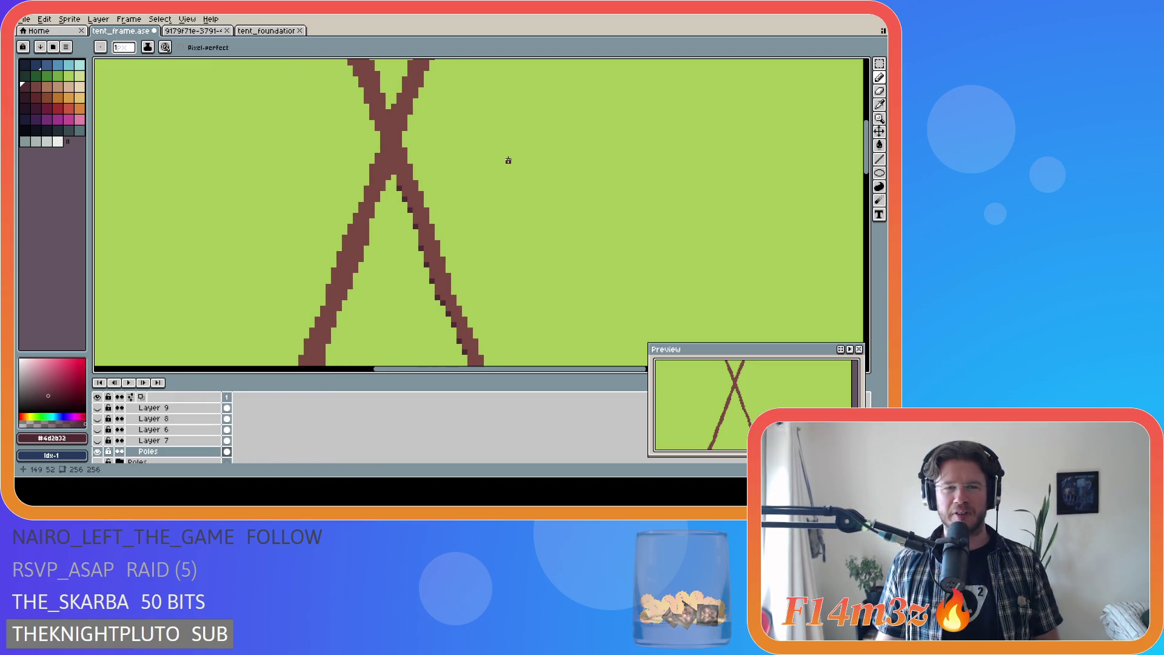
key(minus)
key(minus)
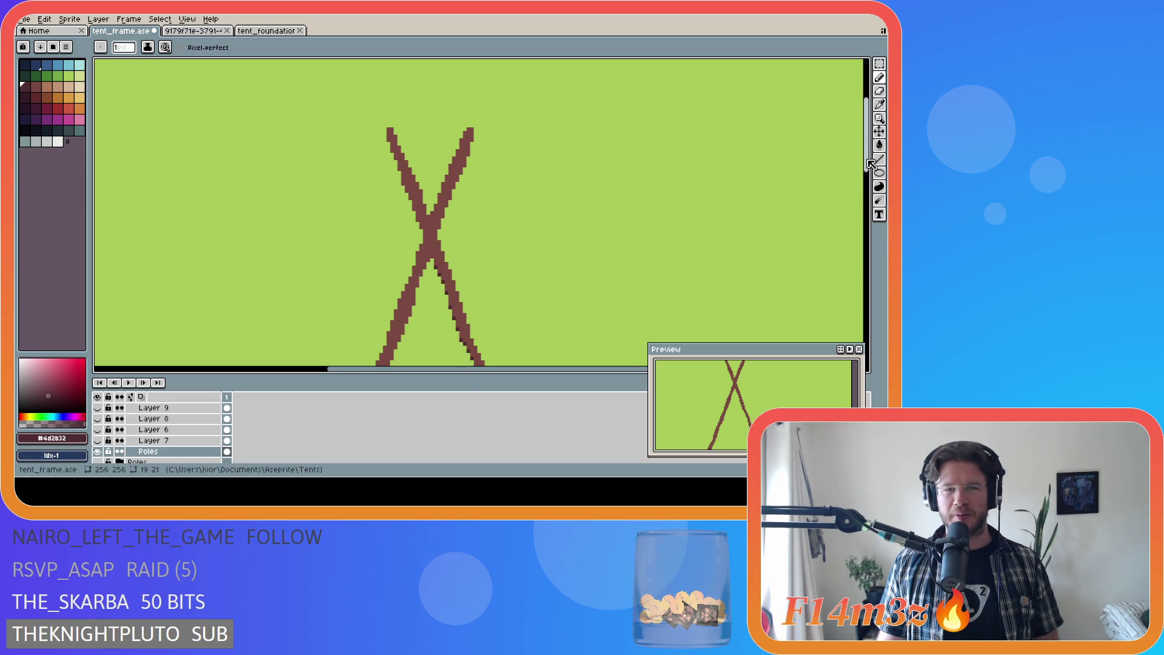
scroll(403, 222, up, 1)
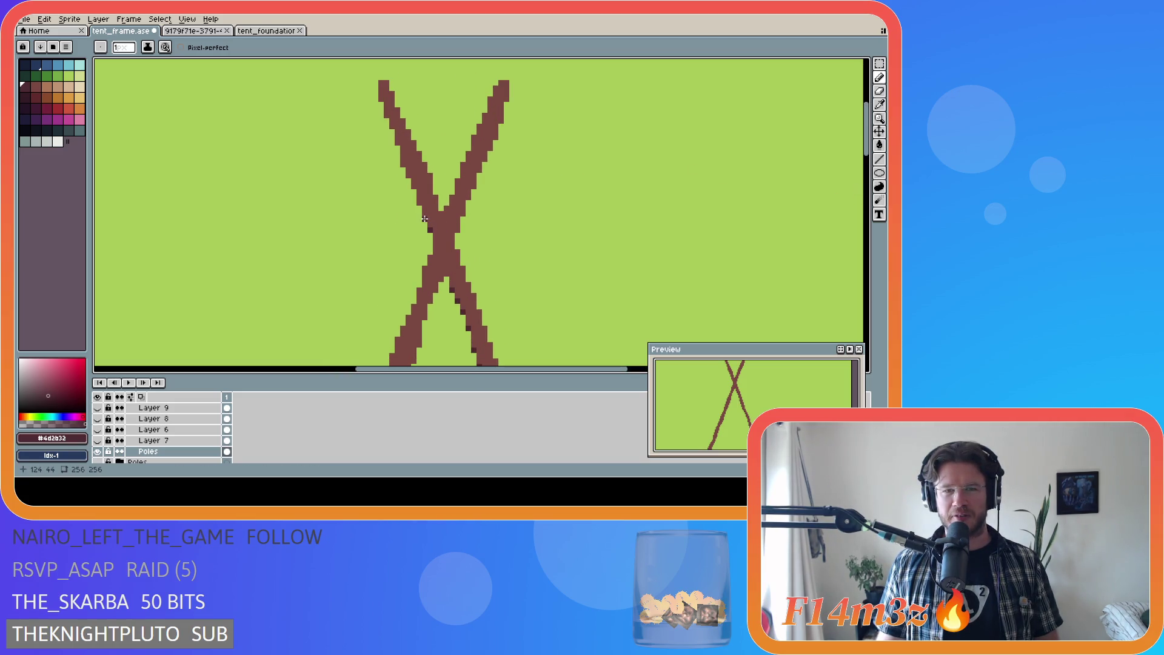
drag(413, 186, 405, 164)
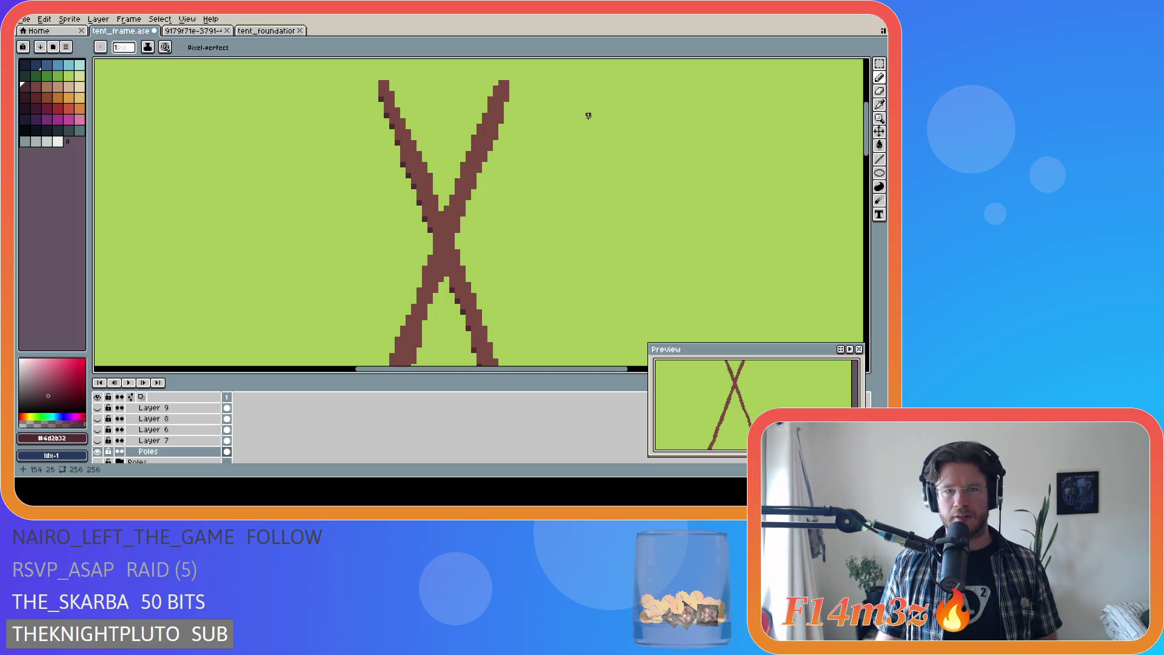
click(507, 95)
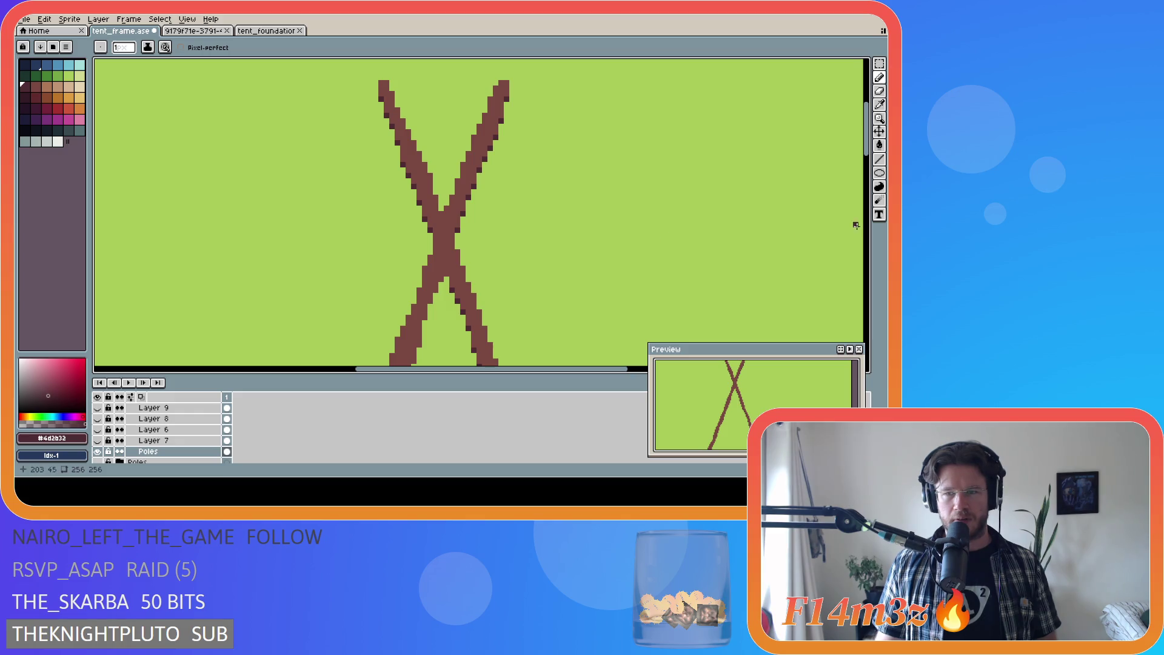
Step: Add more edge-shading pixels, undo a stray stroke, and save tent_frame.ase
mouse_move(866, 155)
mouse_down()
mouse_move(849, 317)
mouse_move(329, 353)
mouse_up()
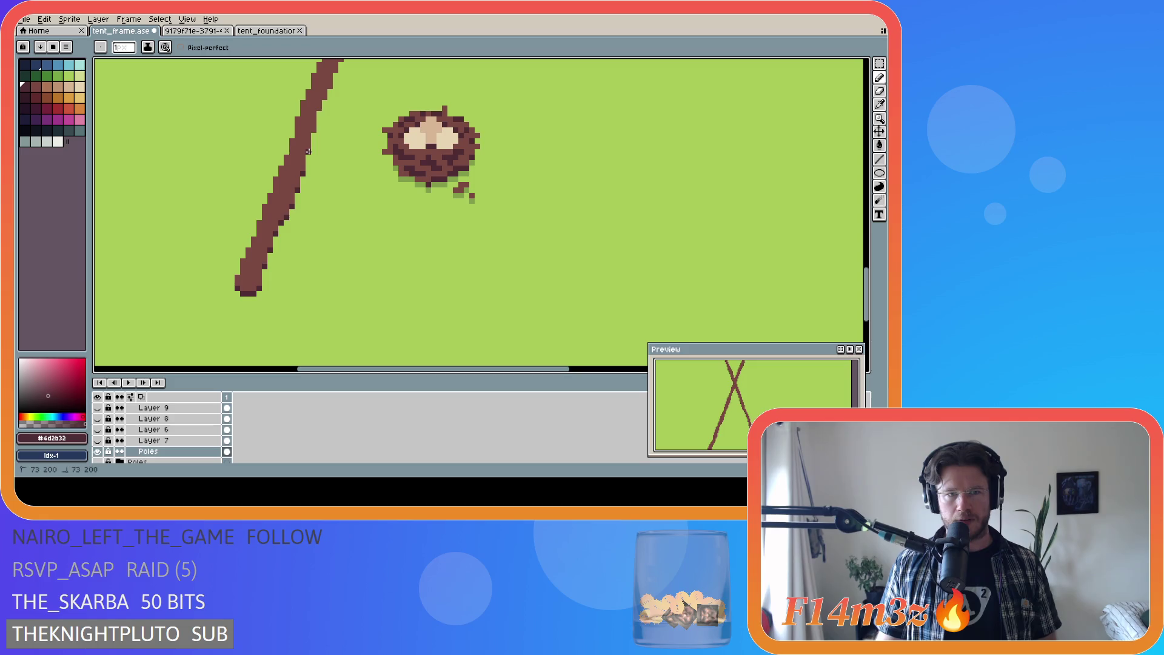
click(317, 108)
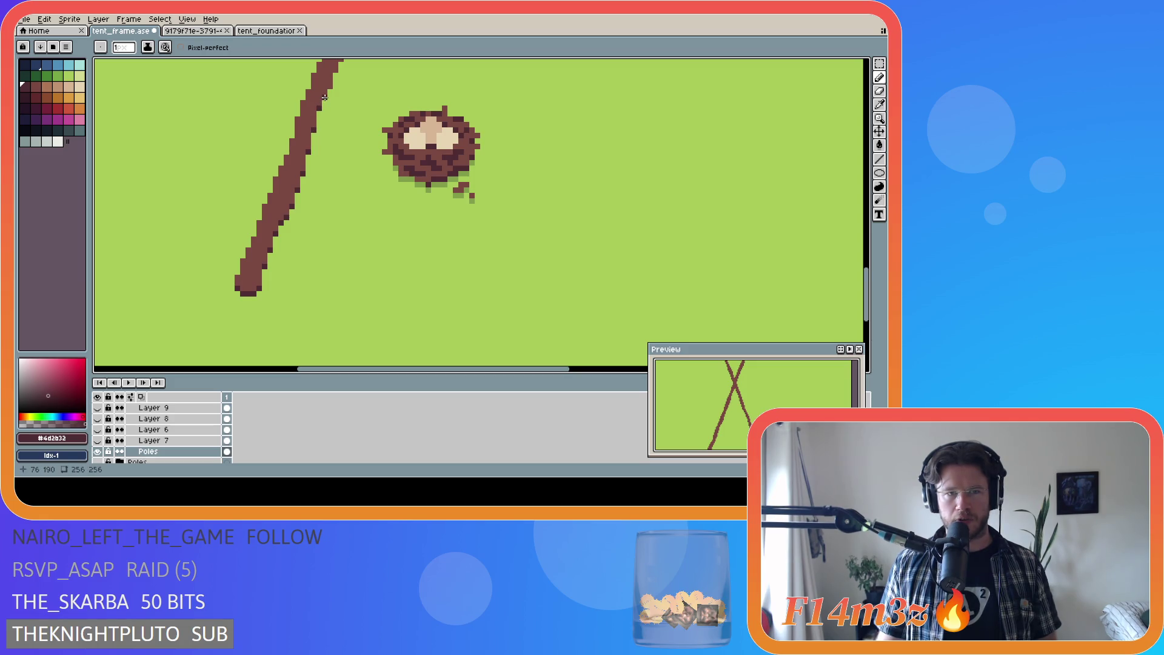
drag(866, 283, 866, 243)
click(334, 286)
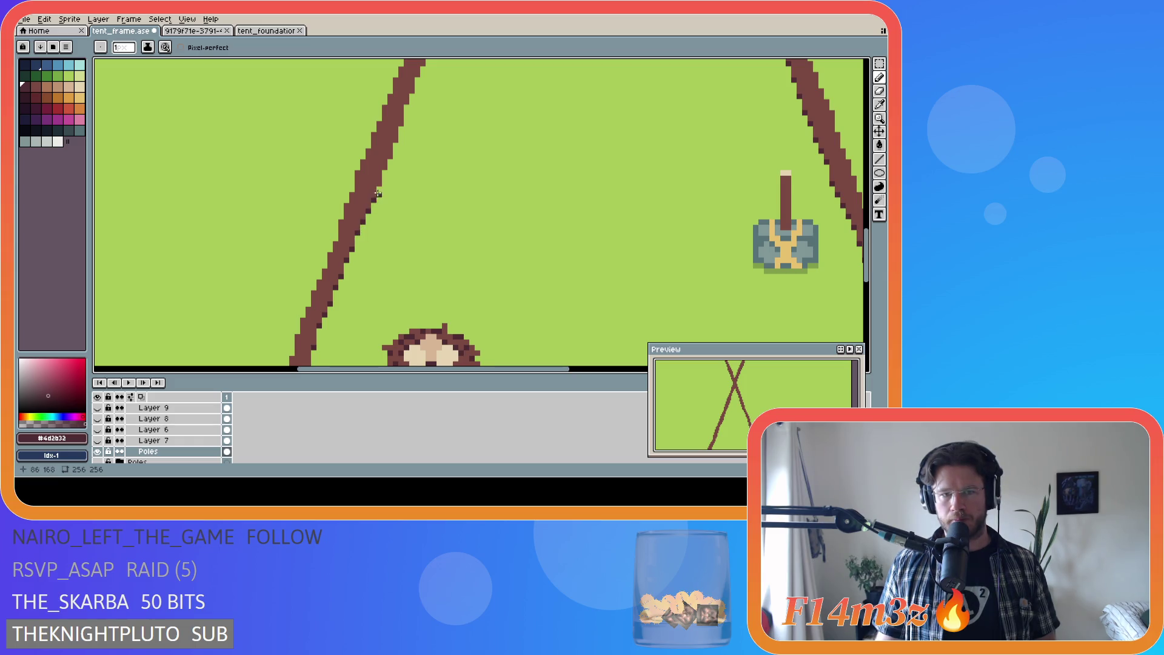
key(ctrl+z)
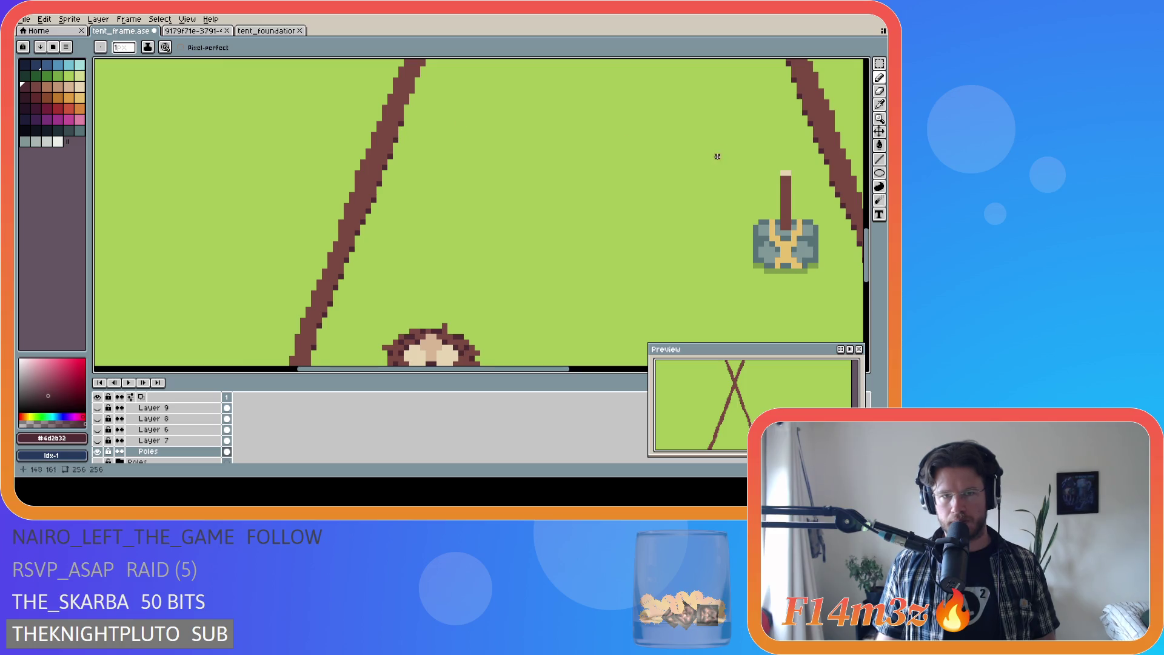
drag(866, 254, 866, 221)
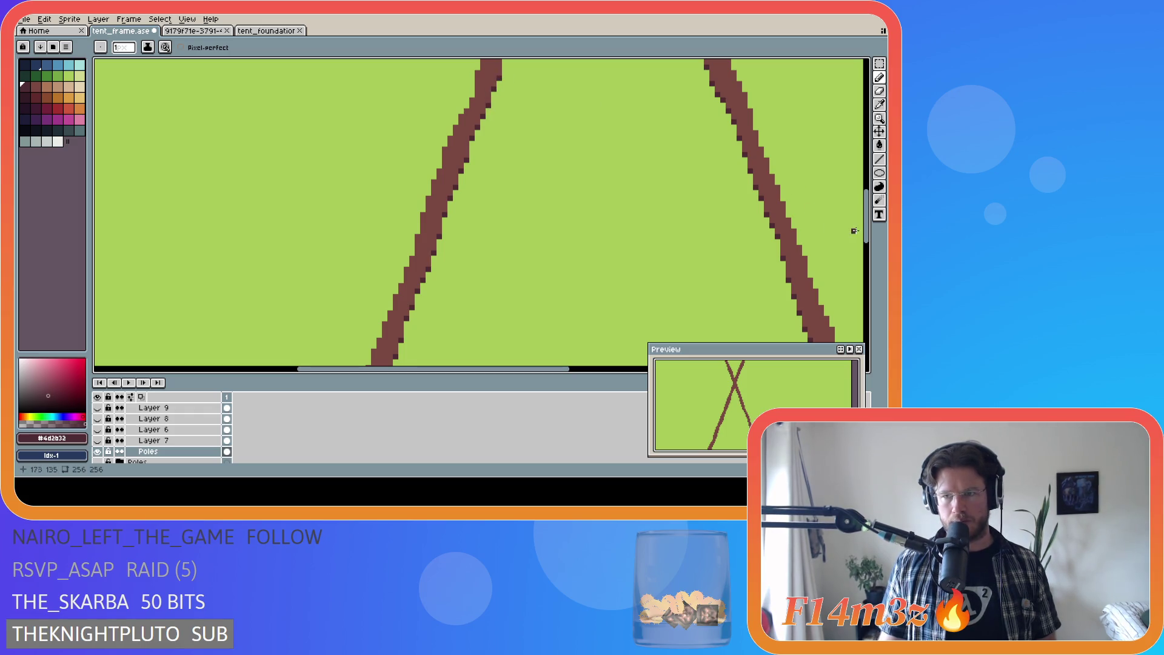
scroll(501, 294, up, 4)
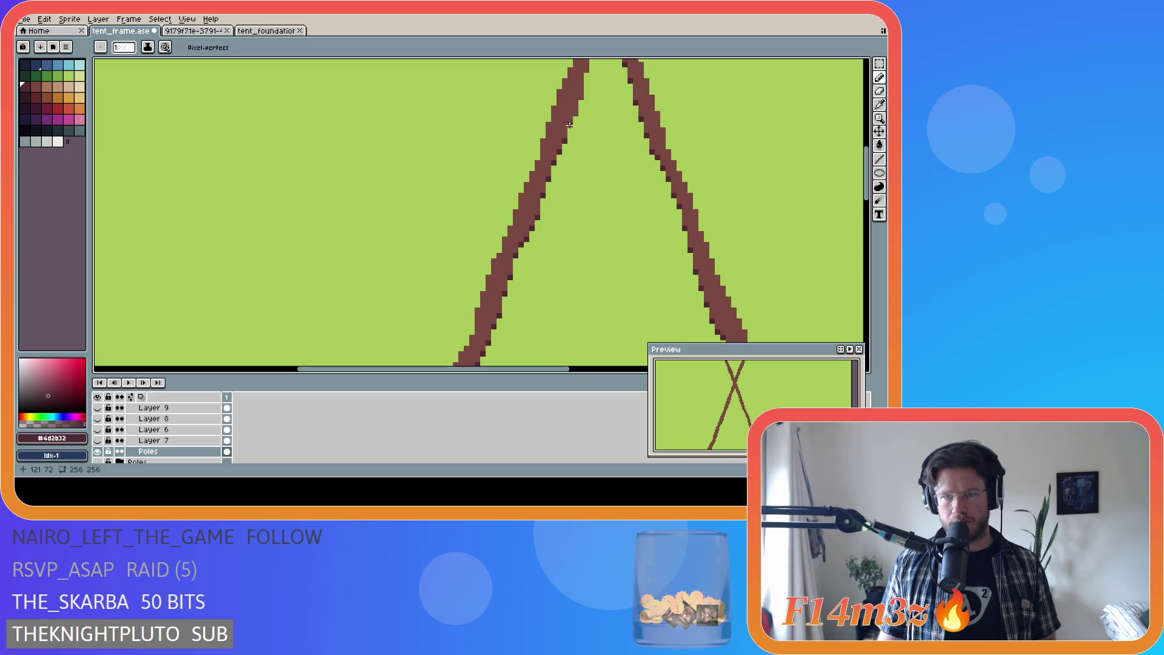
click(580, 96)
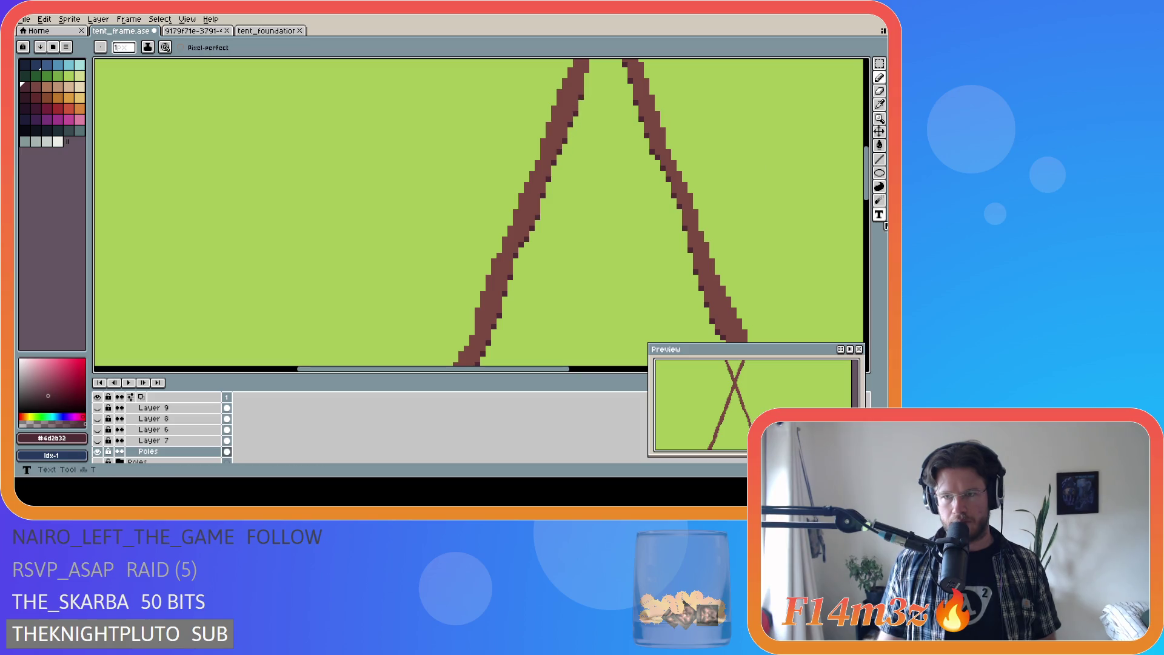
drag(868, 193, 869, 156)
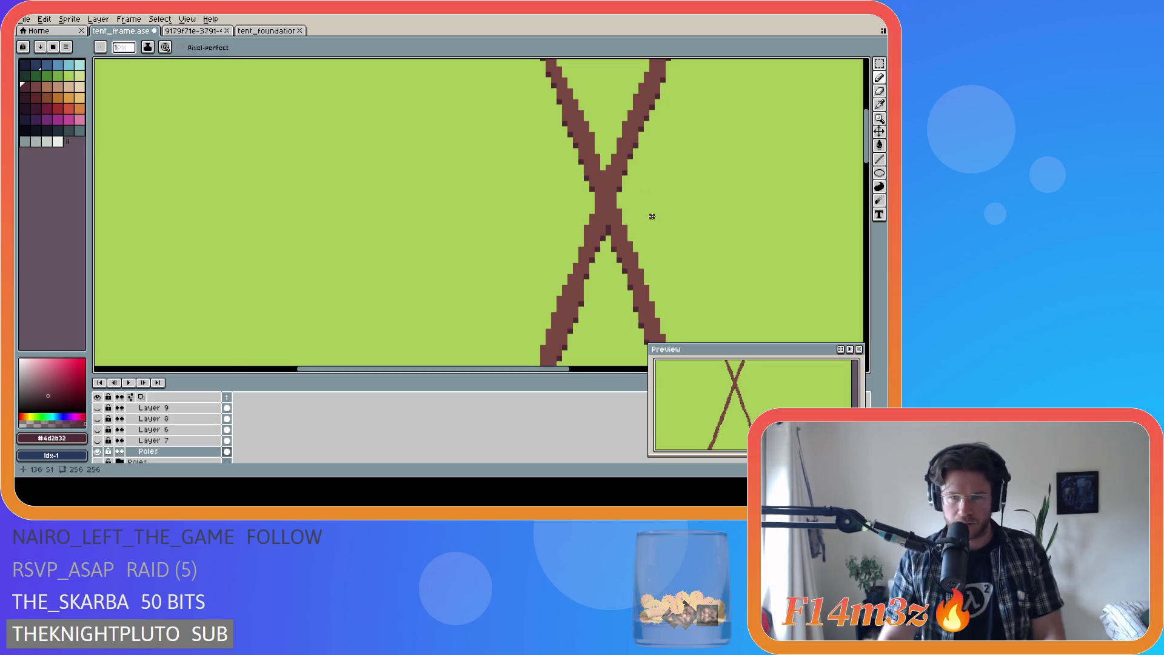
key(ctrl+s)
Step: Scroll the canvas down to its bottom edge so the brown pole's lower end shows
scroll(685, 218, down, 4)
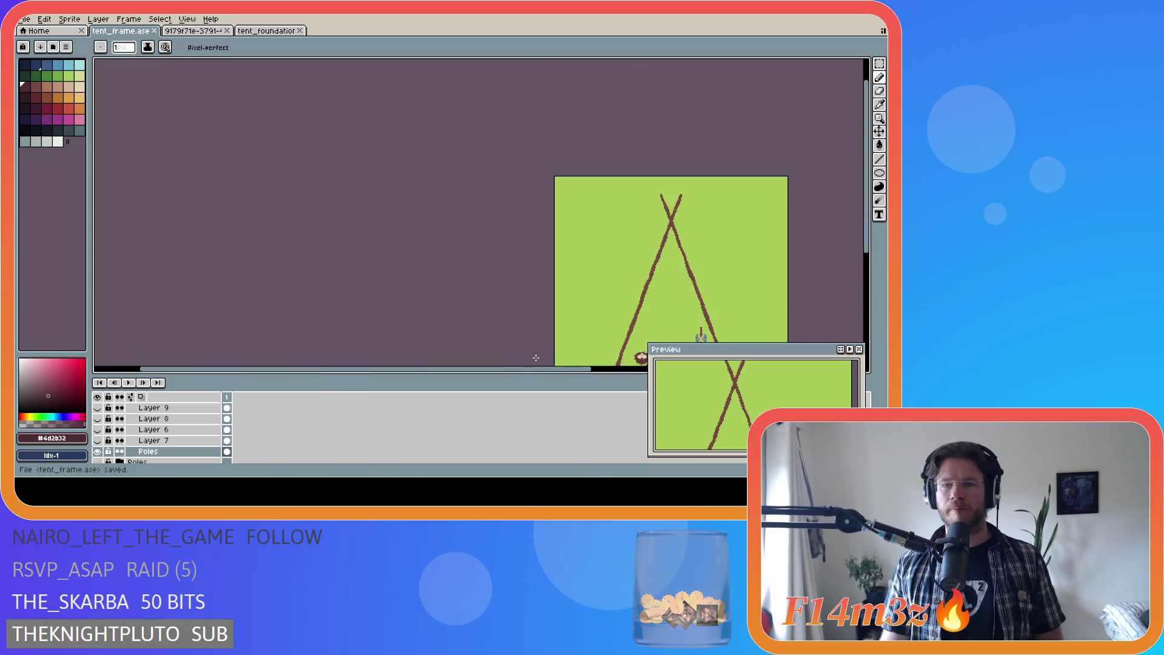
drag(512, 371, 637, 343)
scroll(676, 293, up, 1)
scroll(675, 294, down, 1)
scroll(855, 215, right, 2)
drag(867, 215, 873, 250)
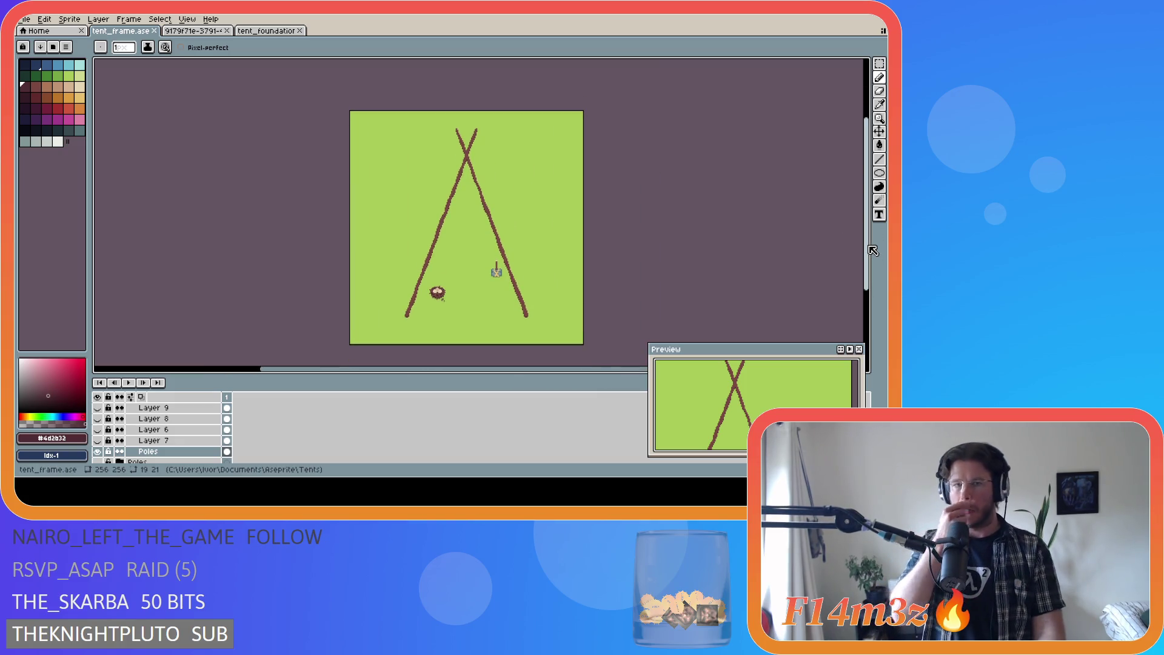
scroll(552, 193, up, 4)
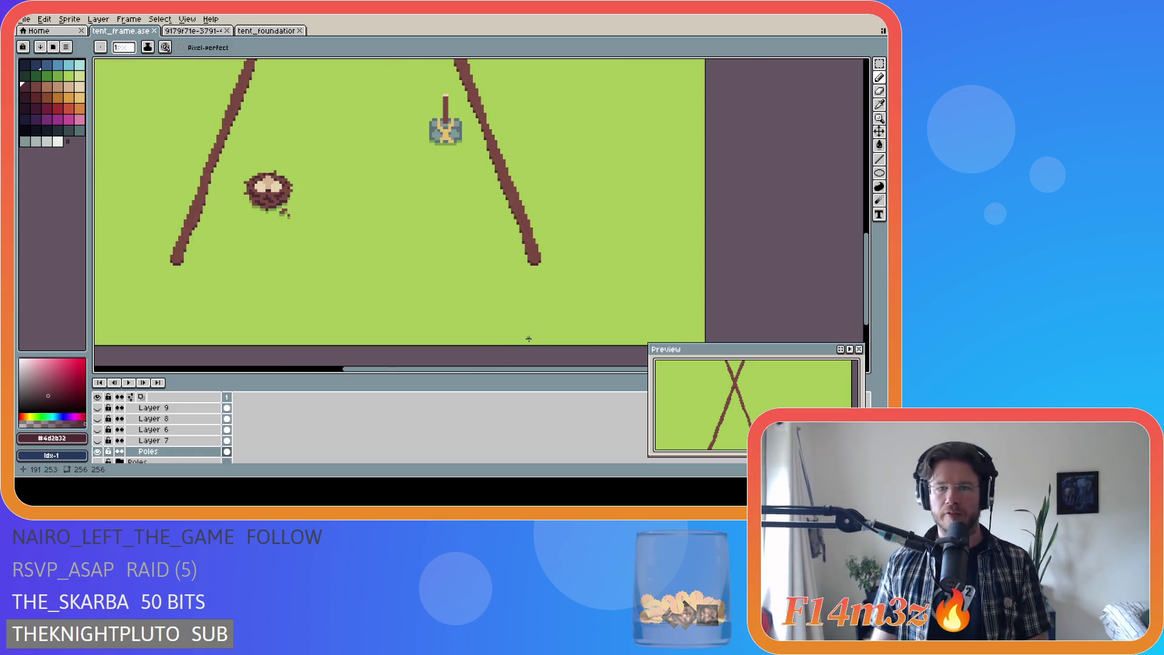
scroll(552, 193, up, 1)
Step: Touch up the pole's lower end and darken its left edge upward with dark pixels
click(525, 249)
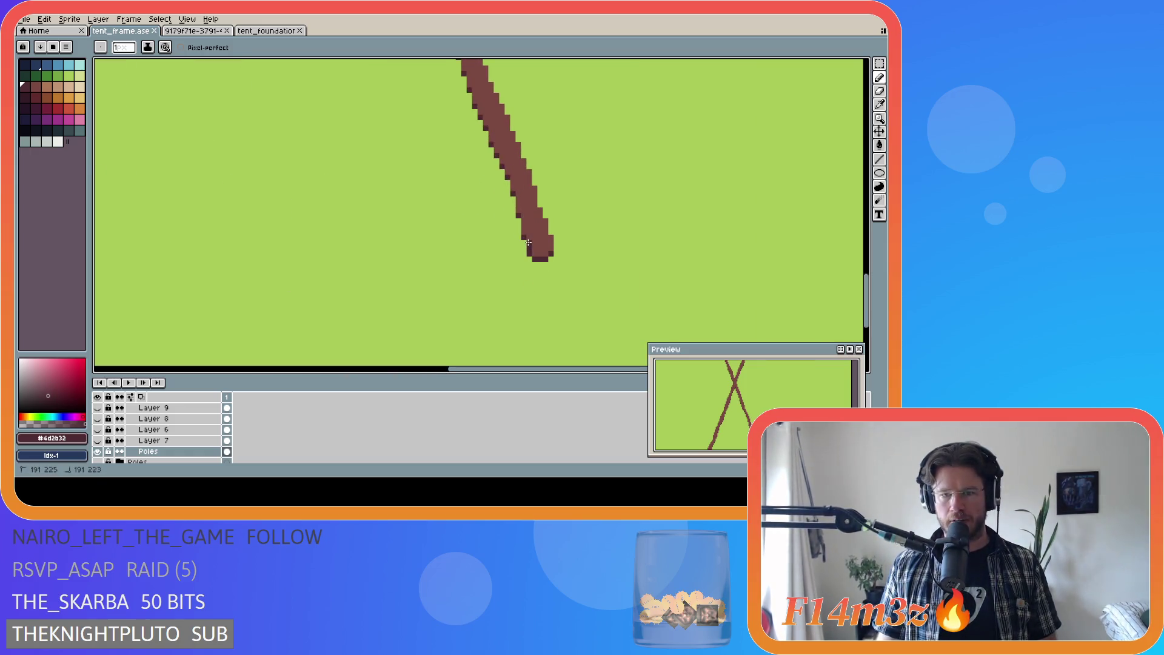
drag(524, 235, 518, 198)
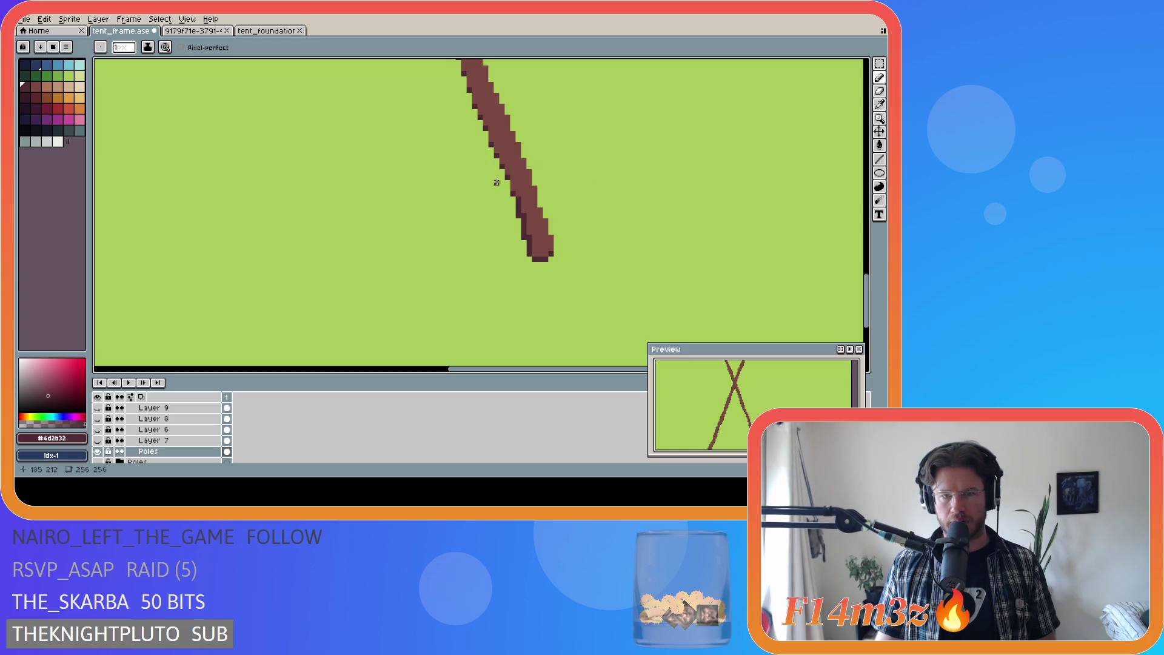
click(507, 176)
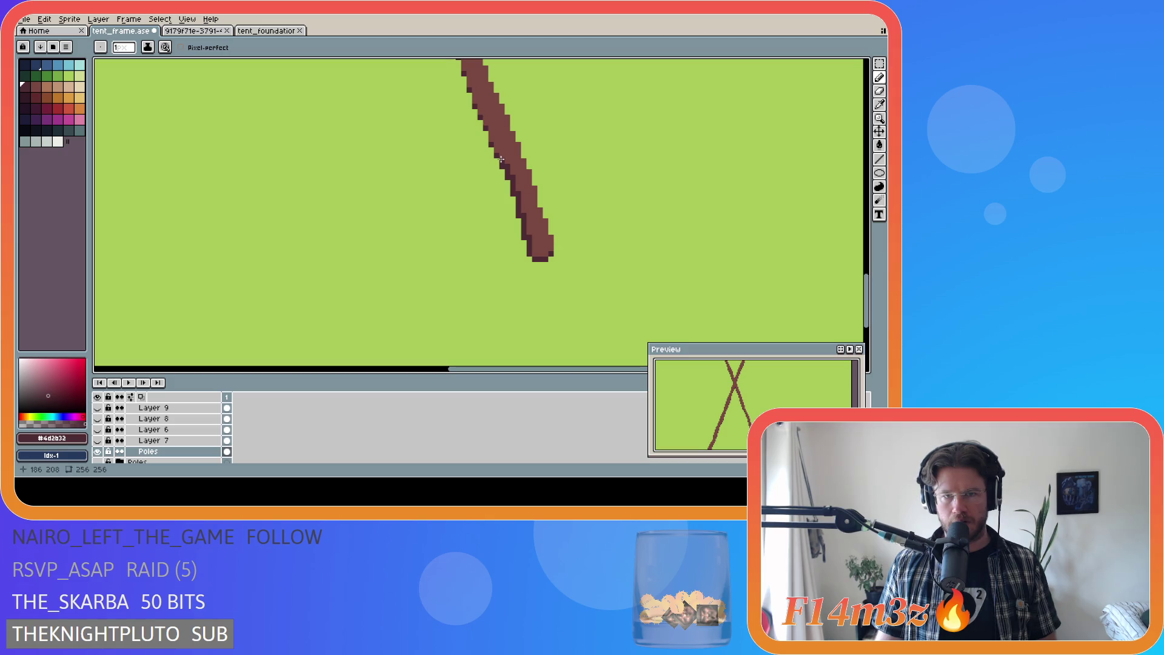
drag(491, 143, 491, 141)
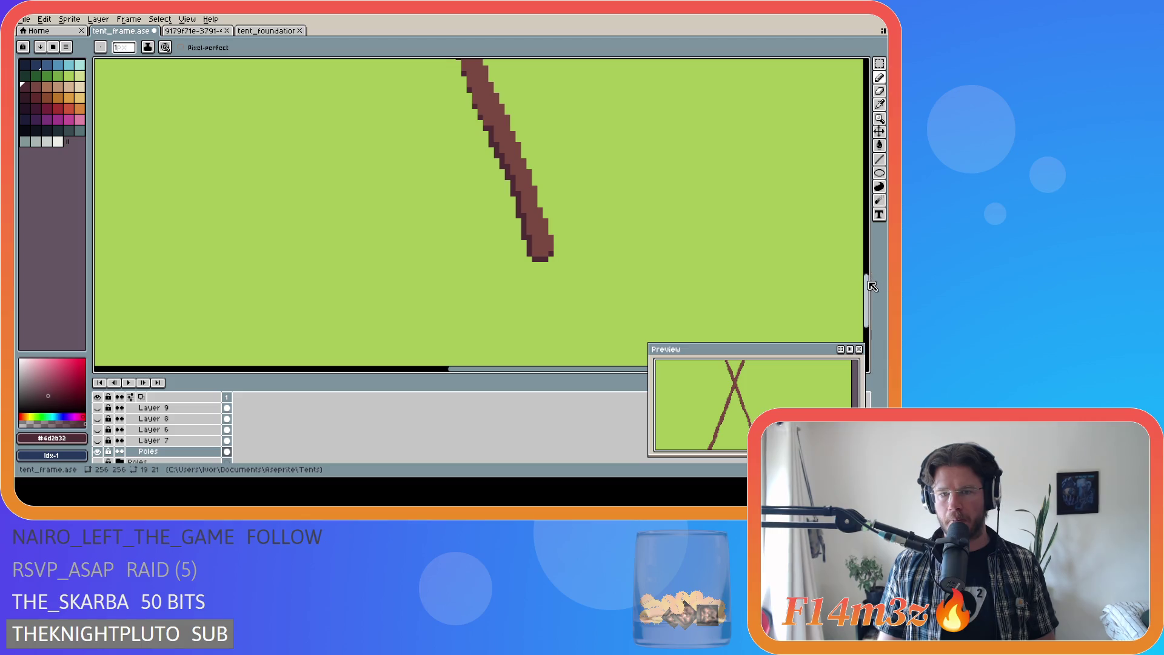
drag(867, 290, 868, 268)
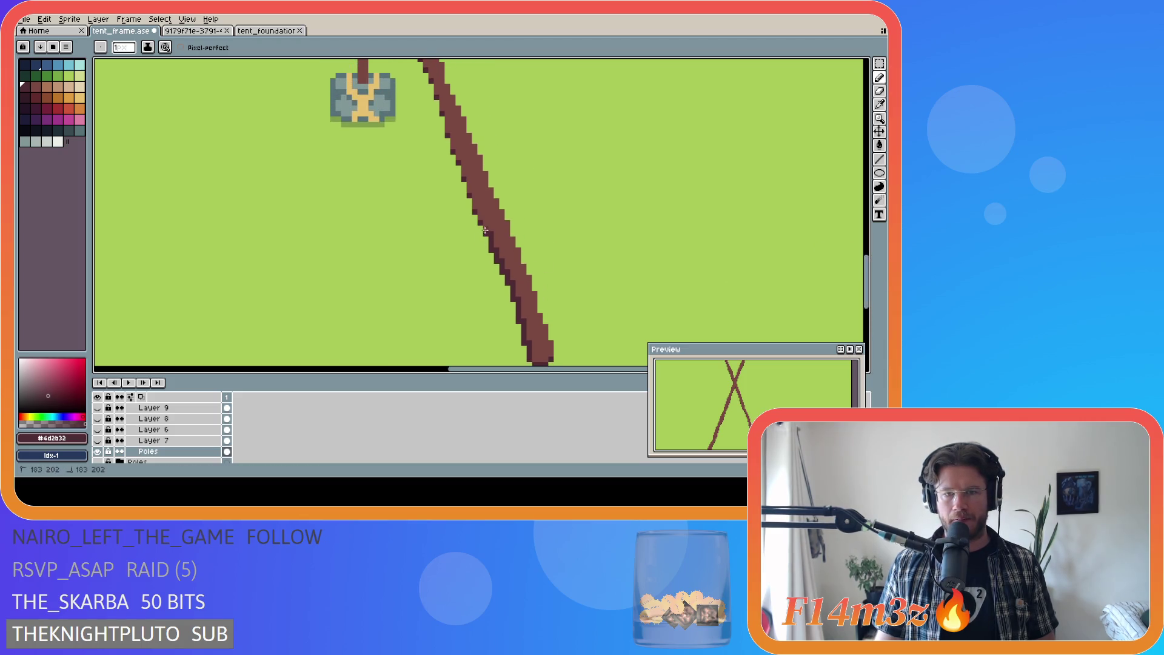
click(473, 211)
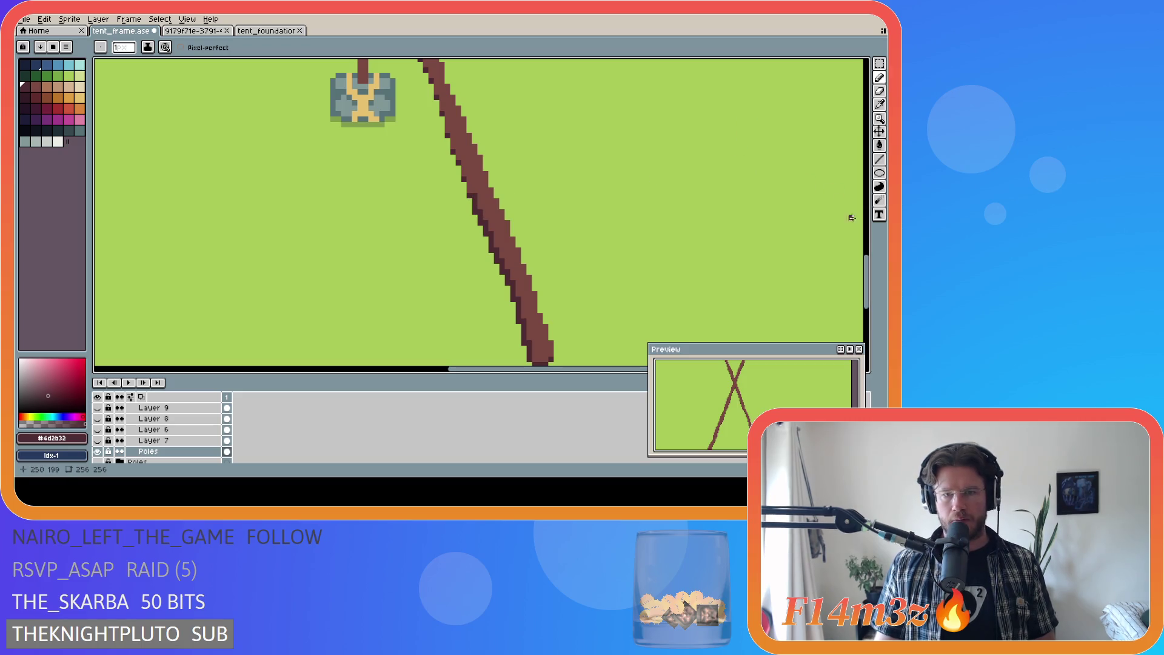
drag(867, 264, 867, 302)
scroll(161, 443, down, 2)
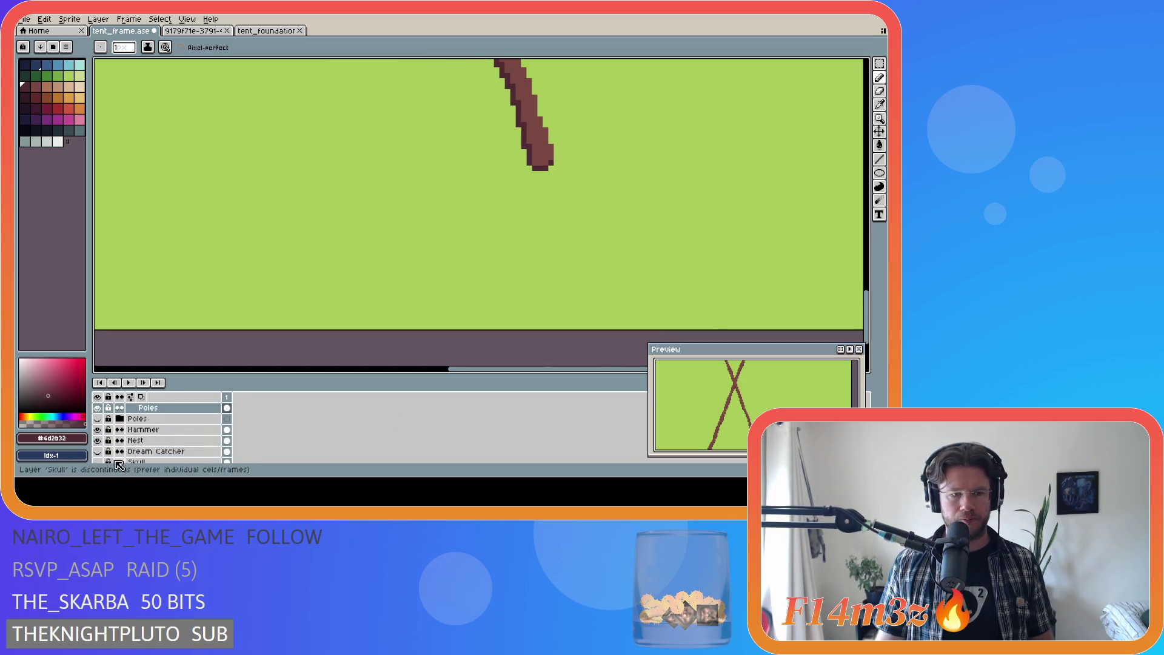
click(98, 430)
scroll(105, 440, down, 3)
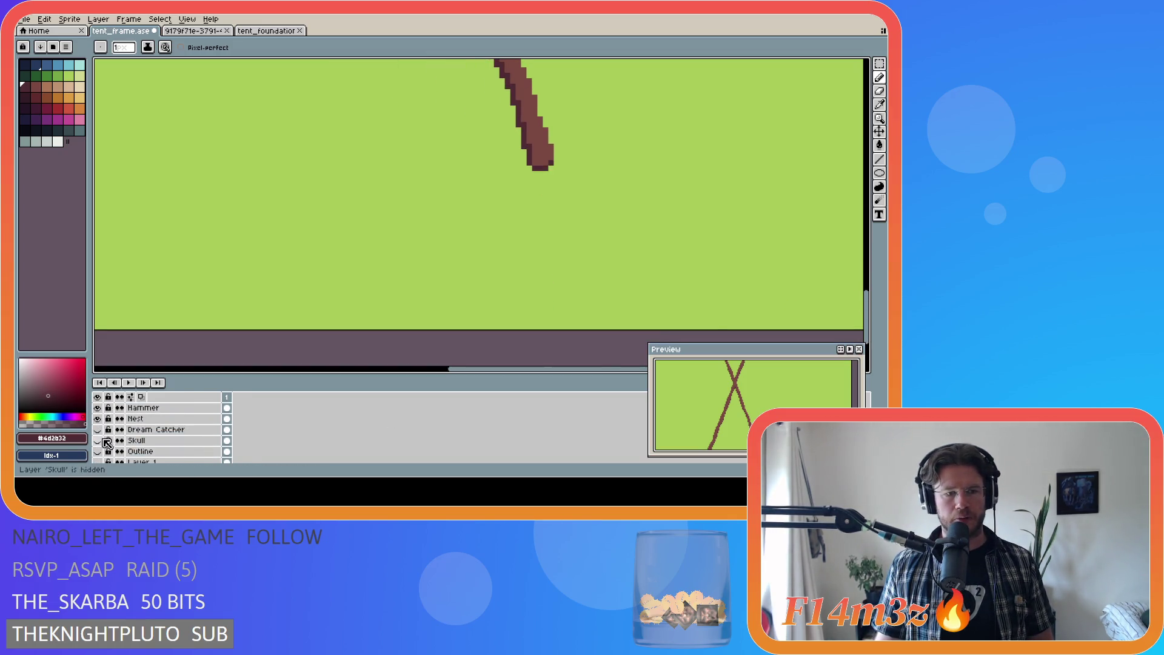
scroll(106, 446, up, 1)
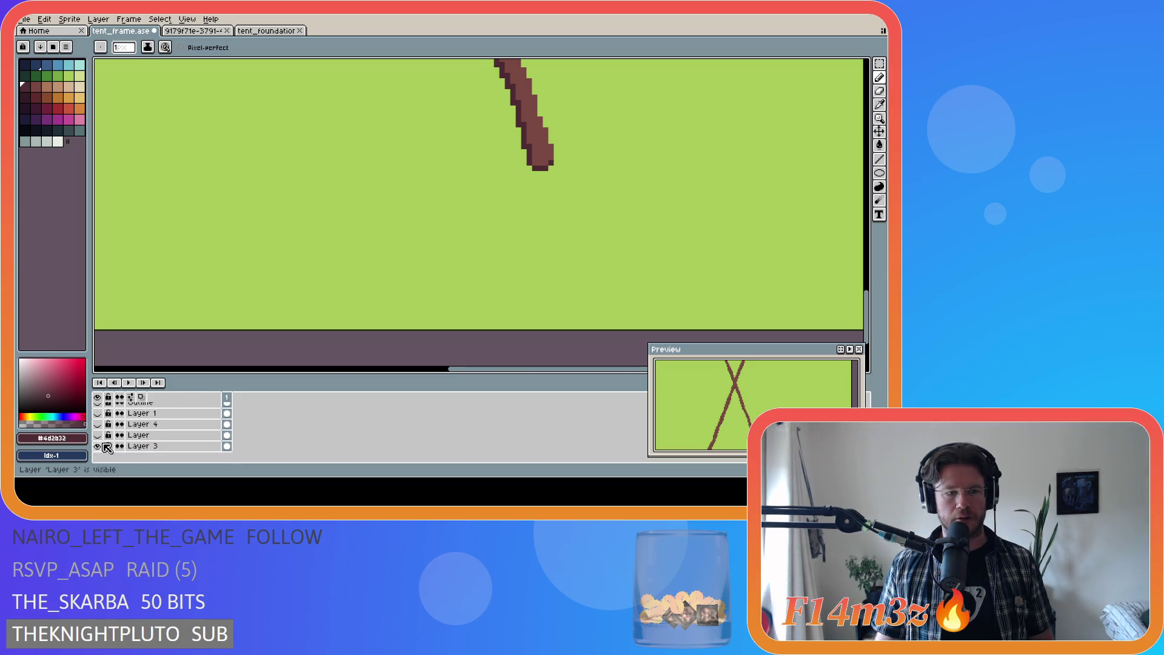
click(100, 425)
click(98, 424)
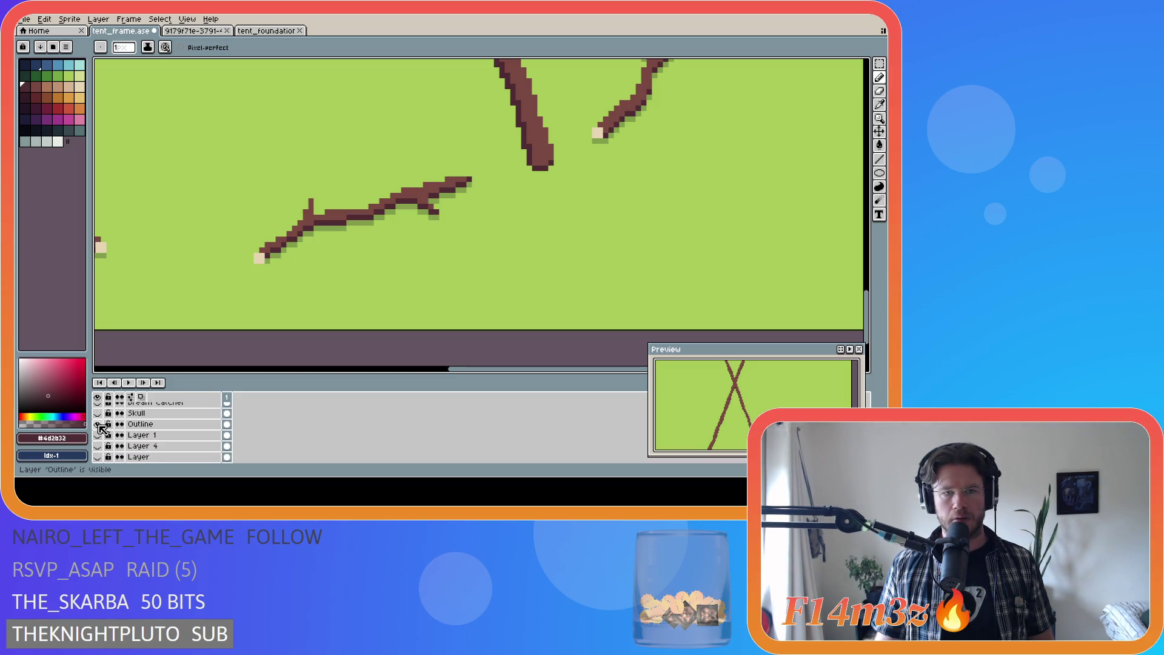
click(99, 425)
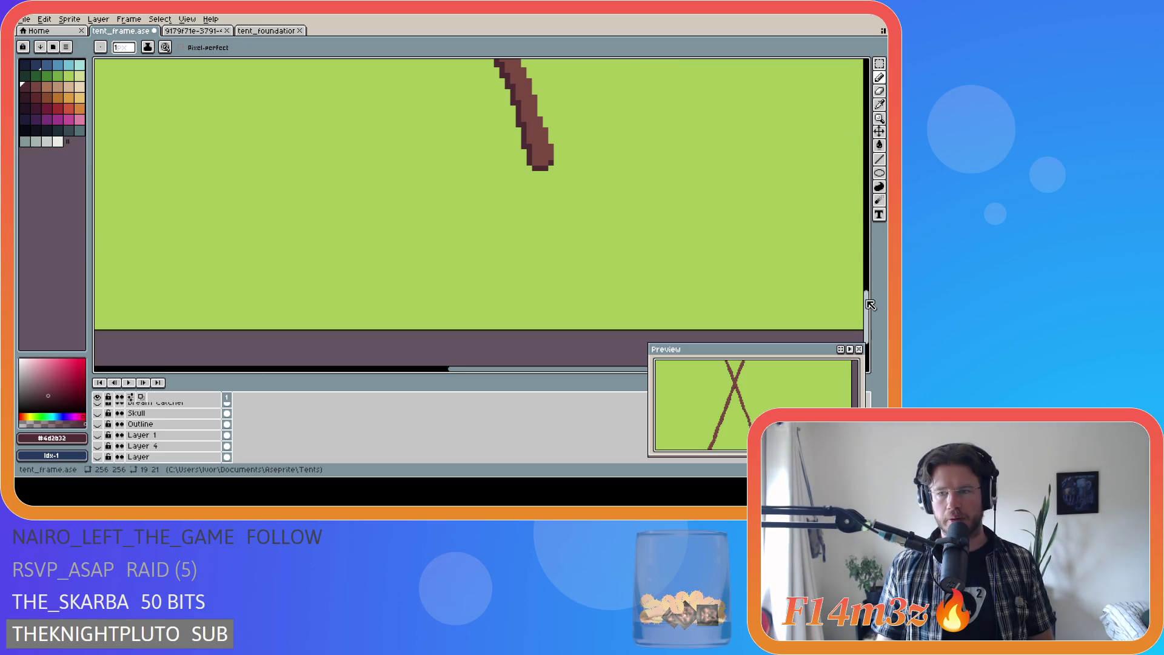
drag(870, 296, 868, 286)
key(ctrl+z)
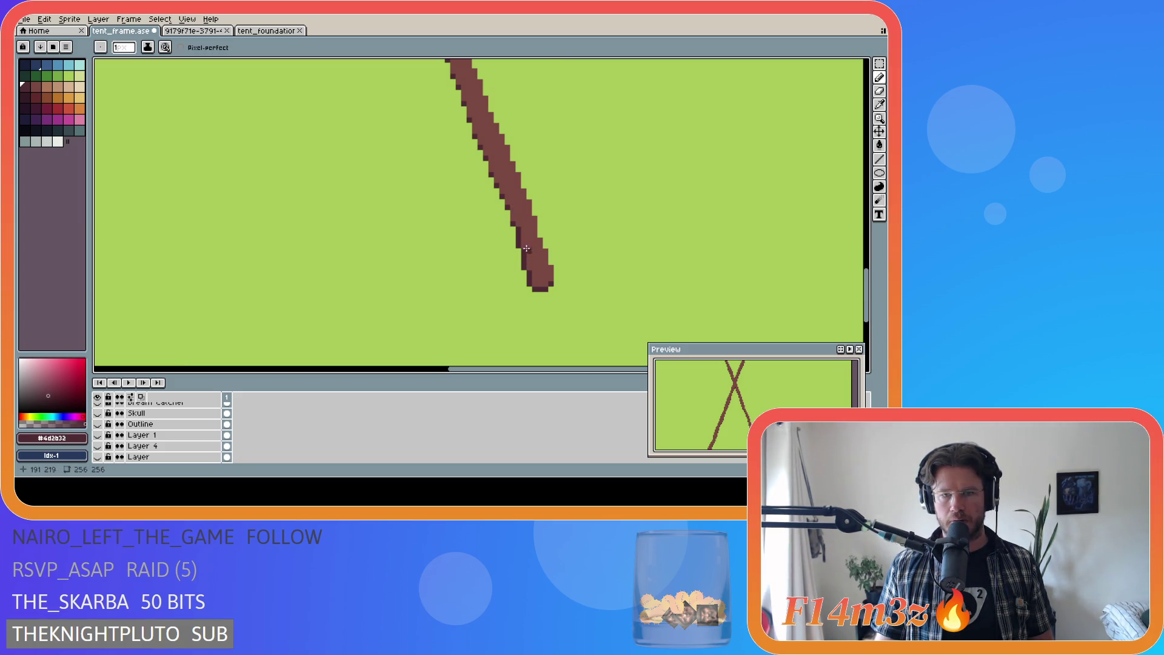
Step: Add single dark pixels along the lower part of the pole's left edge
drag(508, 206, 507, 201)
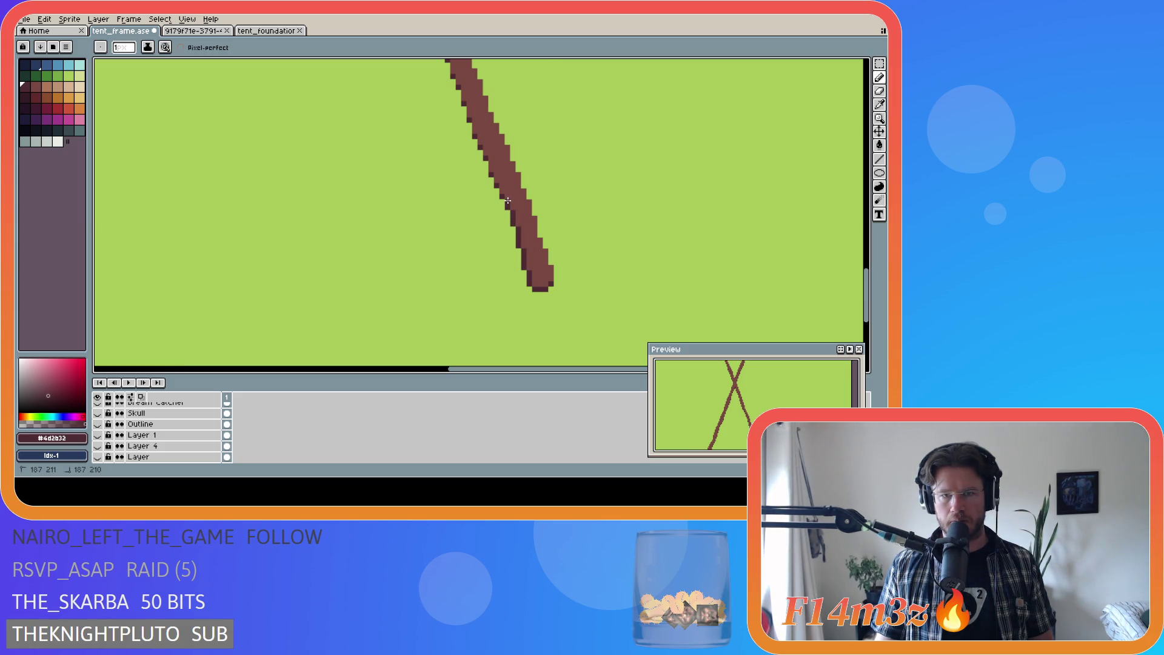
click(492, 173)
drag(490, 164, 488, 158)
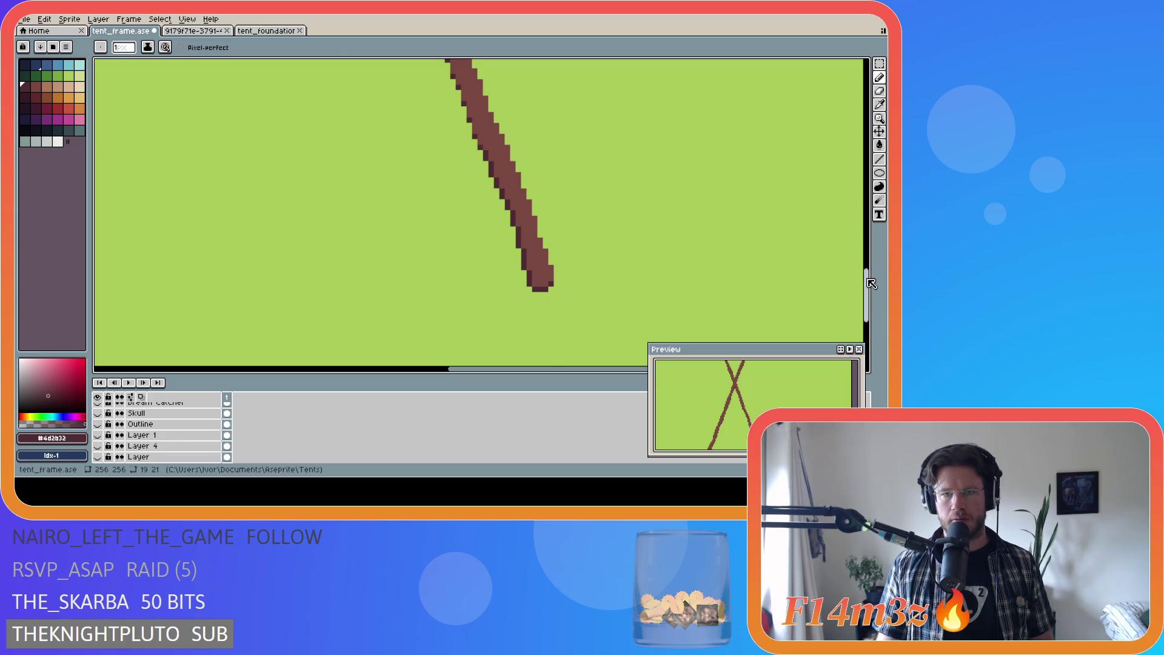
scroll(665, 265, up, 3)
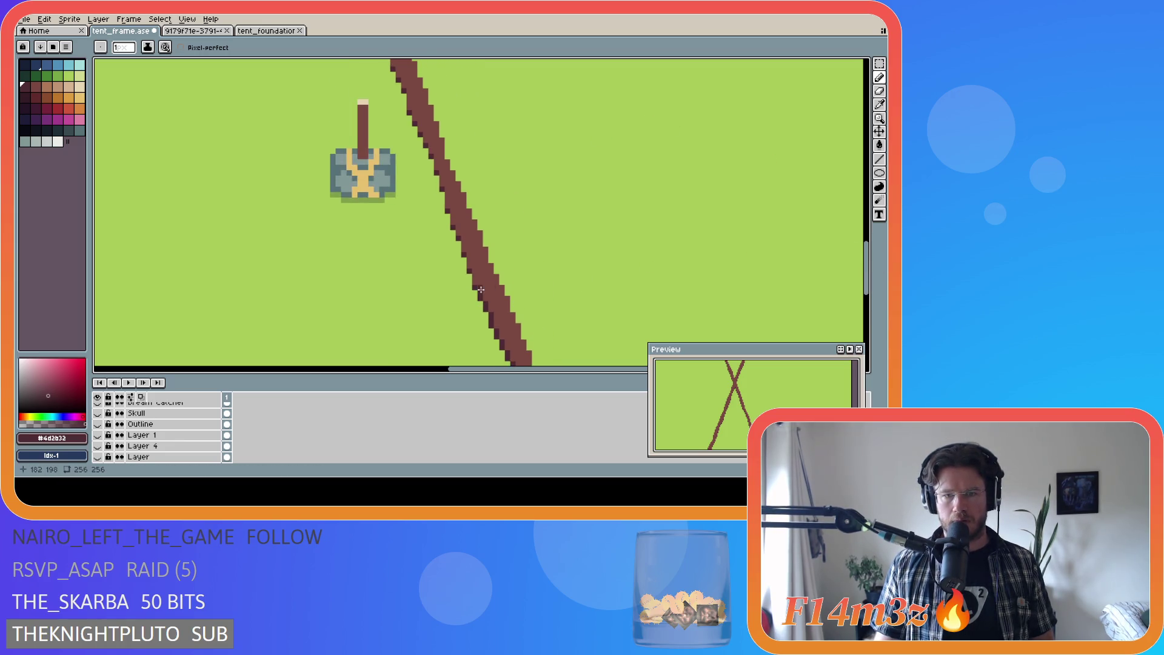
drag(474, 284, 474, 278)
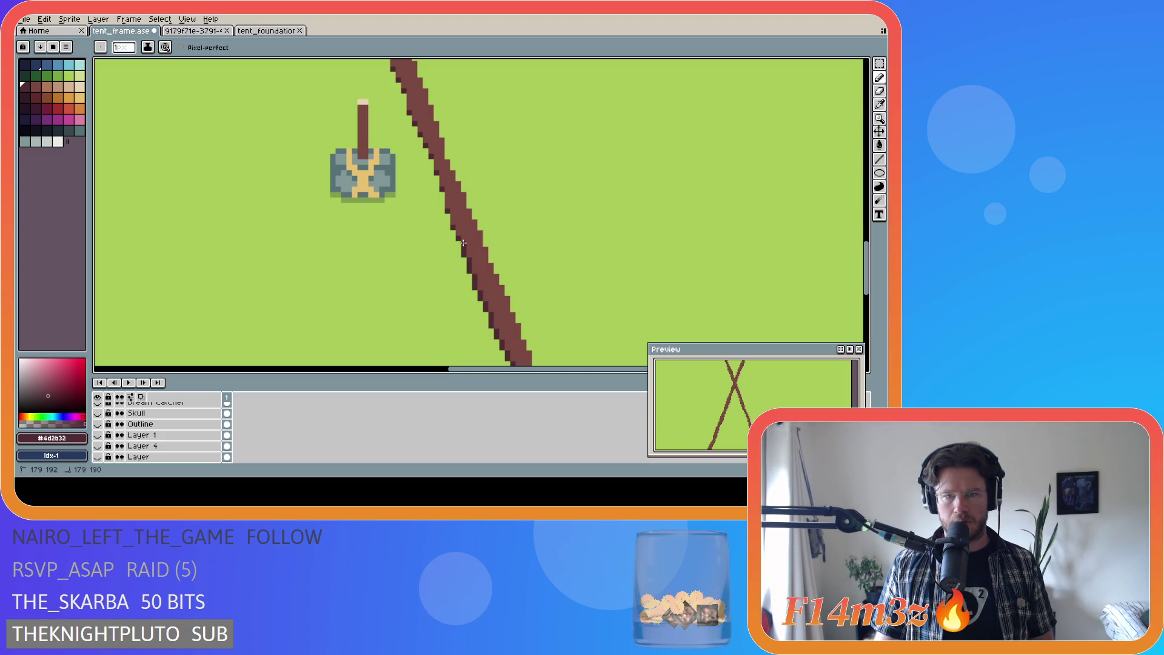
drag(458, 238, 459, 232)
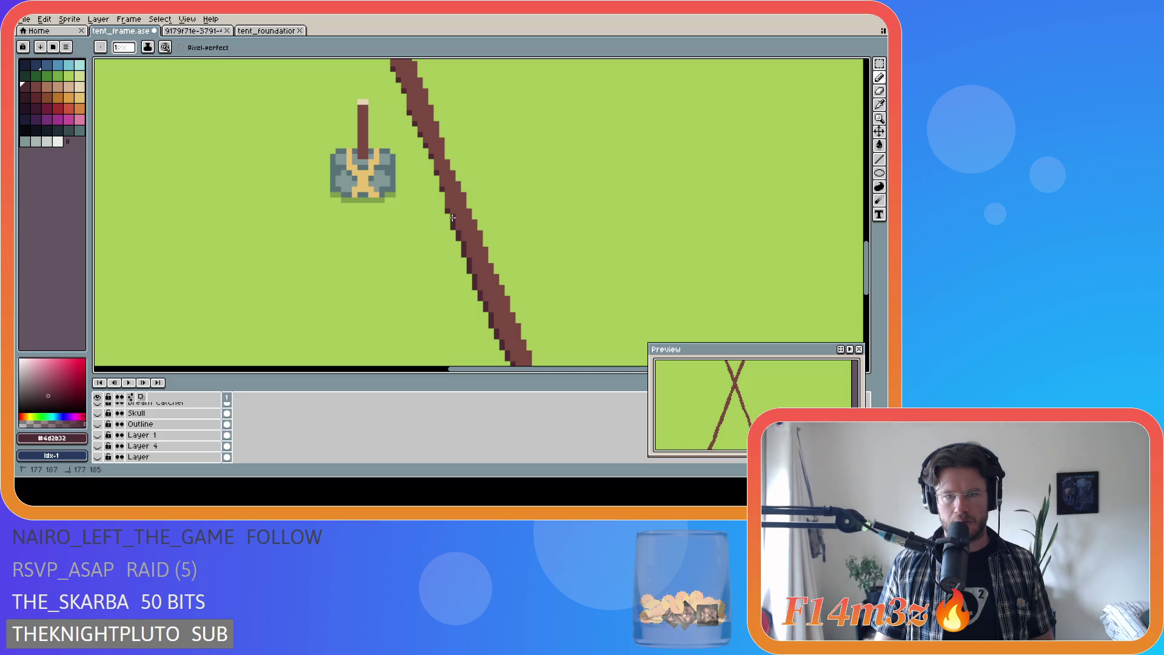
Step: Continue darkening the pole's left edge further up its length
drag(868, 267, 868, 253)
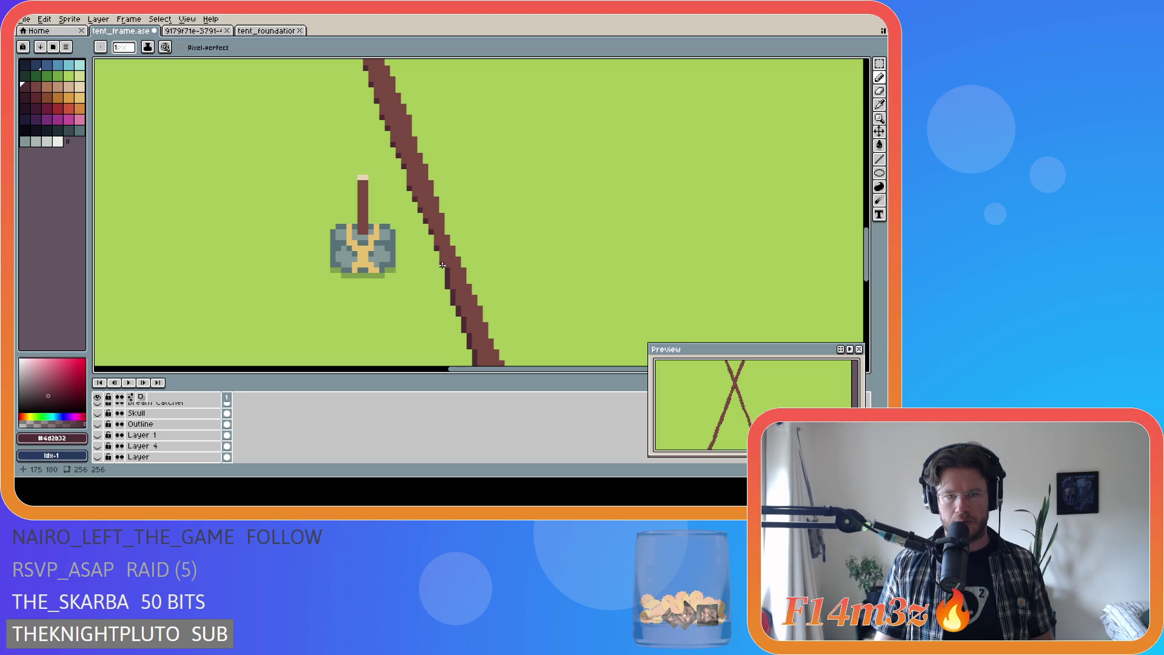
drag(439, 248, 376, 90)
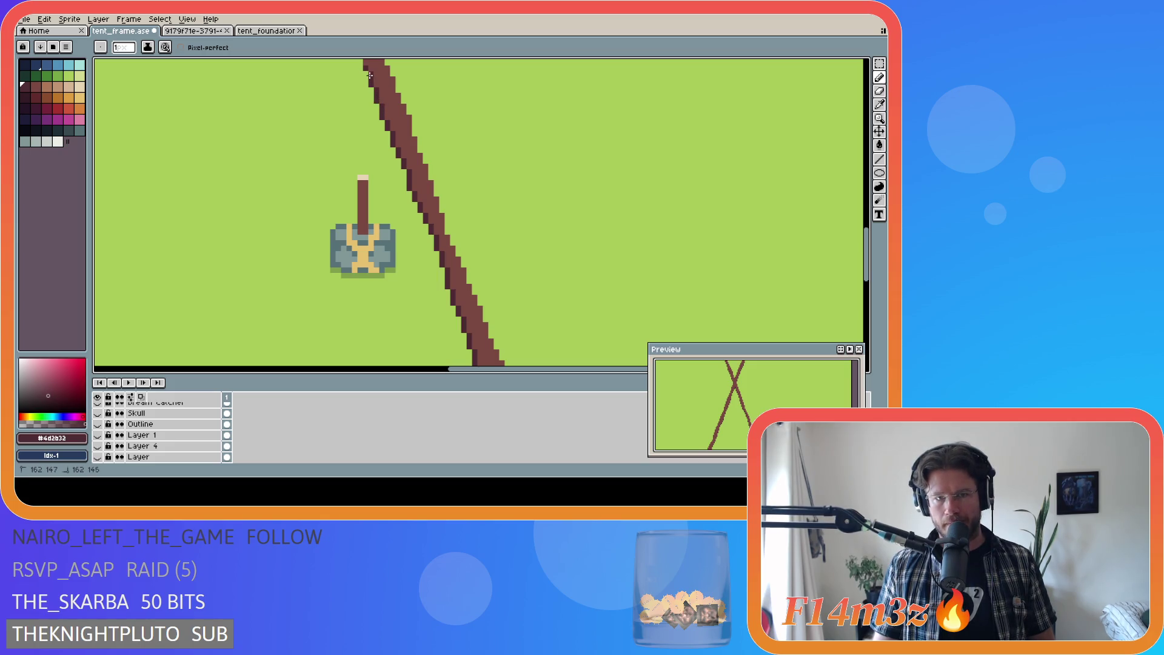
drag(866, 251, 865, 207)
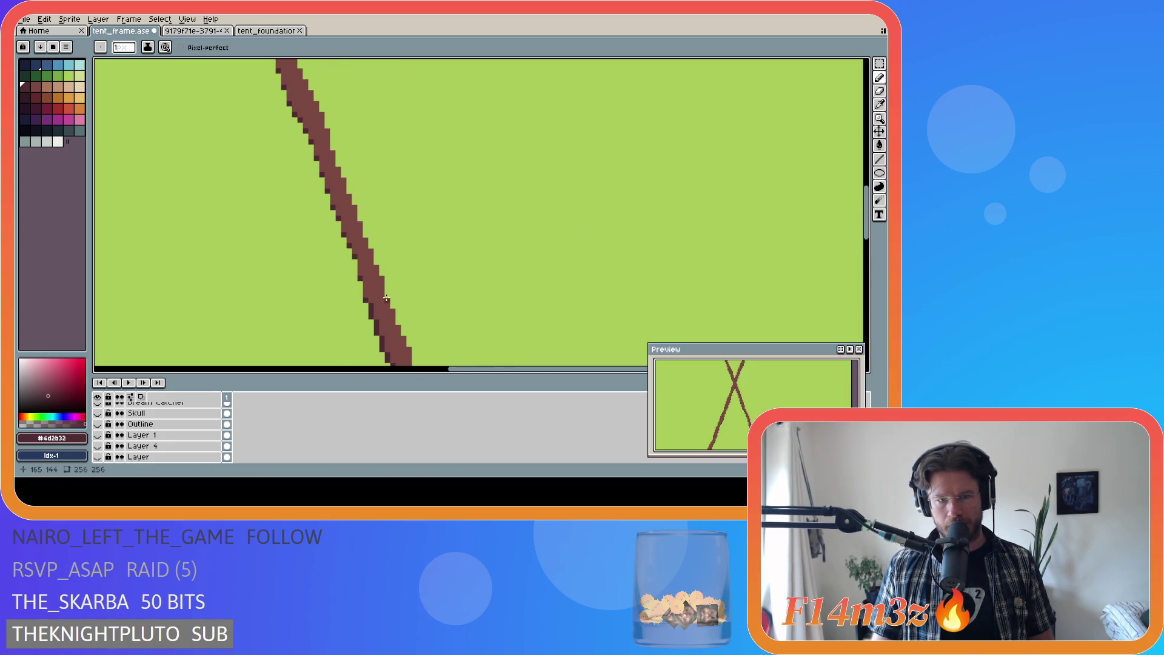
drag(366, 301, 342, 228)
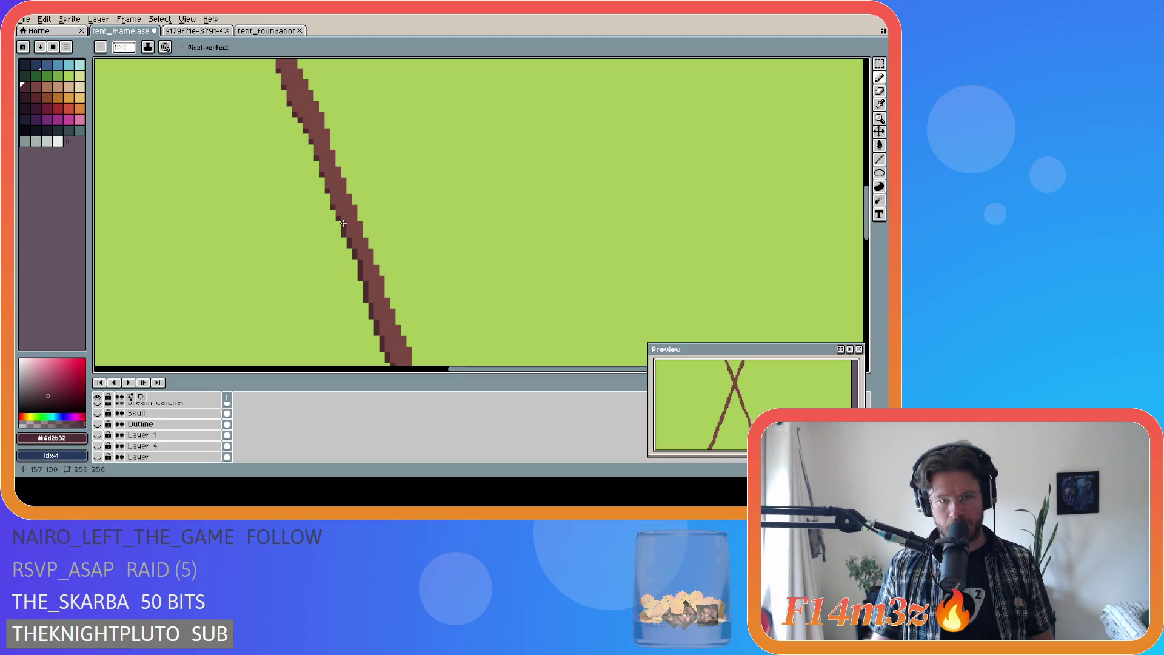
drag(332, 203, 307, 132)
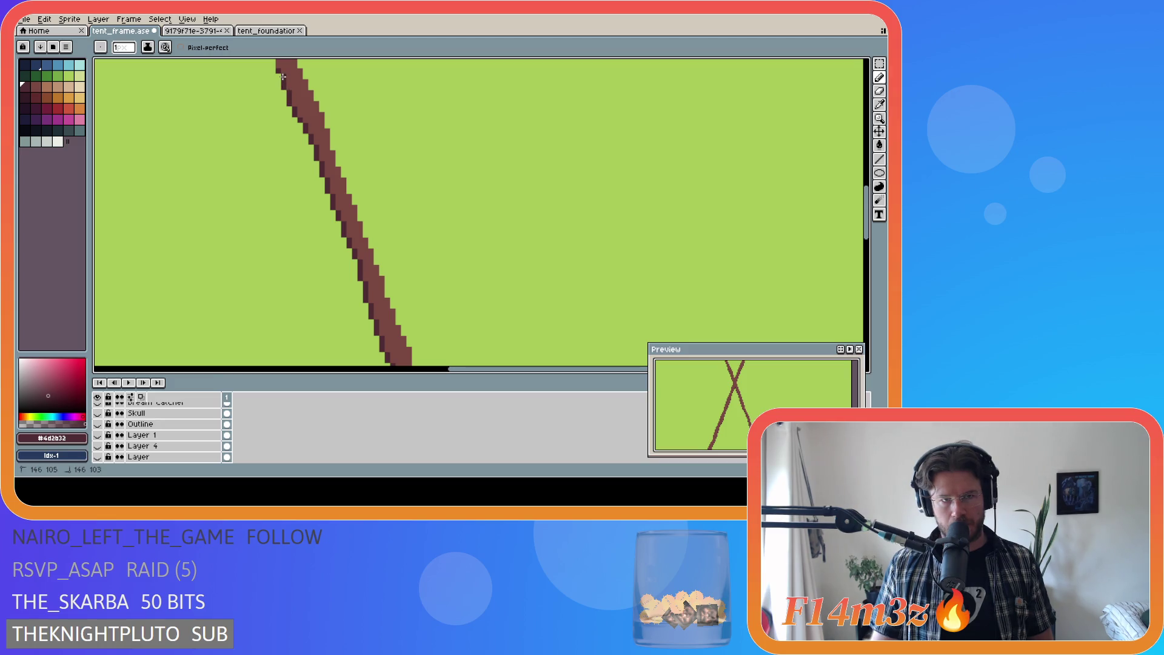
Step: Touch up the edges of both X legs near the crossing
scroll(425, 243, up, 3)
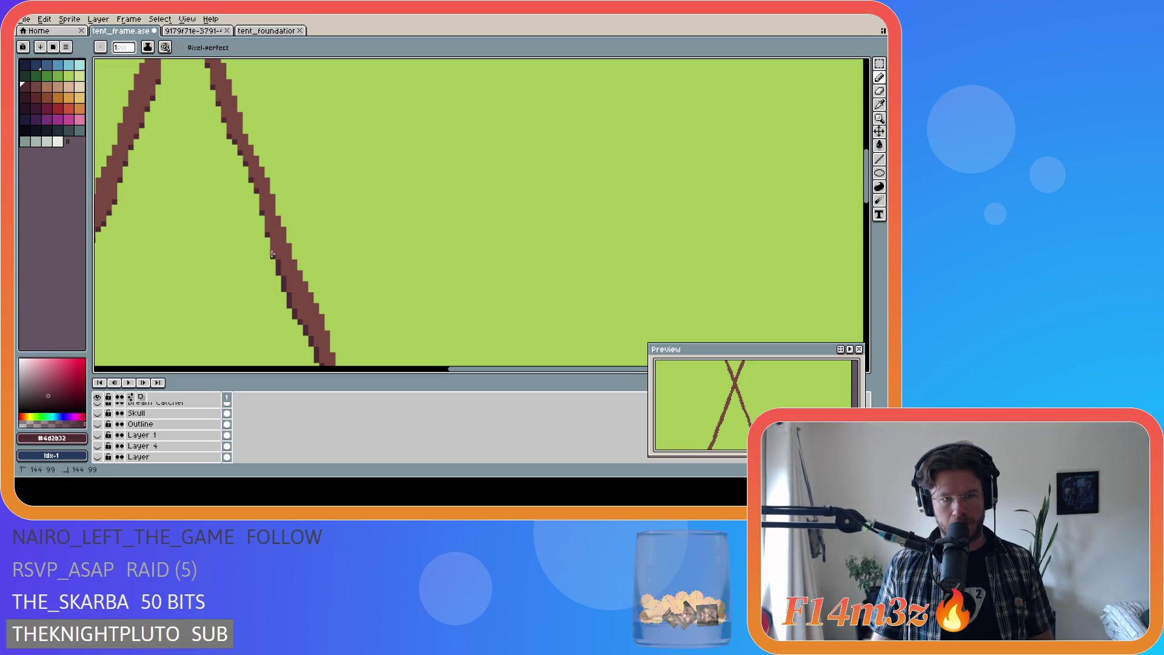
click(263, 211)
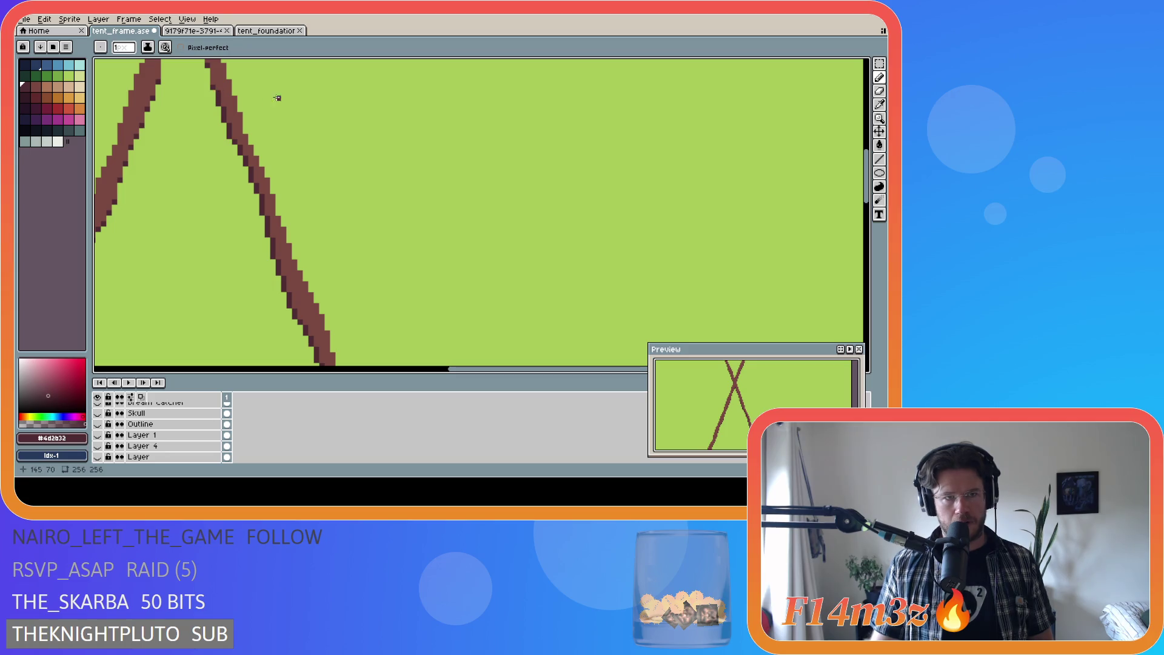
drag(867, 178, 867, 137)
drag(458, 370, 392, 376)
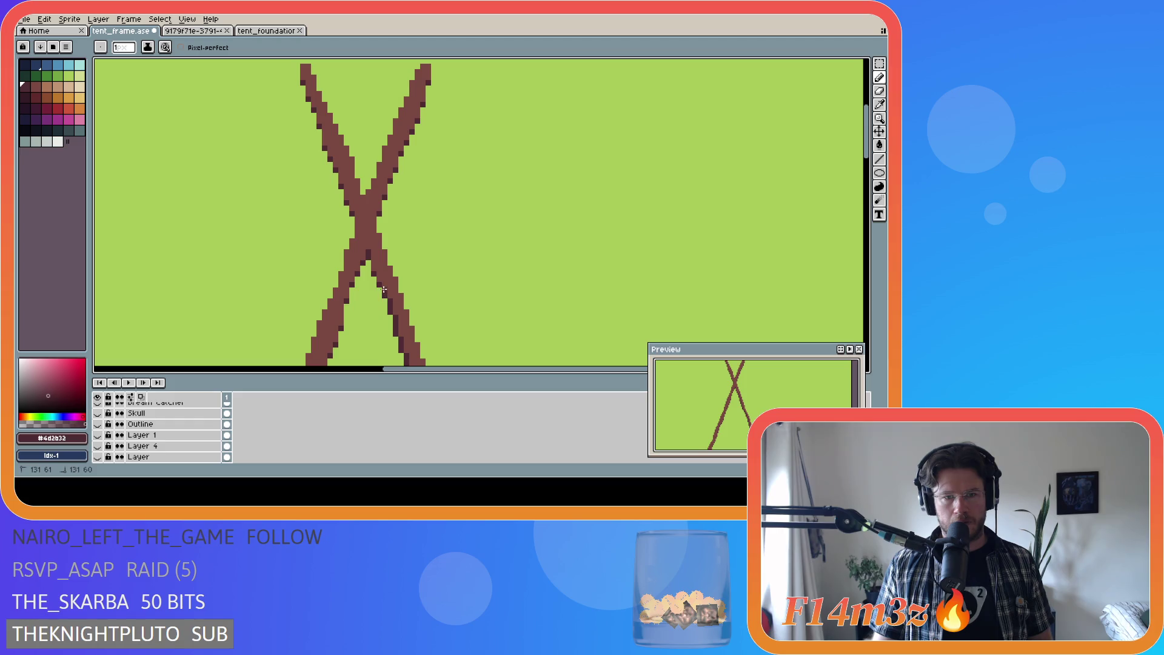
drag(375, 273, 375, 265)
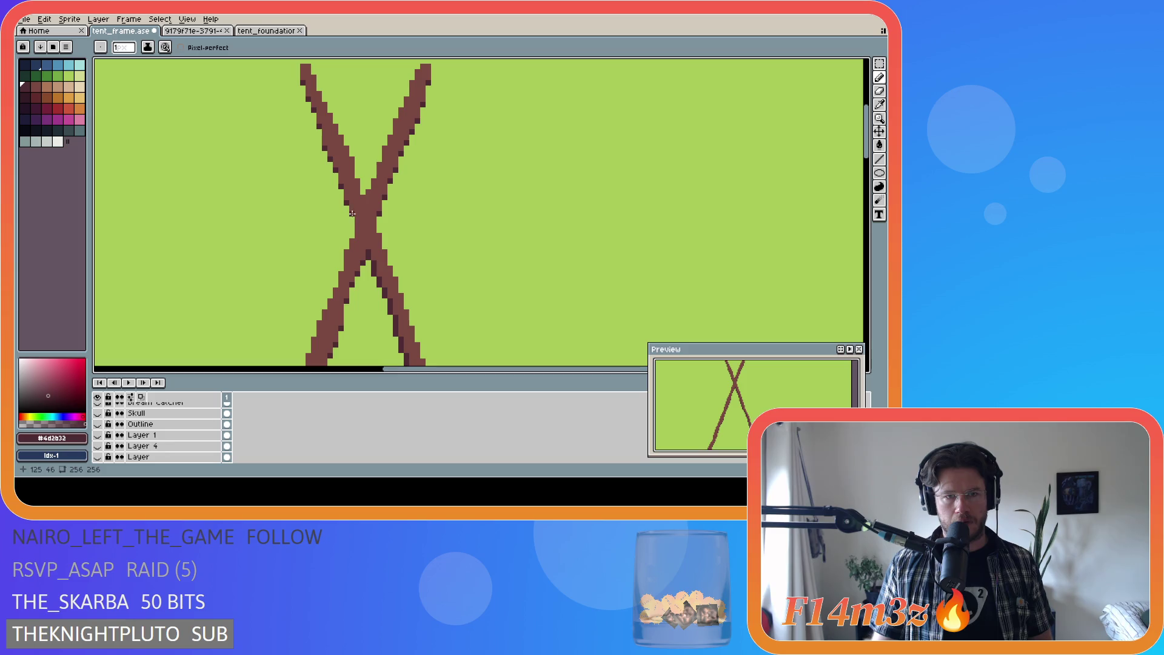
drag(342, 185, 308, 88)
Step: Add dark brown pixels at the left pole's top tip
click(303, 82)
click(302, 78)
drag(302, 70, 302, 69)
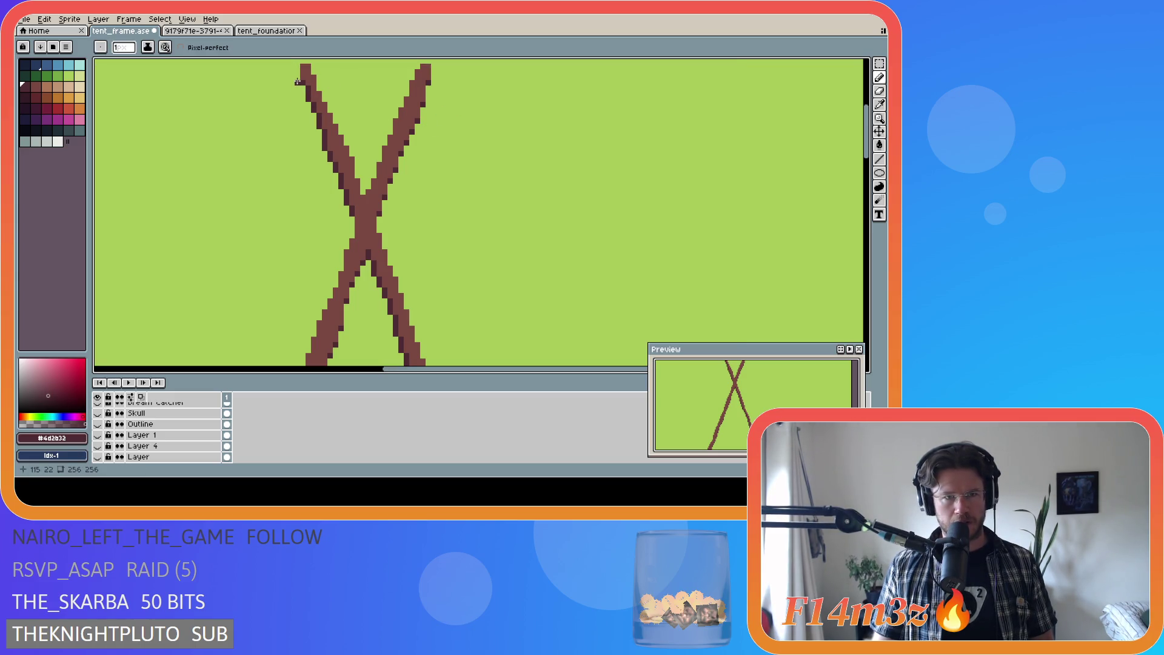
click(298, 68)
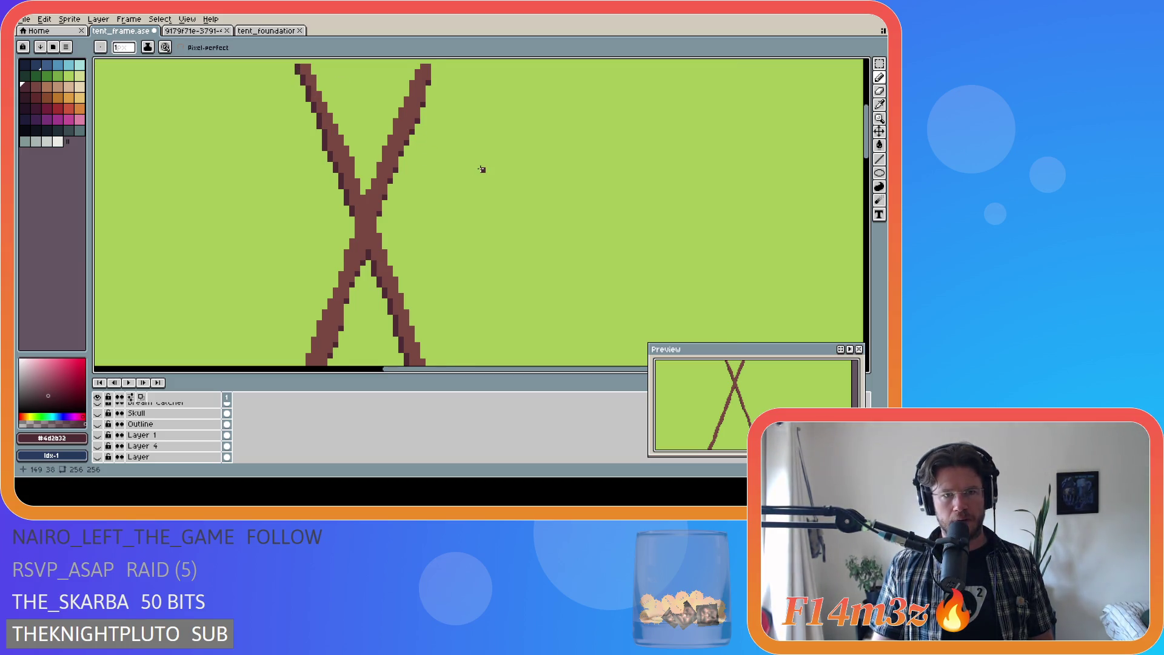
Step: Undo the extra pixel at the left pole's tip and save tent_frame.ase
scroll(482, 169, down, 3)
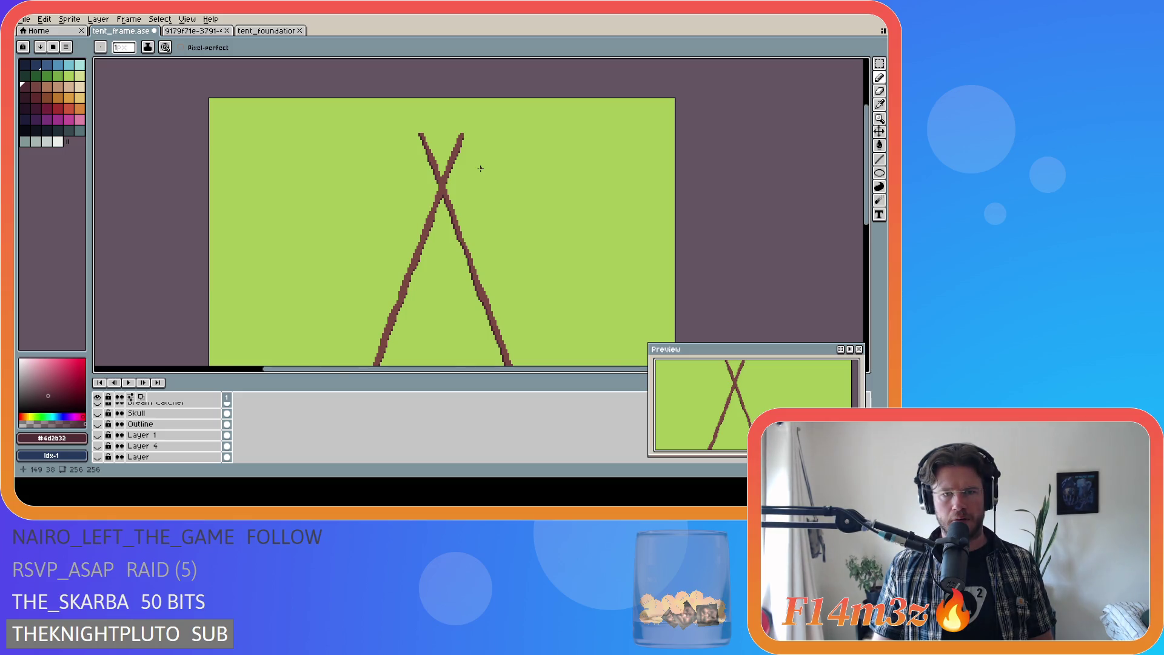
scroll(481, 169, up, 3)
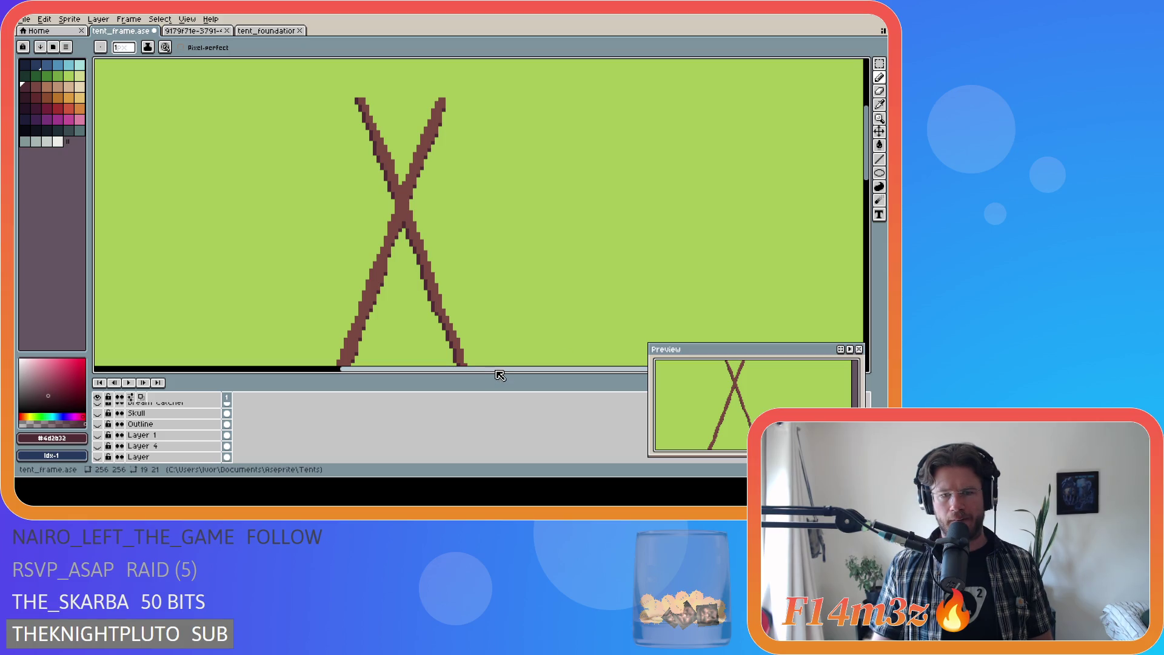
drag(499, 371, 444, 371)
key(ctrl+z)
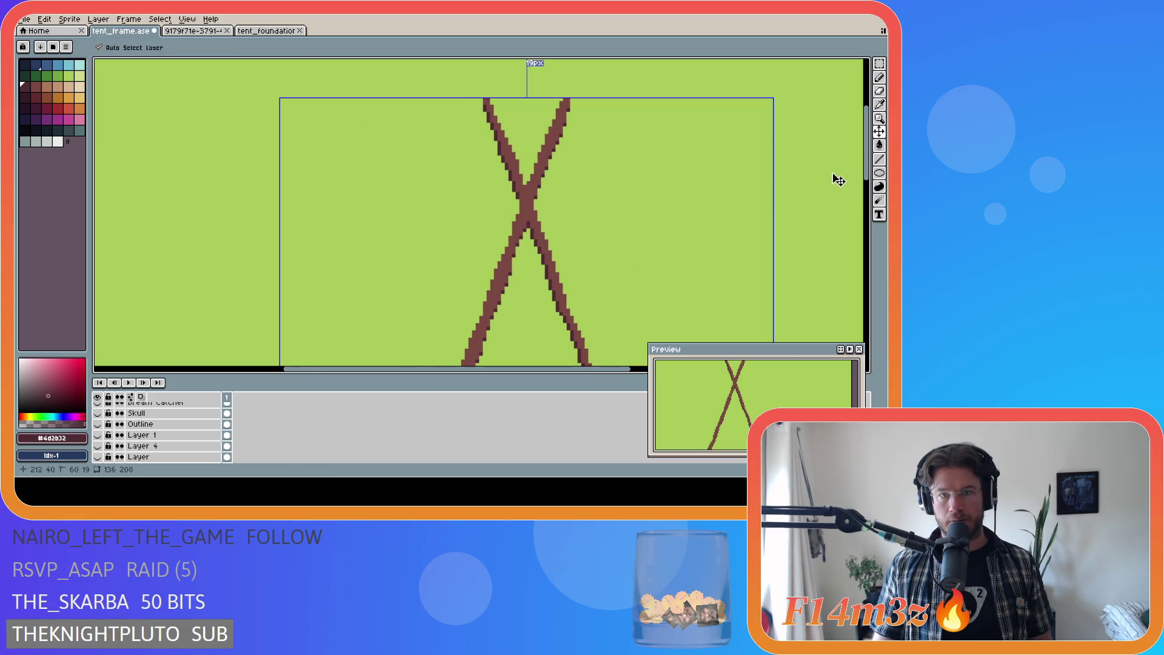
scroll(485, 106, up, 1)
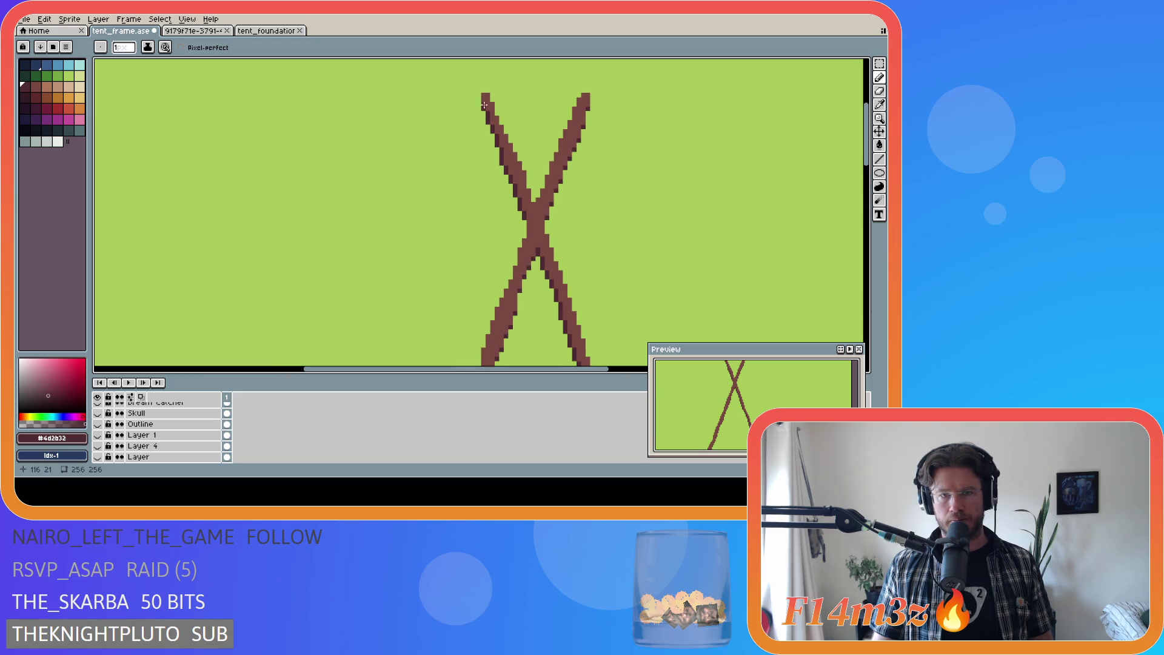
key(ctrl+s)
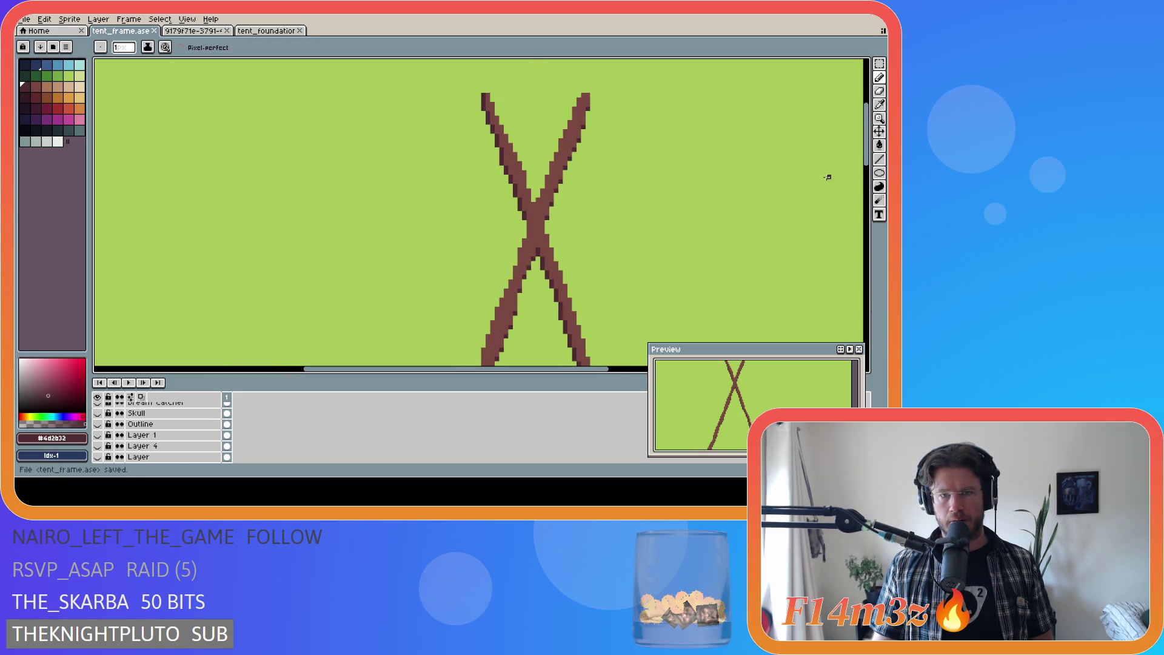